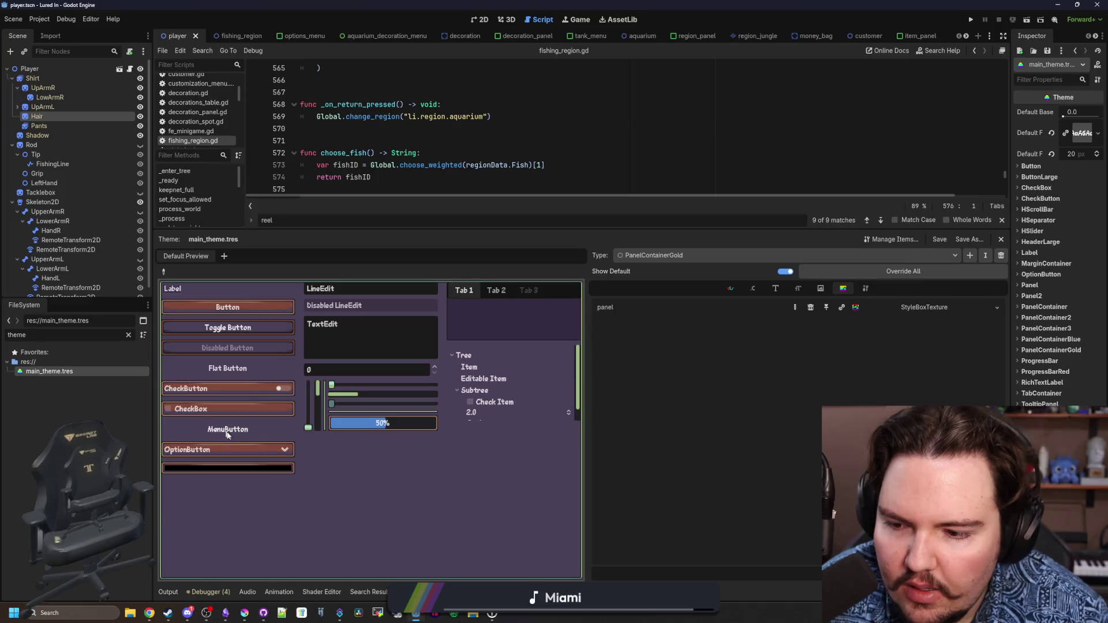
pyautogui.click(230, 448)
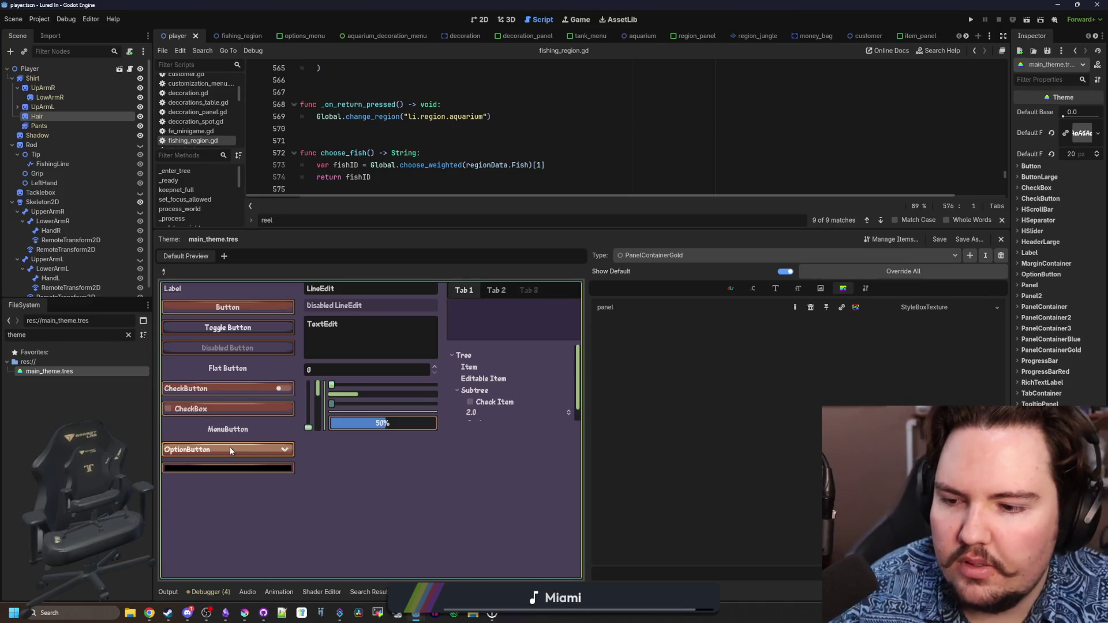
# Use the control picker on the preview OptionButton to load its theme items, then test its dropdown
pyautogui.click(164, 272)
pyautogui.click(214, 447)
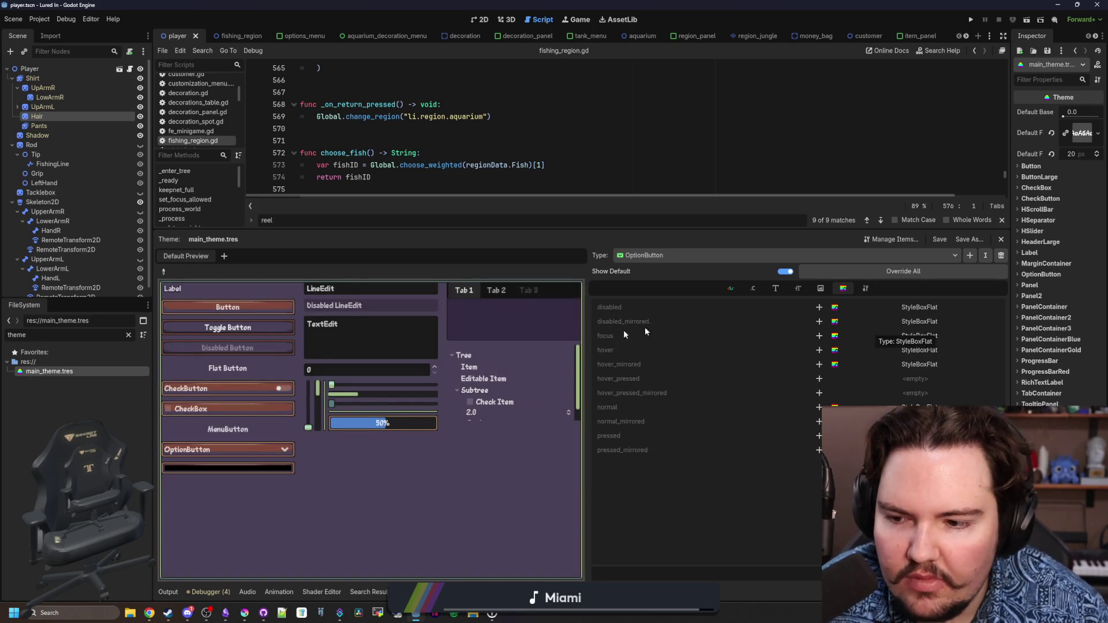
pyautogui.click(220, 447)
pyautogui.click(219, 448)
pyautogui.click(212, 454)
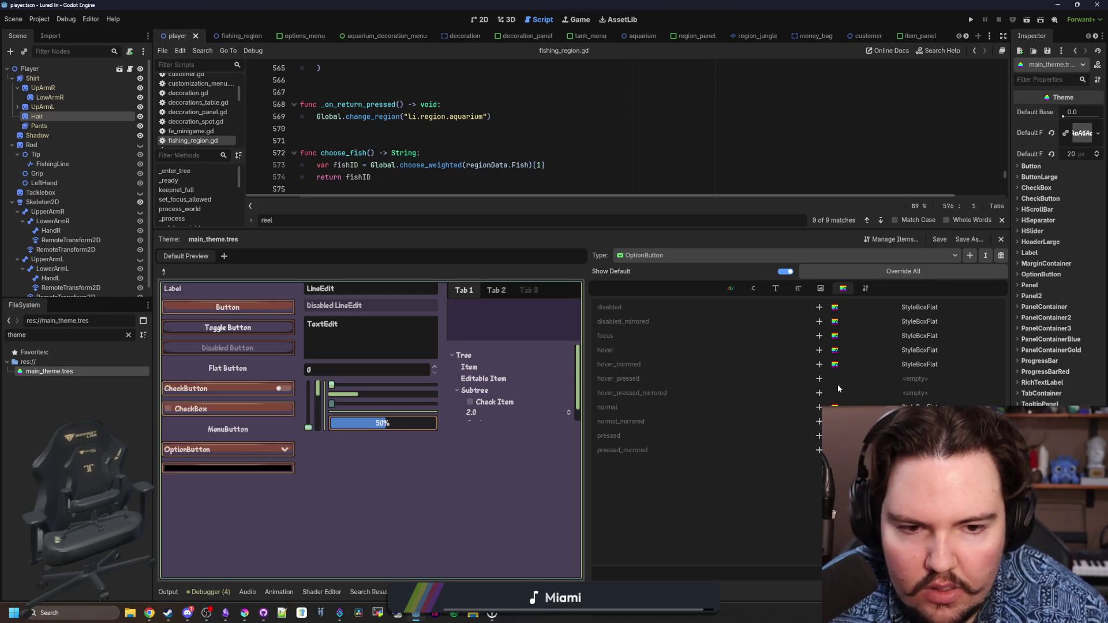
# Review OptionButton's icons, font sizes, constants, styleboxes, base type and colours
pyautogui.click(821, 287)
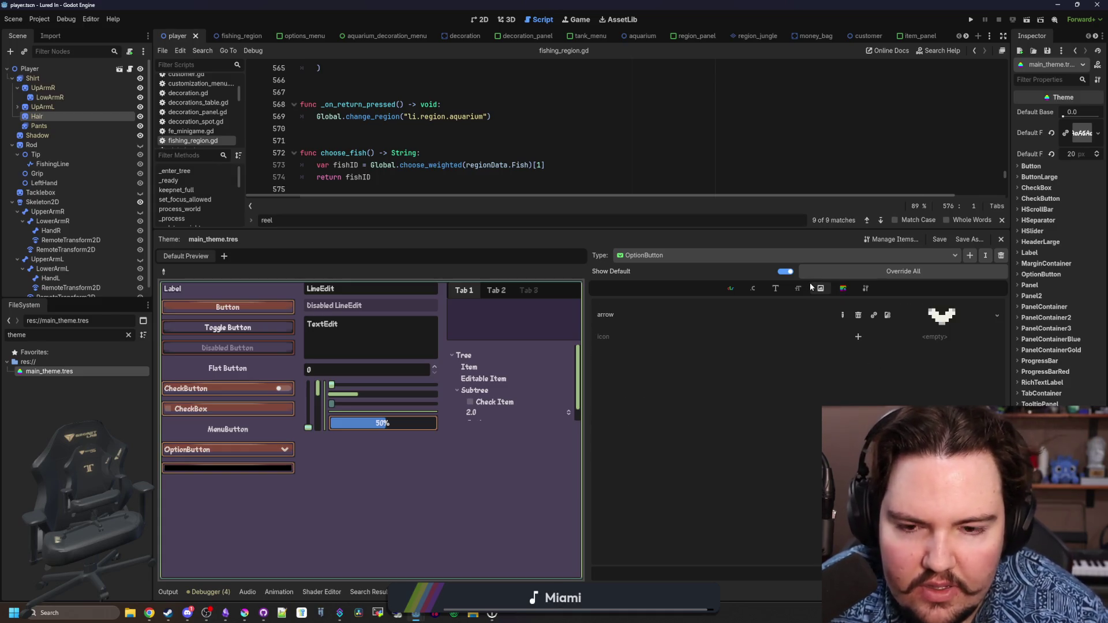
pyautogui.click(797, 288)
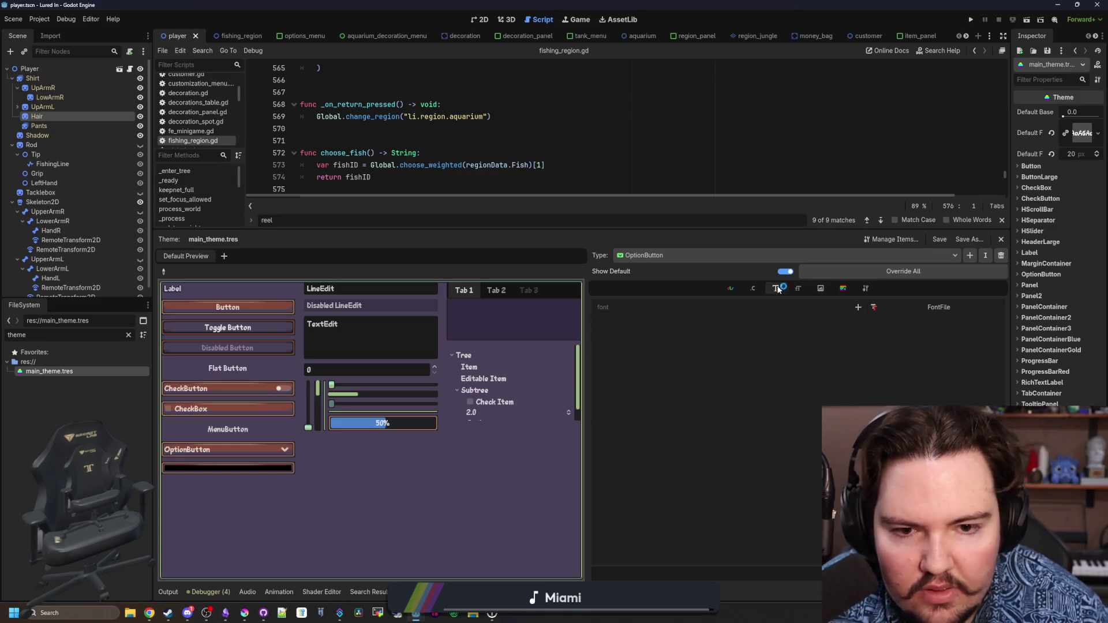
pyautogui.click(753, 288)
pyautogui.click(842, 288)
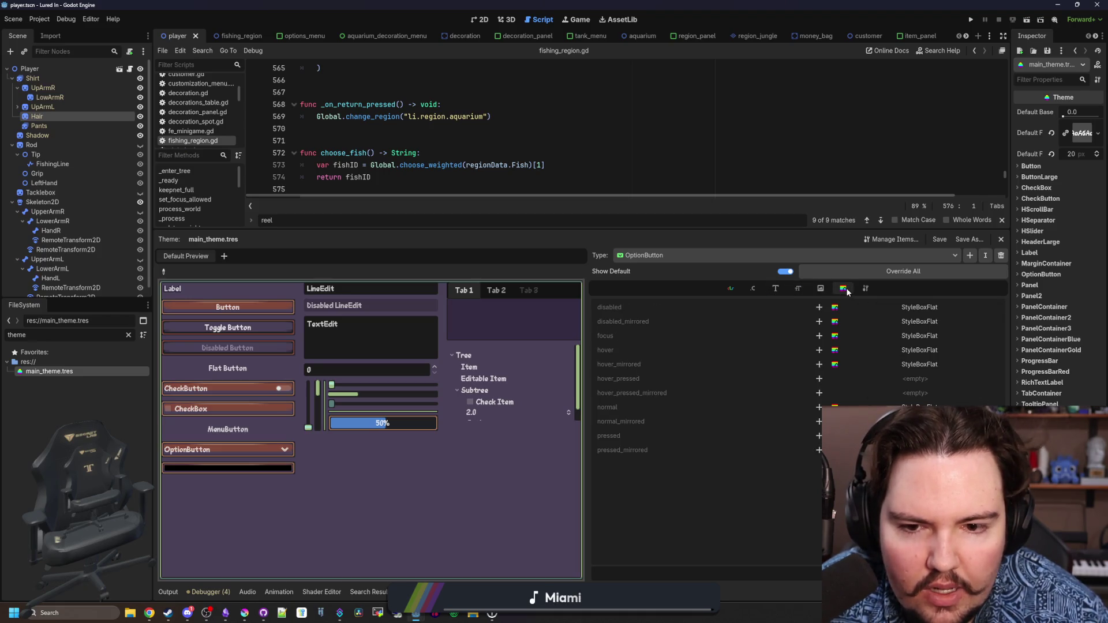
pyautogui.click(865, 288)
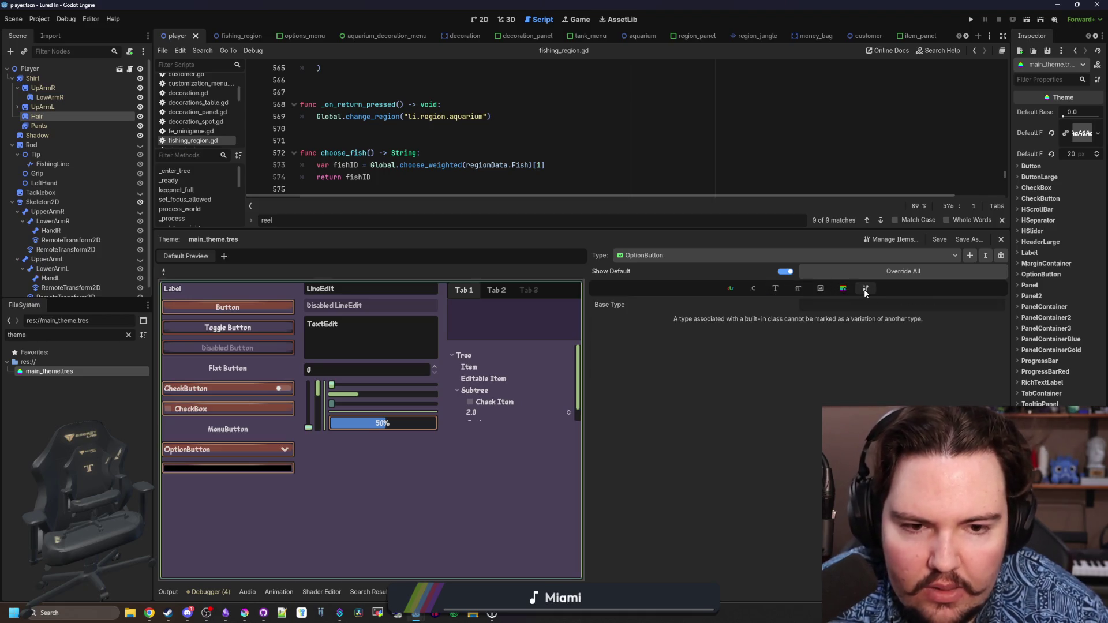
pyautogui.click(731, 289)
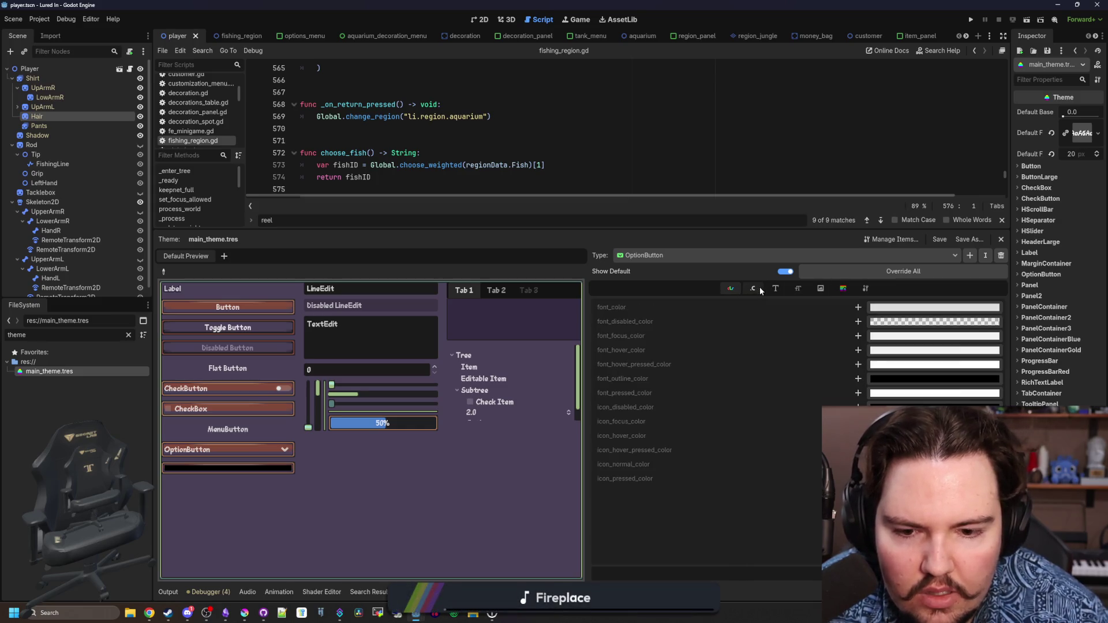
pyautogui.click(838, 289)
pyautogui.click(771, 256)
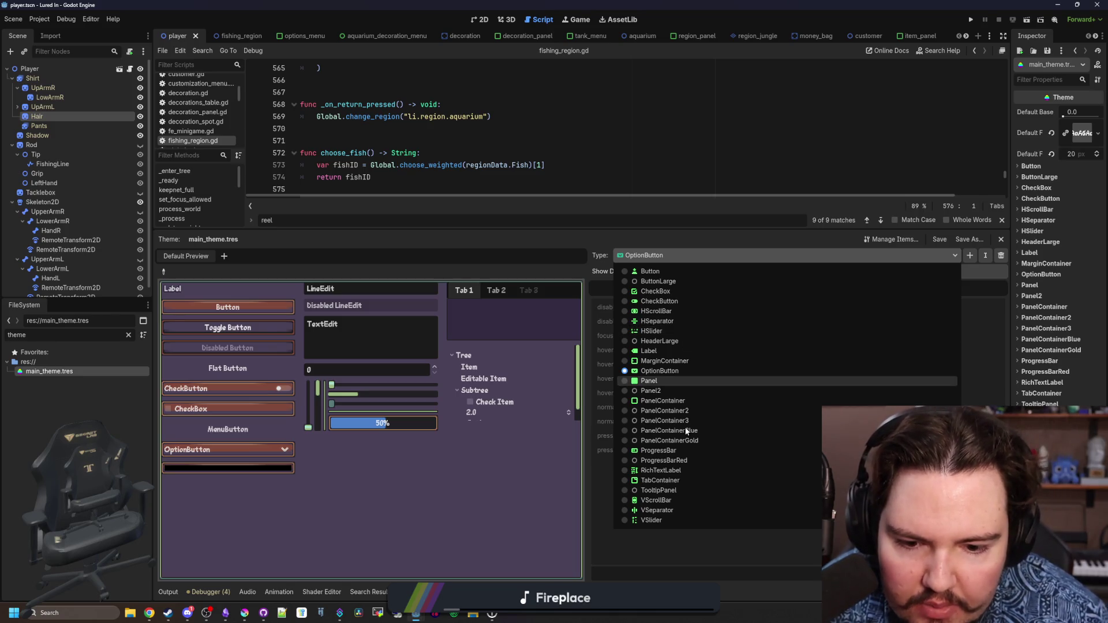
# Check OptionButton's base type, font size, arrow_margin constant and arrow icon
pyautogui.click(528, 484)
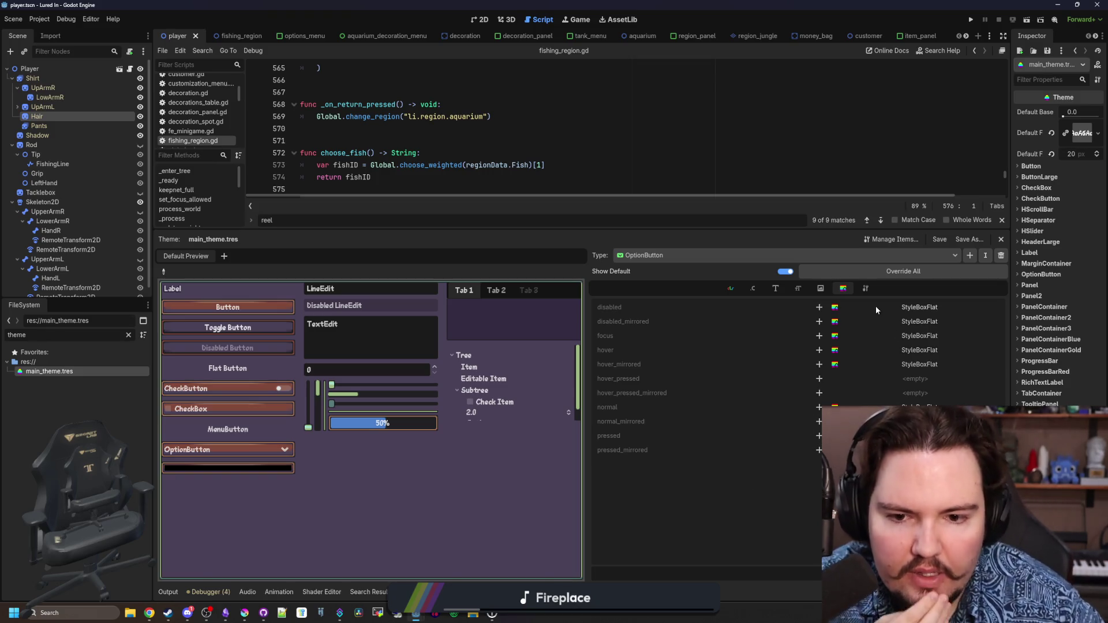
pyautogui.click(865, 288)
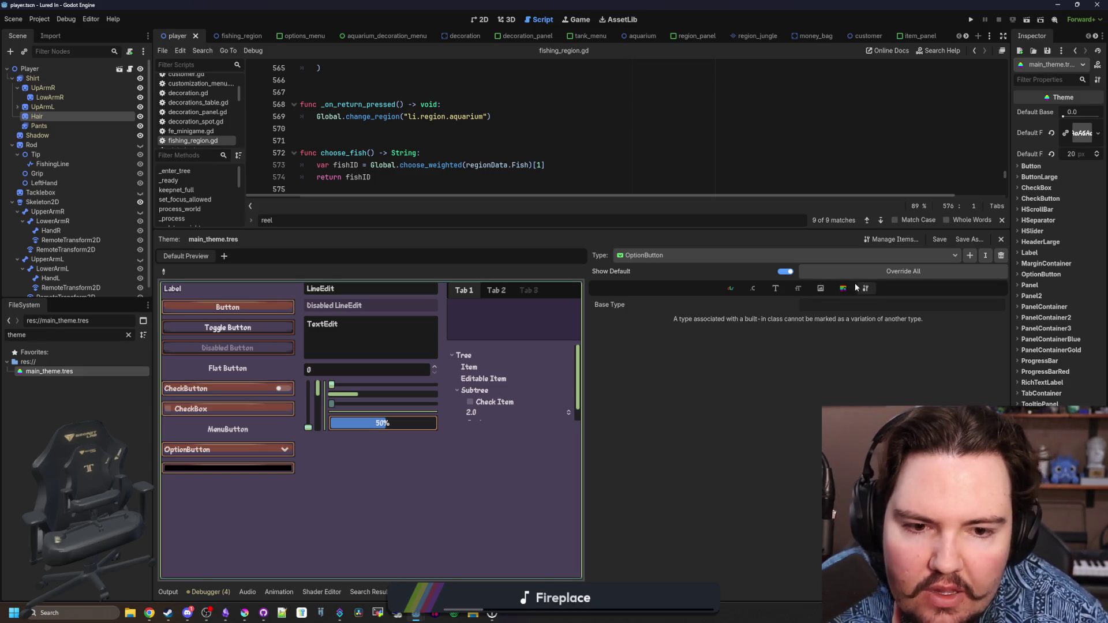
pyautogui.click(797, 288)
pyautogui.click(751, 290)
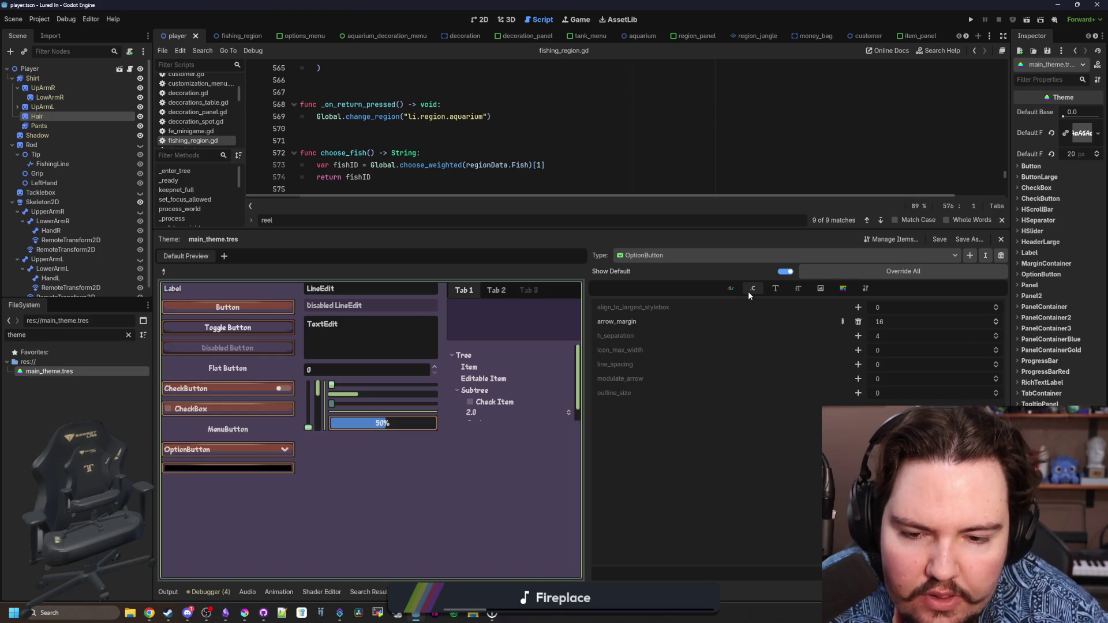
pyautogui.click(819, 289)
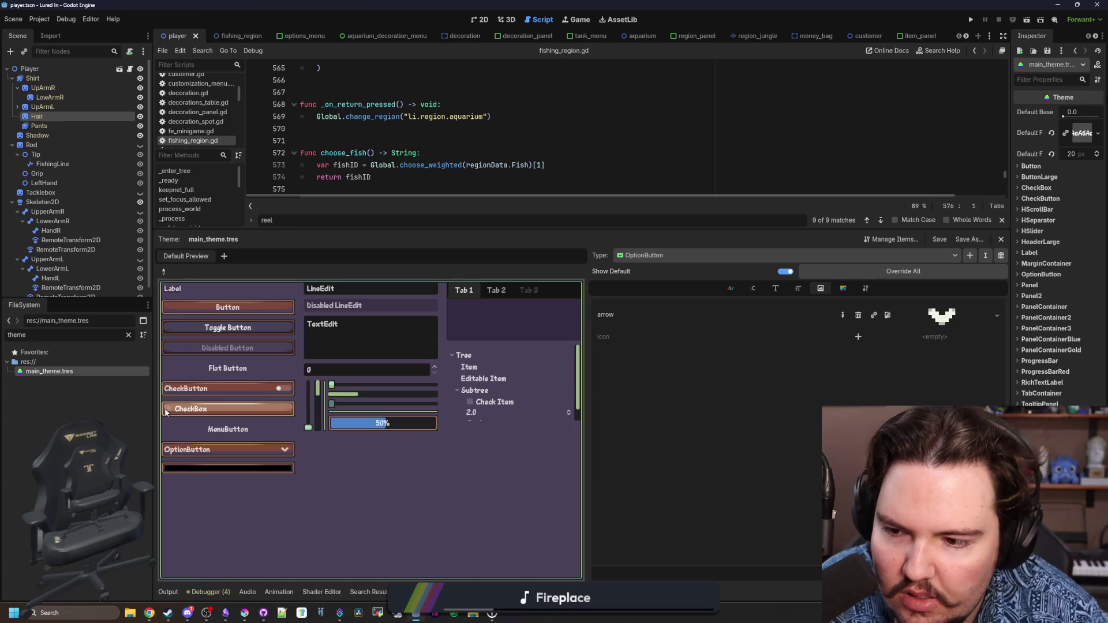
# Choose Has, then Many, in the preview OptionButton, leaving it on Many
pyautogui.click(226, 449)
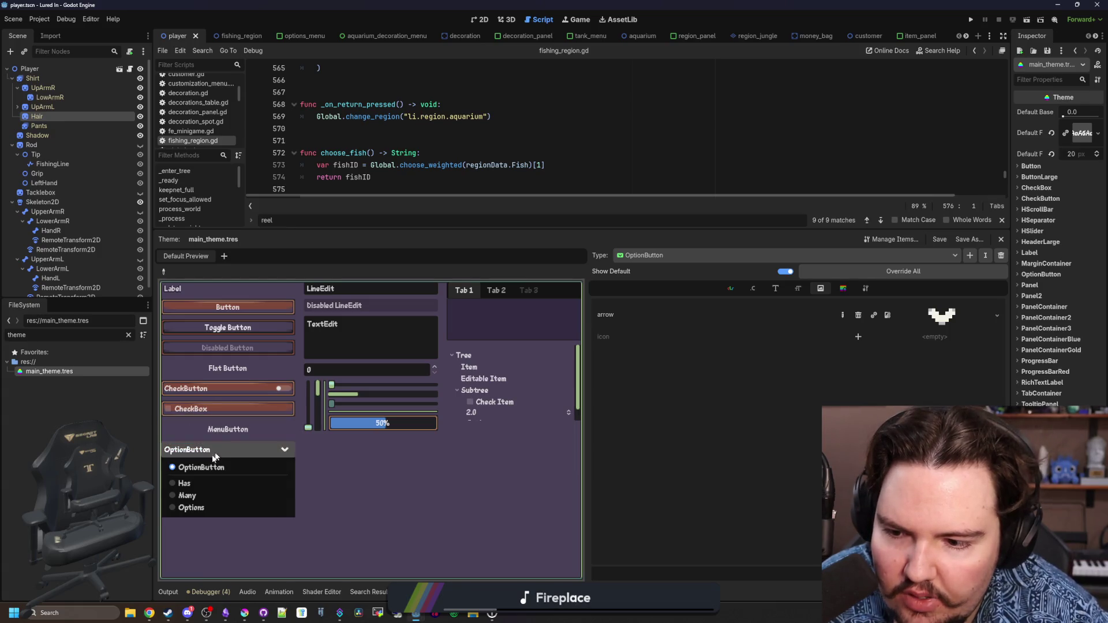
pyautogui.click(175, 480)
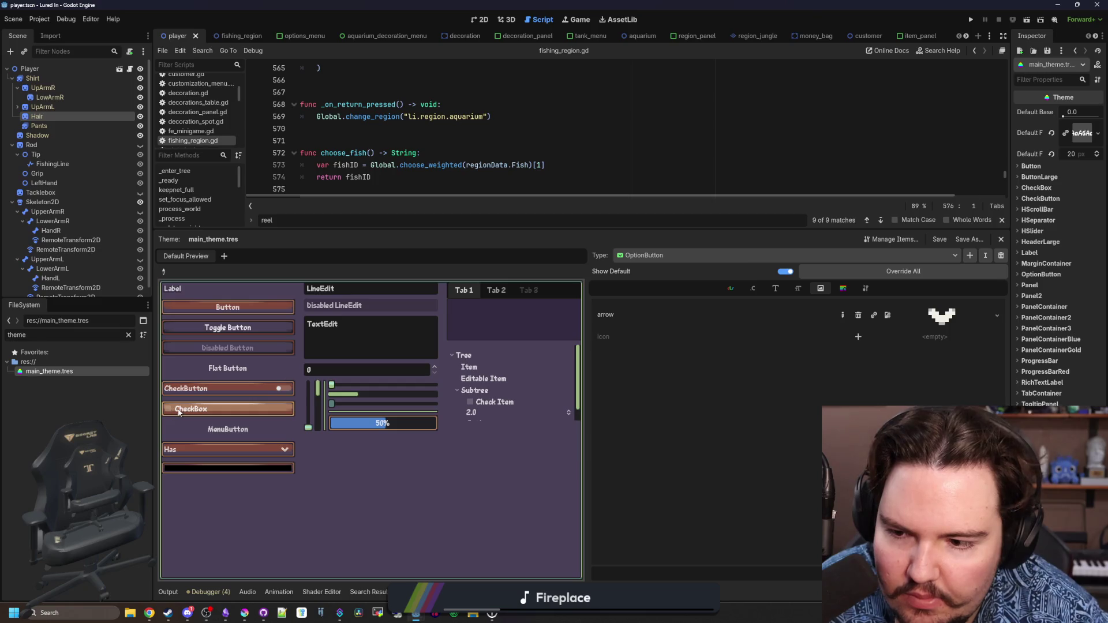
pyautogui.click(176, 449)
pyautogui.click(176, 493)
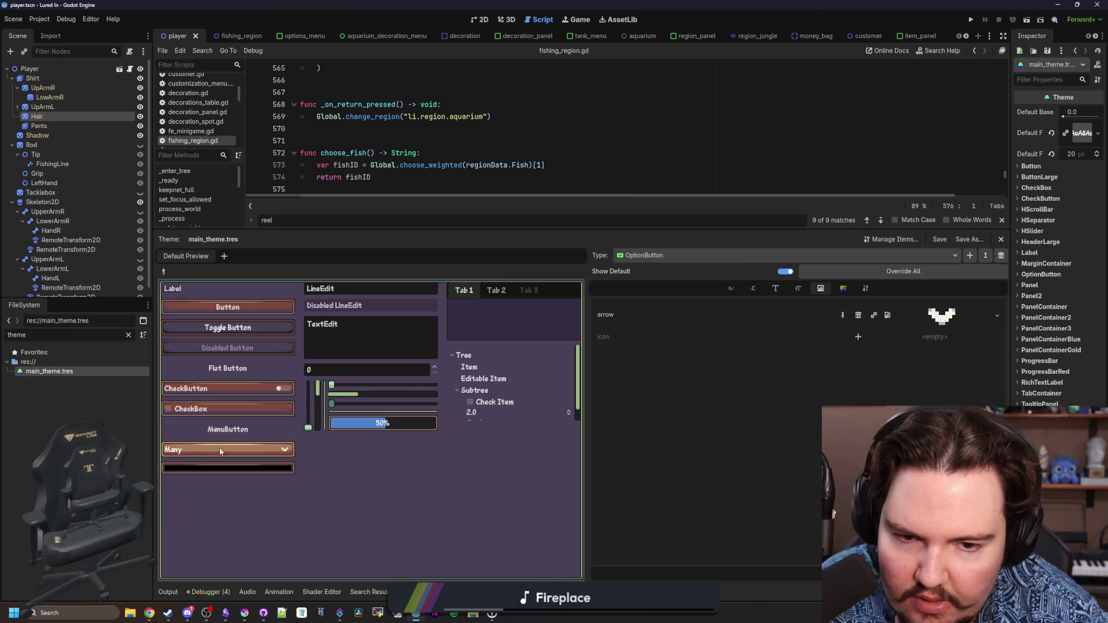
pyautogui.moveTo(602, 340)
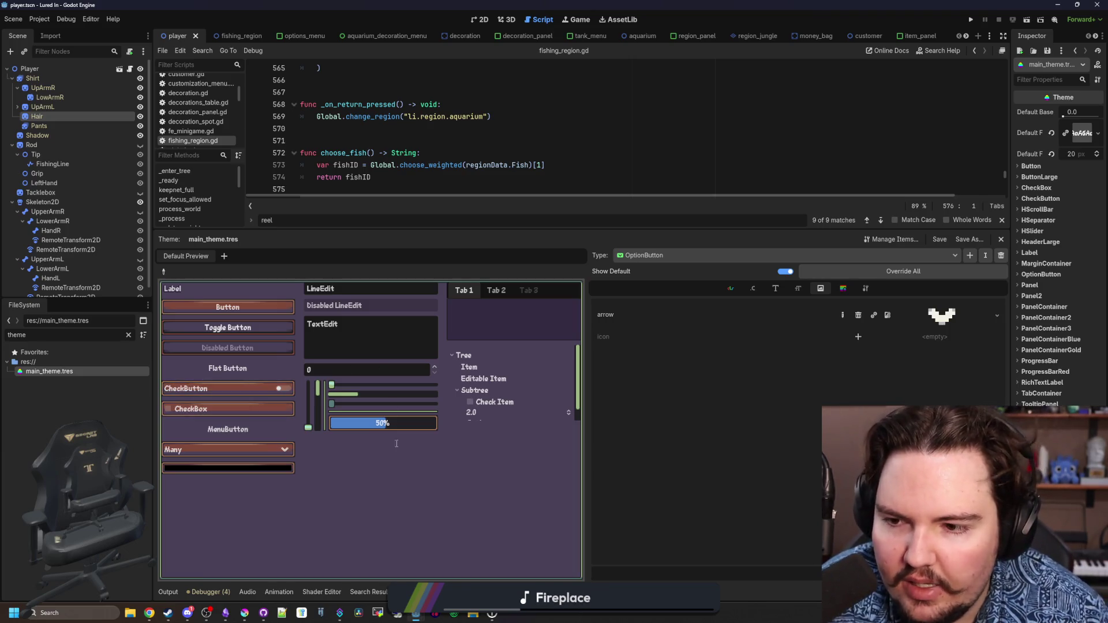
pyautogui.scroll(-1, 528, 369)
pyautogui.scroll(1, 525, 383)
pyautogui.click(851, 258)
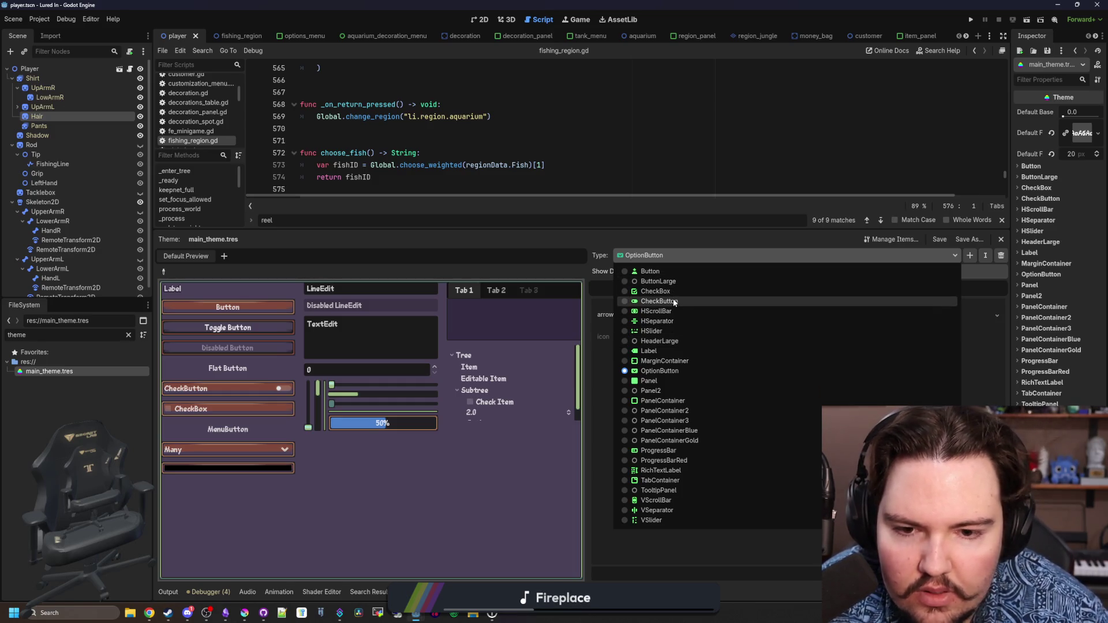
# Switch the theme editor to the CheckBox type's icons and bring Krita to the front
pyautogui.click(669, 291)
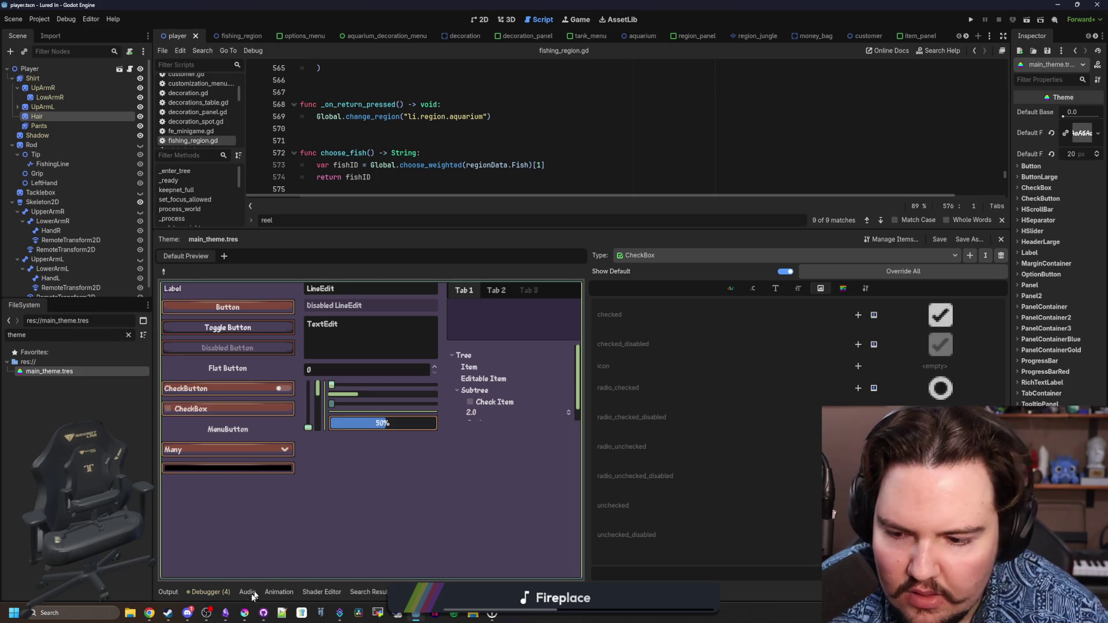
pyautogui.moveTo(245, 613)
pyautogui.click(245, 563)
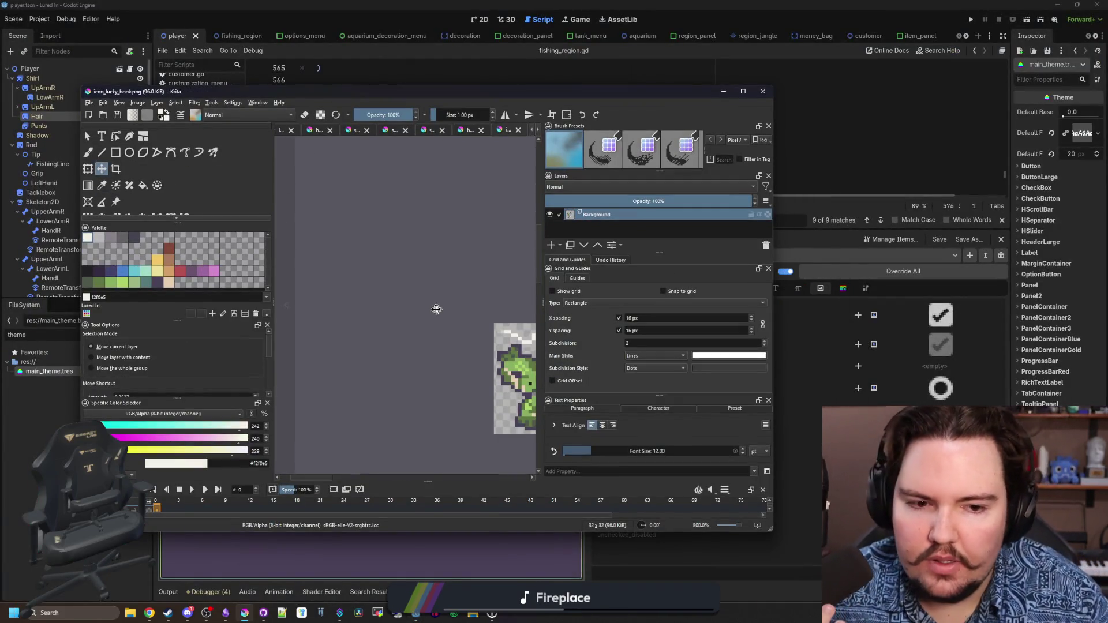
# Open slider_grabber_highlight.png from the Sprites folder in Krita, then return to Godot
pyautogui.click(89, 103)
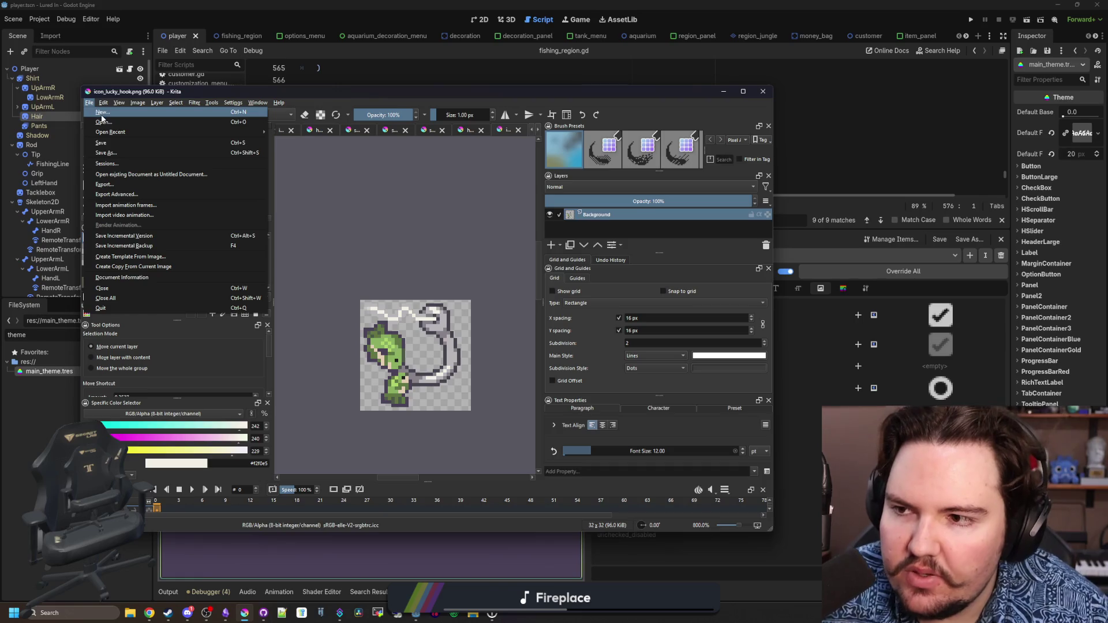
pyautogui.click(105, 120)
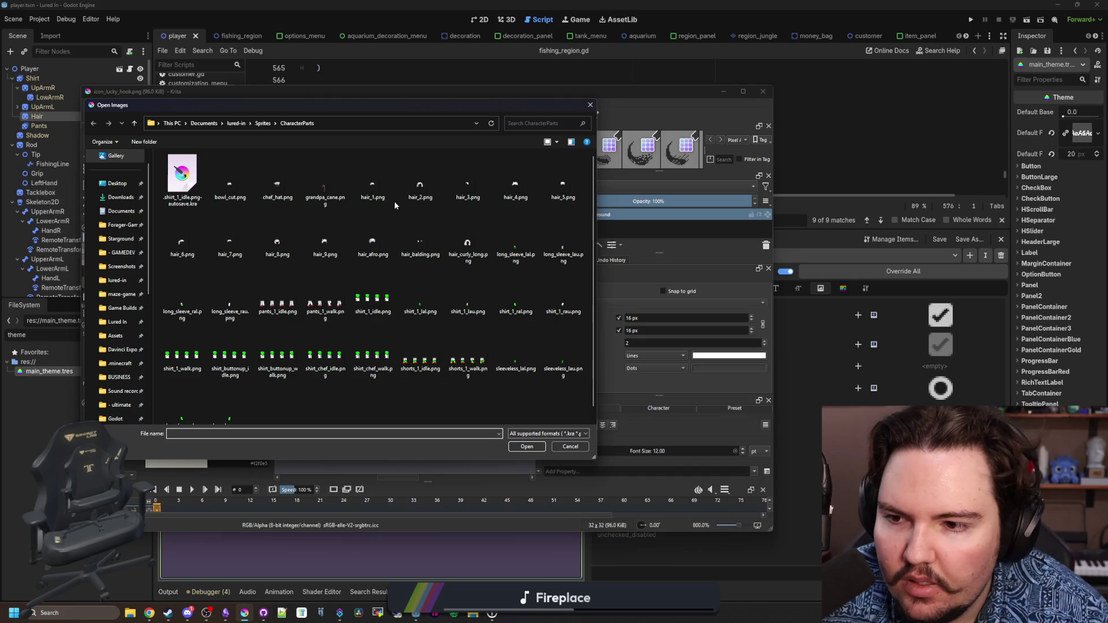
pyautogui.click(262, 123)
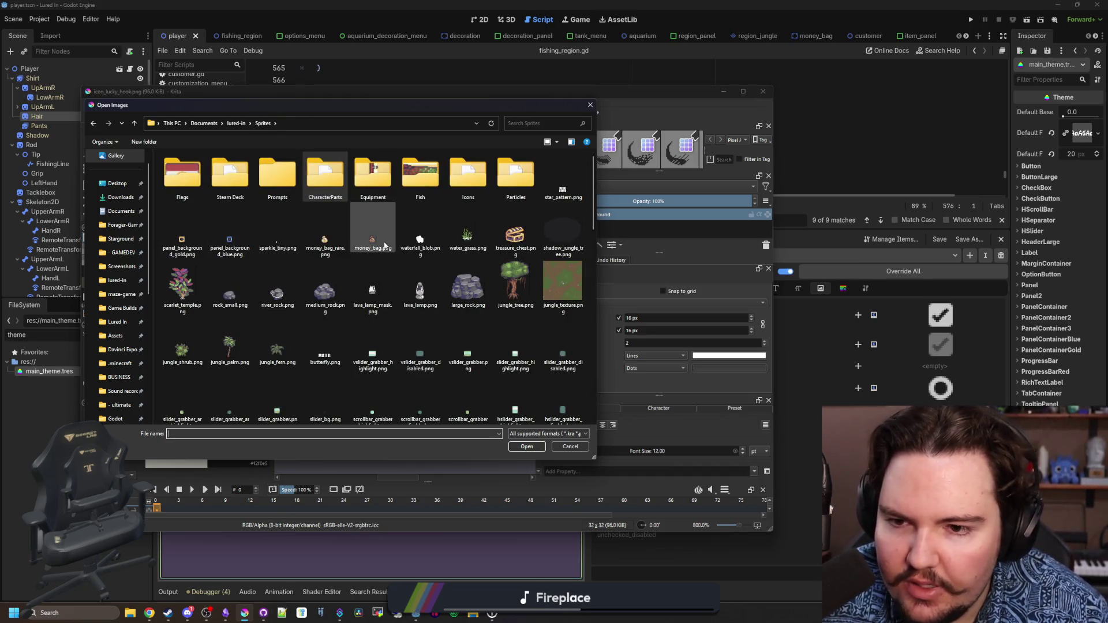
pyautogui.click(372, 355)
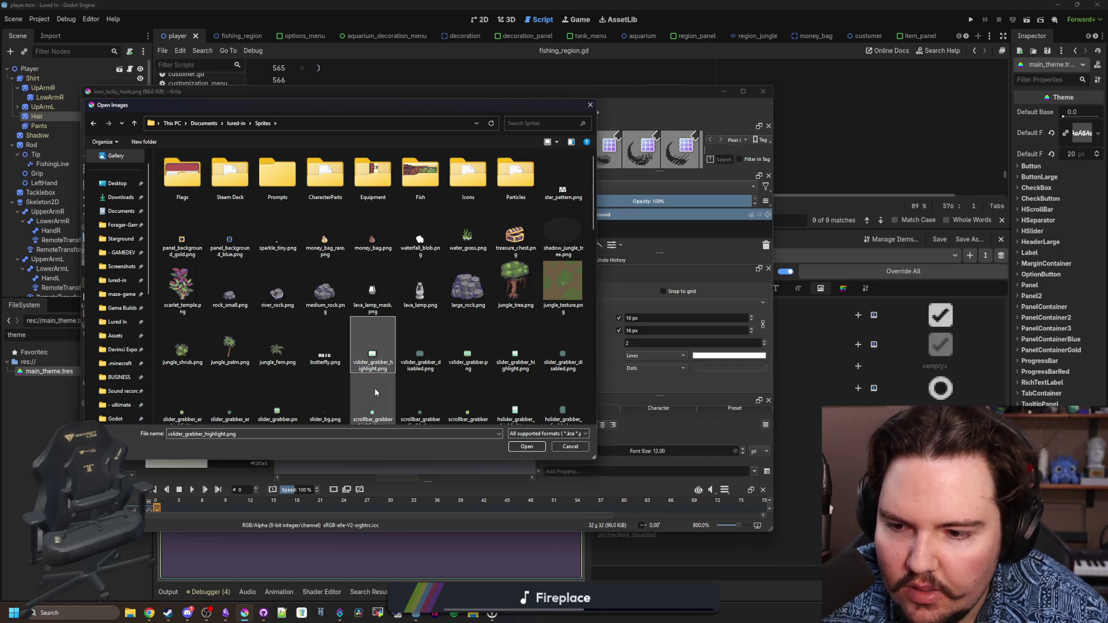
pyautogui.click(503, 357)
pyautogui.doubleClick(502, 357)
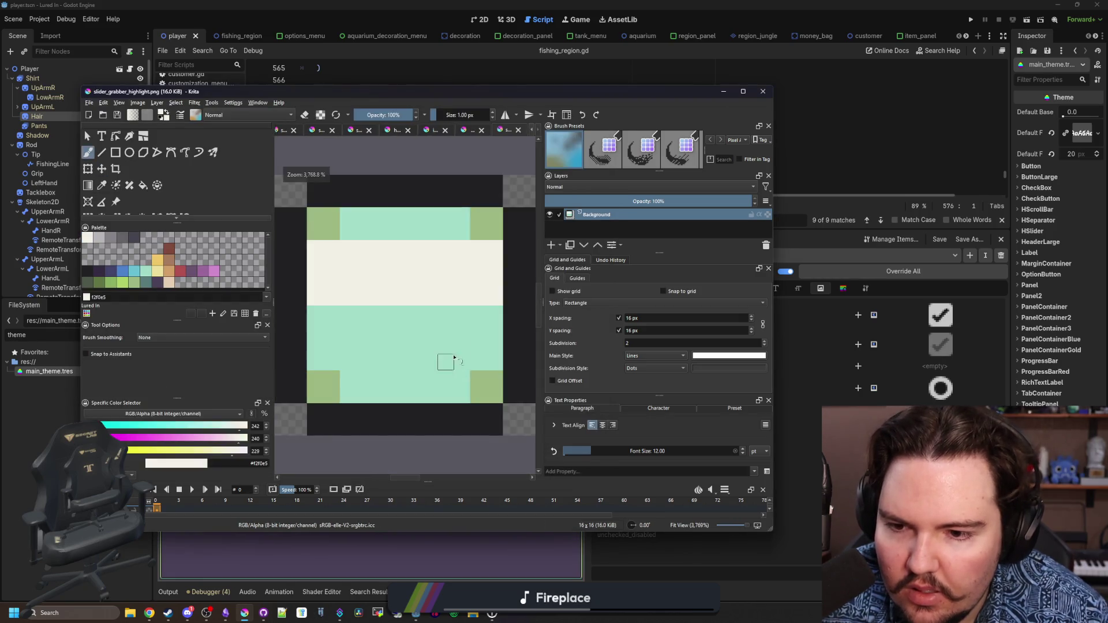
pyautogui.click(723, 91)
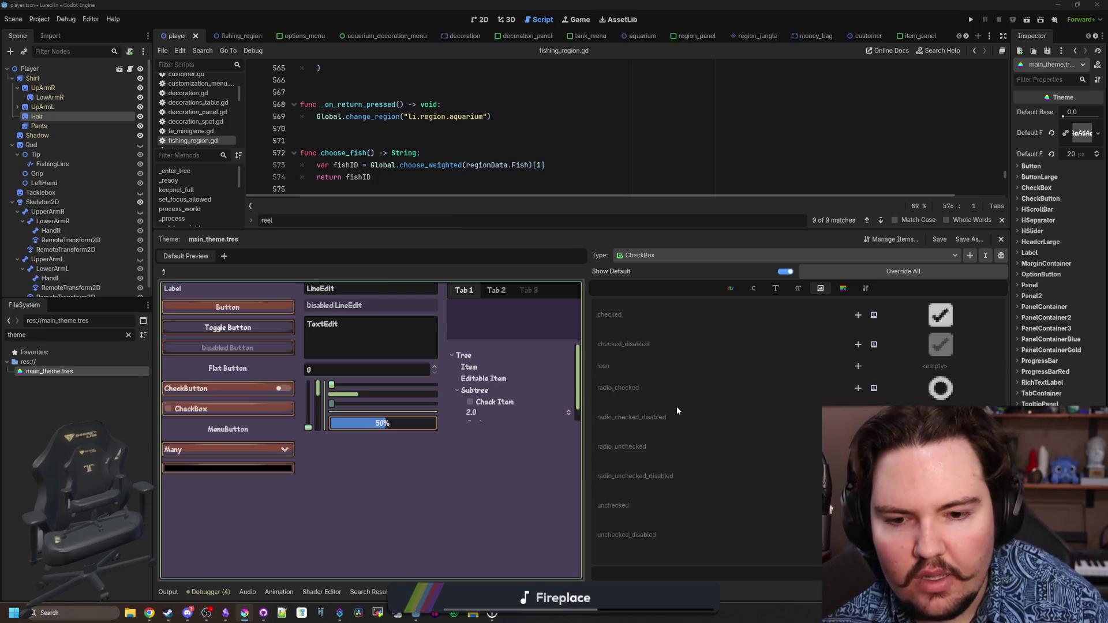
# Review CheckBox's styleboxes and icons, untick the preview CheckBox and choose Has in the OptionButton
pyautogui.click(840, 287)
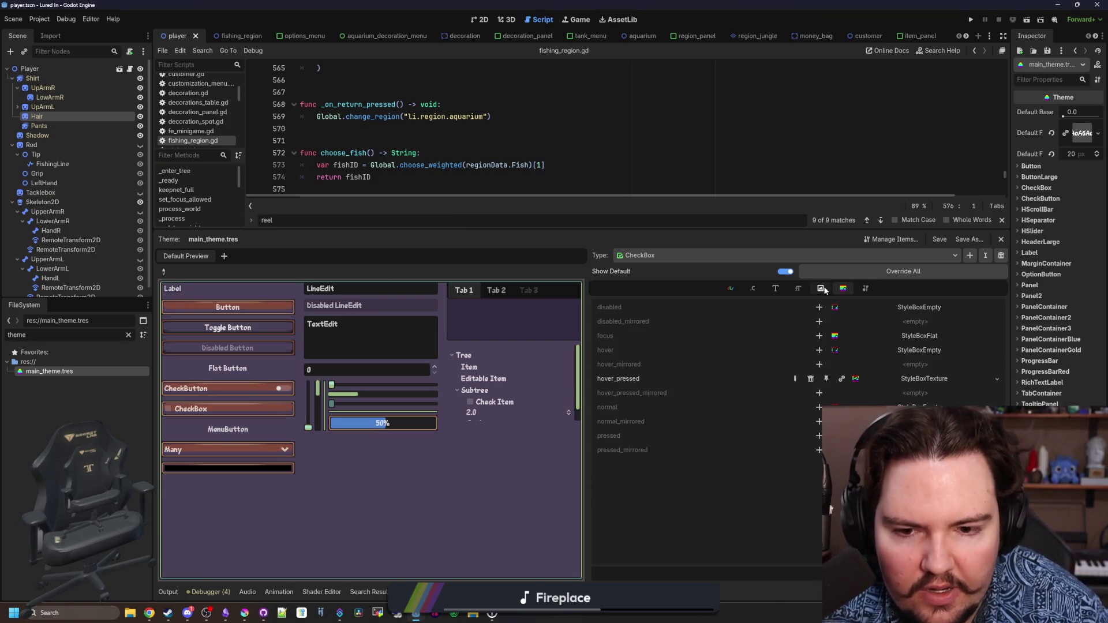
pyautogui.click(821, 289)
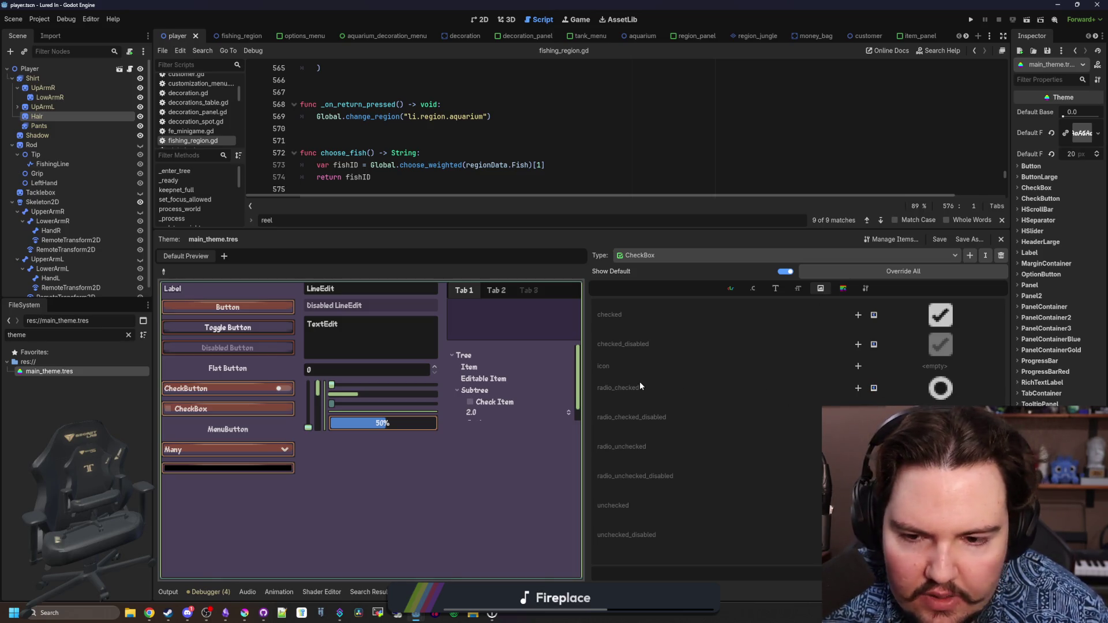
pyautogui.click(177, 410)
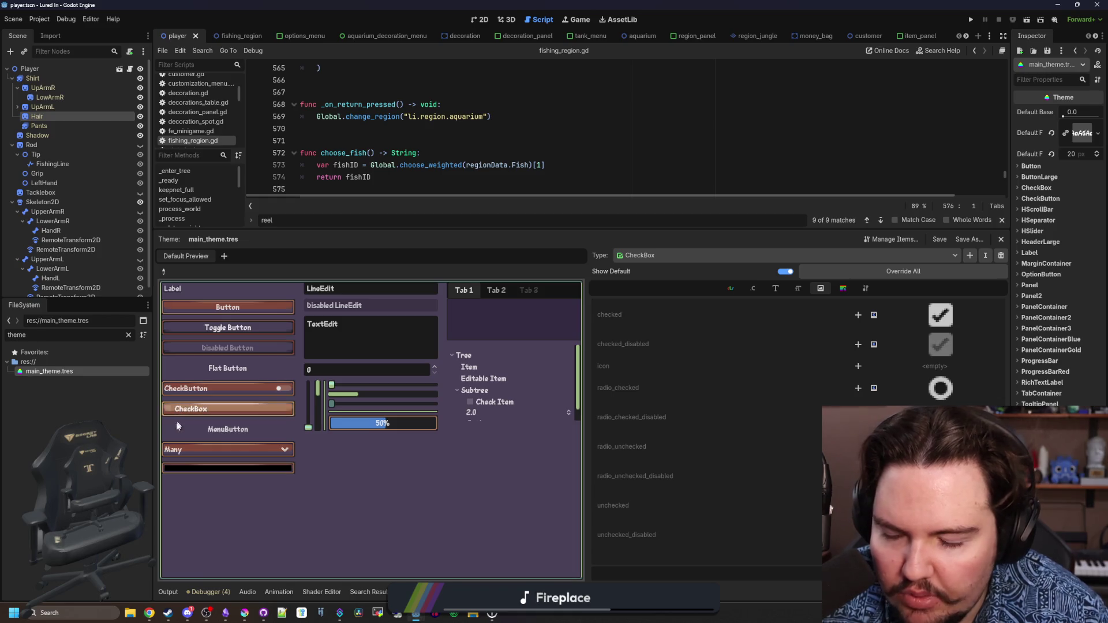
pyautogui.click(184, 449)
pyautogui.click(189, 485)
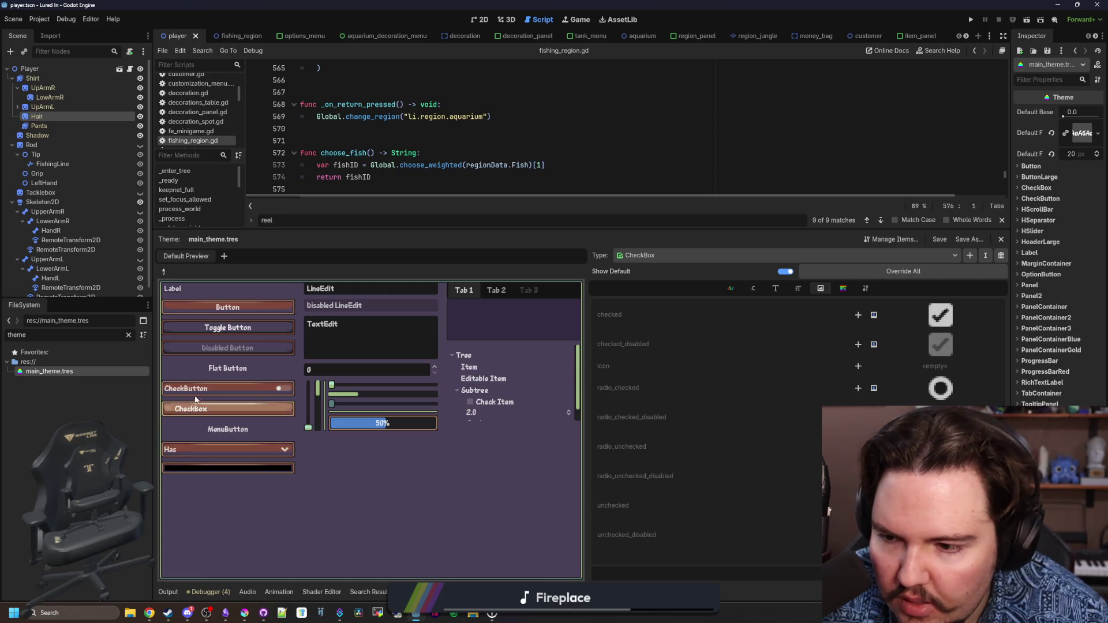
# Minimize Krita to get back to Godot, keeping CheckBox as the theme type
pyautogui.hotkey('alt', 'Tab')
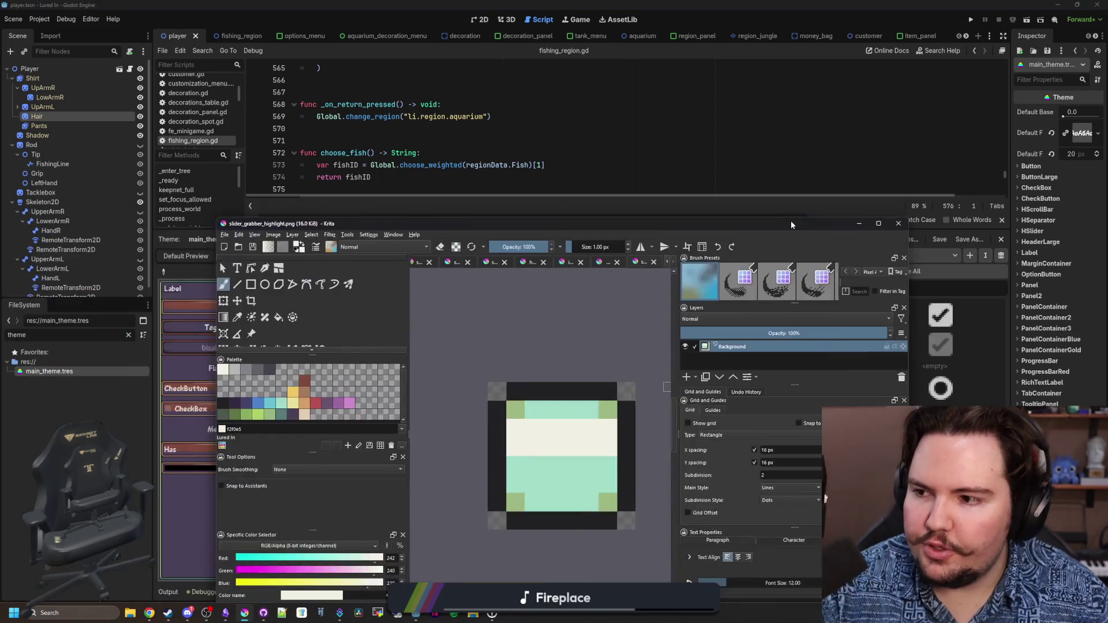
pyautogui.moveTo(791, 220); pyautogui.dragTo(642, 51)
pyautogui.click(710, 50)
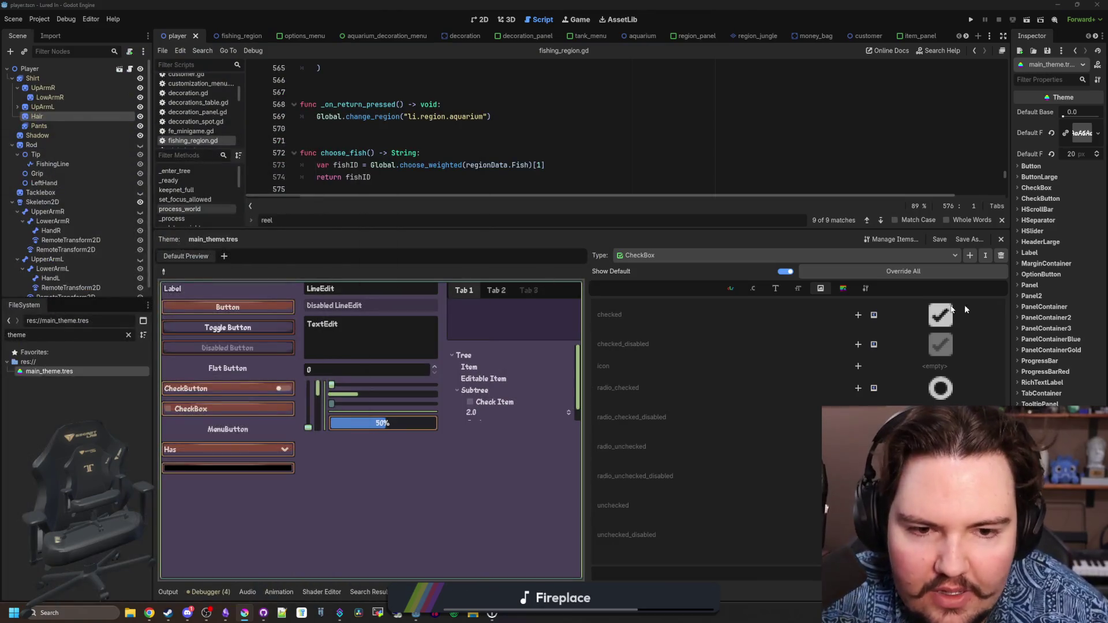
pyautogui.click(656, 254)
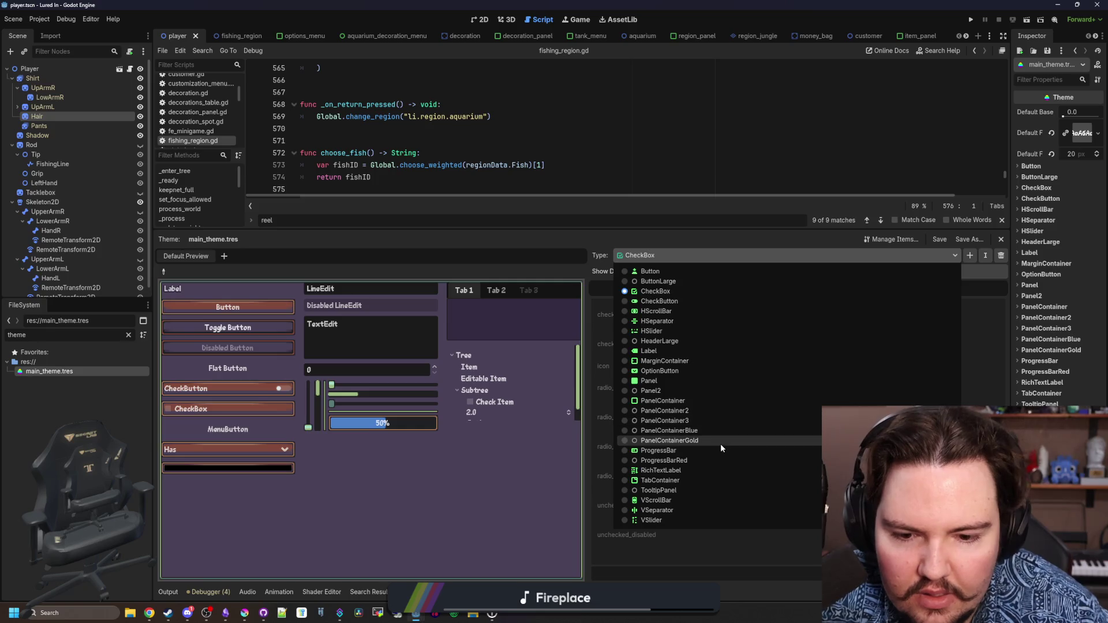
pyautogui.click(654, 293)
# Override CheckBox's radio_checked icon with the icon_pond texture via Quick Load
pyautogui.click(857, 389)
pyautogui.click(858, 389)
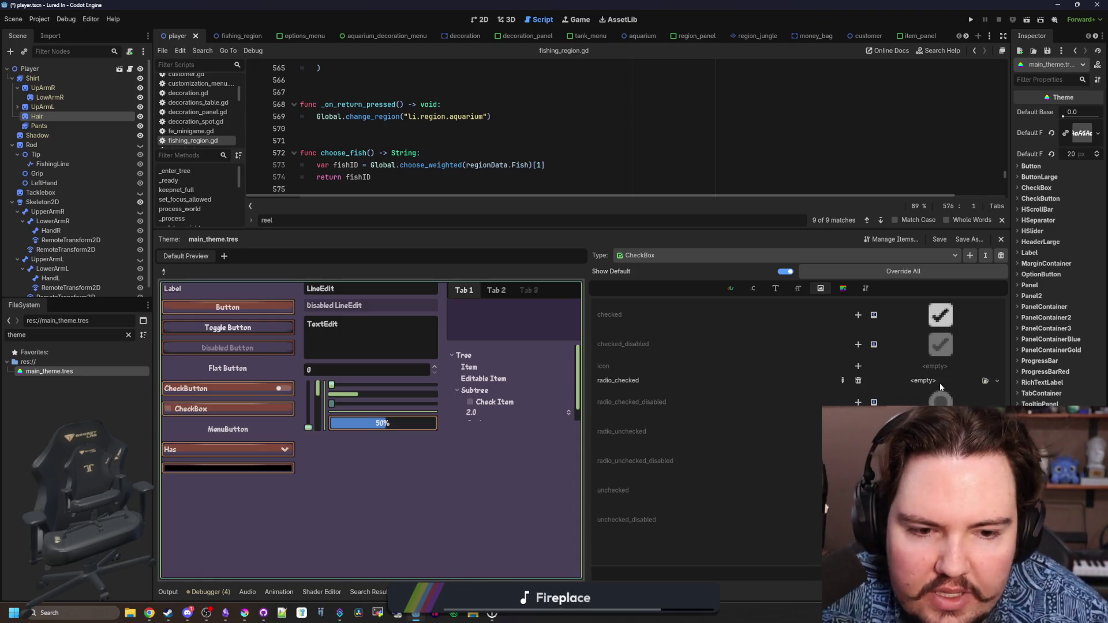
pyautogui.click(939, 383)
pyautogui.click(923, 417)
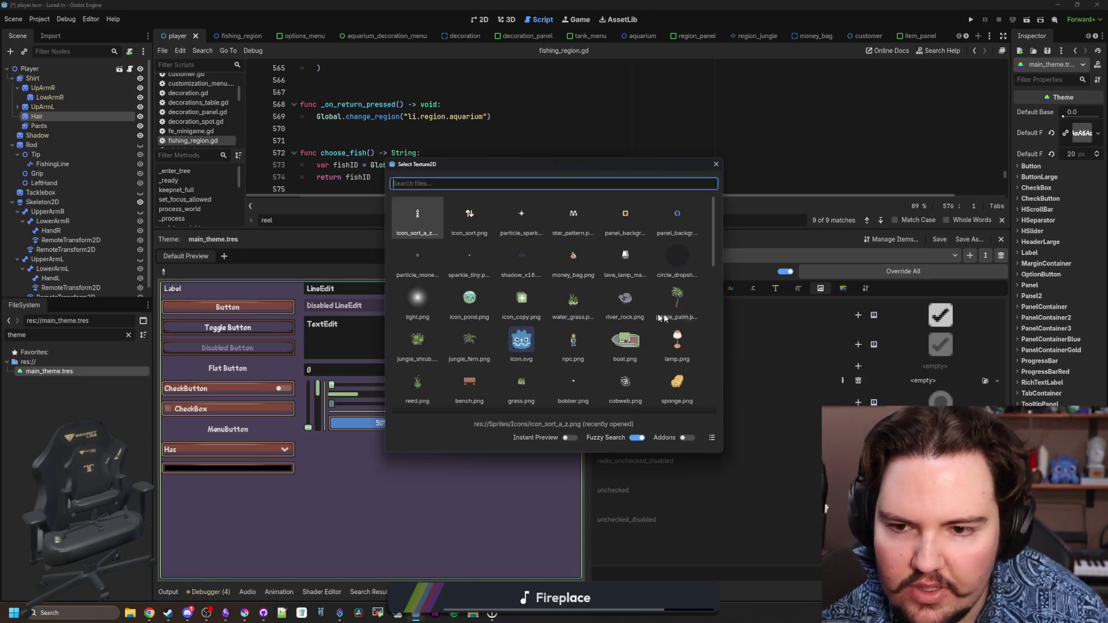
pyautogui.click(469, 298)
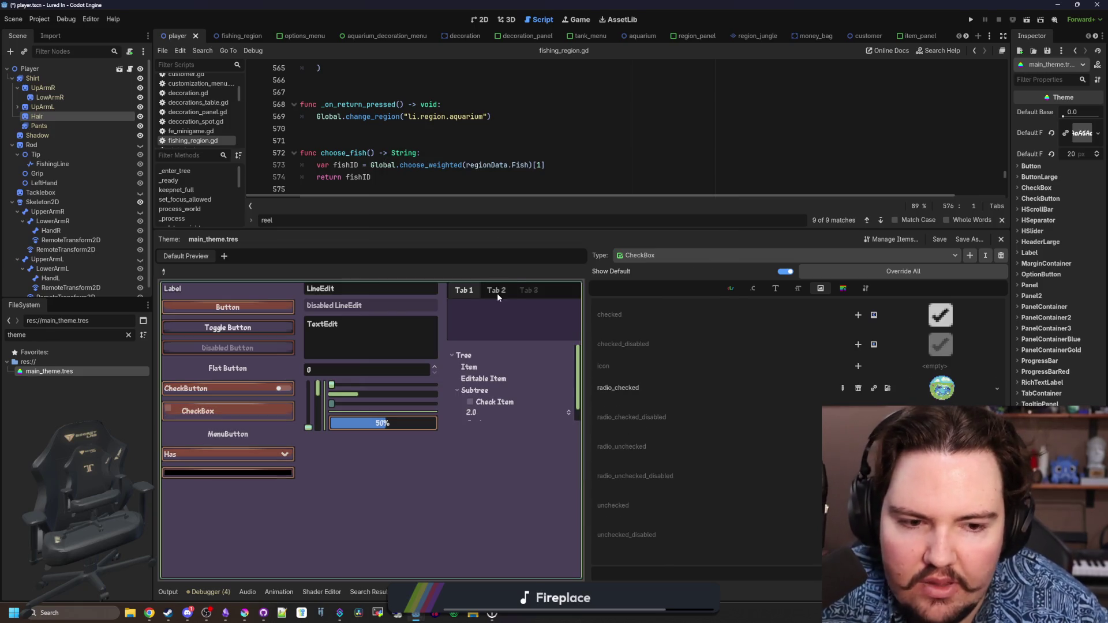
# Test the new icon in the preview: choose Many, then Options, and untick the CheckBox
pyautogui.click(205, 454)
pyautogui.click(186, 492)
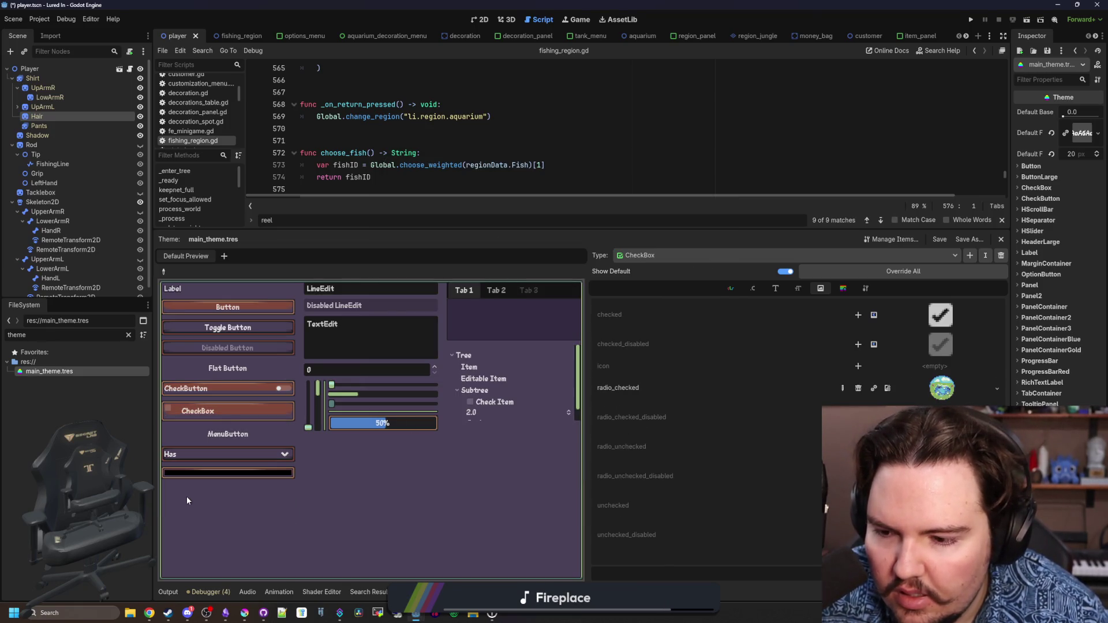
pyautogui.click(199, 457)
pyautogui.click(209, 412)
pyautogui.click(178, 411)
pyautogui.click(199, 455)
pyautogui.click(191, 499)
pyautogui.click(196, 454)
pyautogui.click(189, 512)
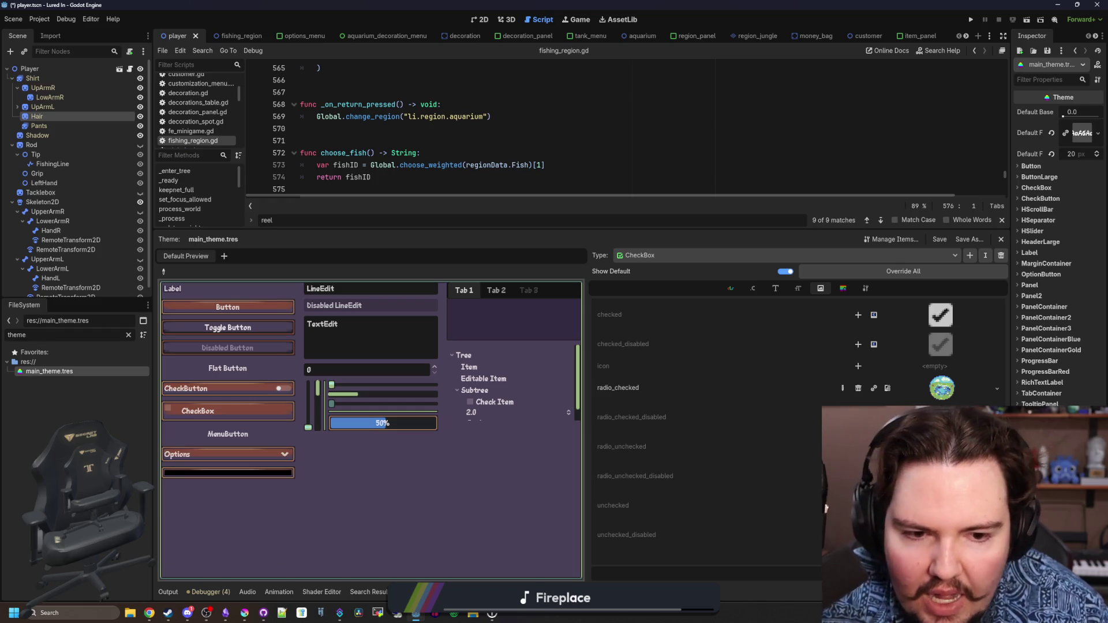
# Remove the radio_checked override and pick the preview OptionButton to load its theme items
pyautogui.click(857, 388)
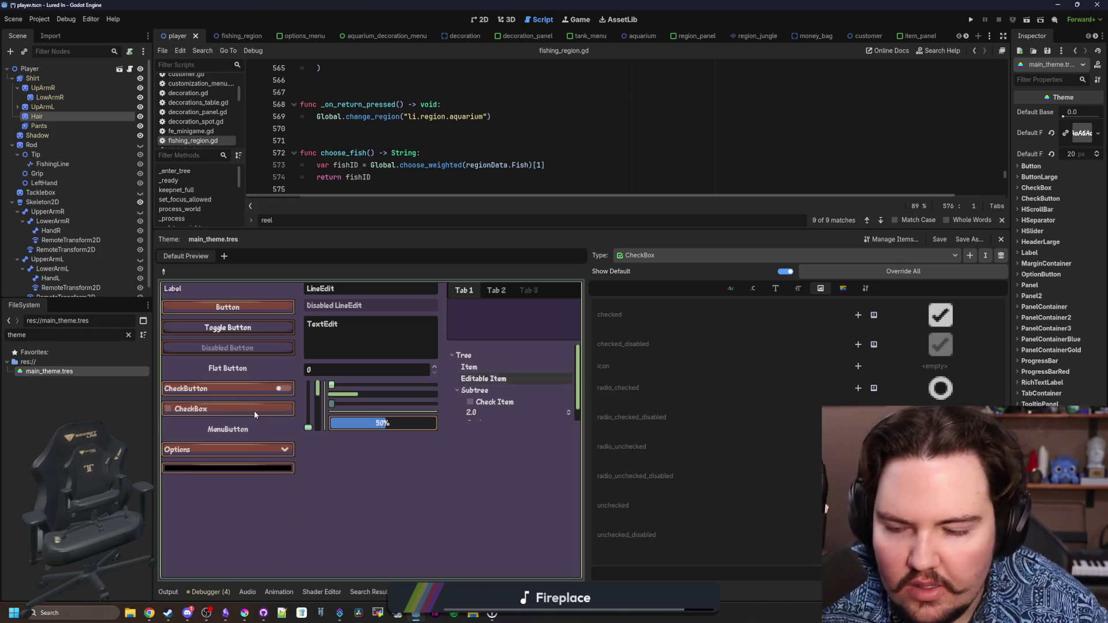
pyautogui.click(228, 449)
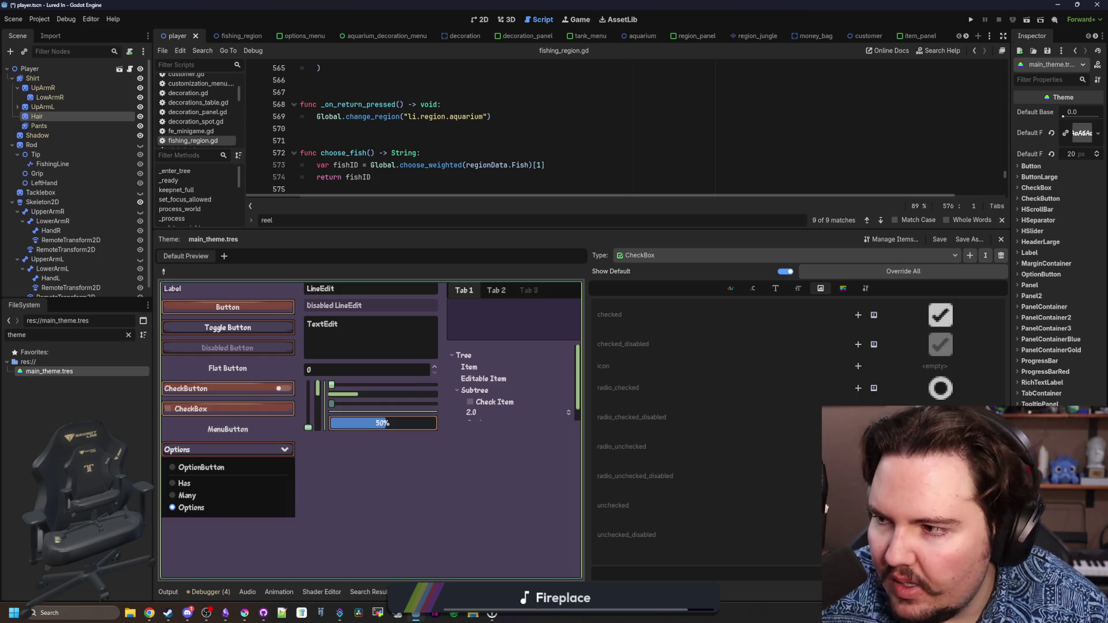
pyautogui.click(162, 284)
pyautogui.click(163, 271)
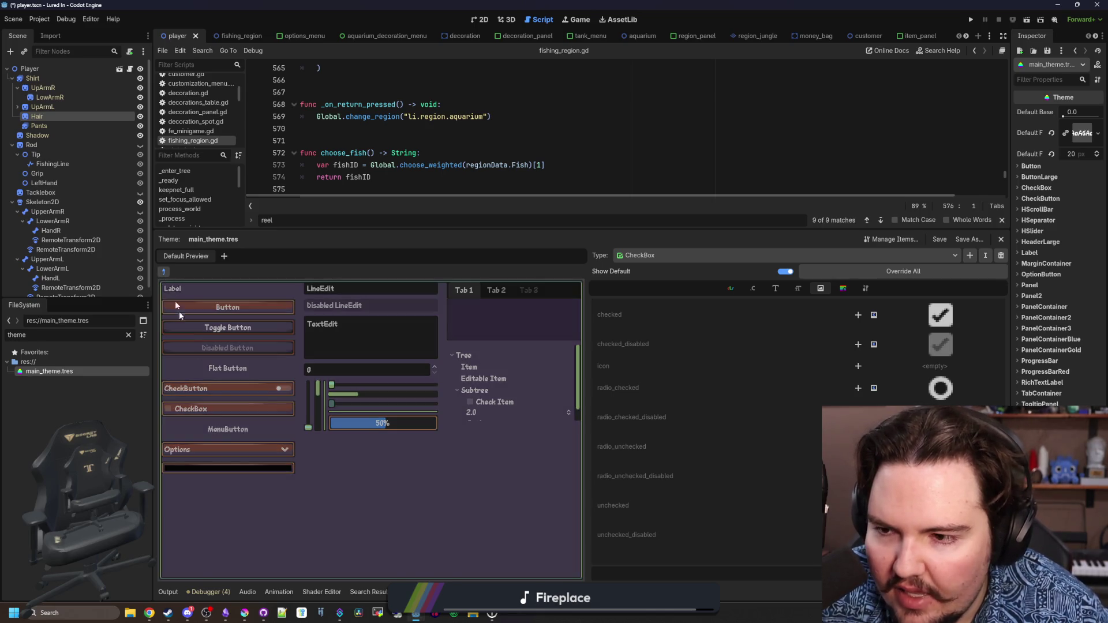
pyautogui.click(188, 453)
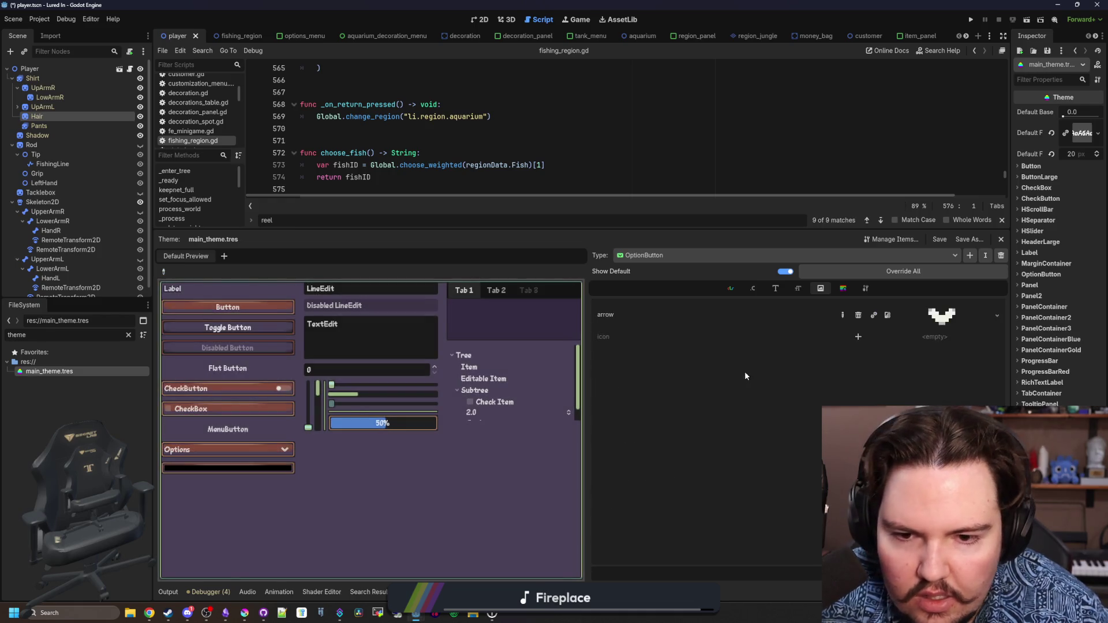
# Check OptionButton's Colors, Constants, Fonts, Icons, StyleBoxes and Type Variation tabs, then open Add Item Type
pyautogui.click(731, 288)
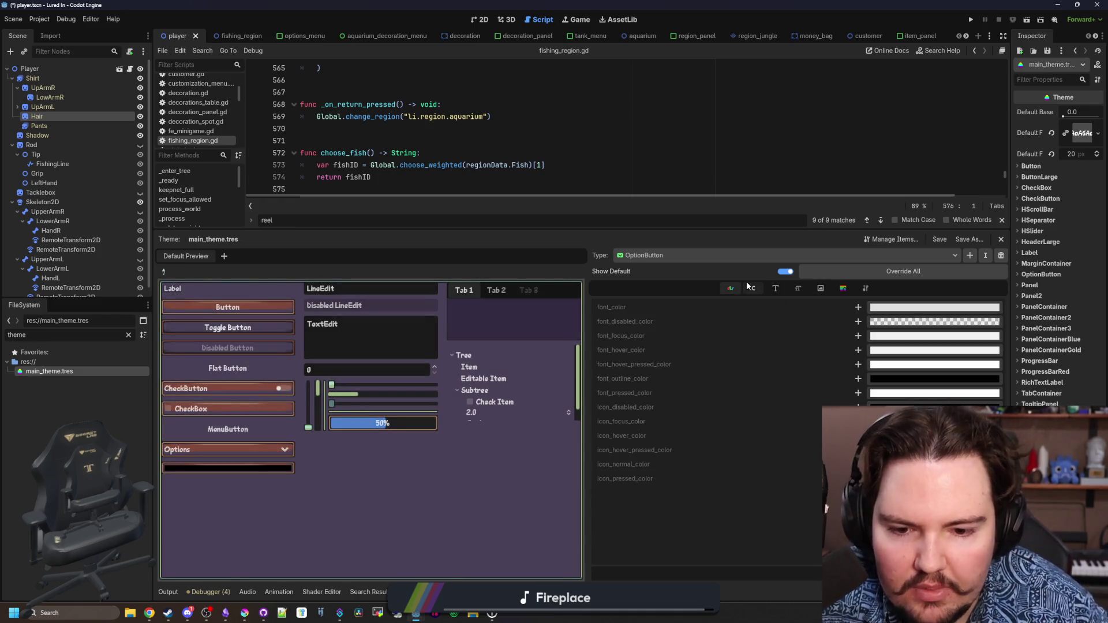
pyautogui.click(751, 287)
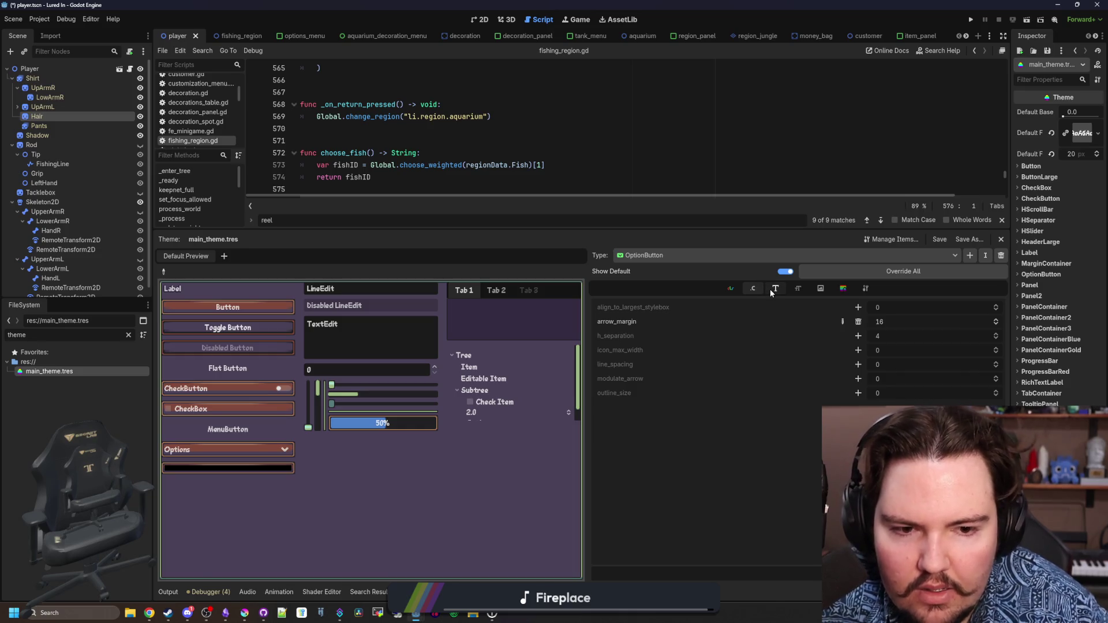
pyautogui.click(771, 292)
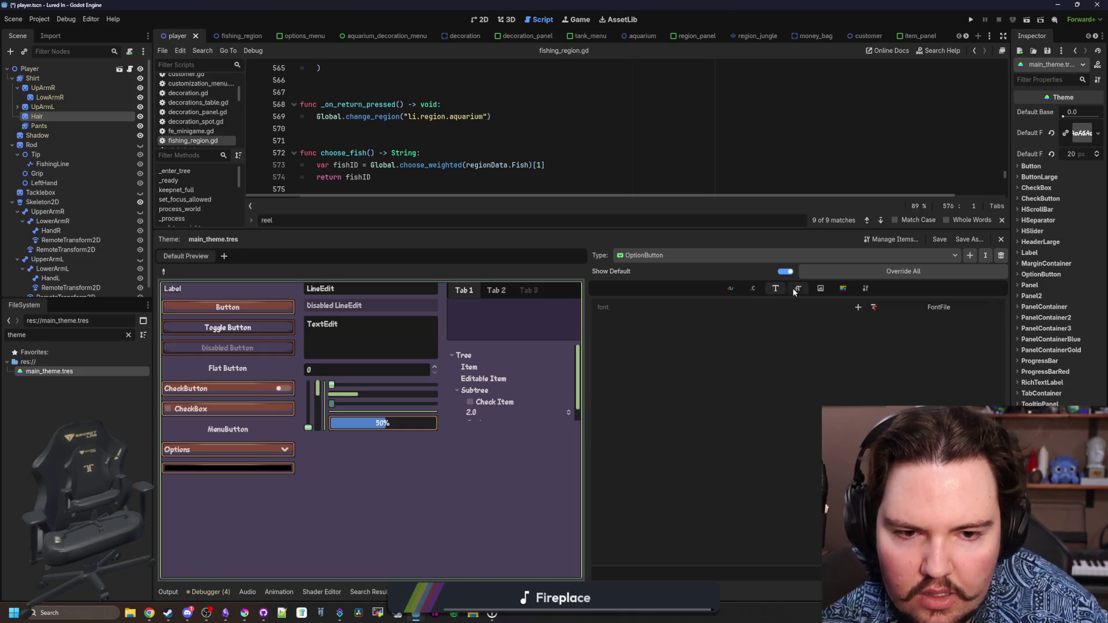
pyautogui.click(820, 289)
pyautogui.click(840, 288)
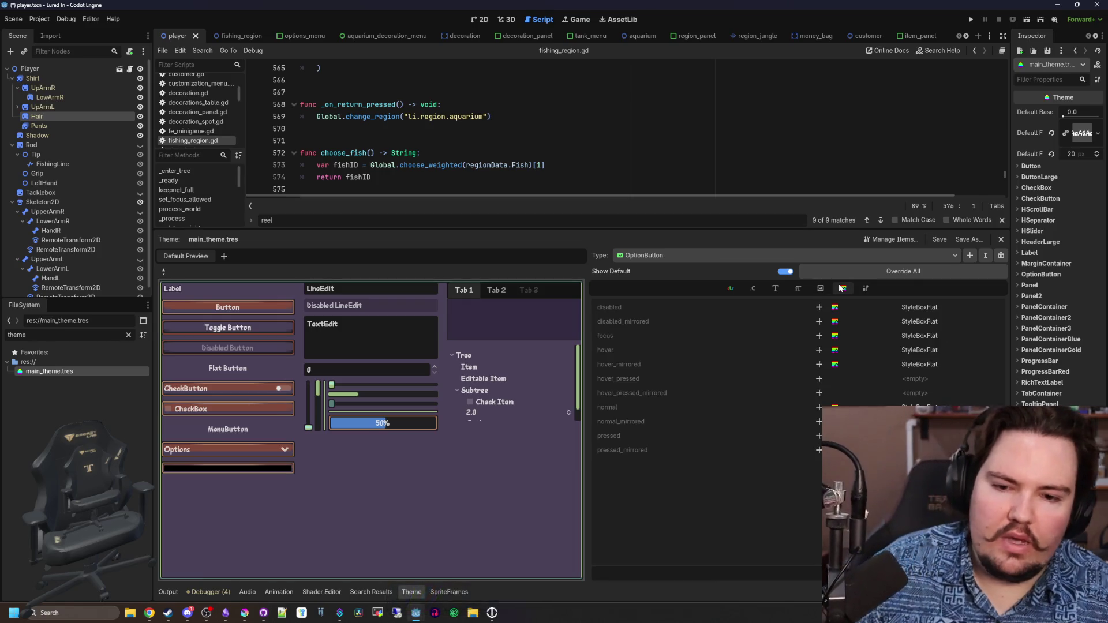
pyautogui.click(865, 289)
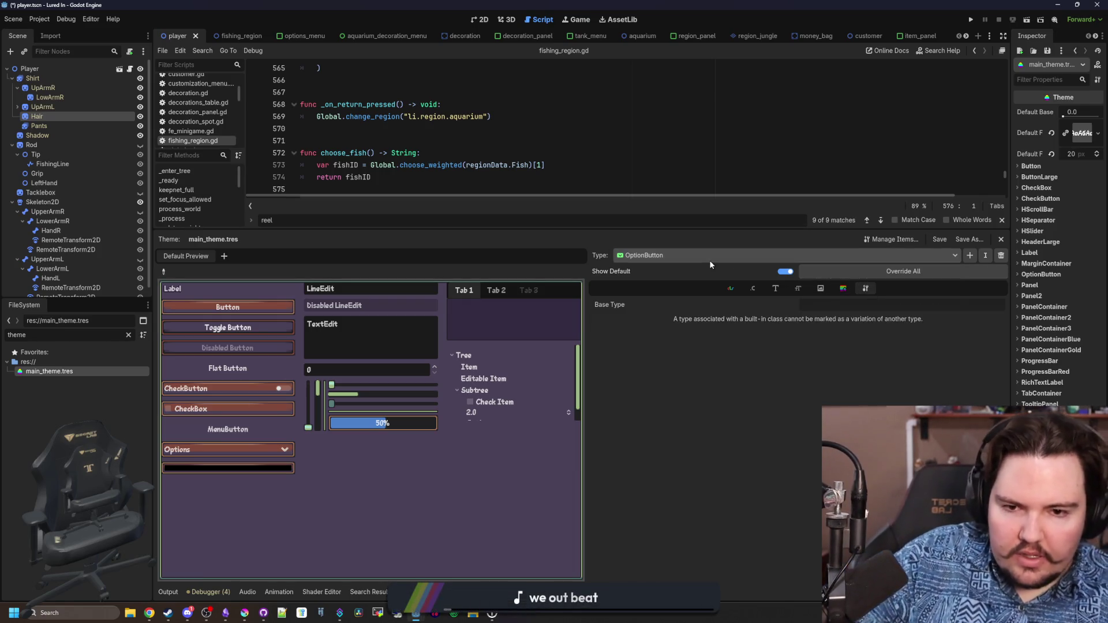
pyautogui.click(709, 255)
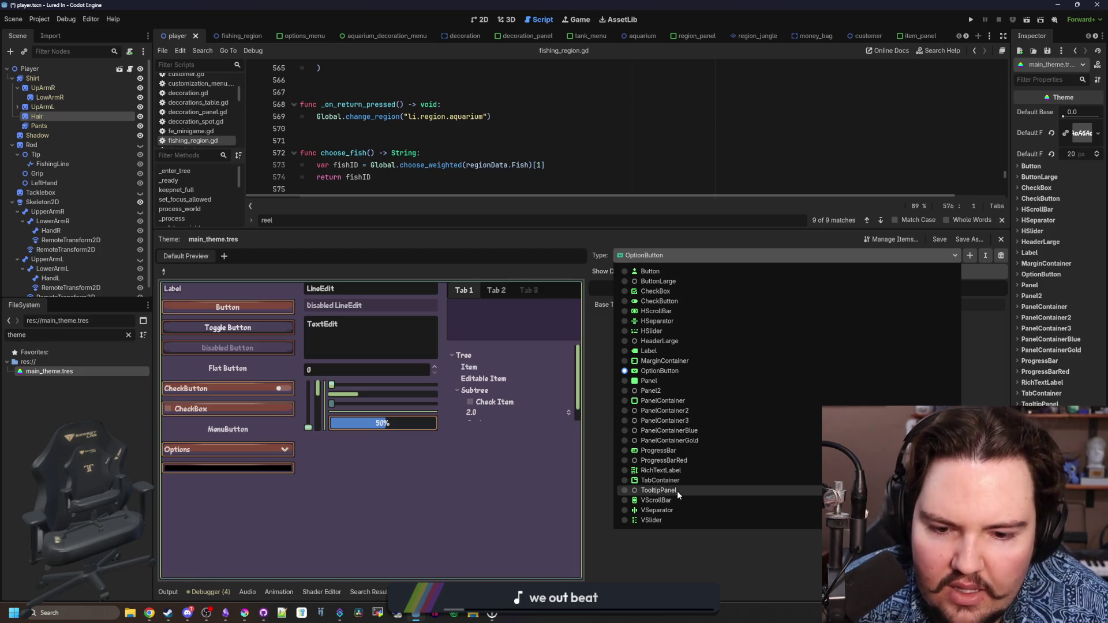
pyautogui.click(924, 257)
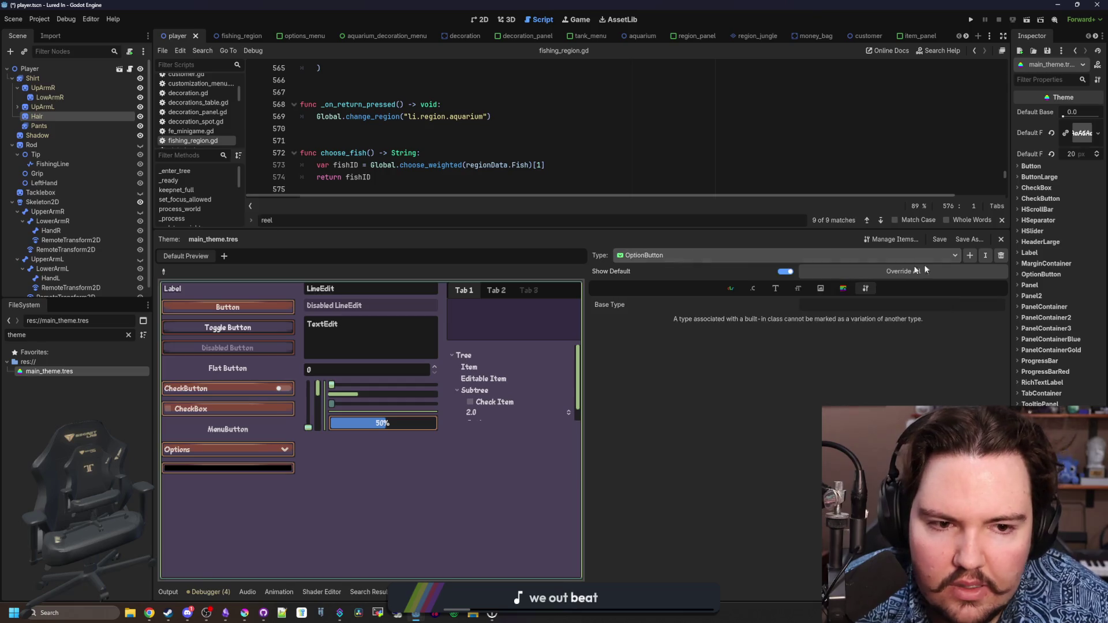
pyautogui.click(968, 256)
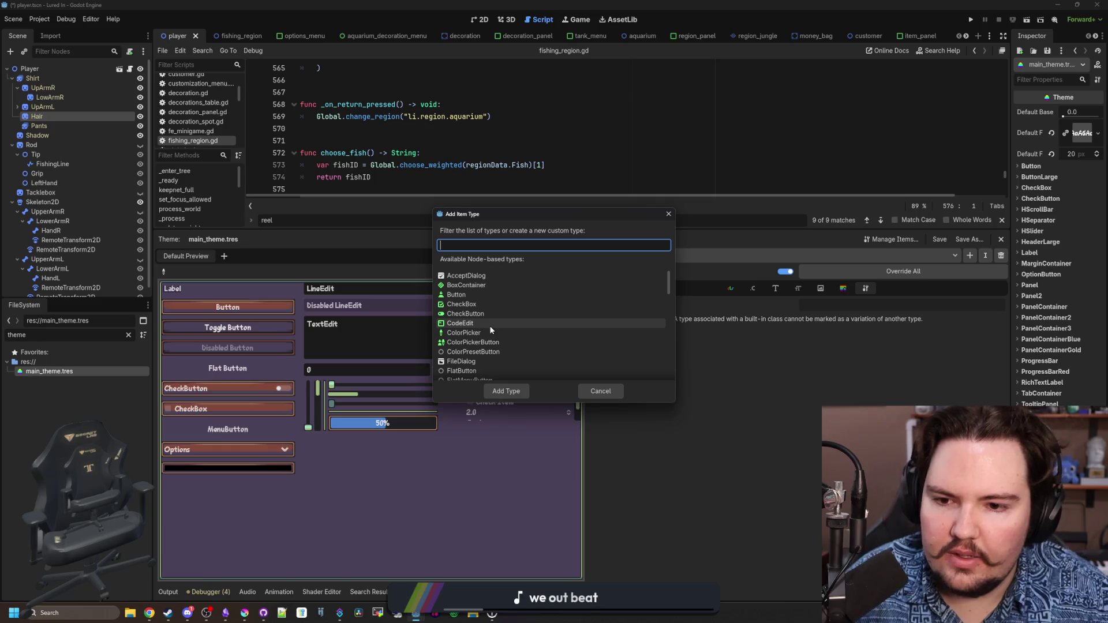
# Browse the Add Item Type list, briefly filtering for 'option', then close it without adding anything
pyautogui.scroll(-1, 489, 326)
pyautogui.scroll(-1, 491, 330)
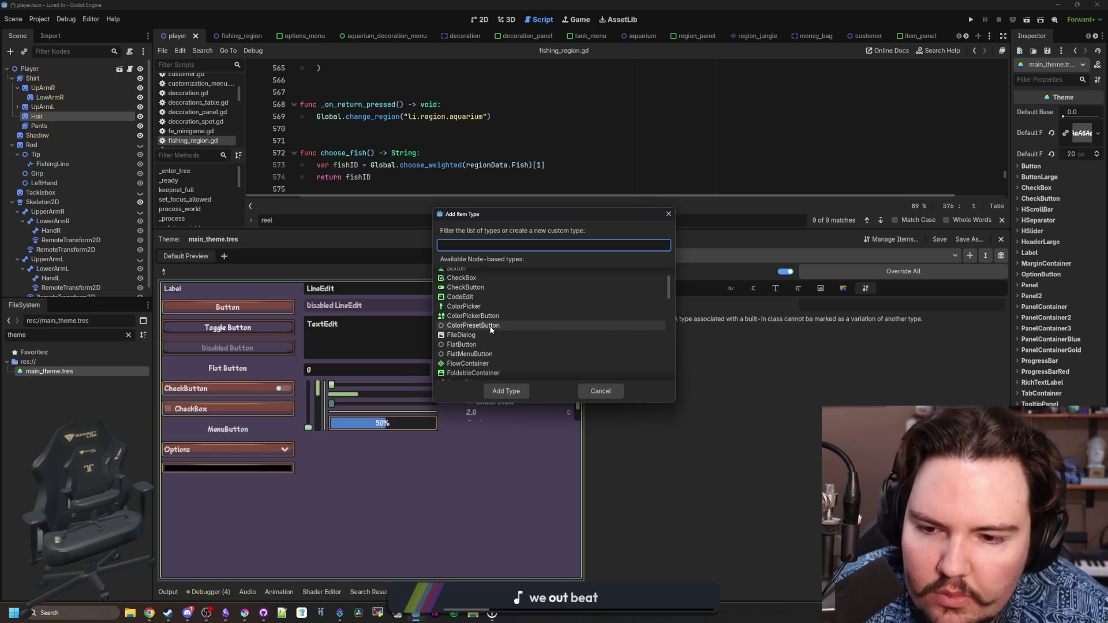
pyautogui.write('option')
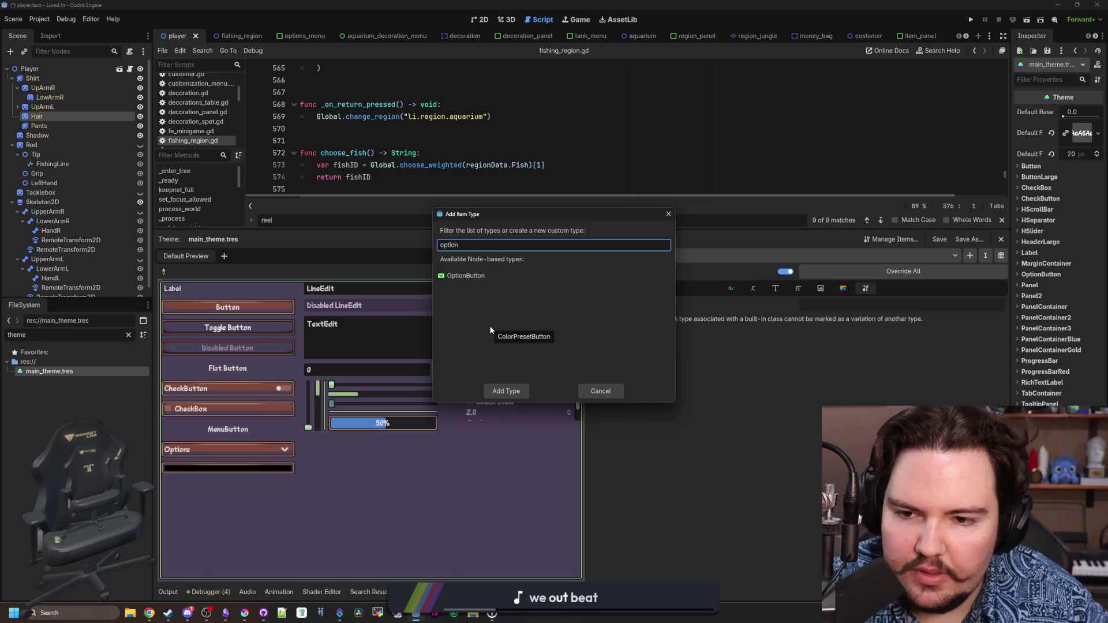
pyautogui.press('BackSpace')
pyautogui.press('BackSpace')
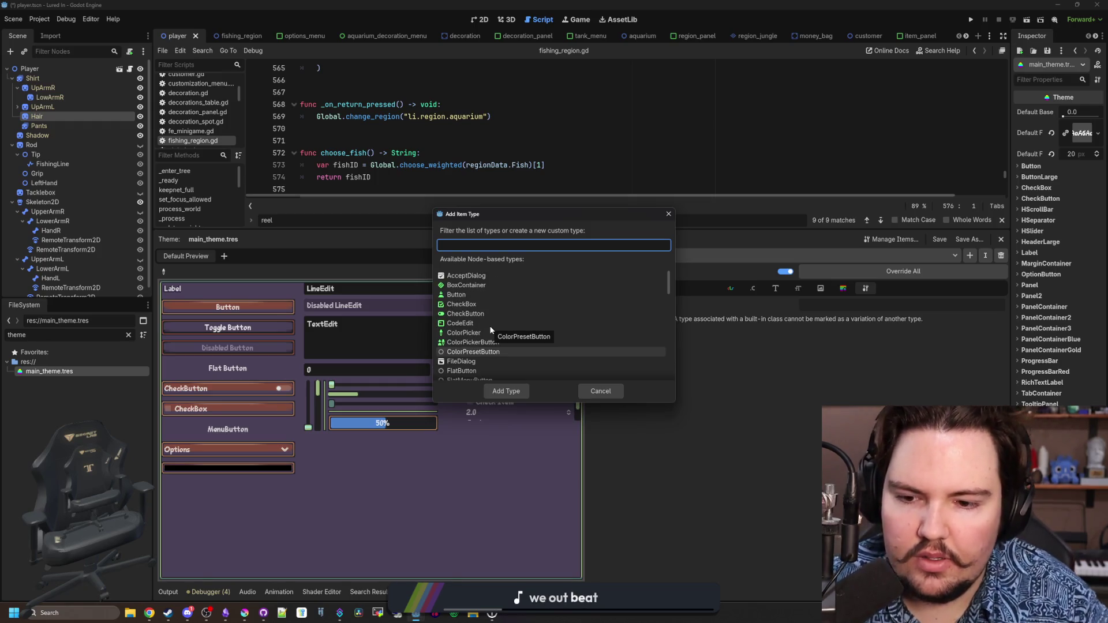
pyautogui.scroll(-15, 491, 326)
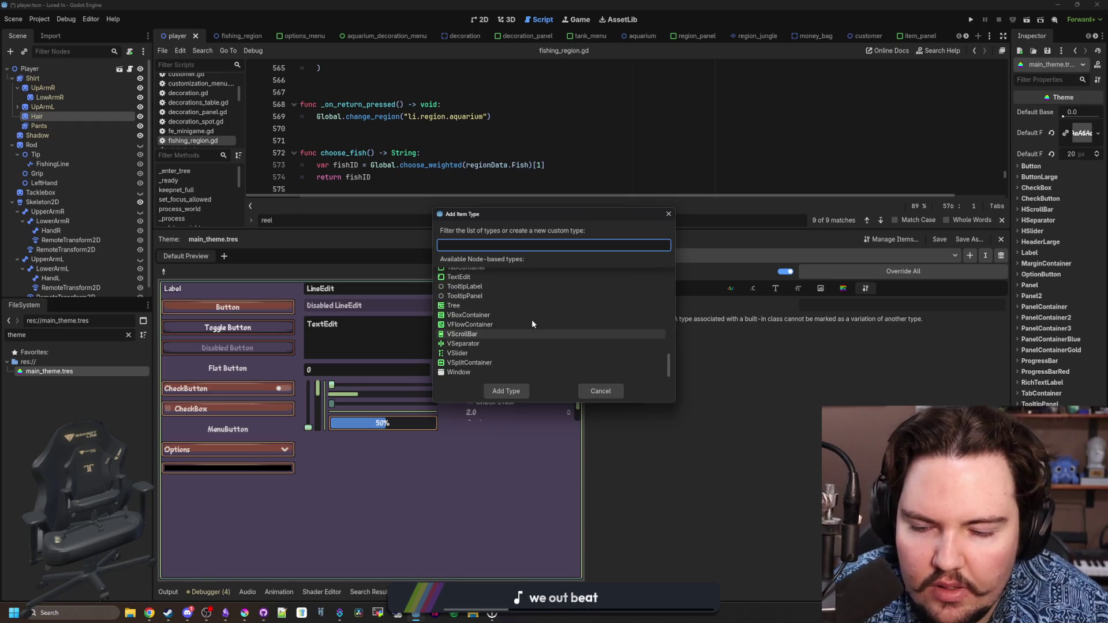
pyautogui.scroll(3, 486, 286)
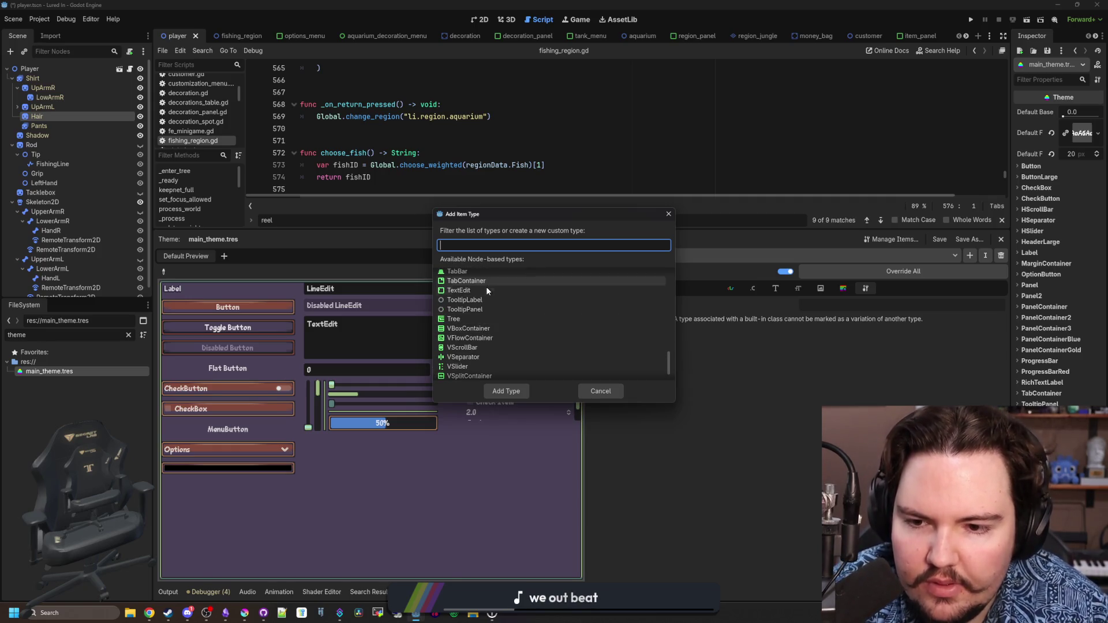
pyautogui.scroll(2, 476, 319)
pyautogui.scroll(3, 490, 332)
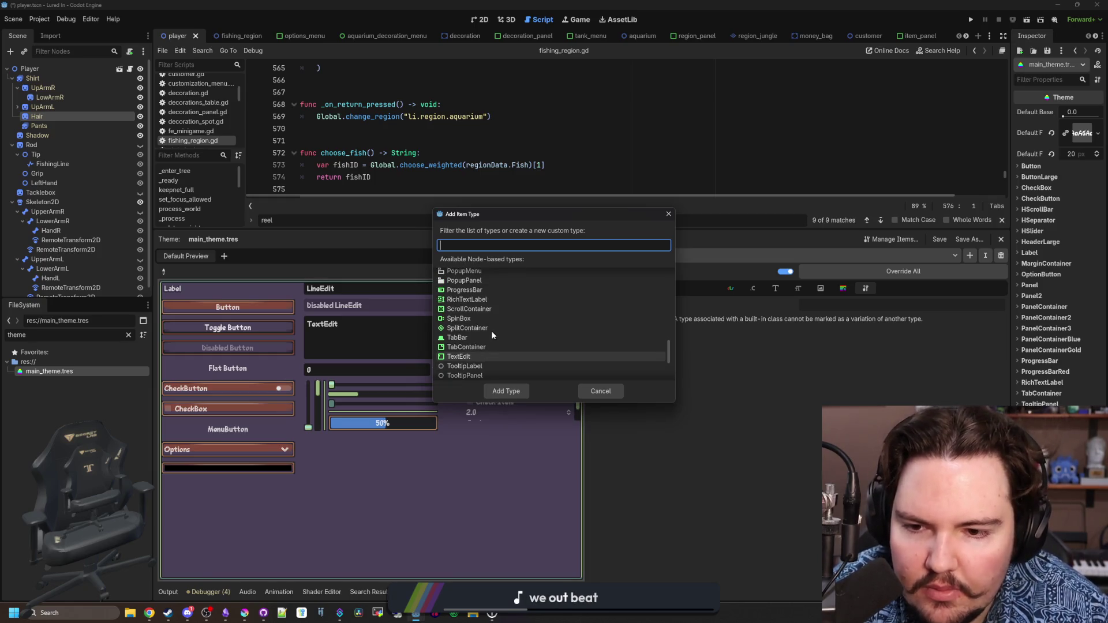
pyautogui.scroll(4, 477, 343)
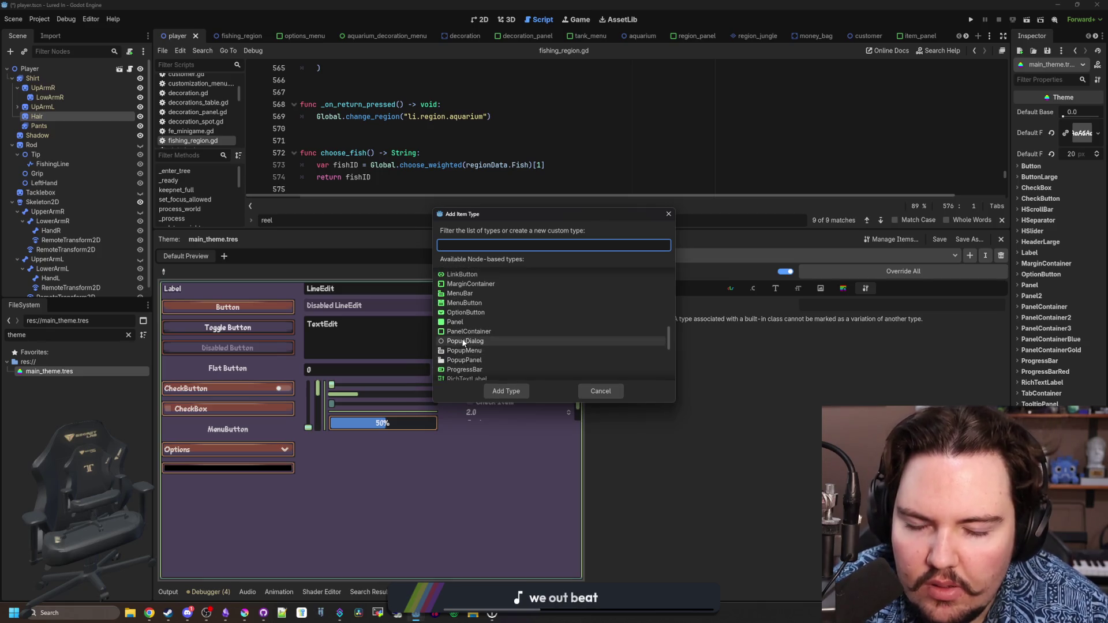
pyautogui.scroll(2, 483, 327)
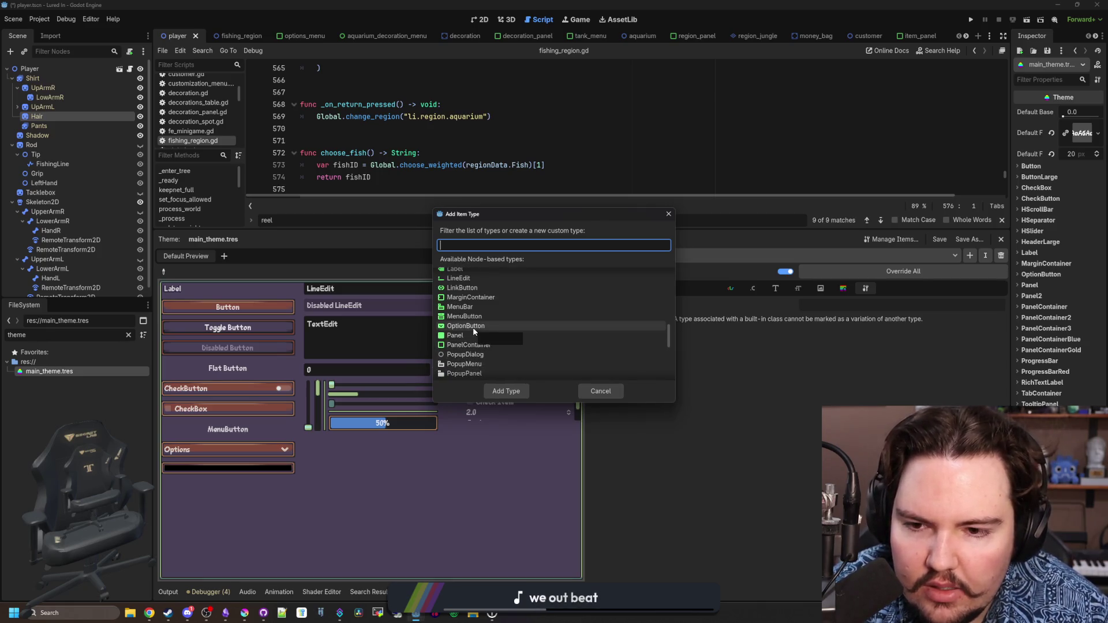
pyautogui.scroll(5, 476, 338)
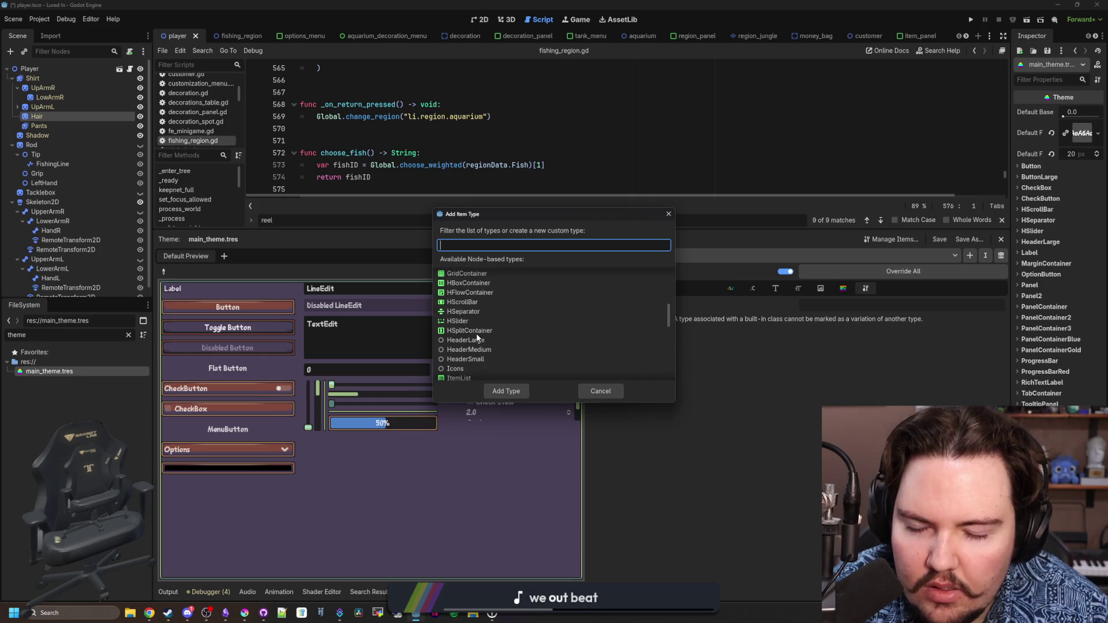
pyautogui.scroll(3, 476, 337)
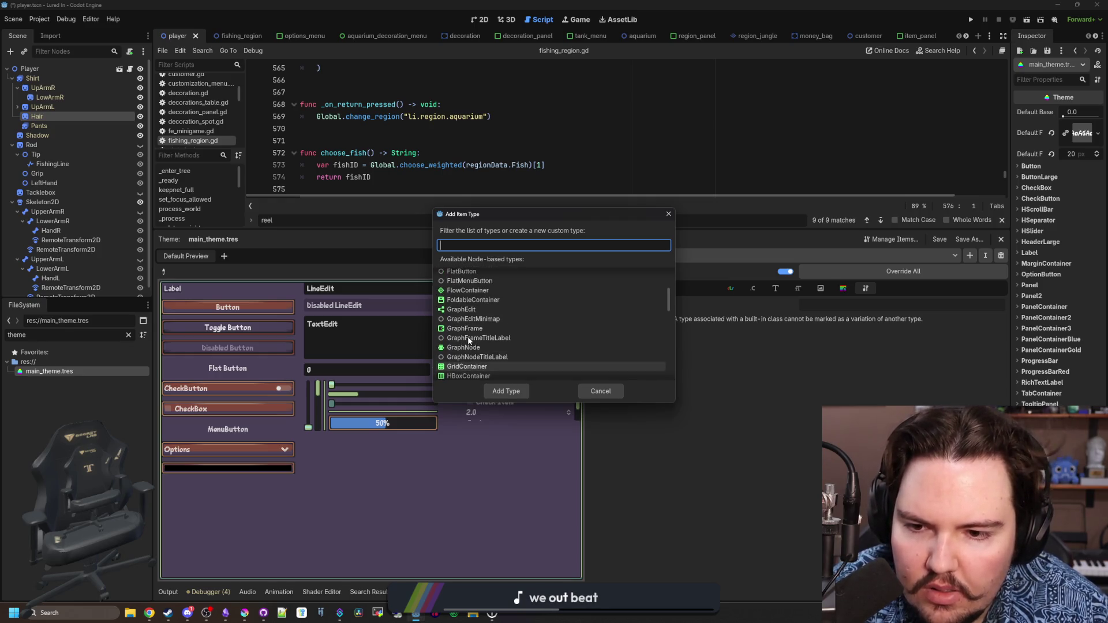
pyautogui.scroll(2, 461, 335)
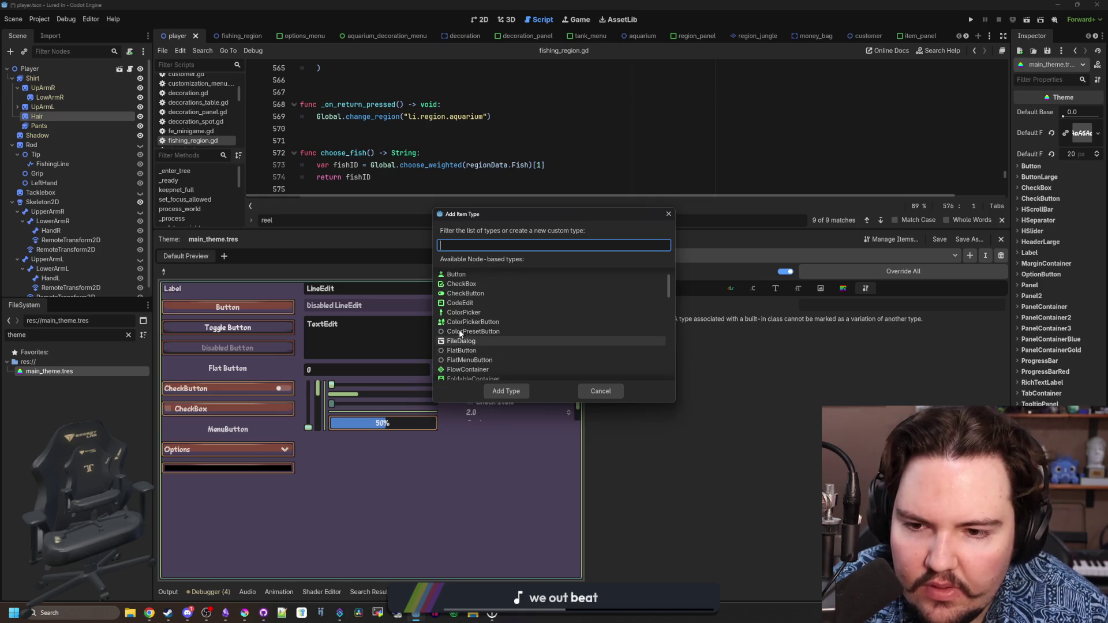
pyautogui.scroll(3, 456, 341)
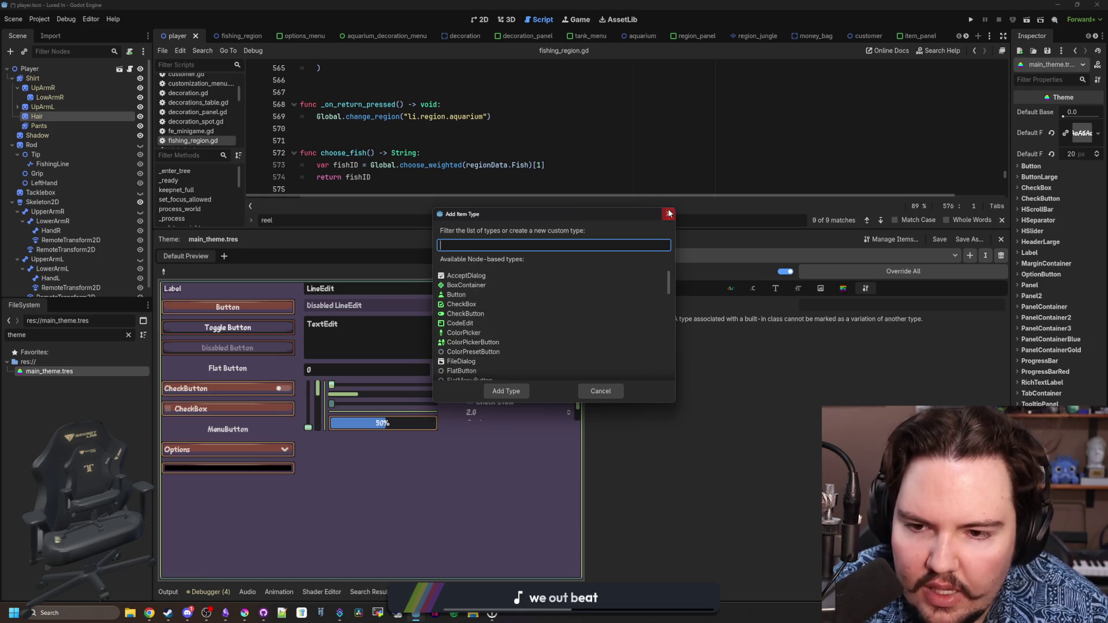
pyautogui.click(672, 214)
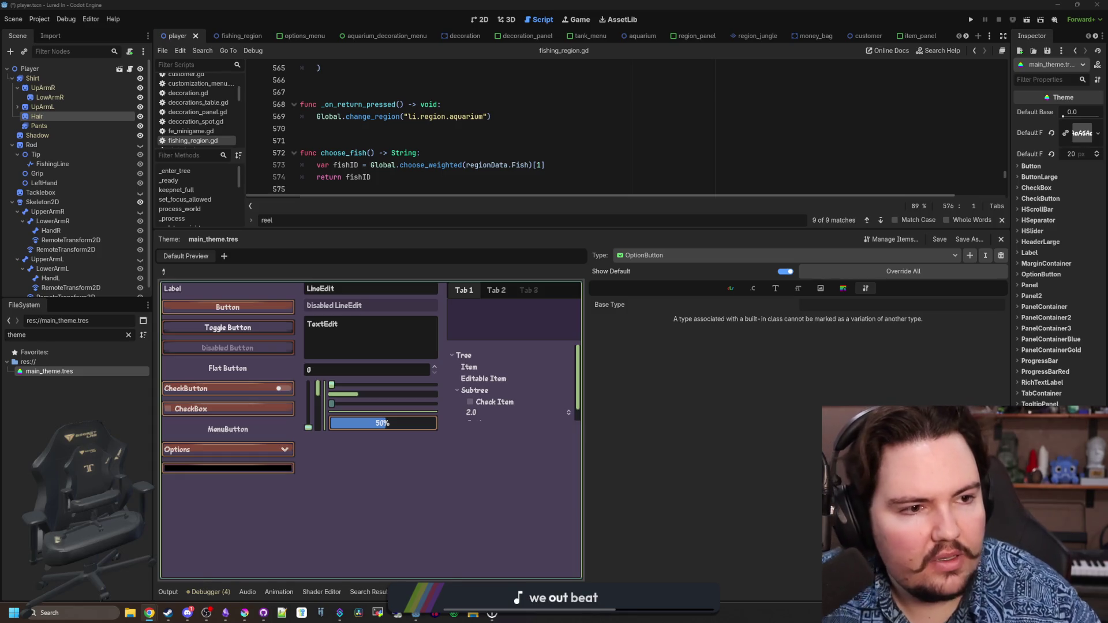
# Open the 'How to Modify Option Button In Godot' video from the search results, enlarged
pyautogui.hotkey('alt', 'Tab')
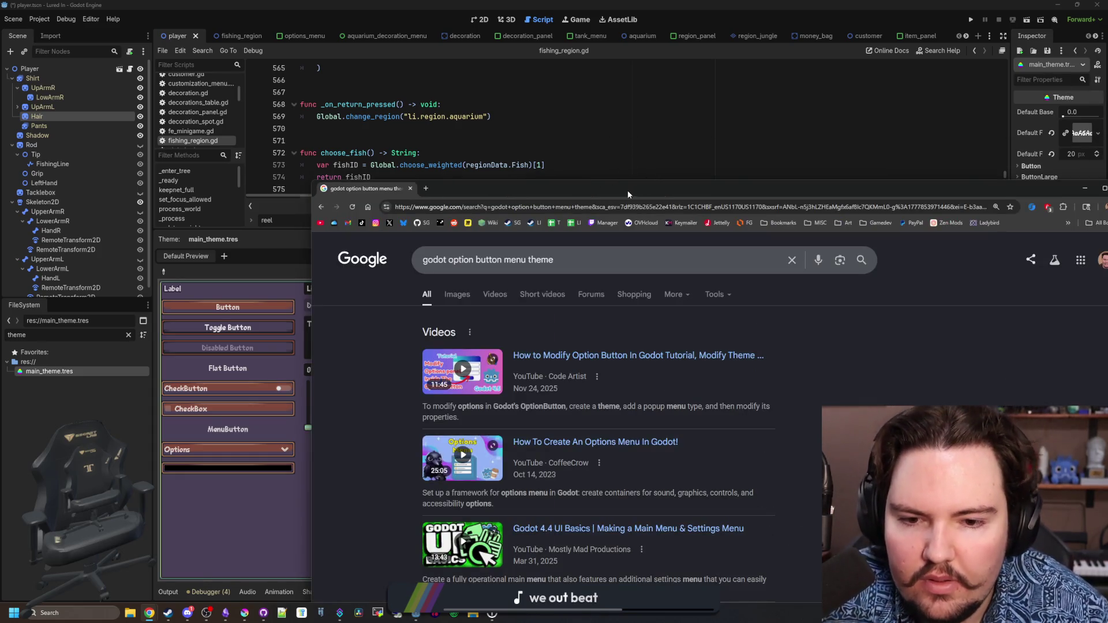
pyautogui.click(470, 188)
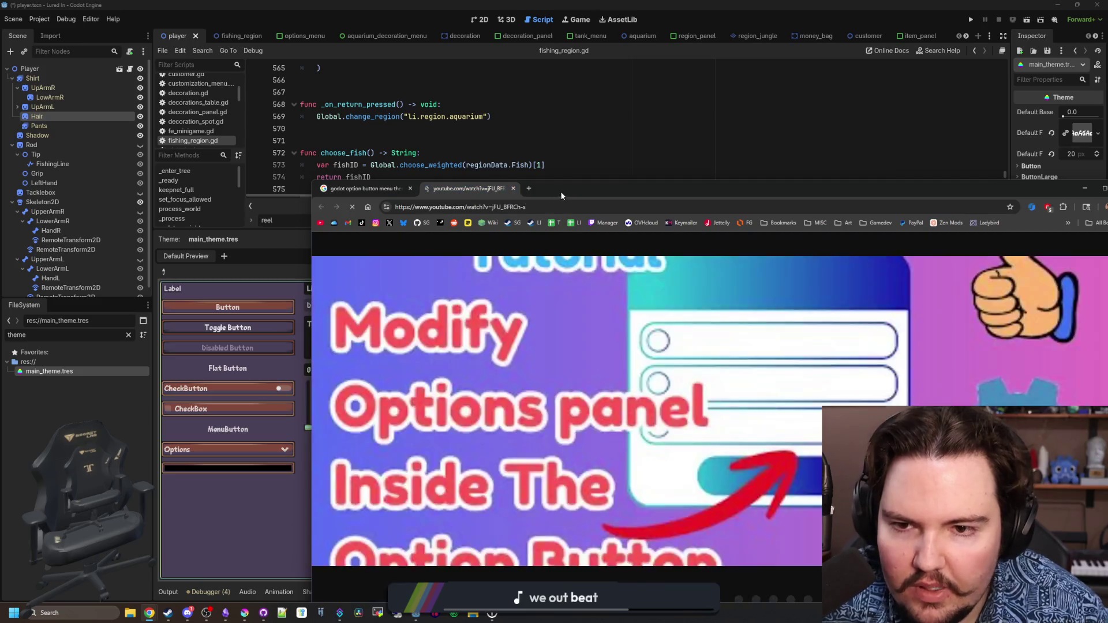
pyautogui.doubleClick(559, 191)
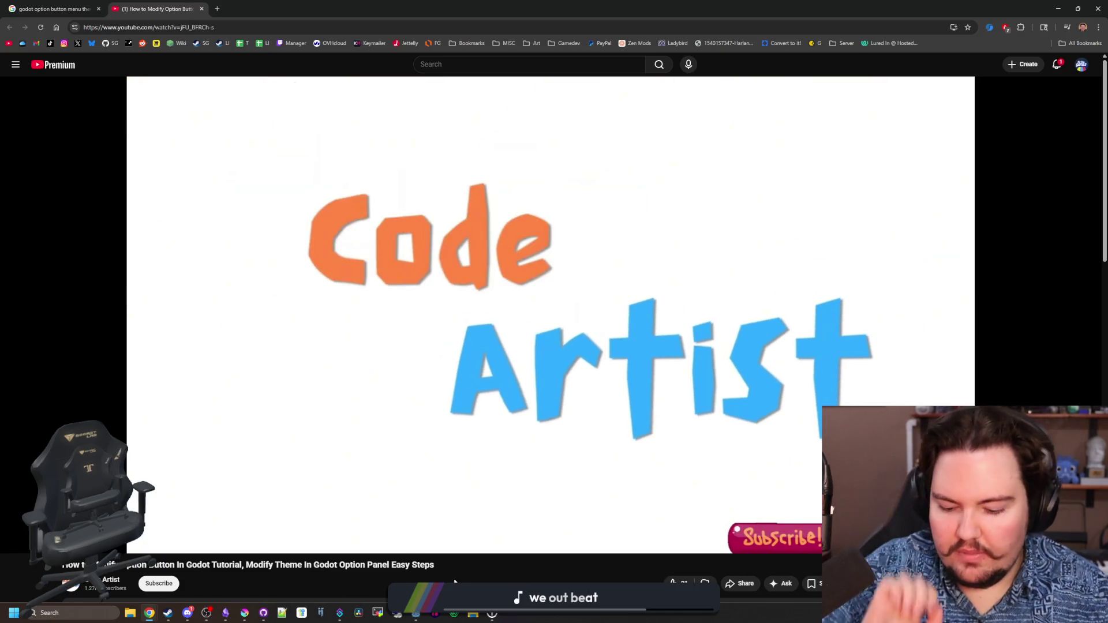
# Skip ahead to the tutorial's Add Item Type step, pause there, and return to Godot
pyautogui.press('l')
pyautogui.press('l')
pyautogui.press('l')
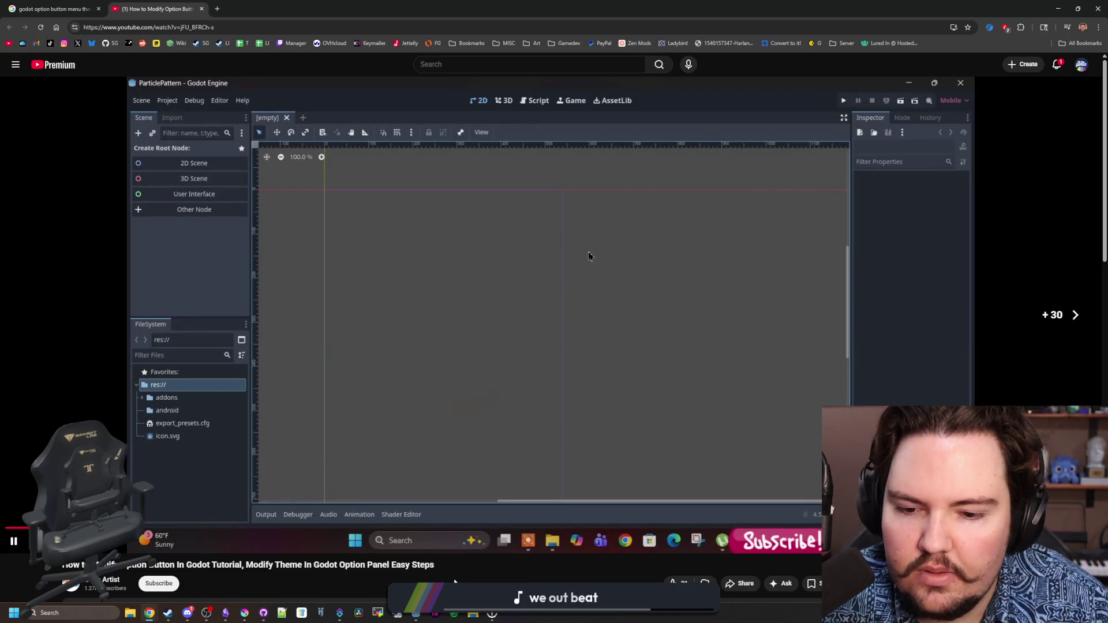
pyautogui.press('l')
pyautogui.press('l')
pyautogui.press('l')
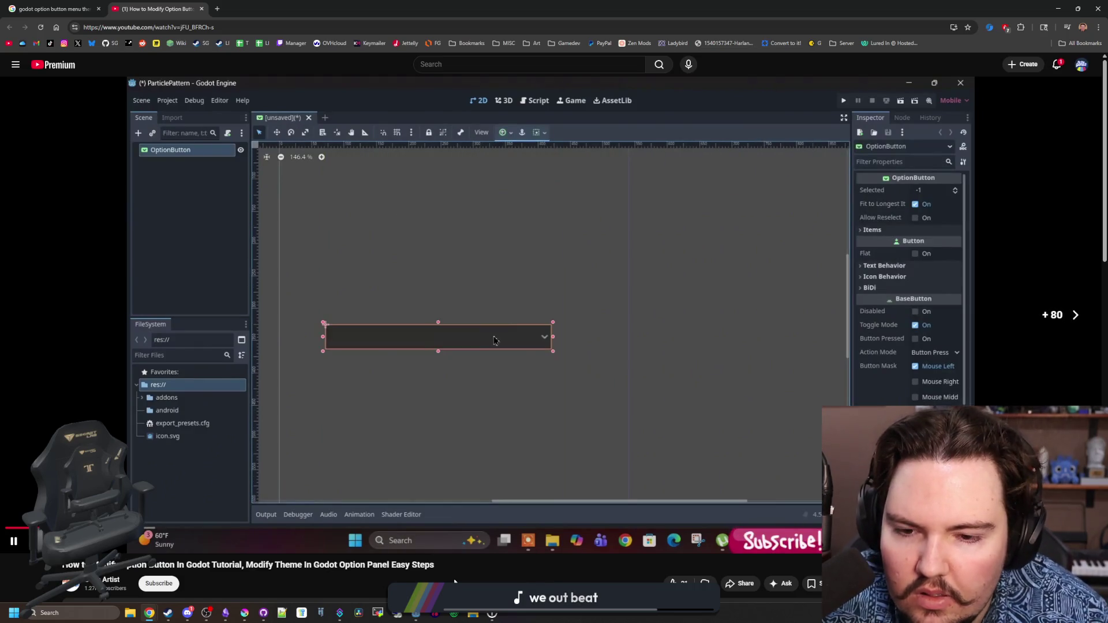
pyautogui.press('l')
pyautogui.press('l')
pyautogui.press('l')
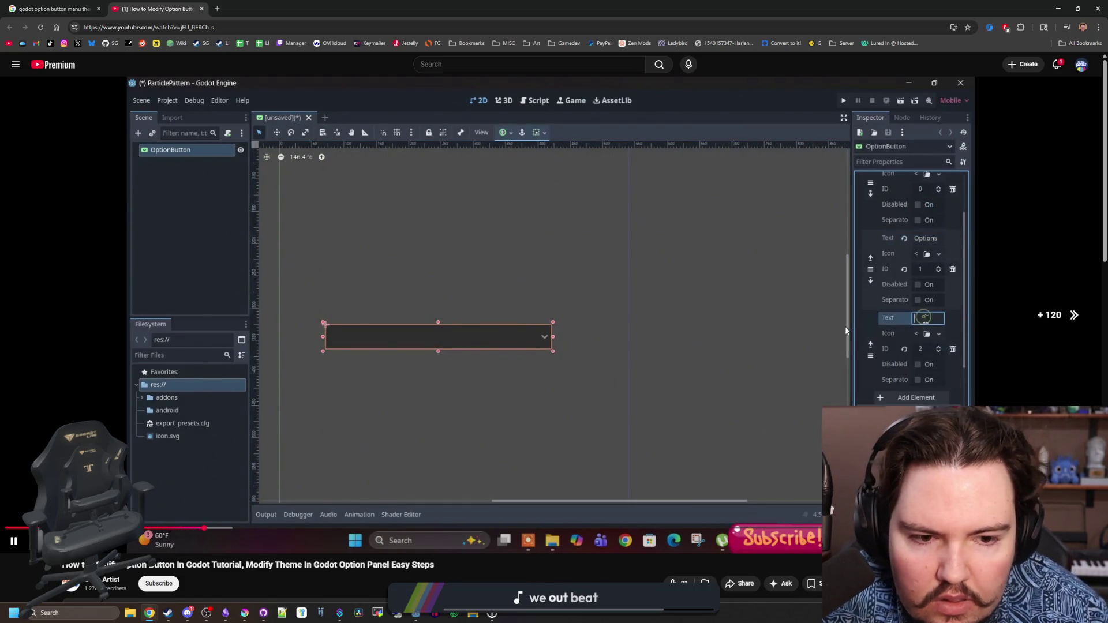
pyautogui.press('l')
pyautogui.press('l')
pyautogui.press('l')
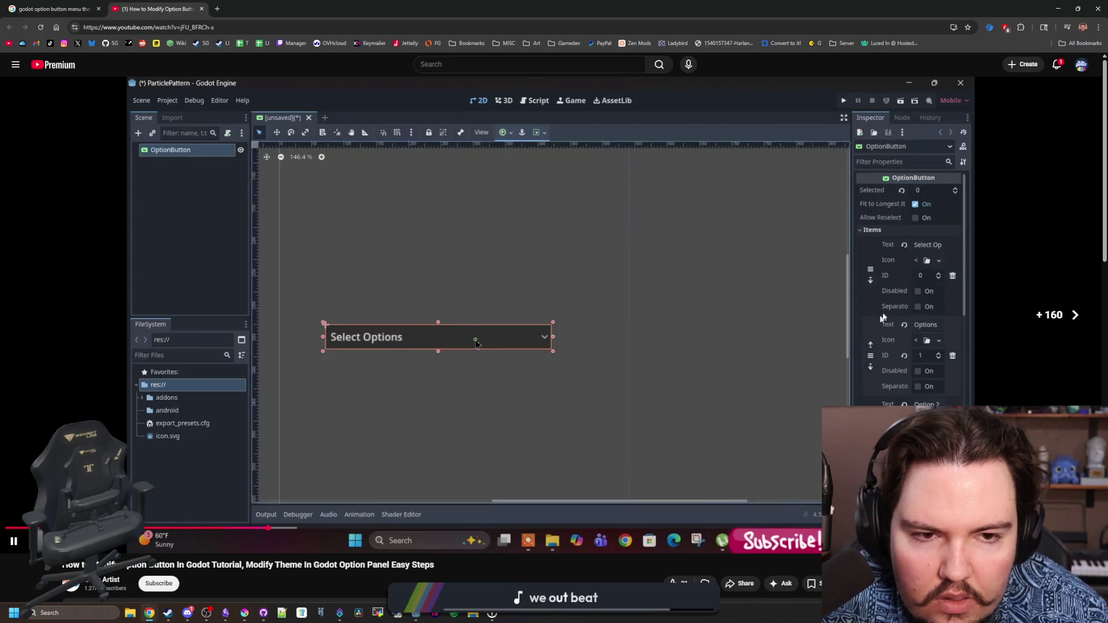
pyautogui.press('l')
pyautogui.press('l')
pyautogui.press('l')
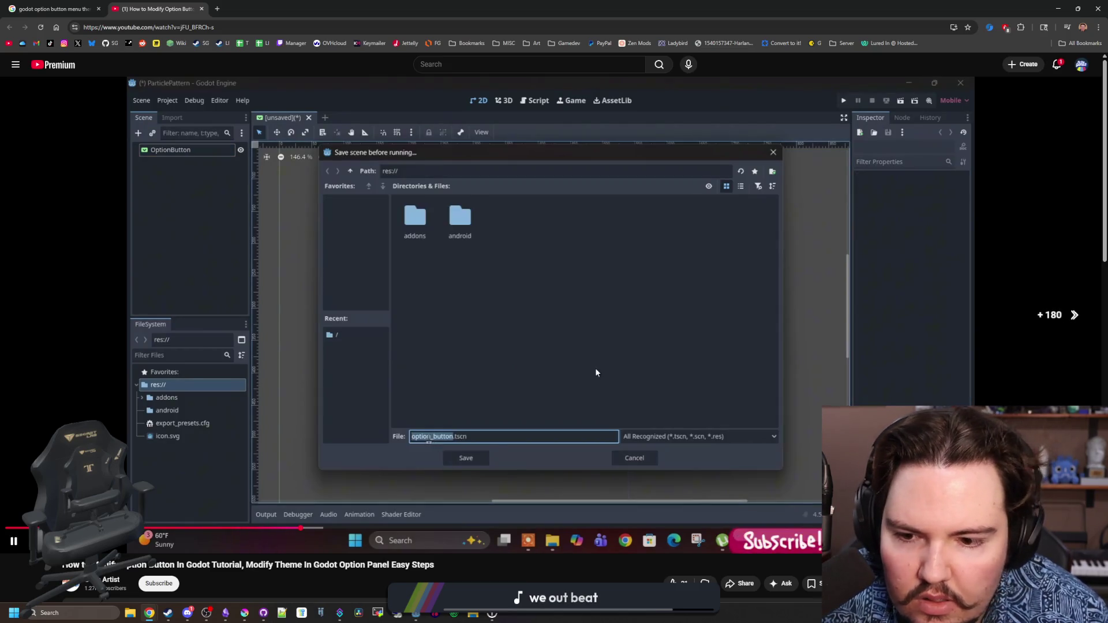
pyautogui.press('l')
pyautogui.press('l')
pyautogui.press('l')
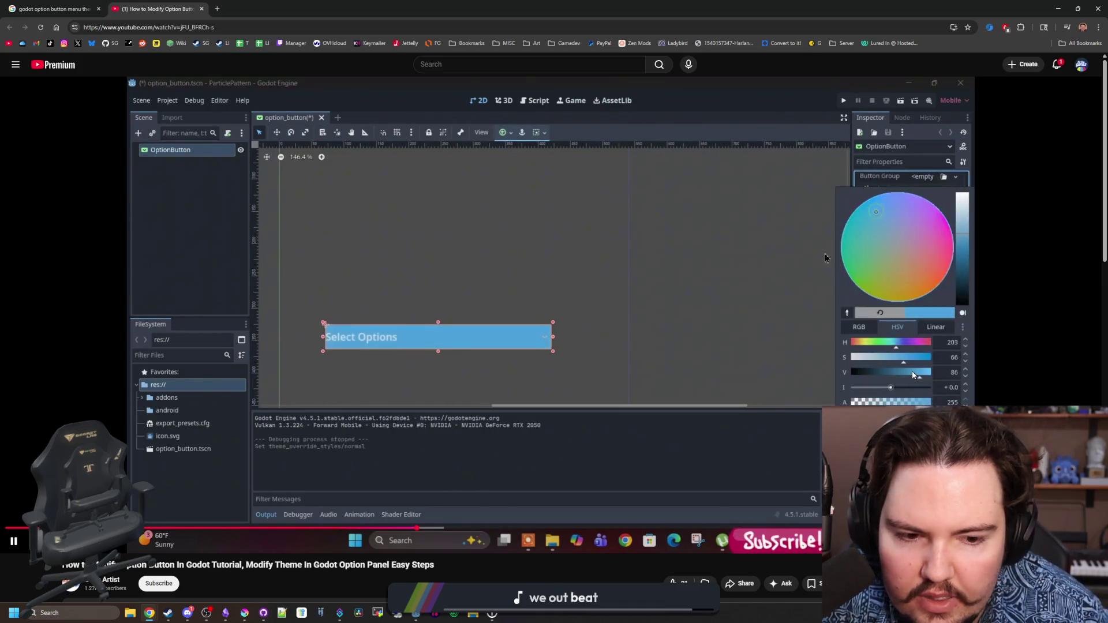
pyautogui.press('l')
pyautogui.press('l')
pyautogui.press('l')
pyautogui.press('l')
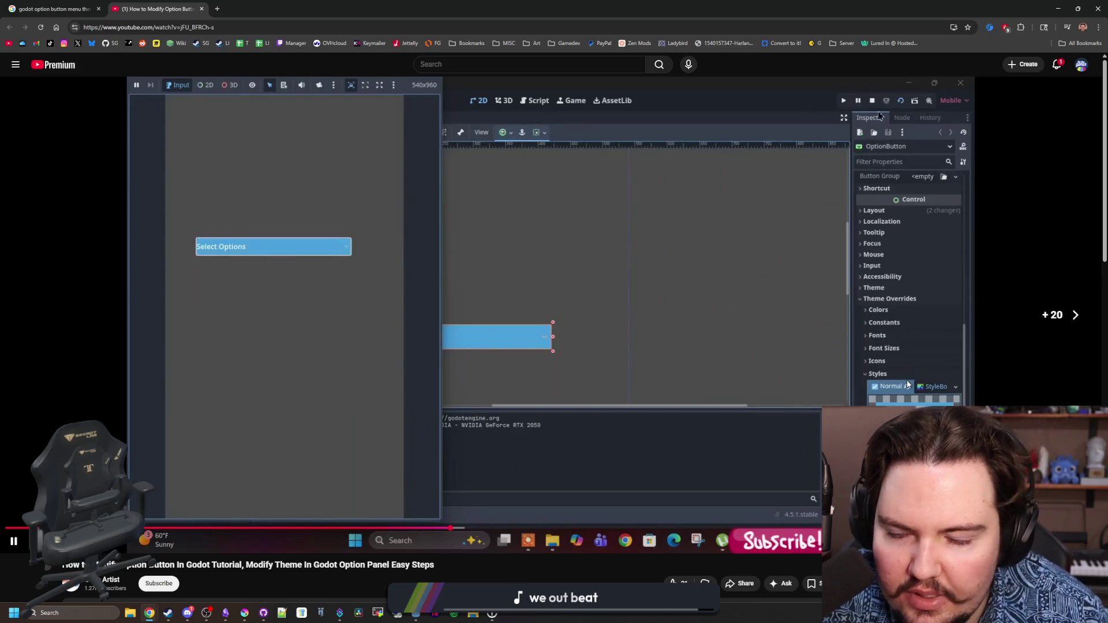
pyautogui.press('j')
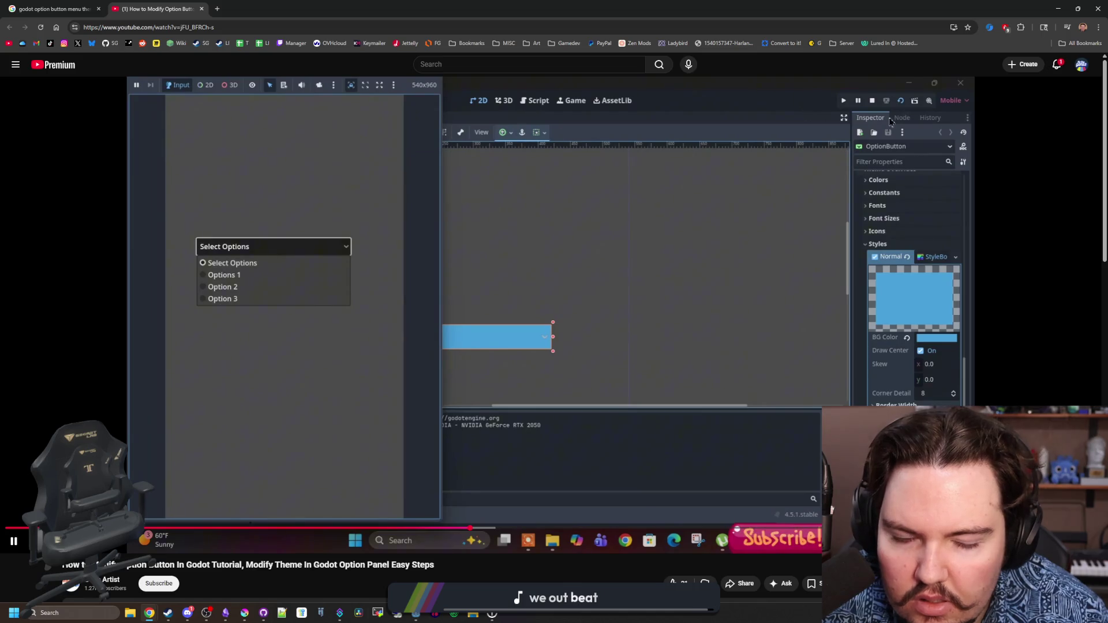
pyautogui.press('l')
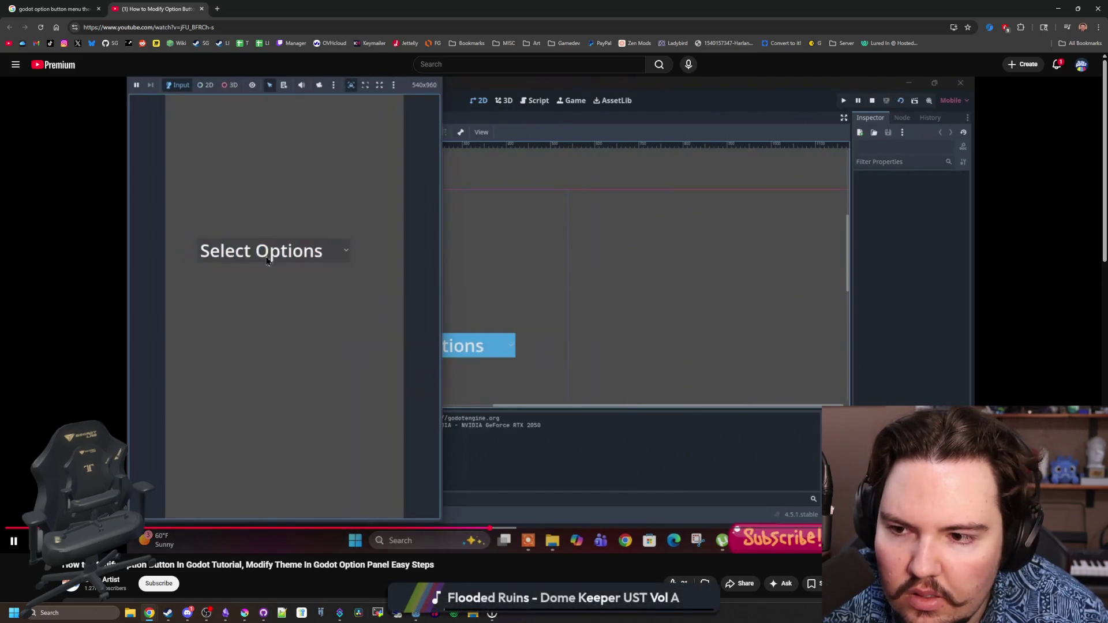
pyautogui.press('l')
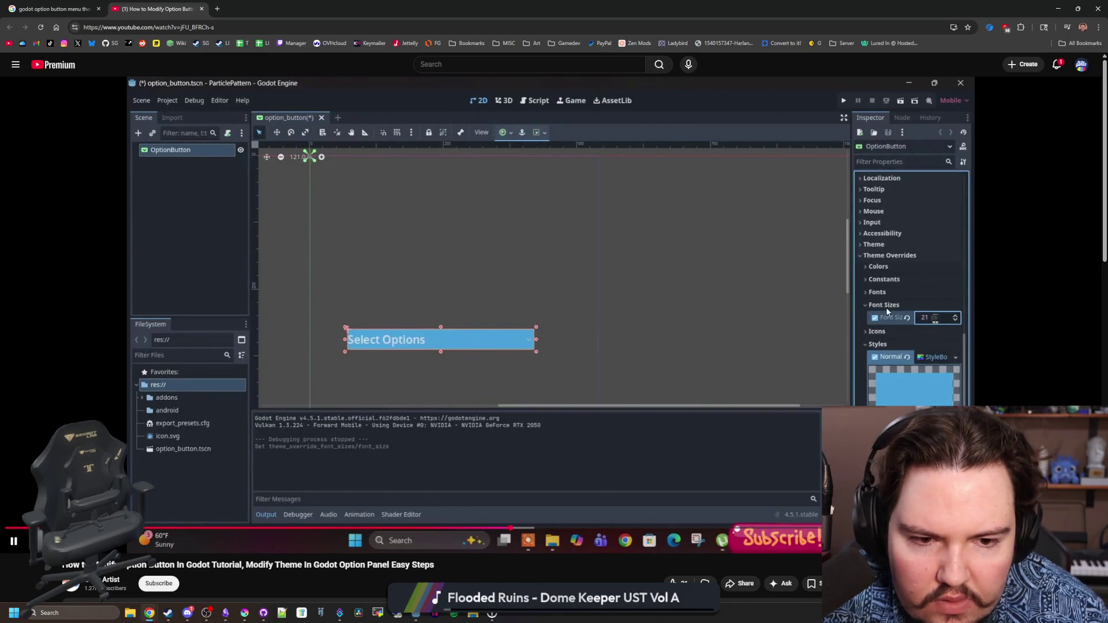
pyautogui.press('l')
pyautogui.press('l')
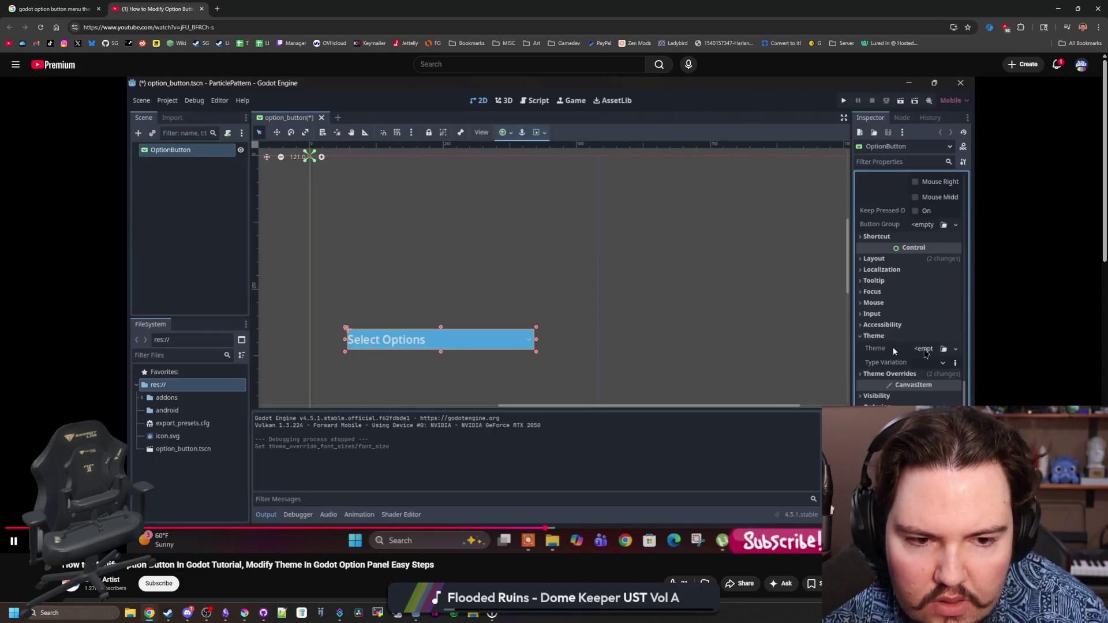
pyautogui.press('l')
pyautogui.press('l')
pyautogui.press('l')
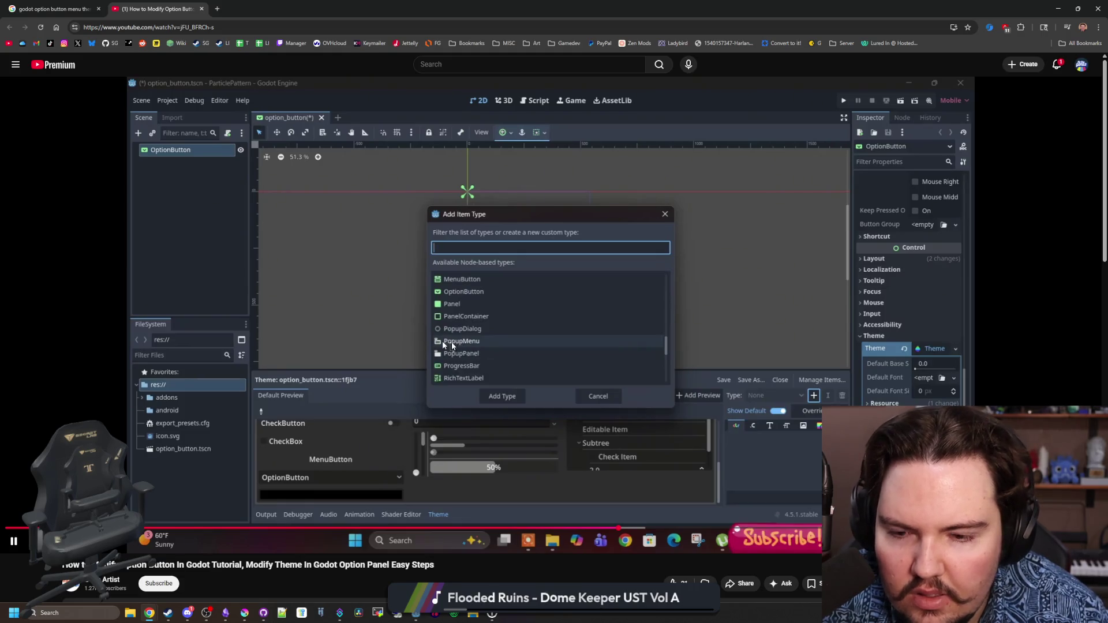
pyautogui.click(478, 186)
pyautogui.hotkey('alt', 'Tab')
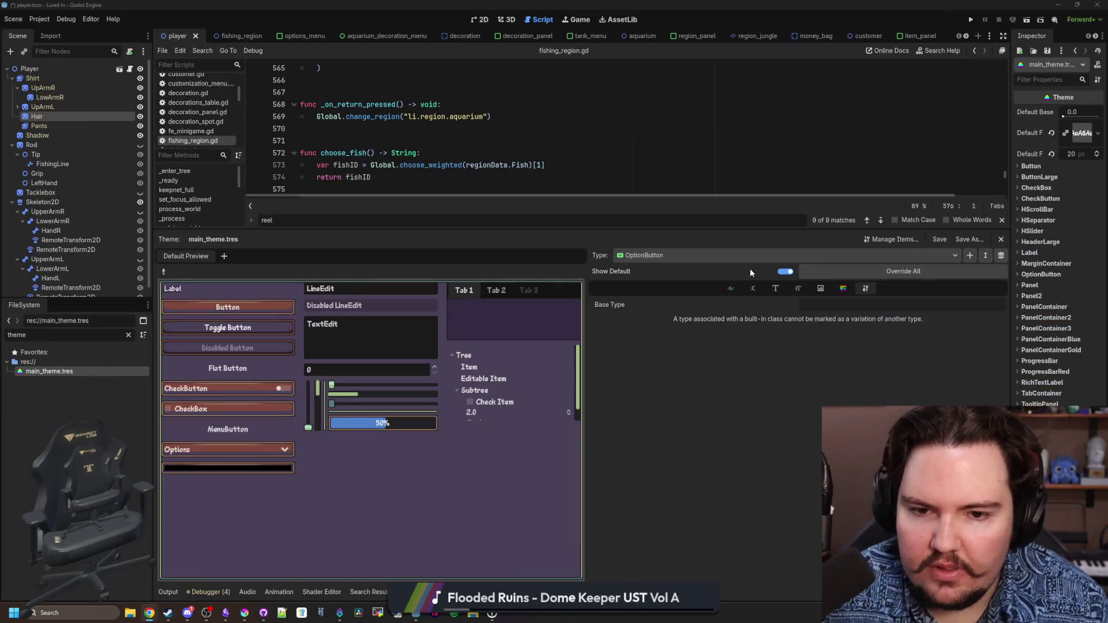
# Add a PopupMenu type to main_theme.tres by filtering the type list for 'popup'
pyautogui.click(658, 255)
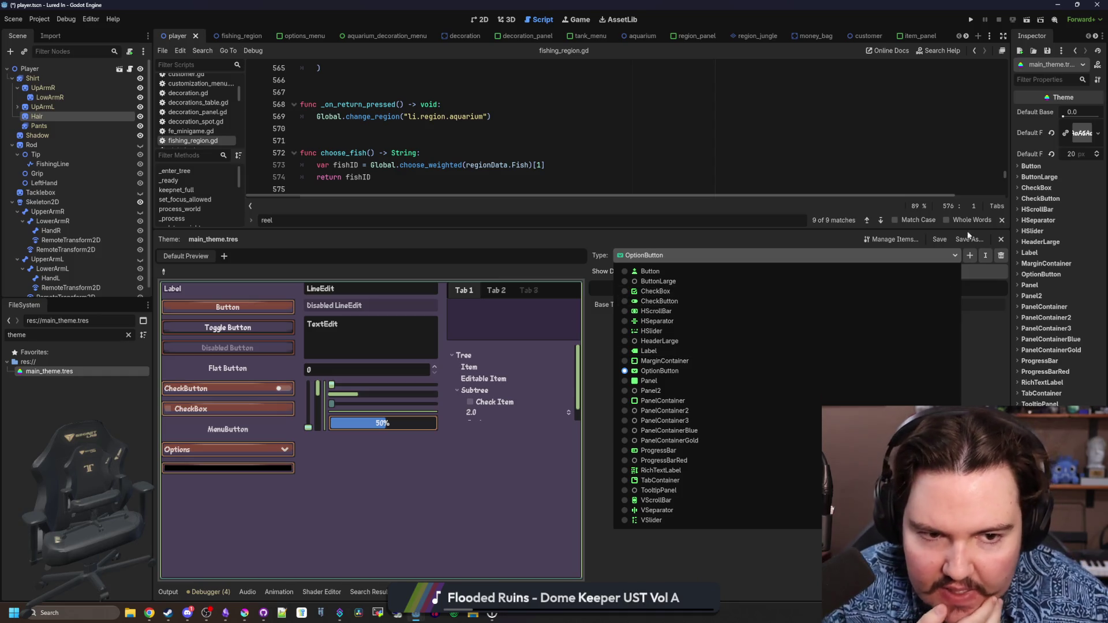
pyautogui.click(663, 361)
pyautogui.click(969, 255)
pyautogui.write('popup')
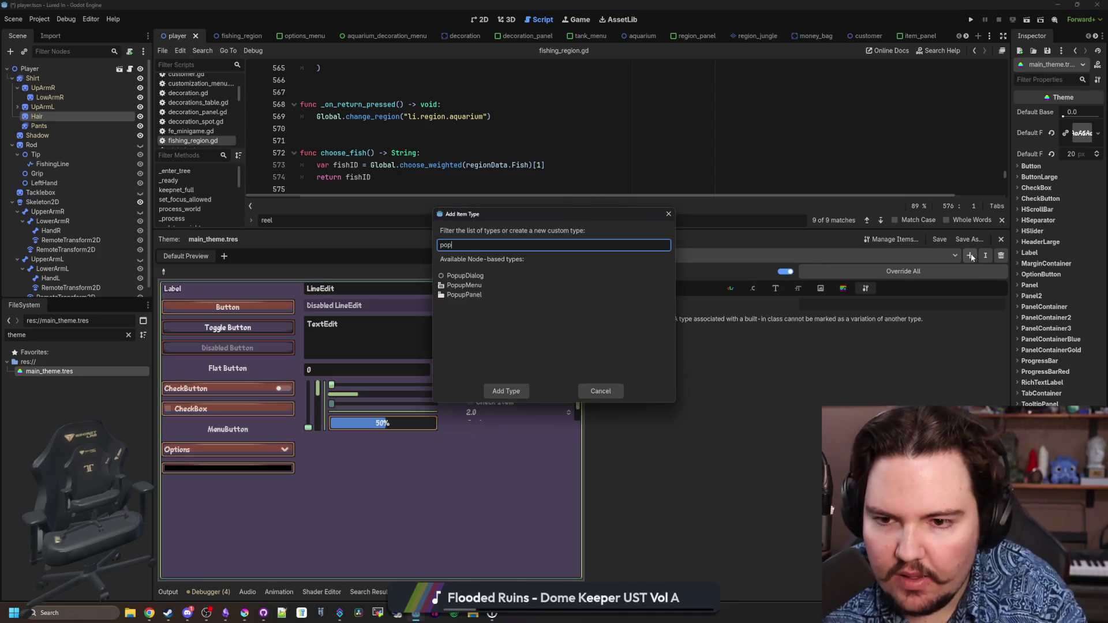
pyautogui.doubleClick(480, 285)
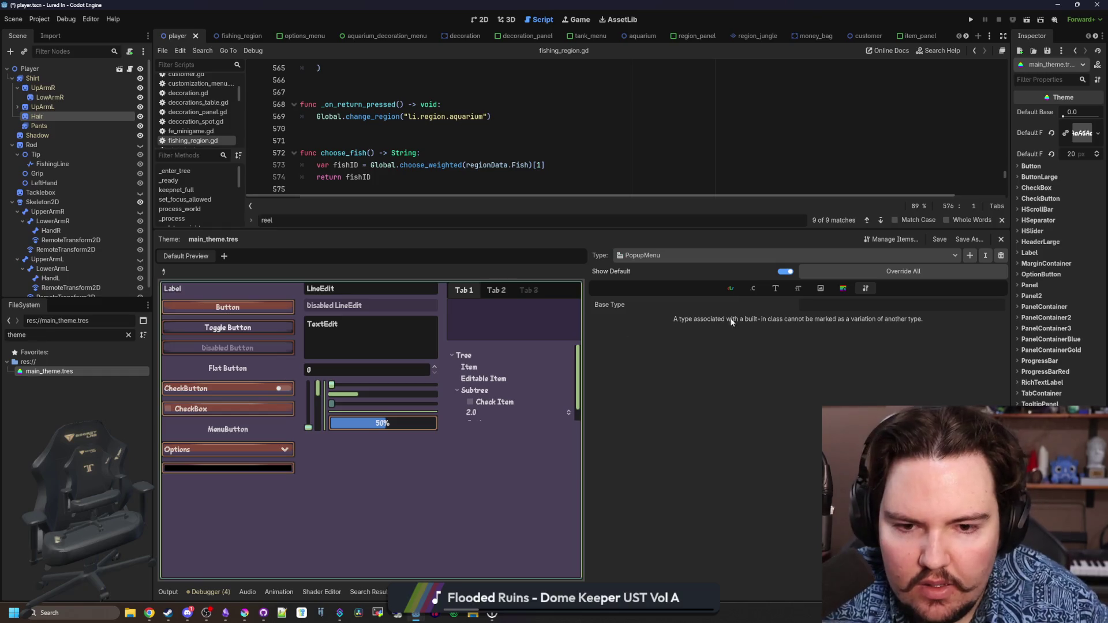
# Review PopupMenu's colours, constants, fonts and icons, including radio_checked, then switch to Krita
pyautogui.click(730, 288)
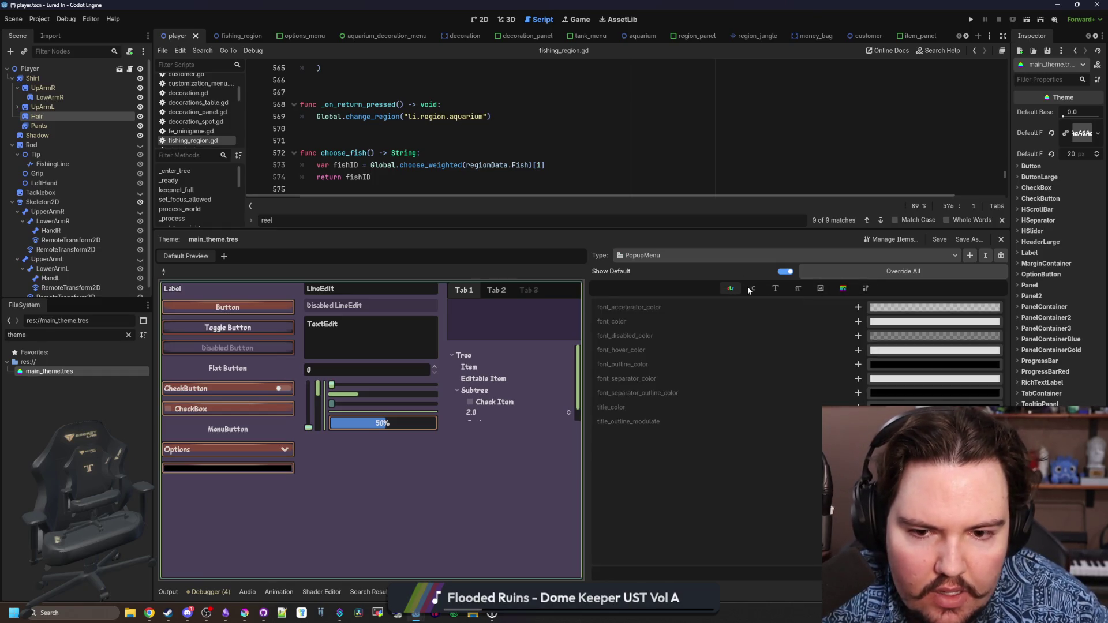
pyautogui.click(752, 287)
pyautogui.click(774, 287)
pyautogui.click(820, 288)
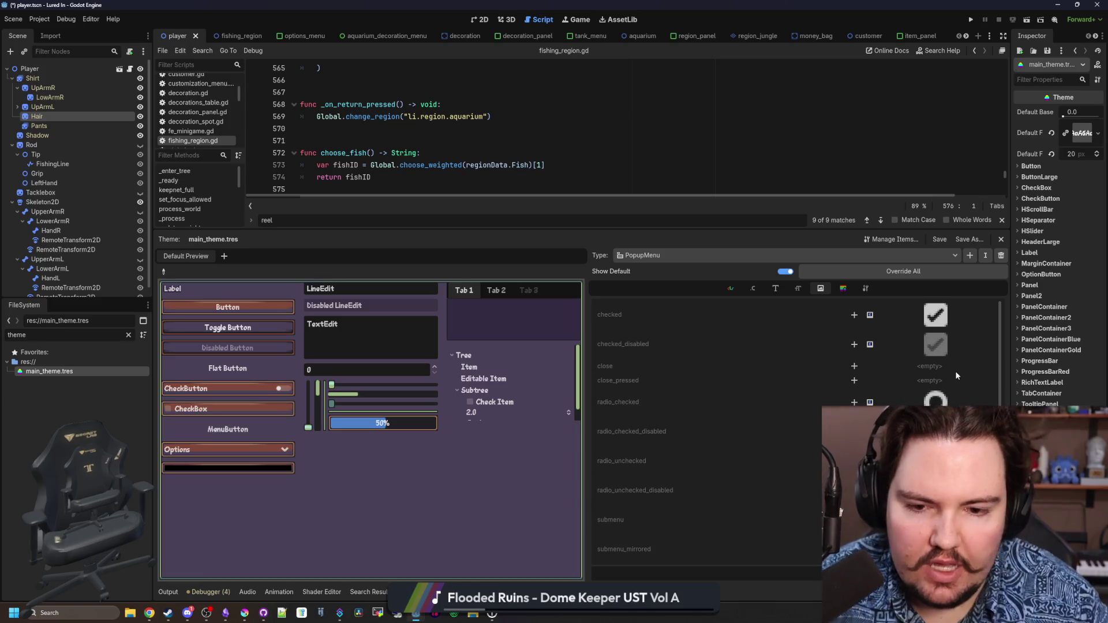
pyautogui.scroll(-2, 897, 369)
pyautogui.scroll(2, 930, 403)
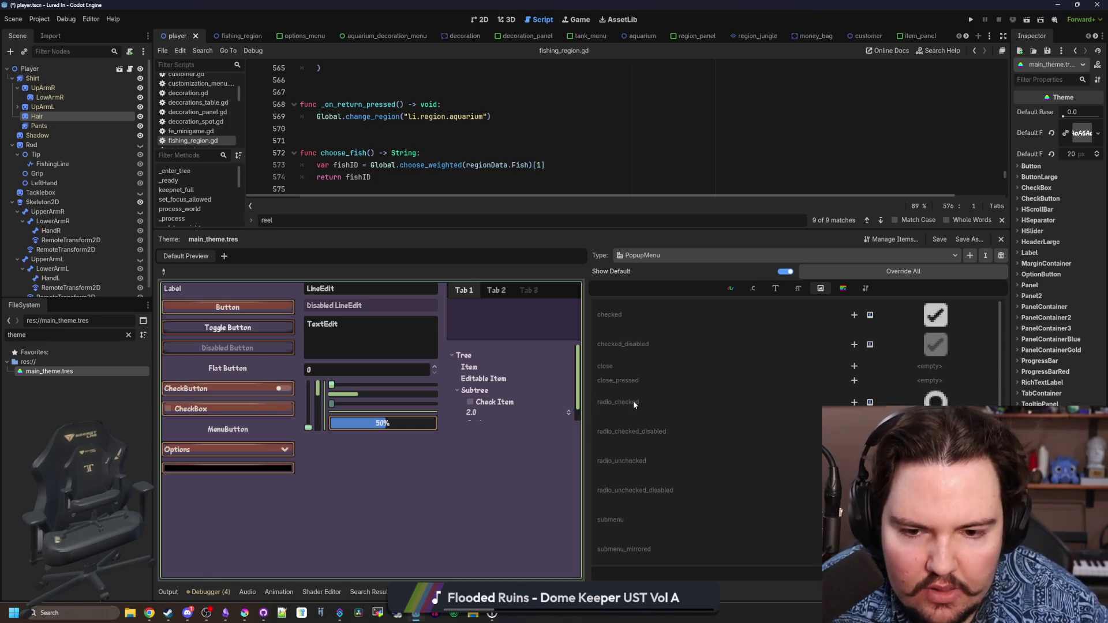
pyautogui.moveTo(633, 402)
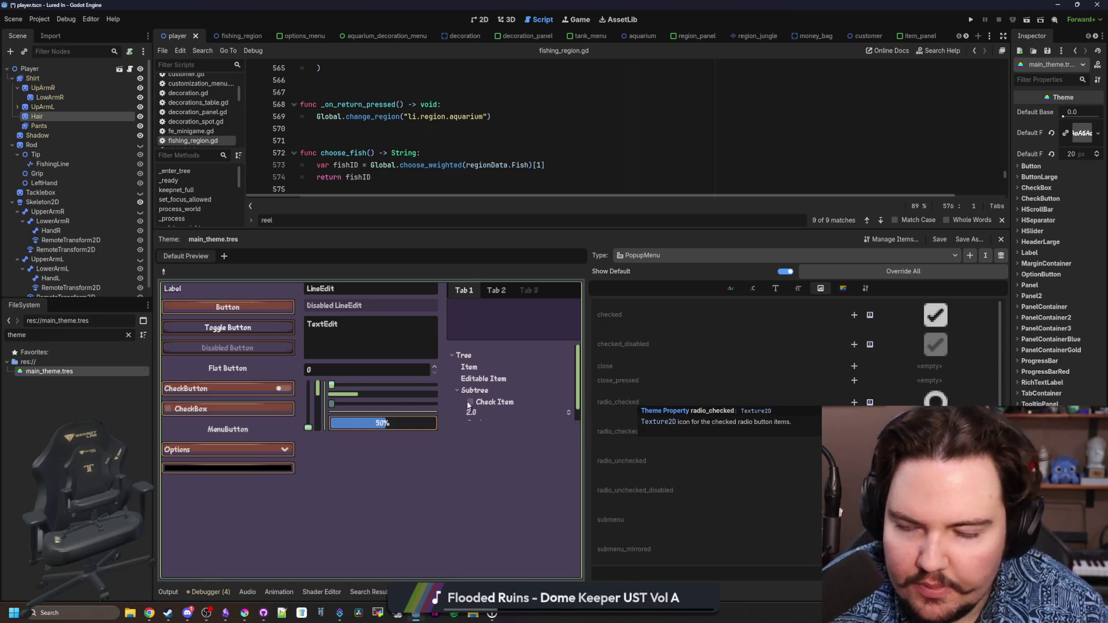
pyautogui.hotkey('alt', 'Tab')
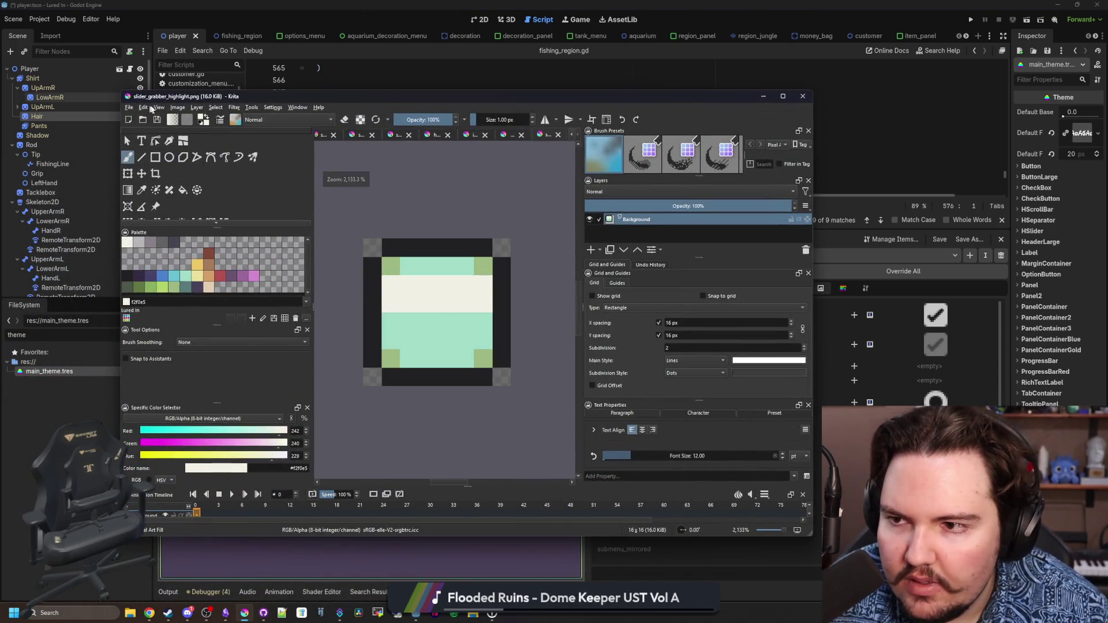
# Scale slider_grabber_highlight.png from 16×16 down to 8×8 pixels after undoing an accidental canvas crop
pyautogui.click(177, 107)
pyautogui.click(200, 250)
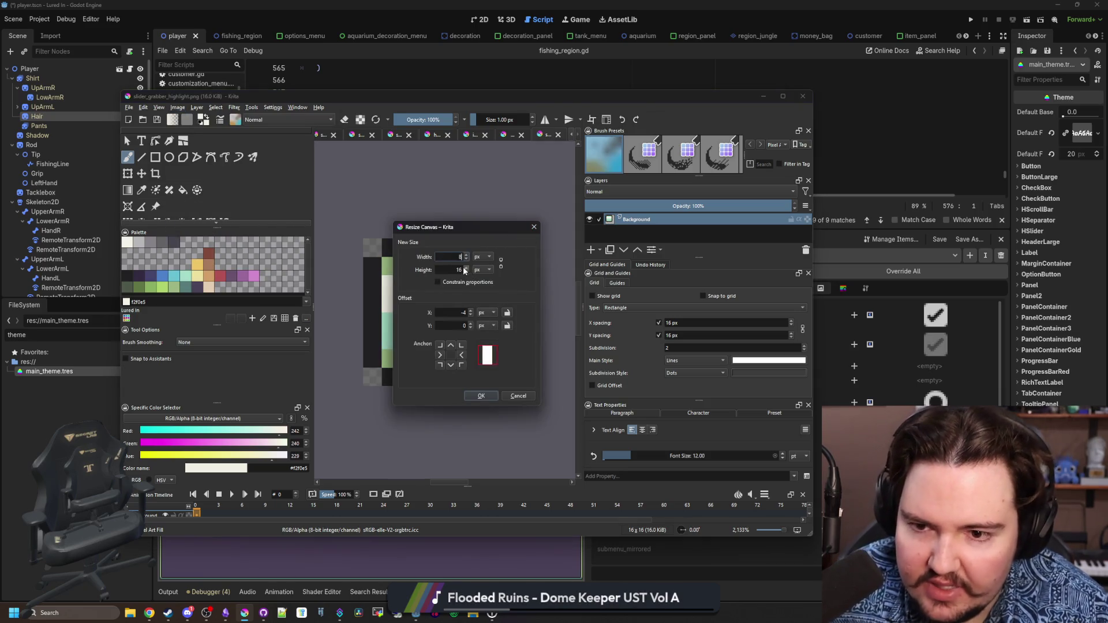
pyautogui.click(481, 396)
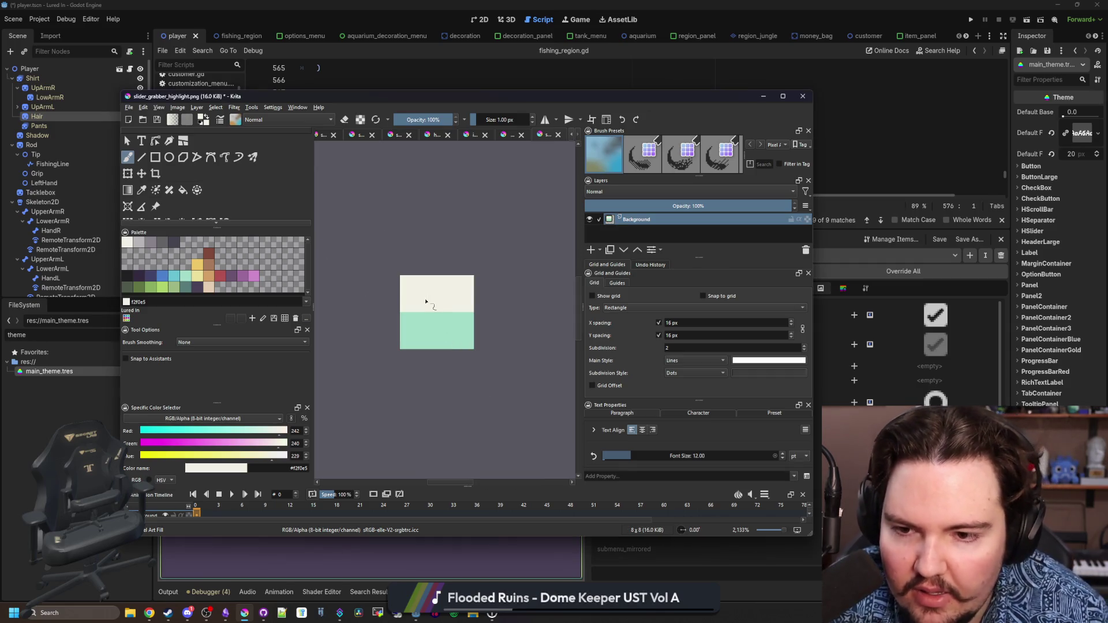
pyautogui.hotkey('ctrl', 'z')
pyautogui.click(178, 108)
pyautogui.click(196, 220)
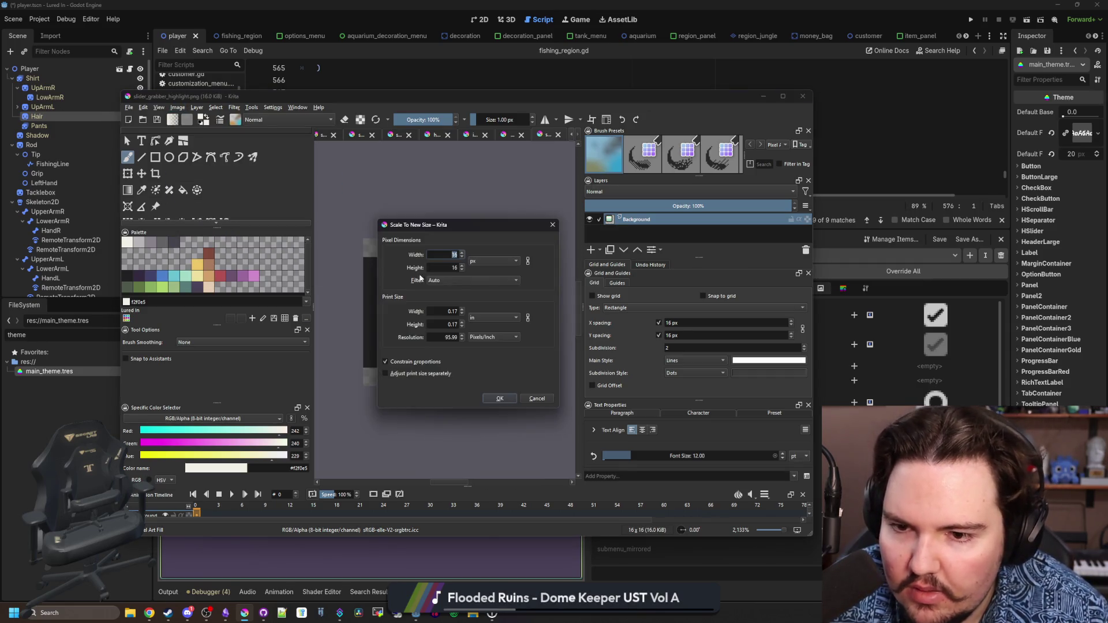
pyautogui.click(500, 398)
pyautogui.press('+')
pyautogui.press('+')
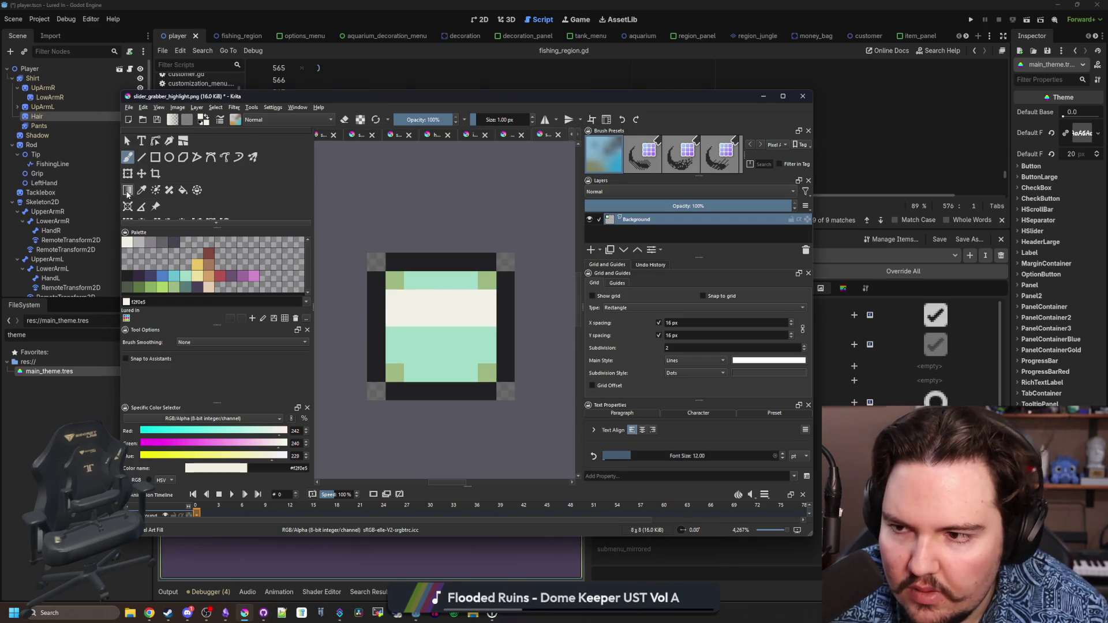
# Paint the bottom-left inner pixel in the dark outline colour and erase the top-right dark corner pixel
pyautogui.scroll(-1, 136, 175)
pyautogui.click(130, 203)
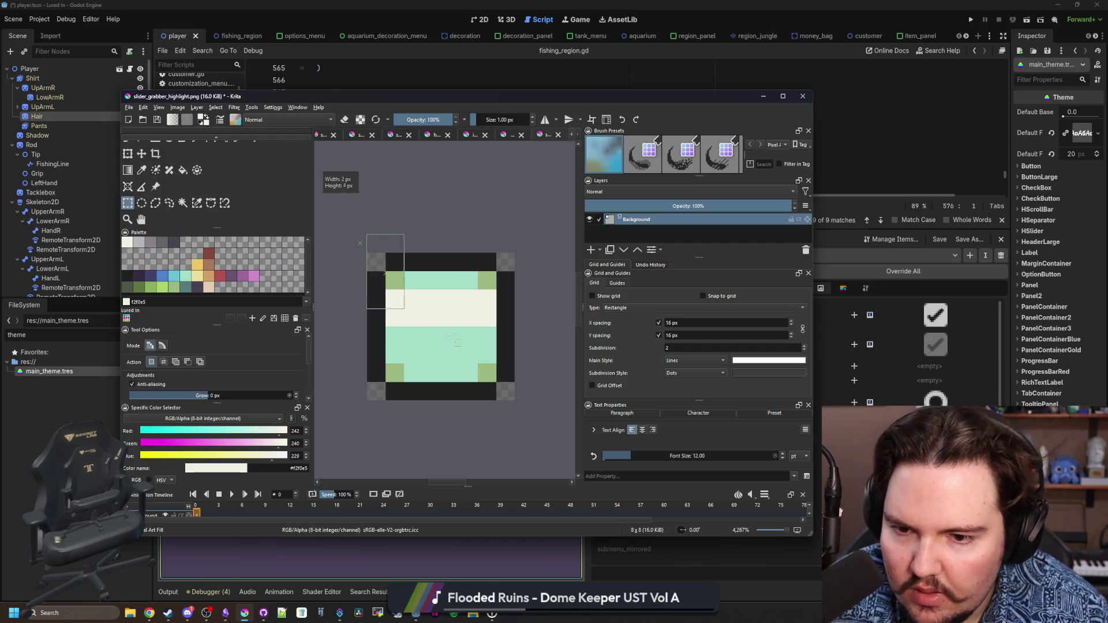
pyautogui.press('+')
pyautogui.press('b')
pyautogui.keyDown('ctrl'); pyautogui.click(398, 392); pyautogui.keyUp('ctrl')
pyautogui.click(393, 366)
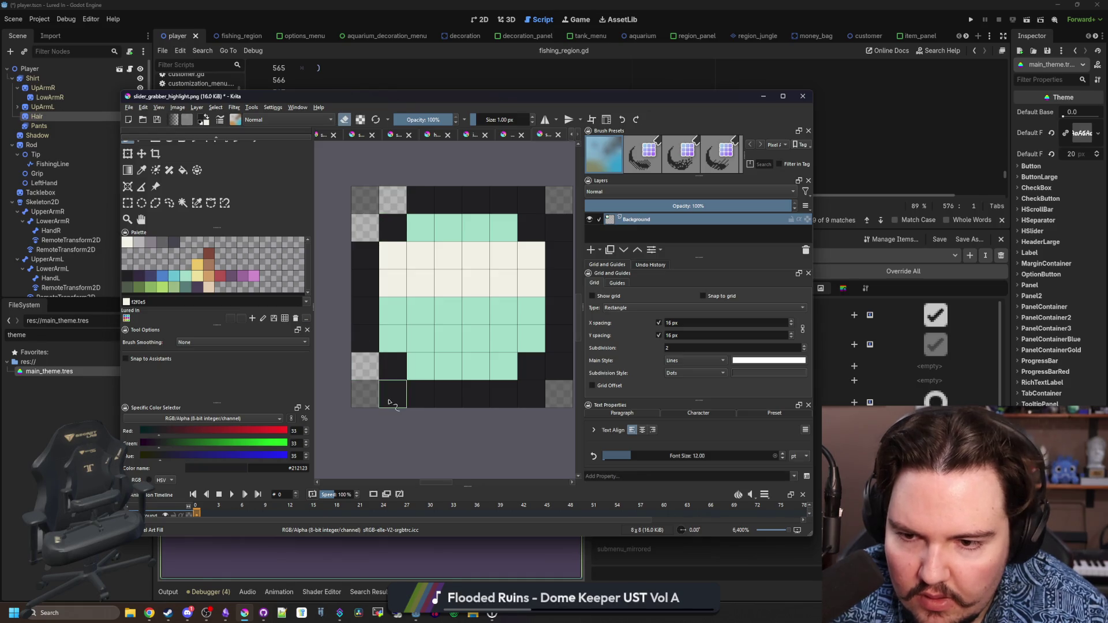
pyautogui.click(536, 211)
# Repaint the cream pixels mint green and erase the central 2×2 block to transparency
pyautogui.scroll(-1, 382, 244)
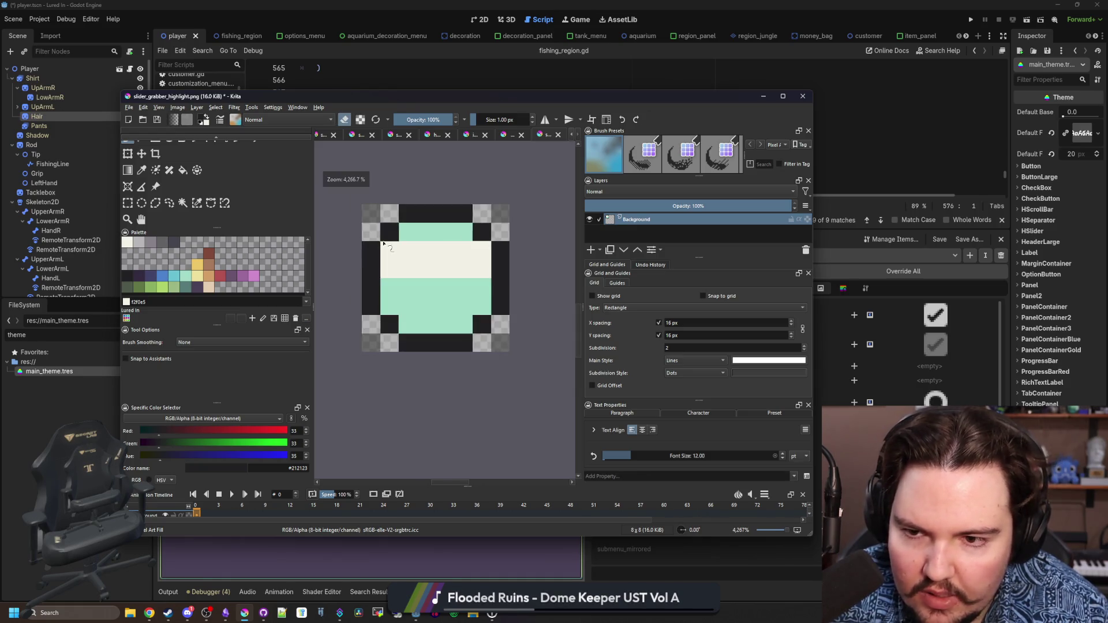
pyautogui.scroll(1, 414, 254)
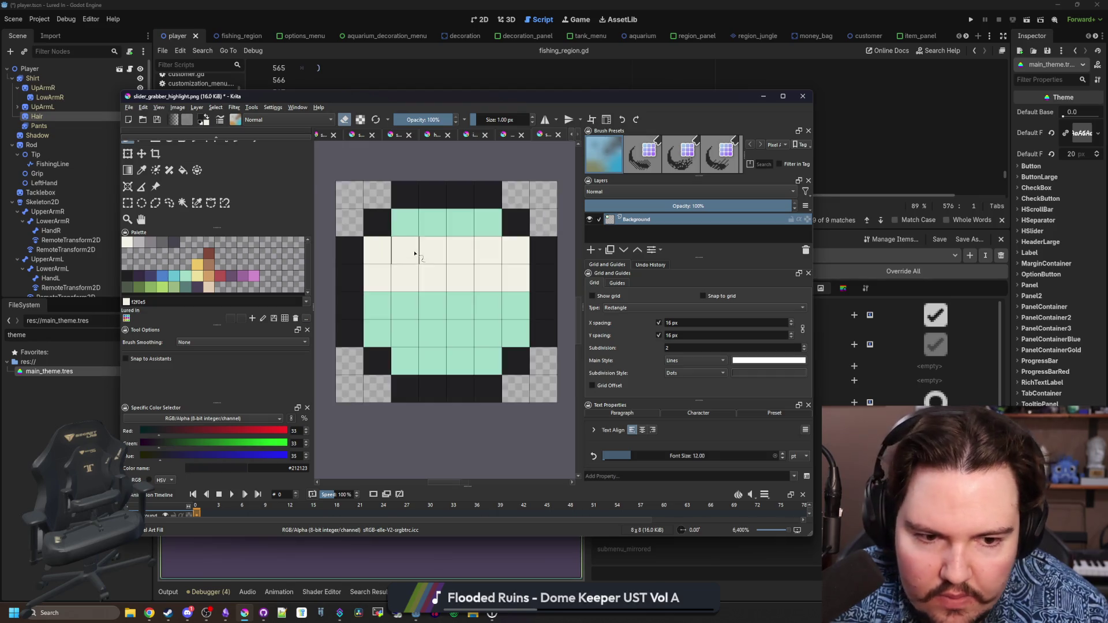
pyautogui.press('e')
pyautogui.keyDown('ctrl'); pyautogui.click(418, 324); pyautogui.keyUp('ctrl')
pyautogui.moveTo(370, 278)
pyautogui.mouseDown()
pyautogui.moveTo(522, 266)
pyautogui.moveTo(396, 261)
pyautogui.mouseUp()
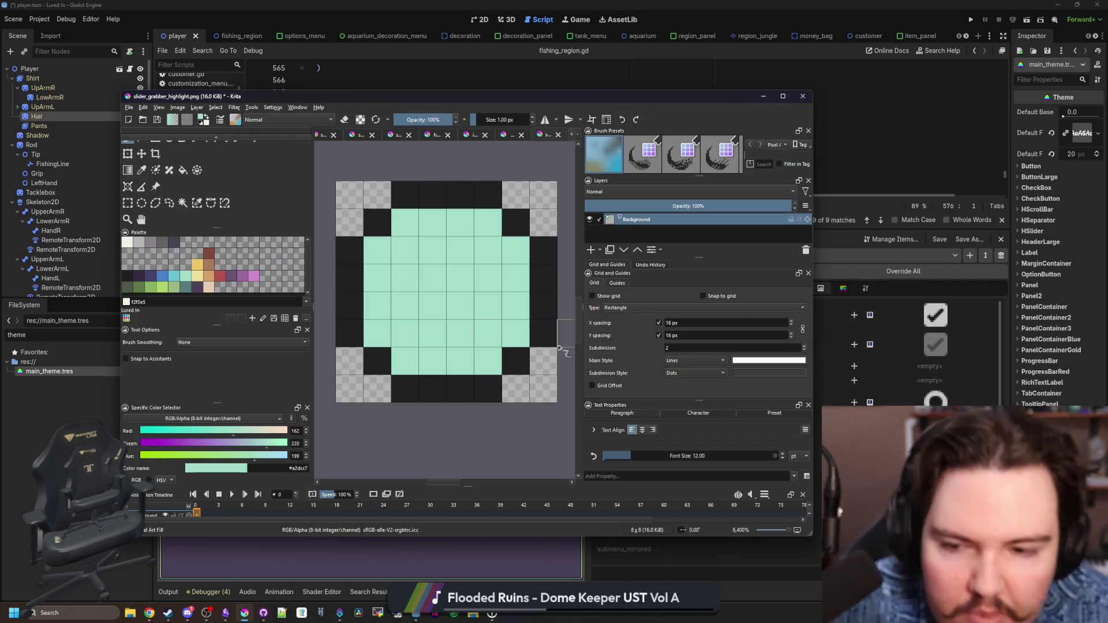
pyautogui.press('e')
pyautogui.moveTo(433, 307); pyautogui.dragTo(462, 254)
# Surround the transparent centre with a dark inner ring and add darker teal inner-corner pixels
pyautogui.press('e')
pyautogui.keyDown('ctrl'); pyautogui.click(426, 198); pyautogui.keyUp('ctrl')
pyautogui.moveTo(407, 310)
pyautogui.mouseDown()
pyautogui.moveTo(472, 333)
pyautogui.moveTo(495, 279)
pyautogui.mouseUp()
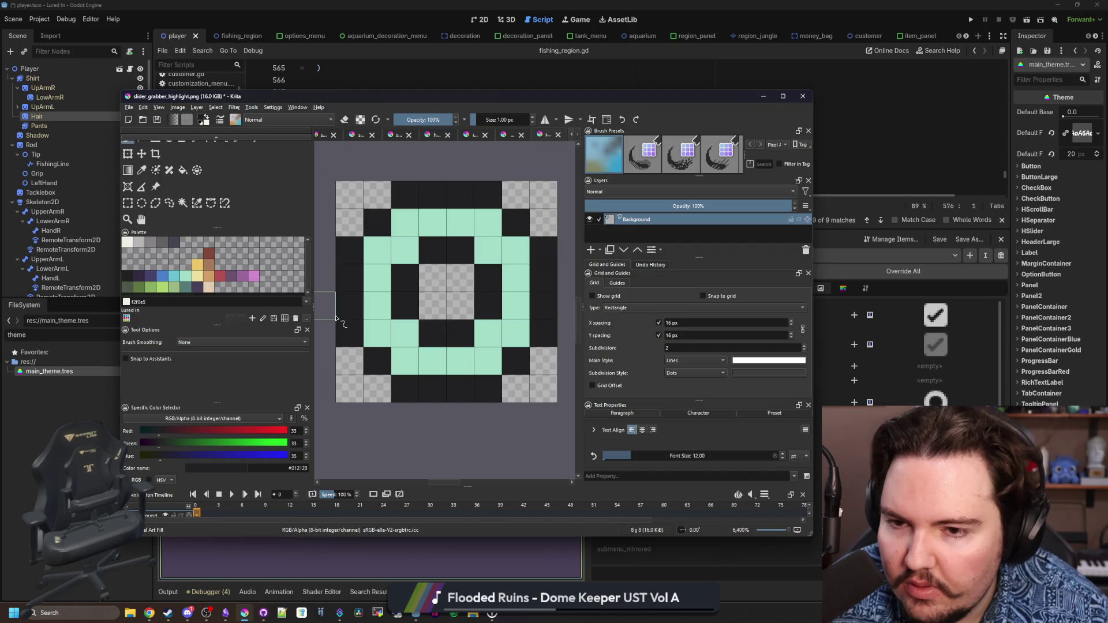
pyautogui.click(186, 288)
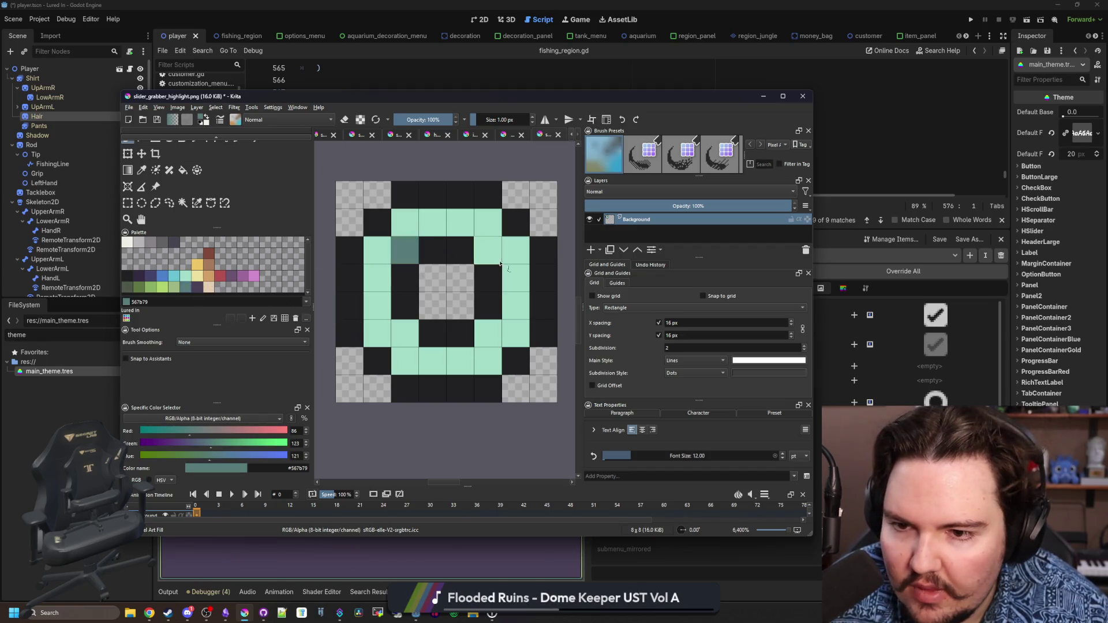
pyautogui.hotkey('ctrl', 'z')
pyautogui.click(488, 334)
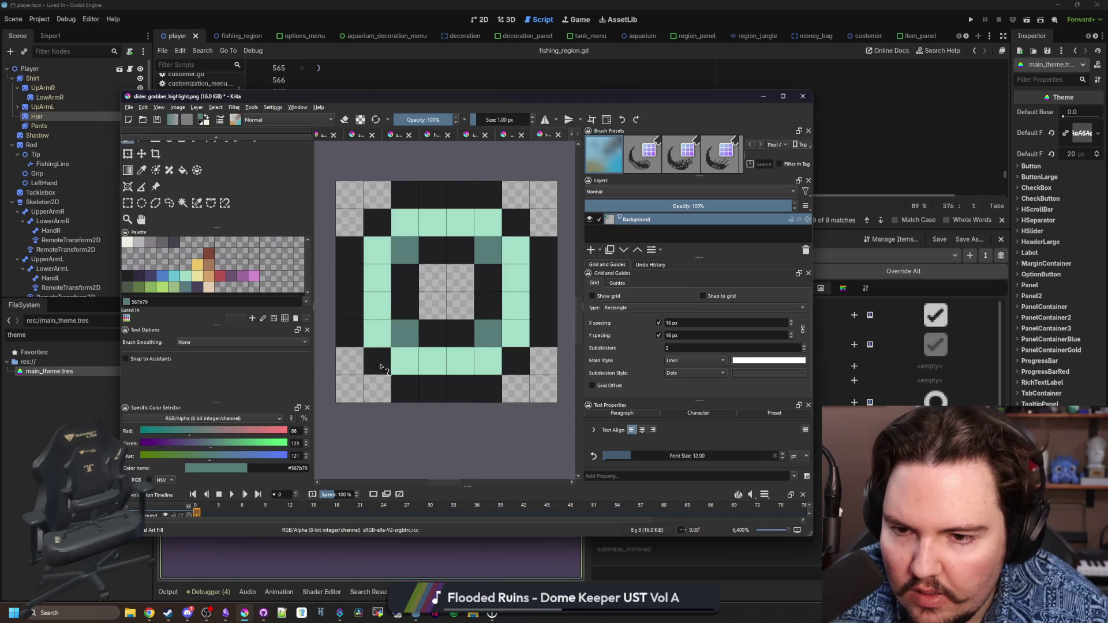
pyautogui.scroll(-5, 382, 341)
pyautogui.scroll(4, 382, 341)
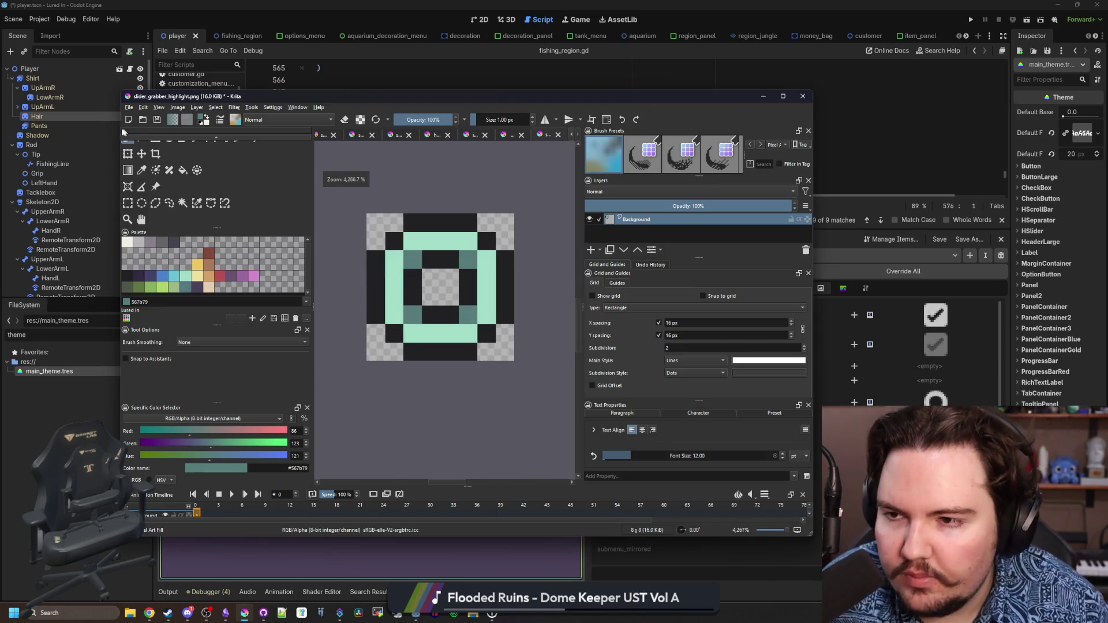
pyautogui.click(128, 108)
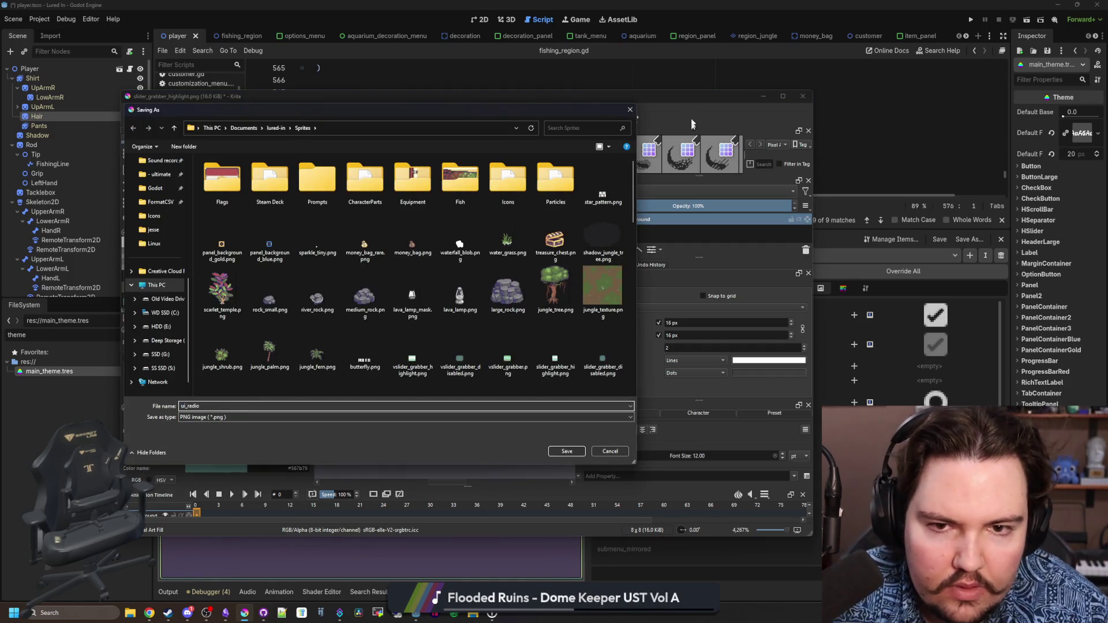
# Save the ring image as ui_radio_checked.png with the default PNG options
pyautogui.moveTo(584, 107); pyautogui.dragTo(640, 112)
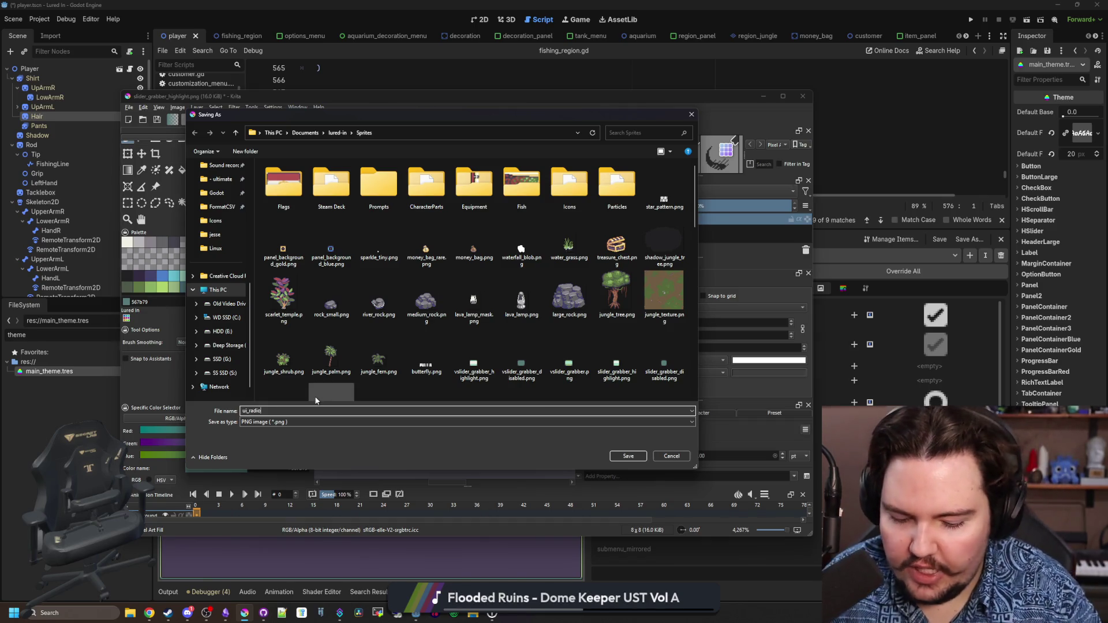
pyautogui.click(637, 455)
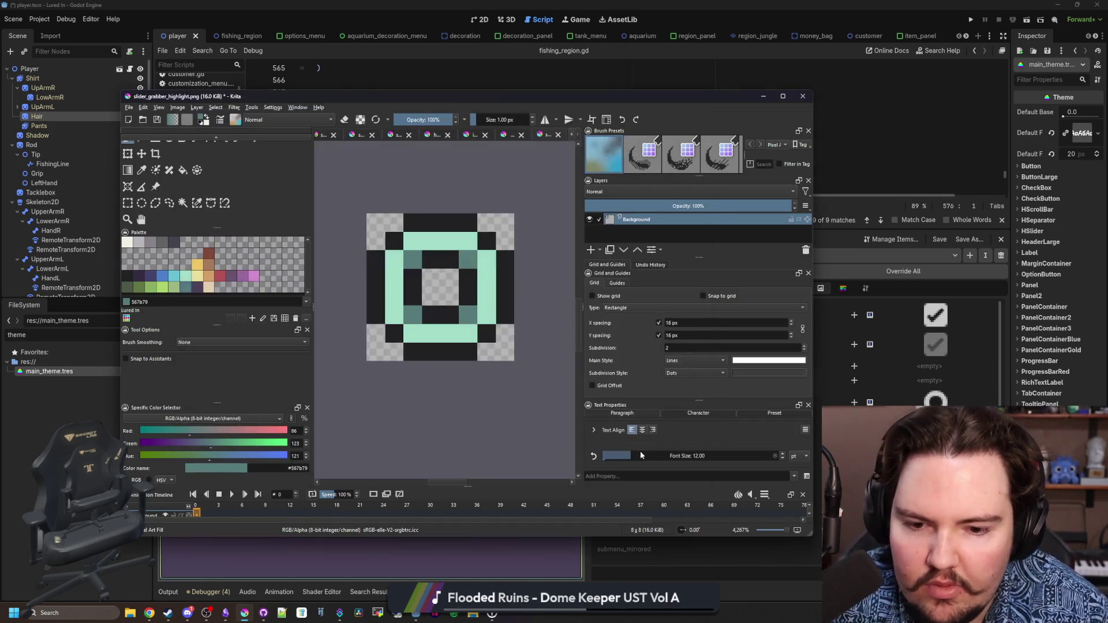
pyautogui.click(506, 398)
# Enlarge the image to 16×16 pixels with Nearest Neighbor, save it, and minimize Krita
pyautogui.click(178, 108)
pyautogui.click(208, 239)
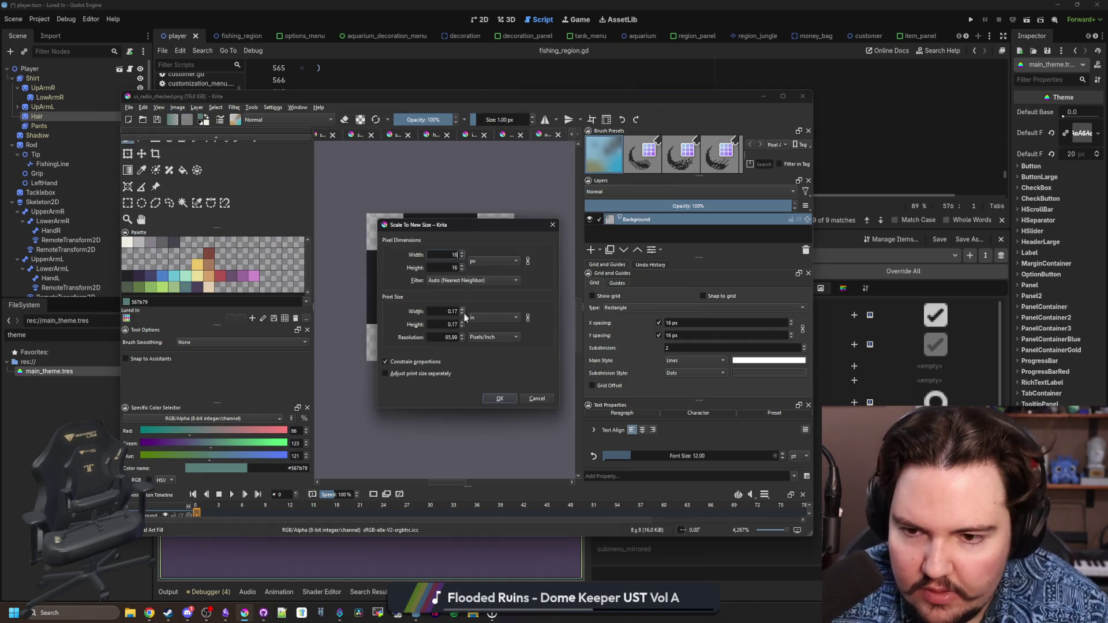
pyautogui.click(494, 404)
pyautogui.hotkey('ctrl', 's')
pyautogui.click(506, 397)
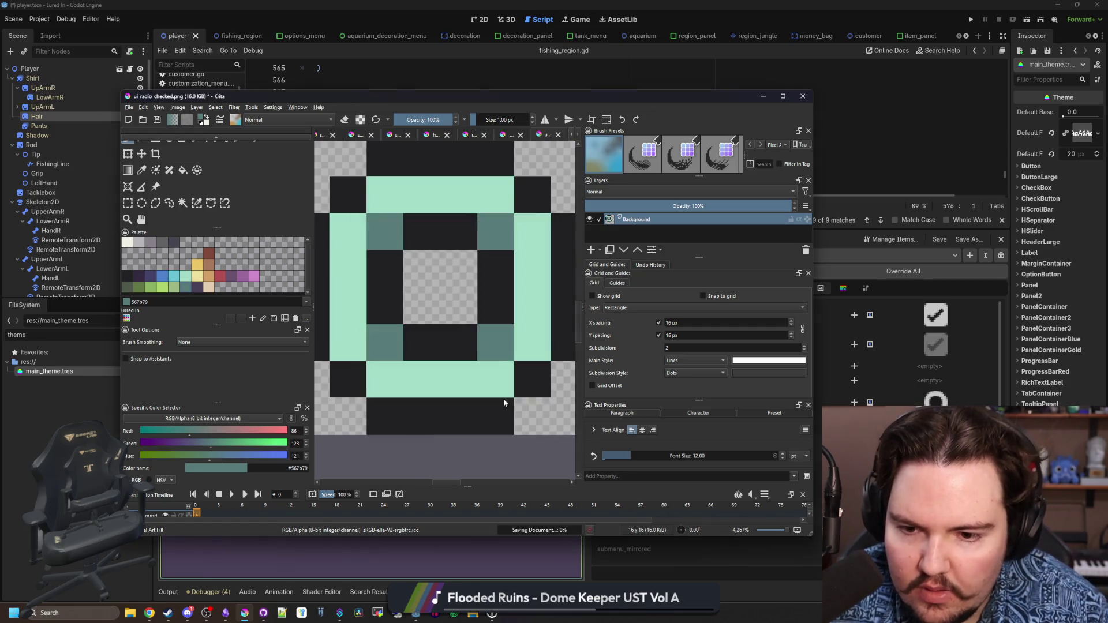
pyautogui.scroll(-1, 506, 346)
pyautogui.click(766, 96)
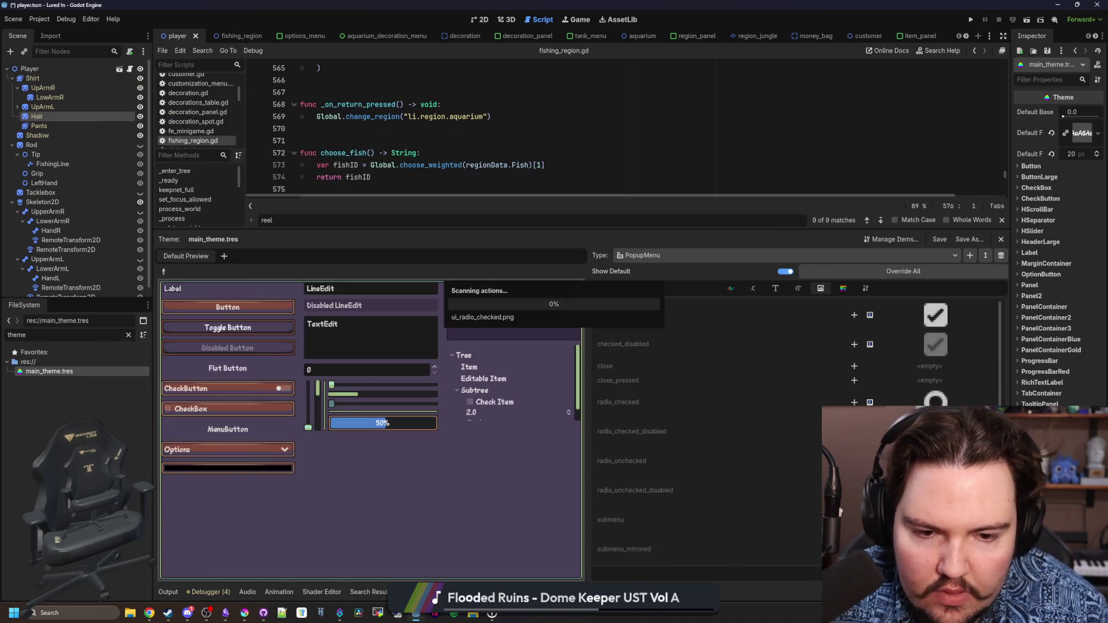
# Add a PopupMenu radio_checked icon and quick-load ui_radio_checked.png as its texture
pyautogui.click(854, 403)
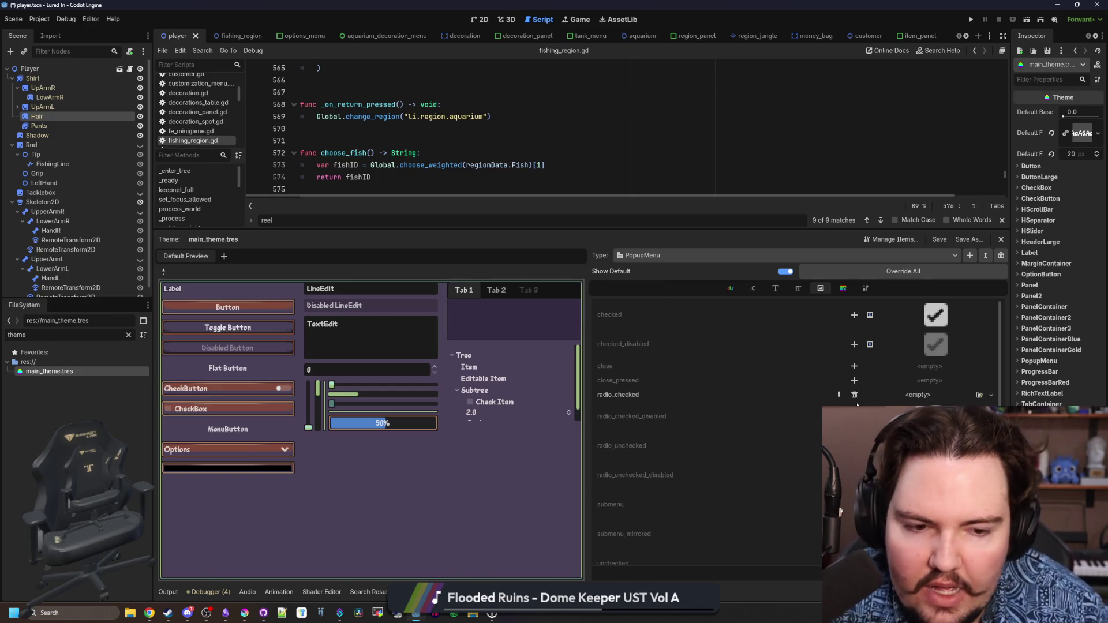
pyautogui.click(969, 413)
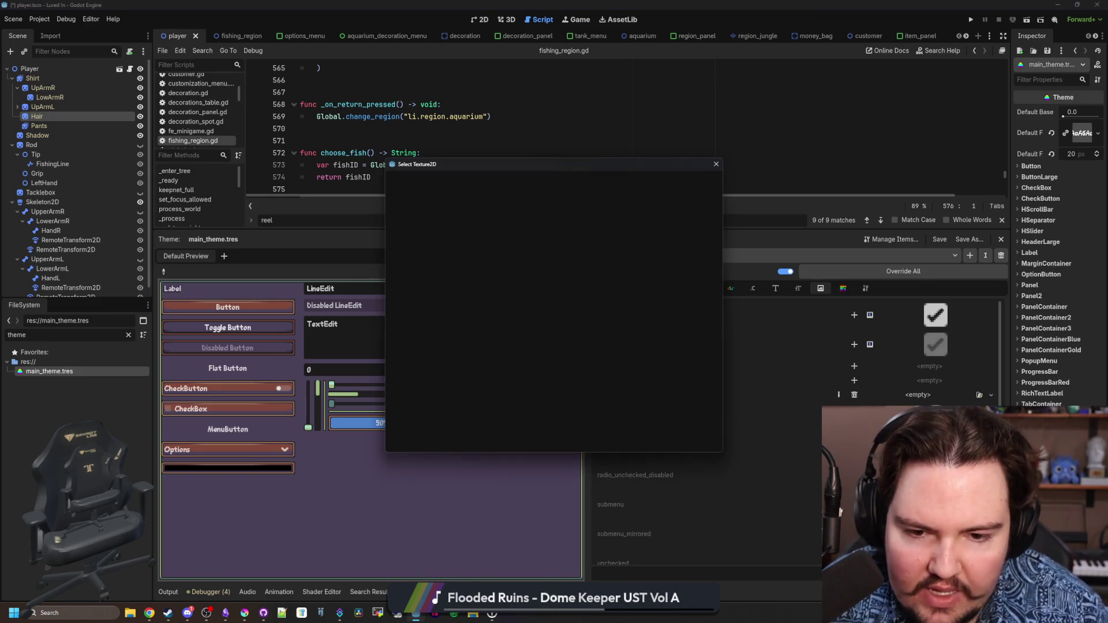
pyautogui.write('radio')
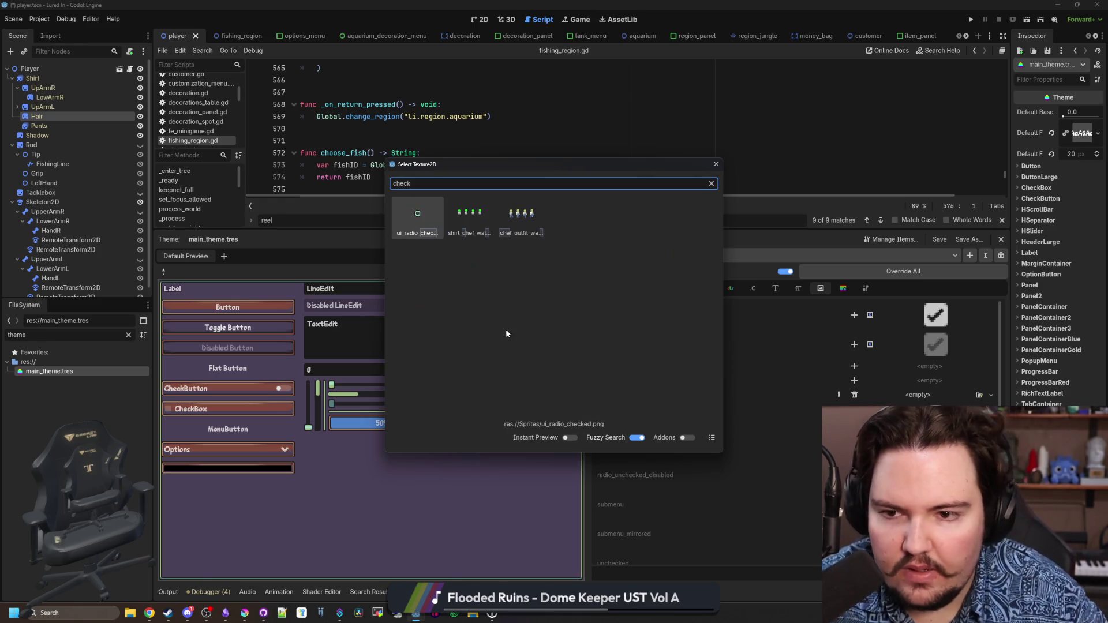
pyautogui.doubleClick(435, 211)
# Cycle the preview Options dropdown through Many, Has and Options to check the radio marks, then restore Krita
pyautogui.click(284, 450)
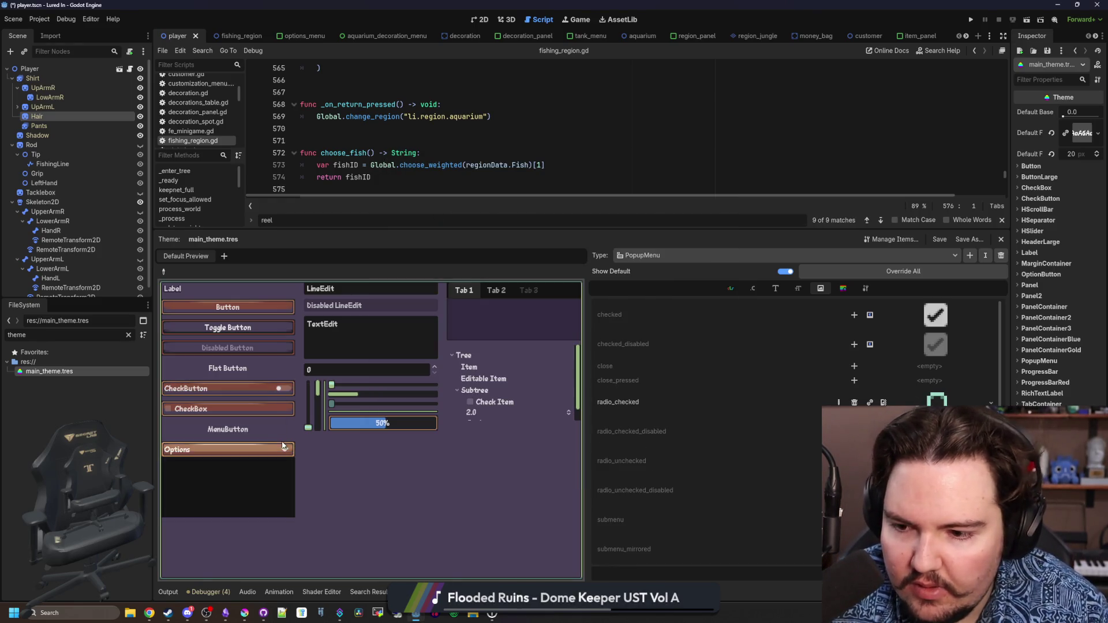
pyautogui.click(196, 499)
pyautogui.click(196, 453)
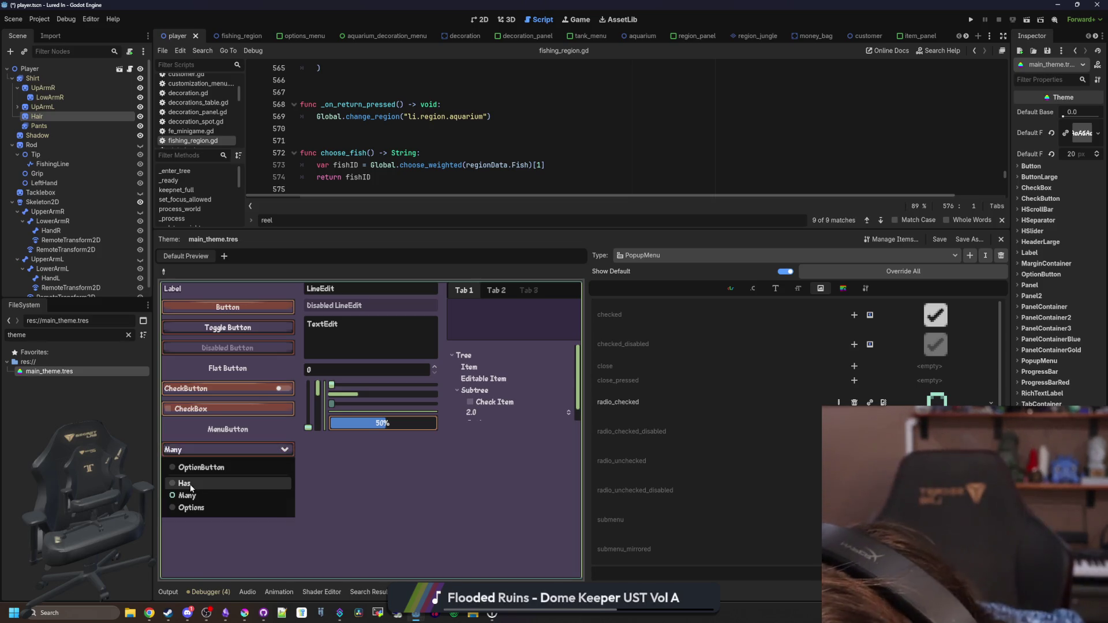
pyautogui.click(191, 487)
pyautogui.click(193, 449)
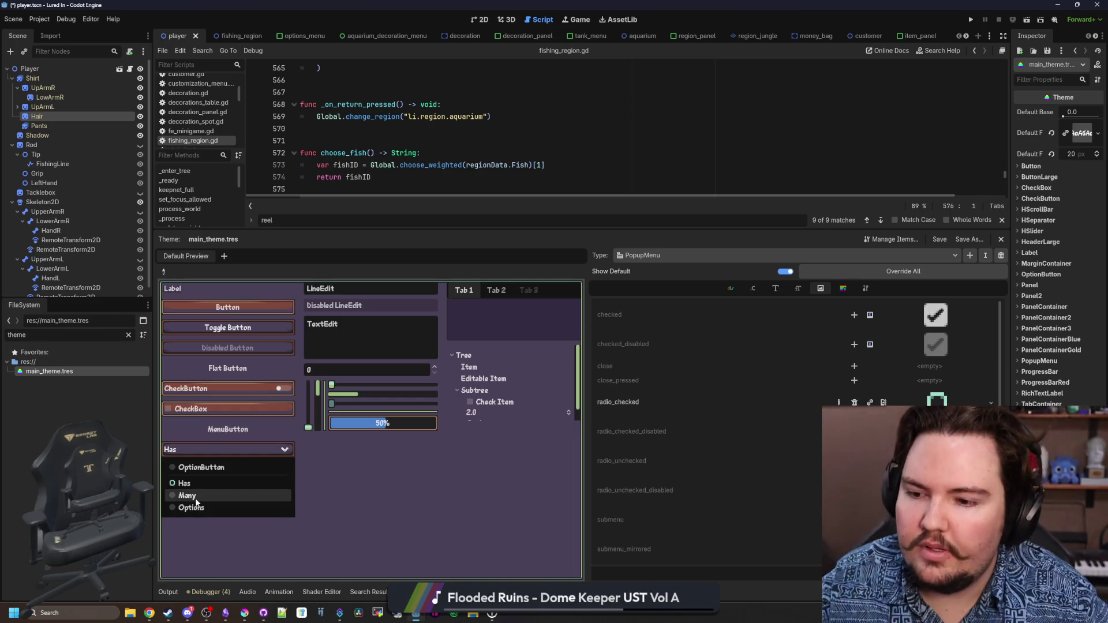
pyautogui.click(197, 497)
pyautogui.click(196, 449)
pyautogui.click(193, 507)
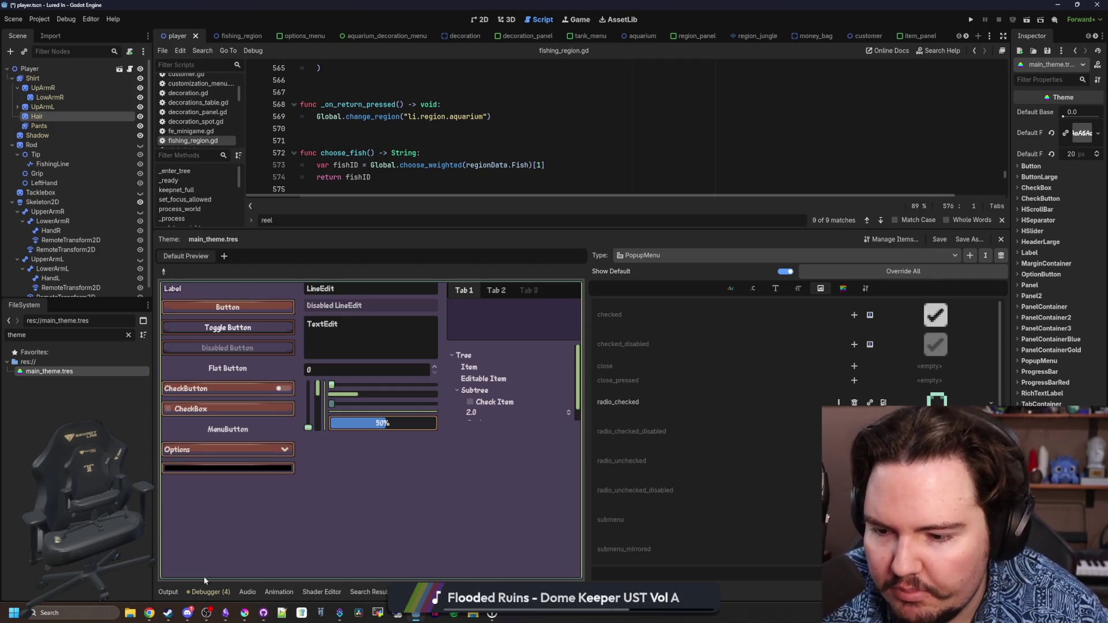
pyautogui.click(245, 613)
pyautogui.scroll(2, 436, 334)
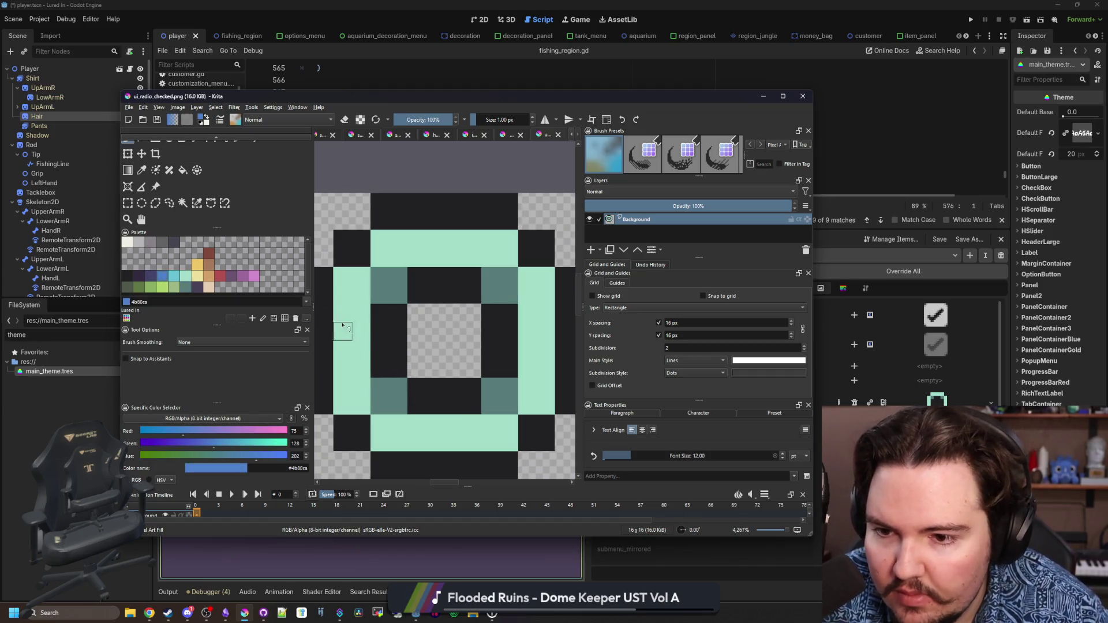
# Flood-fill the dark inner ring and centre with the light blue palette colour
pyautogui.click(175, 277)
pyautogui.press('f')
pyautogui.click(393, 327)
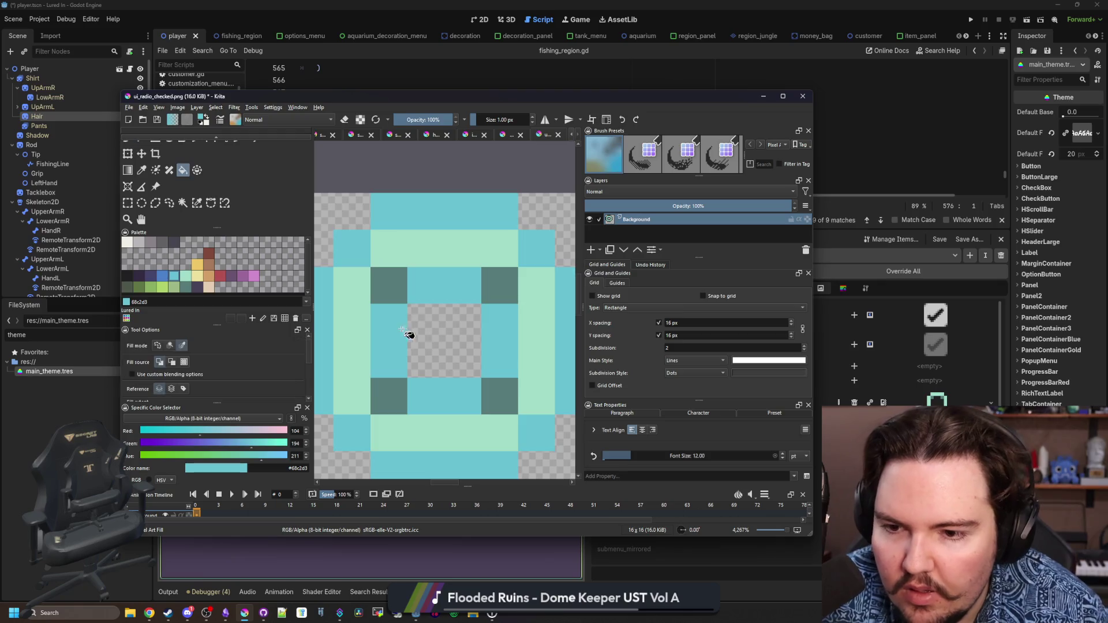
pyautogui.hotkey('ctrl', 'z')
pyautogui.click(169, 345)
pyautogui.moveTo(392, 340)
pyautogui.mouseDown()
pyautogui.moveTo(415, 348)
pyautogui.moveTo(440, 302)
pyautogui.moveTo(454, 399)
pyautogui.mouseUp()
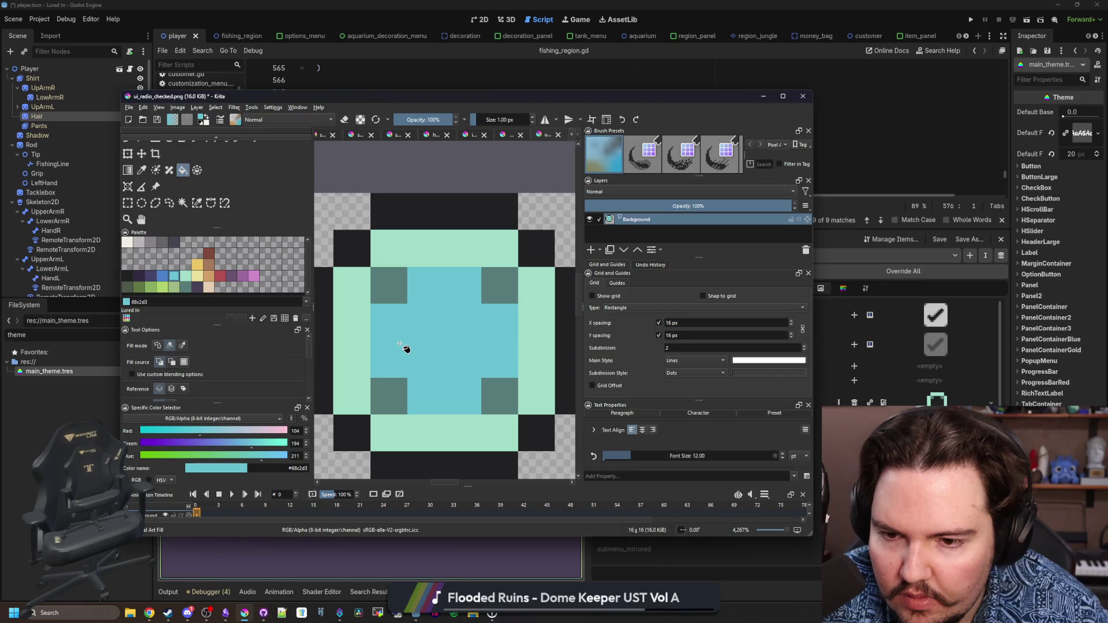
# Fill the centre off-white and turn the four teal inner corner squares mint
pyautogui.click(127, 243)
pyautogui.click(398, 337)
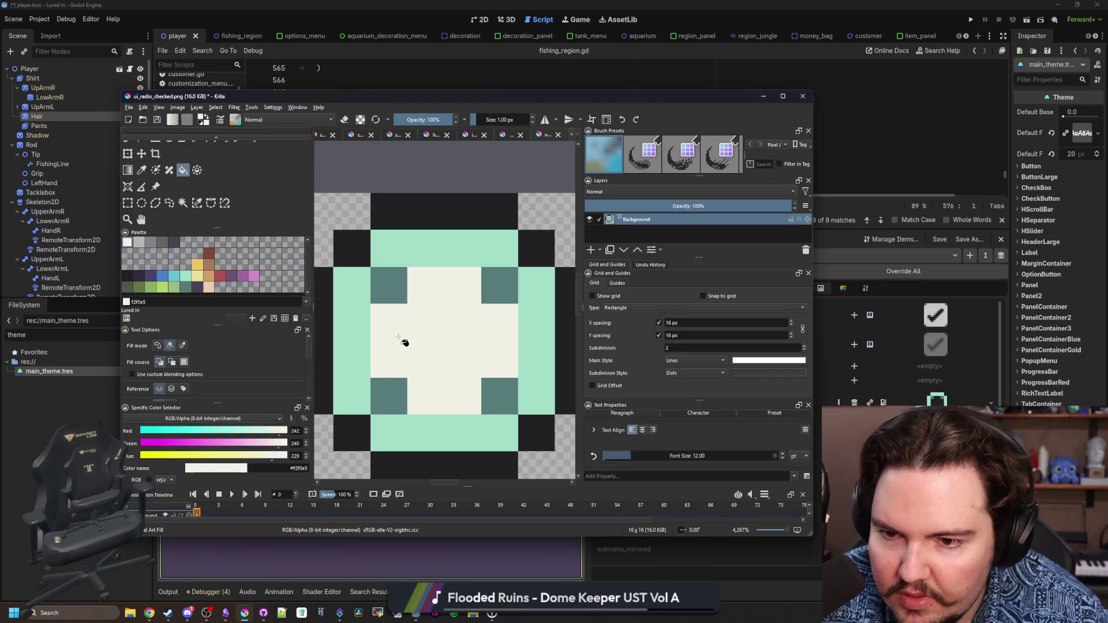
pyautogui.keyDown('ctrl'); pyautogui.click(440, 425); pyautogui.keyUp('ctrl')
pyautogui.click(389, 395)
pyautogui.click(389, 285)
pyautogui.click(500, 285)
pyautogui.click(500, 396)
pyautogui.scroll(-2, 426, 357)
pyautogui.scroll(2, 404, 330)
pyautogui.scroll(-2, 406, 332)
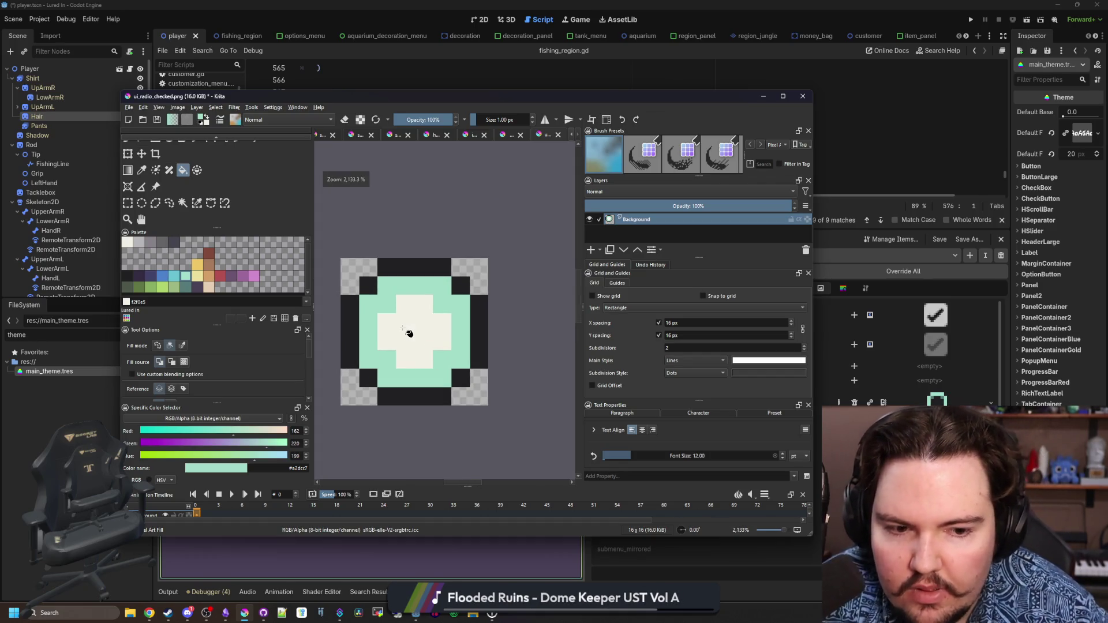
# Save ui_radio_checked.png, select Many in Godot's preview OptionButton, and return to Krita
pyautogui.hotkey('ctrl', 's')
pyautogui.click(508, 399)
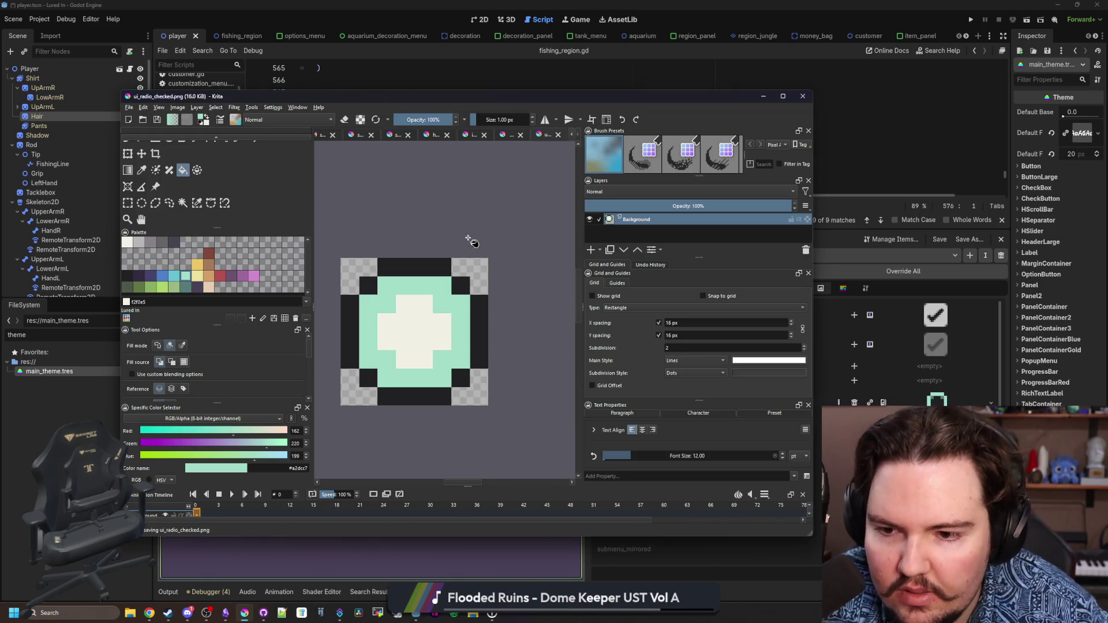
pyautogui.hotkey('alt', 'Tab')
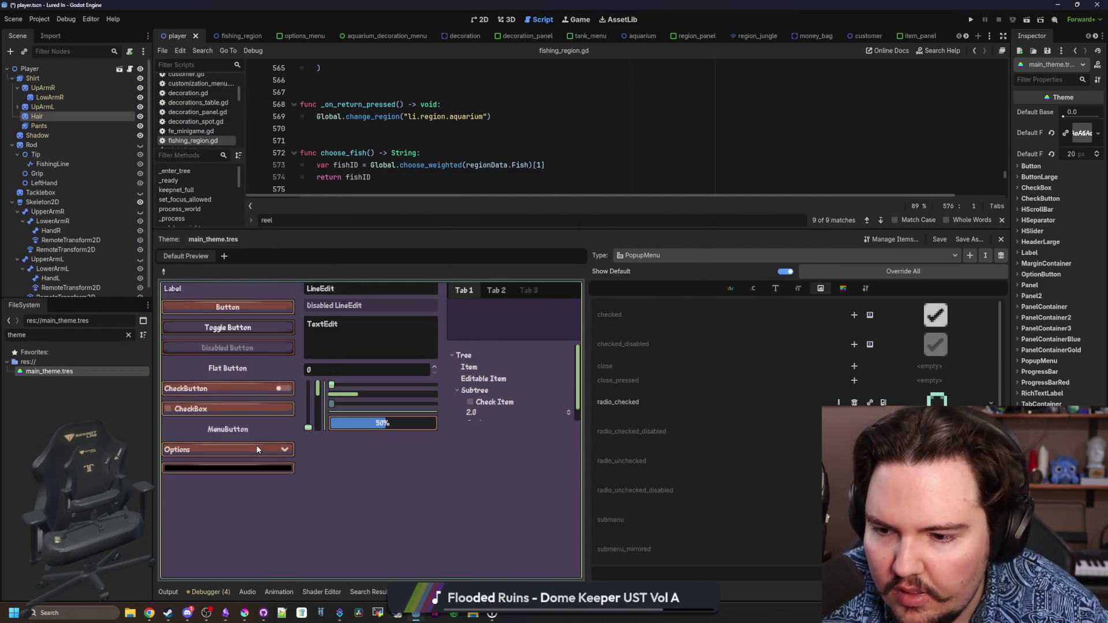
pyautogui.click(258, 450)
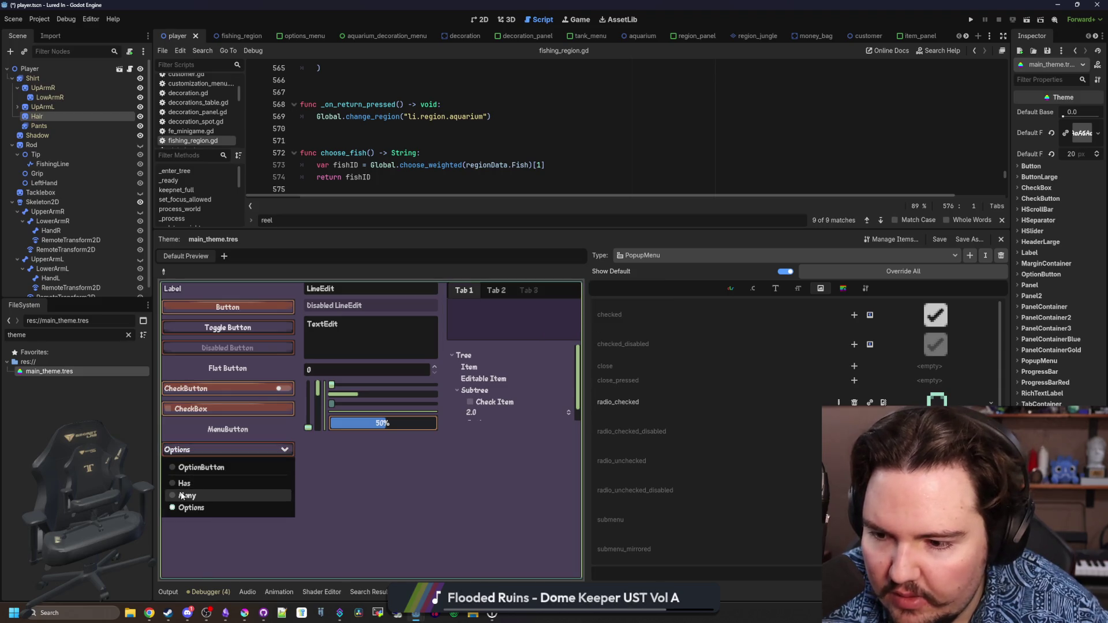
pyautogui.click(181, 495)
pyautogui.hotkey('alt', 'Tab')
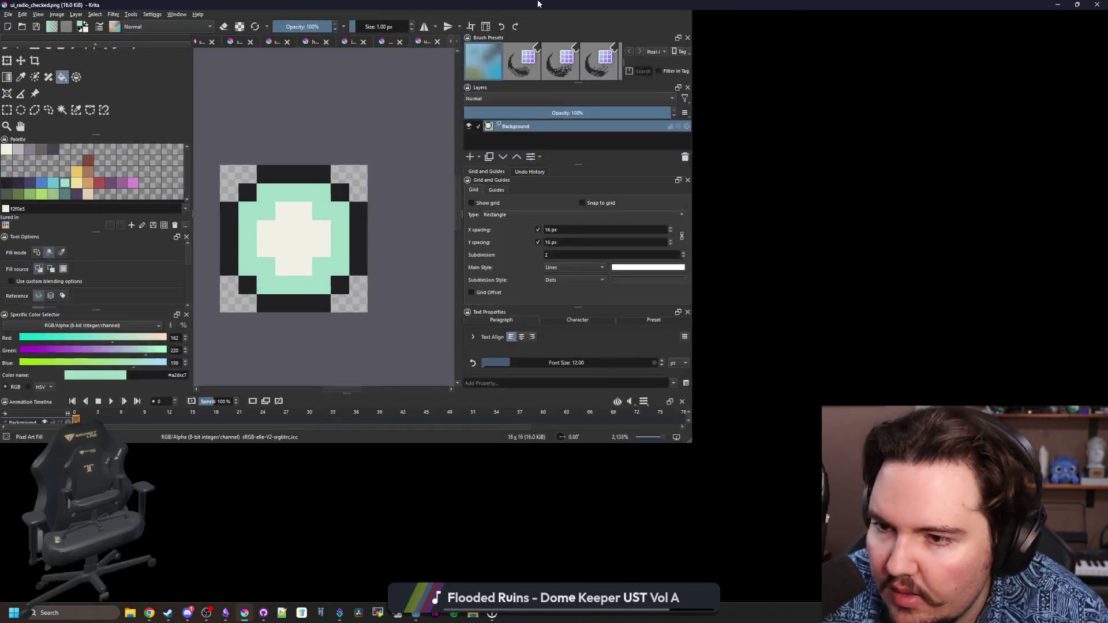
pyautogui.keyDown('ctrl'); pyautogui.scroll(1, 334, 284); pyautogui.keyUp('ctrl')
# Fill the cream centre cross mint and shade all four inner corners with darker teal #567b79
pyautogui.click(372, 293)
pyautogui.keyDown('ctrl'); pyautogui.scroll(1, 340, 189); pyautogui.keyUp('ctrl')
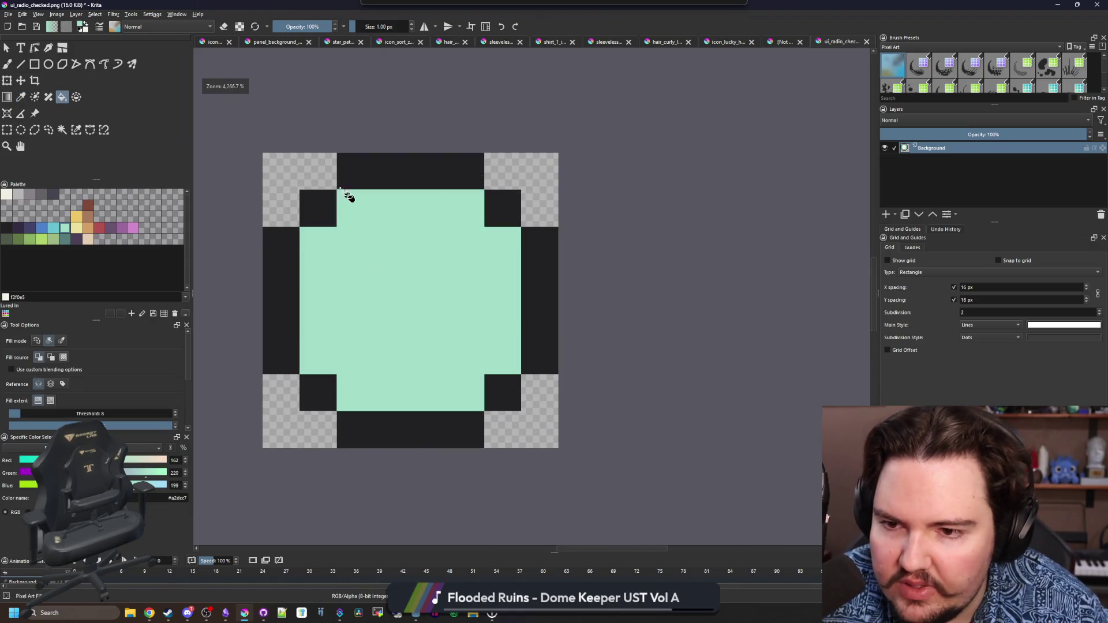
pyautogui.press('b')
pyautogui.click(65, 228)
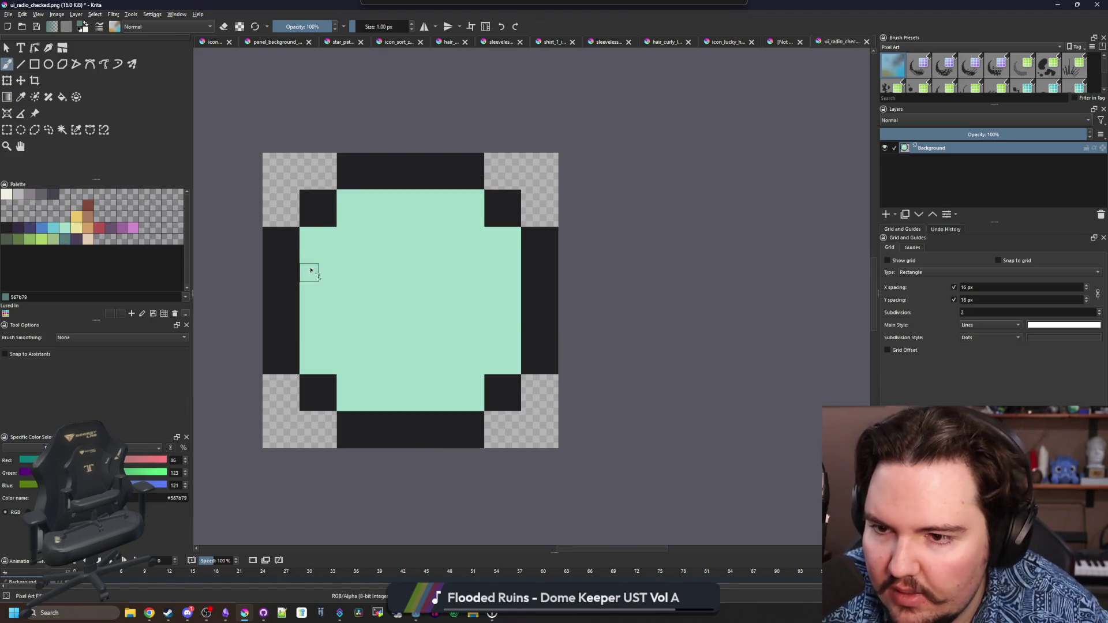
pyautogui.moveTo(311, 242)
pyautogui.mouseDown()
pyautogui.moveTo(371, 234)
pyautogui.moveTo(364, 198)
pyautogui.mouseUp()
pyautogui.click(497, 237)
pyautogui.click(473, 200)
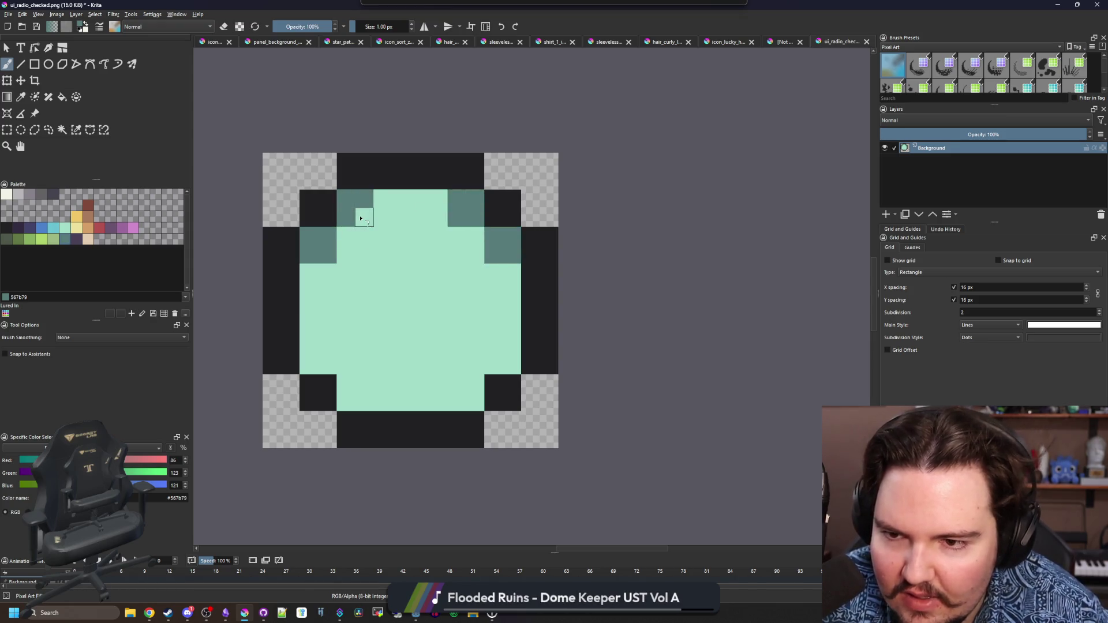
pyautogui.click(508, 356)
pyautogui.moveTo(473, 399); pyautogui.dragTo(456, 382)
pyautogui.moveTo(345, 404)
pyautogui.mouseDown()
pyautogui.moveTo(357, 385)
pyautogui.moveTo(315, 349)
pyautogui.mouseUp()
# Export the edited icon as PNG and switch back to Godot
pyautogui.scroll(-10, 352, 307)
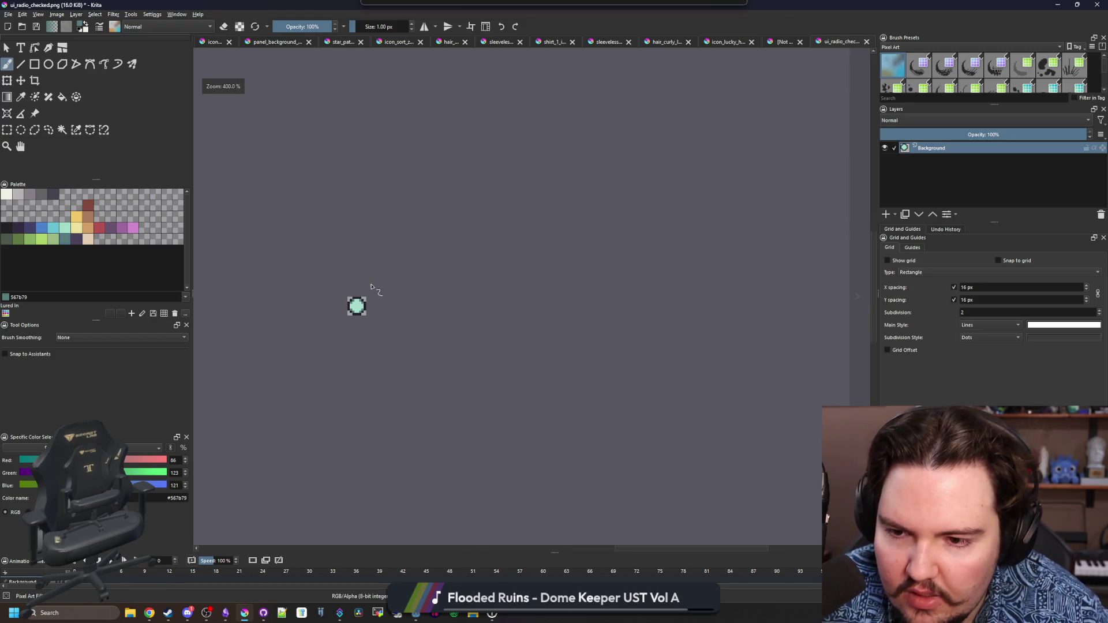
pyautogui.hotkey('ctrl', 's')
pyautogui.click(585, 389)
pyautogui.hotkey('alt', 'Tab')
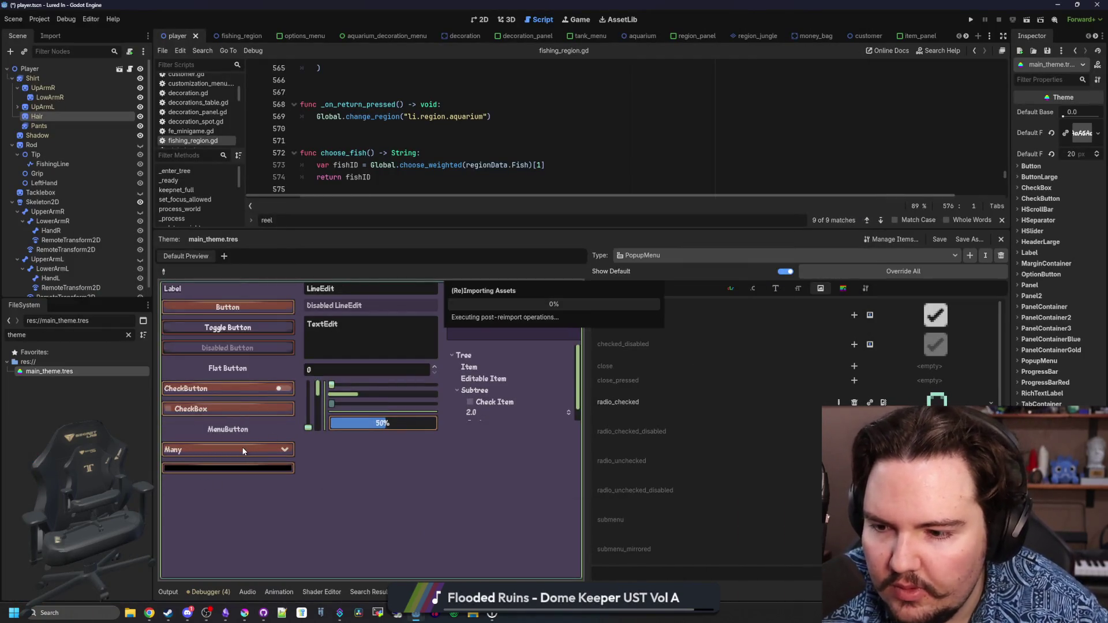
# Select Has in the preview OptionButton, reopen the list to inspect the radio icons, then restore Krita
pyautogui.click(242, 450)
pyautogui.click(176, 483)
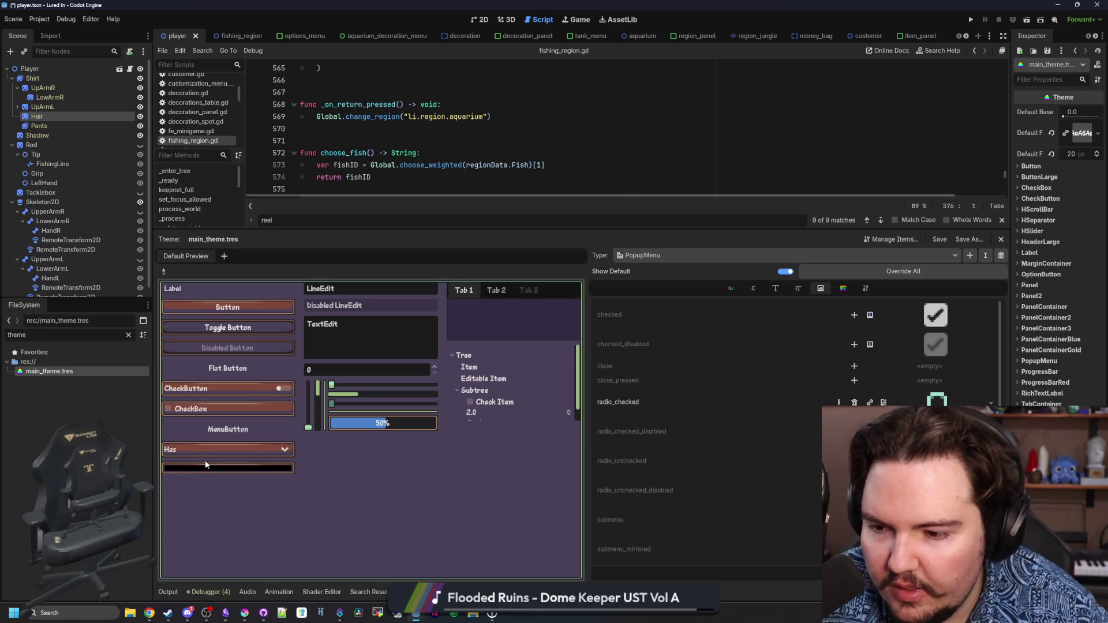
pyautogui.click(211, 454)
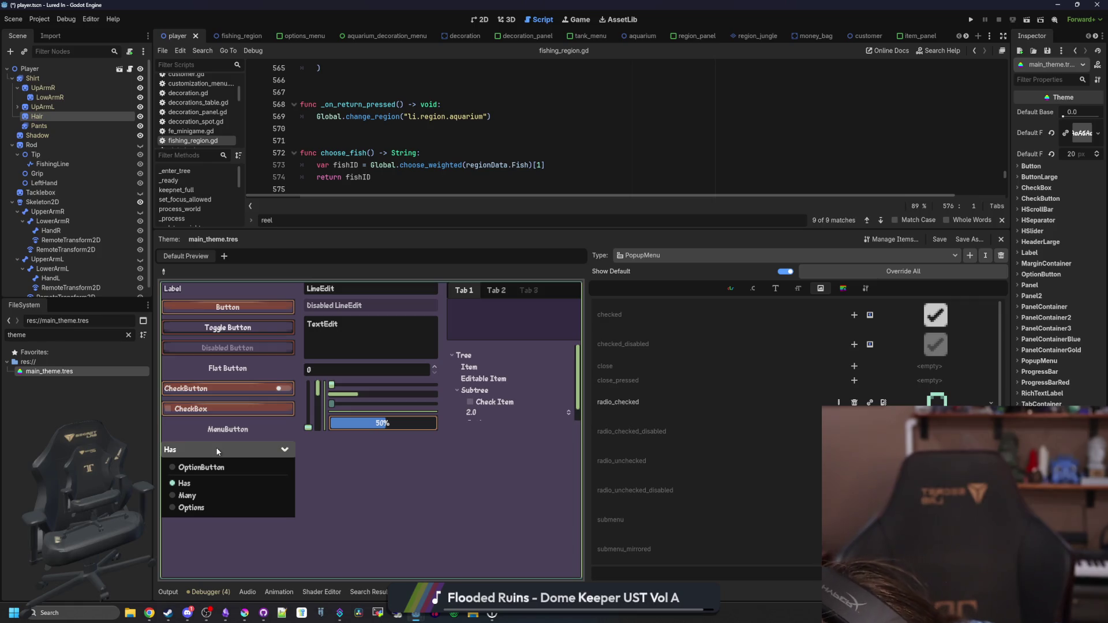
pyautogui.click(256, 424)
pyautogui.click(253, 614)
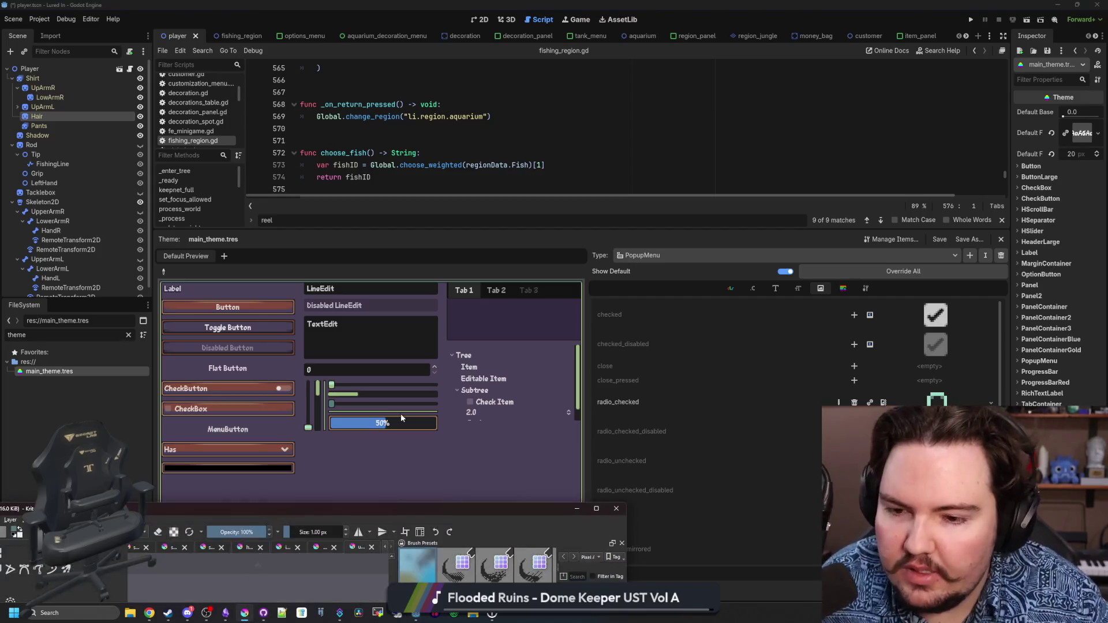
pyautogui.scroll(8, 317, 245)
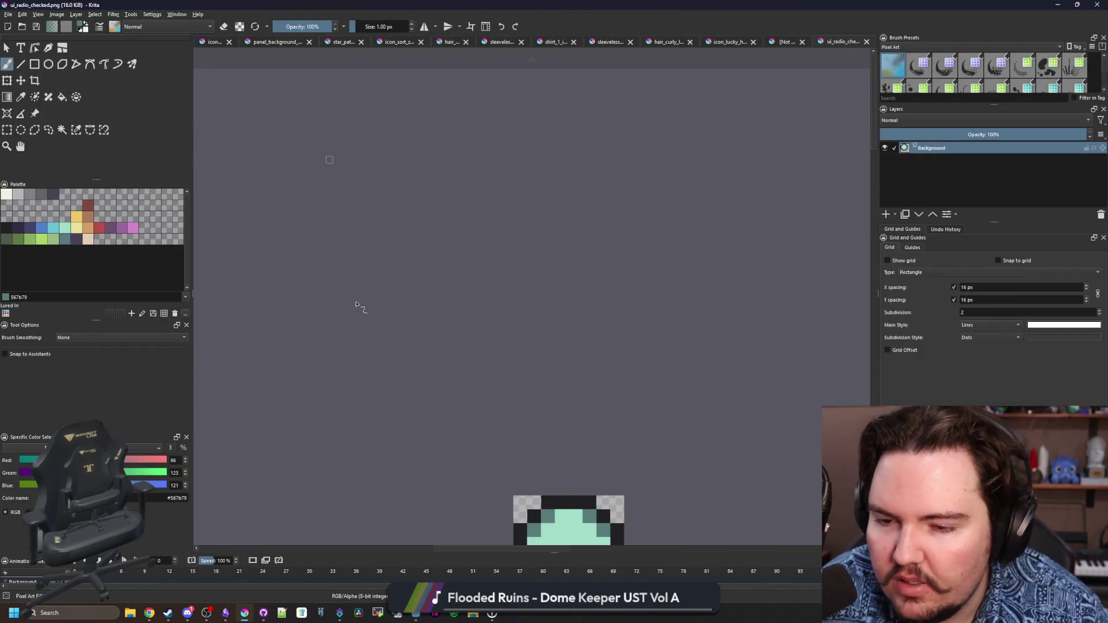
# Scale the radio icon image to 16 pixels, leaving the canvas size unchanged
pyautogui.moveTo(423, 300); pyautogui.dragTo(301, 123)
pyautogui.scroll(1, 440, 371)
pyautogui.click(56, 14)
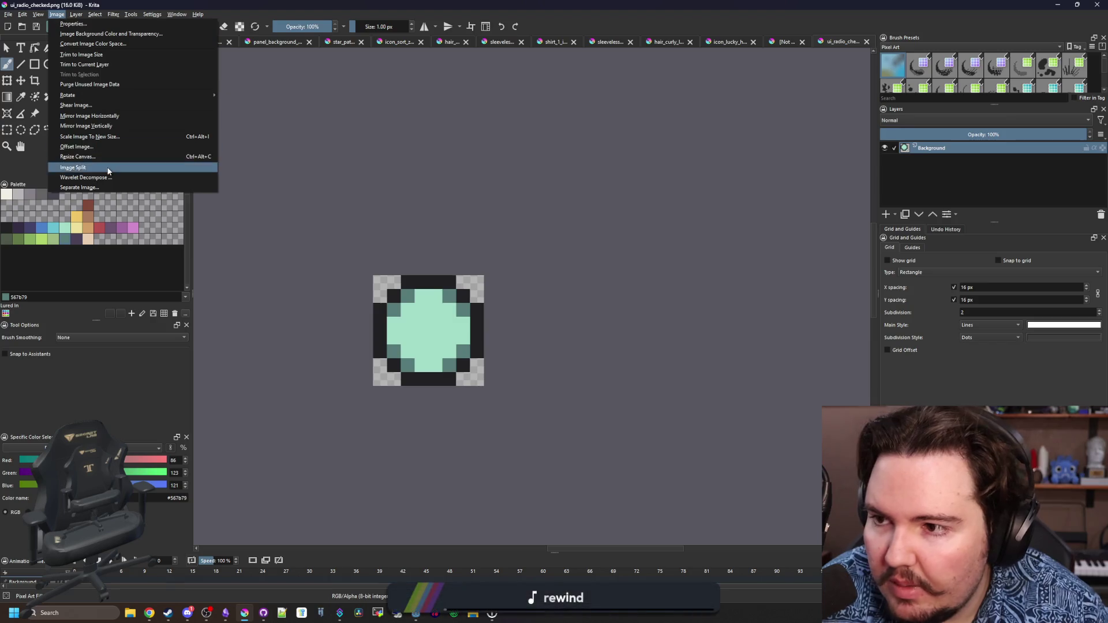
pyautogui.click(94, 159)
pyautogui.click(605, 381)
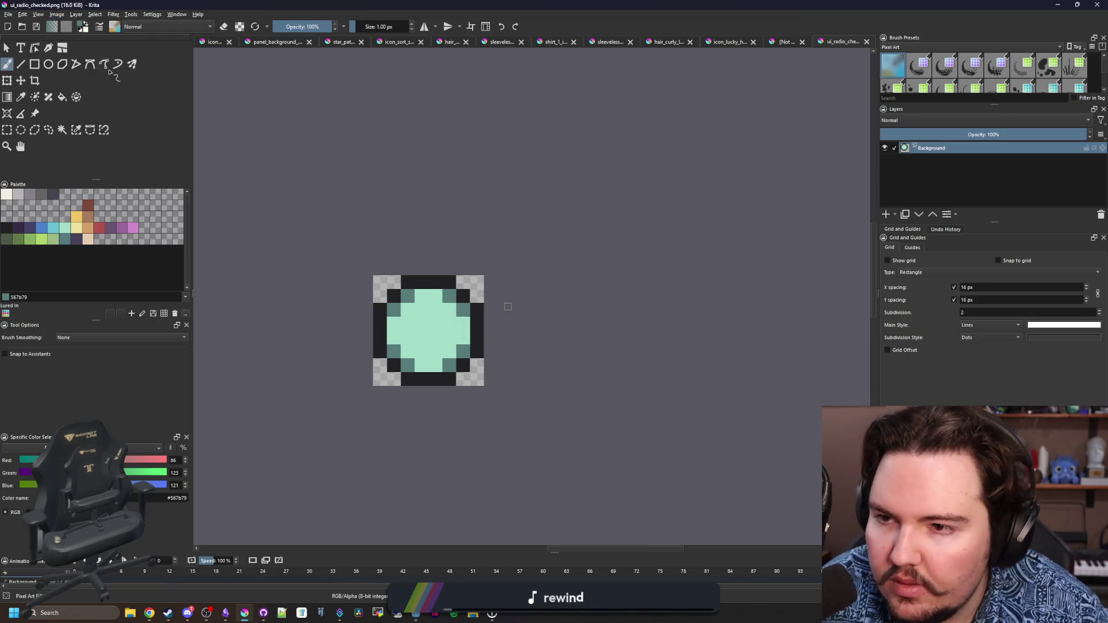
pyautogui.click(56, 14)
pyautogui.click(116, 136)
pyautogui.write('16')
pyautogui.click(584, 383)
# Resize the canvas to add a transparent border around the icon
pyautogui.scroll(3, 426, 328)
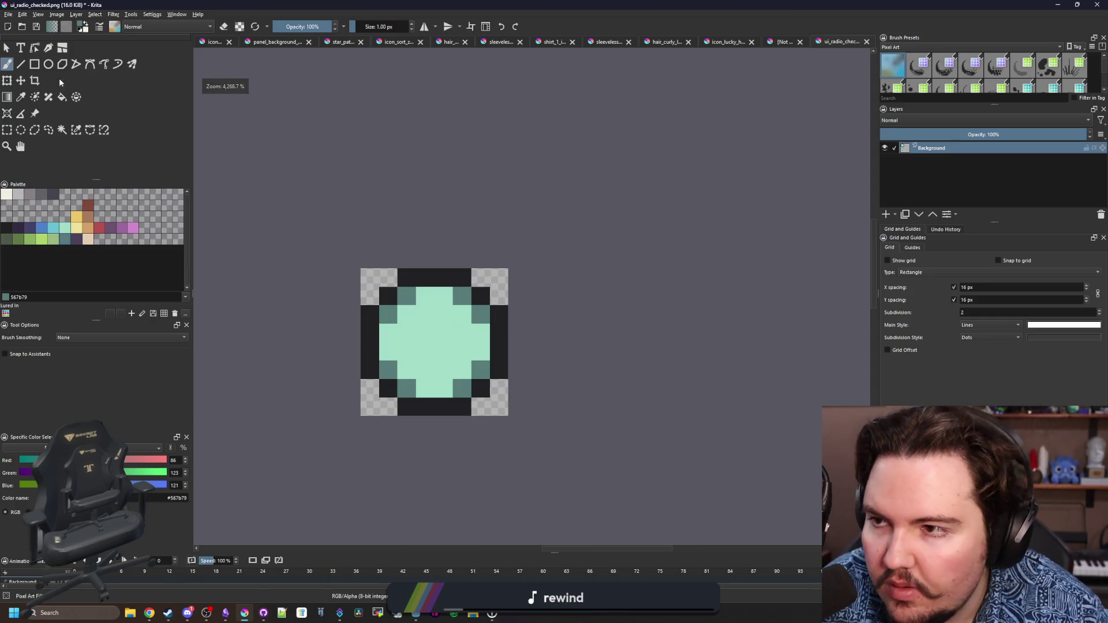
pyautogui.click(57, 14)
pyautogui.click(78, 157)
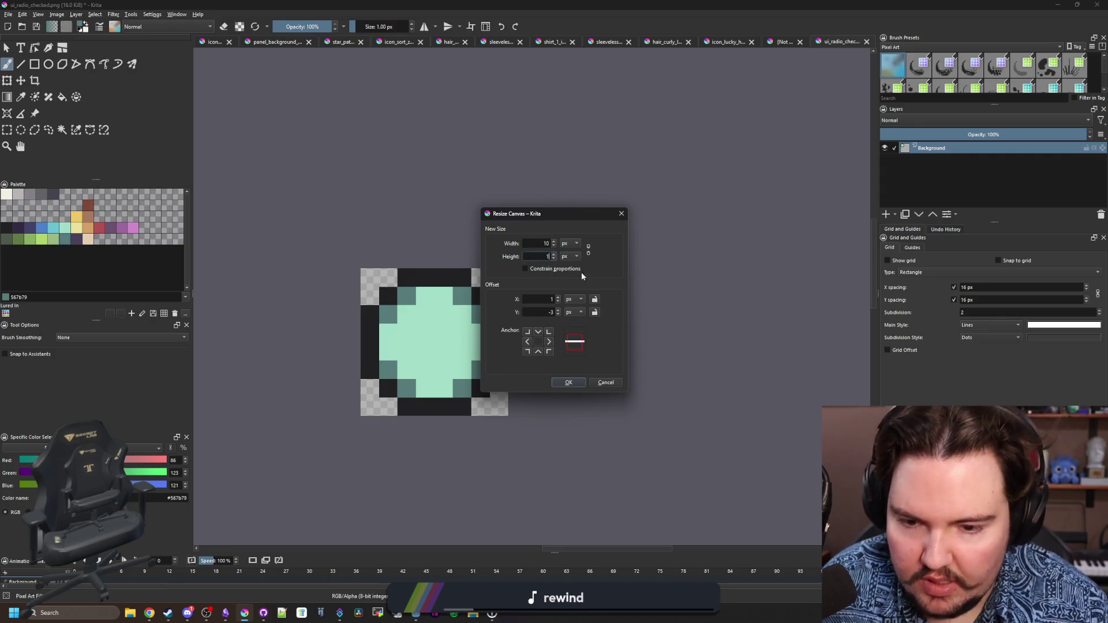
pyautogui.click(584, 383)
# Move the icon's top half up one pixel and its left half left one pixel
pyautogui.click(6, 130)
pyautogui.moveTo(285, 230)
pyautogui.mouseDown()
pyautogui.moveTo(611, 325)
pyautogui.moveTo(618, 342)
pyautogui.mouseUp()
pyautogui.press('t')
pyautogui.moveTo(434, 300); pyautogui.dragTo(434, 282)
pyautogui.click(6, 130)
pyautogui.moveTo(293, 451); pyautogui.dragTo(422, 161)
pyautogui.click(422, 161)
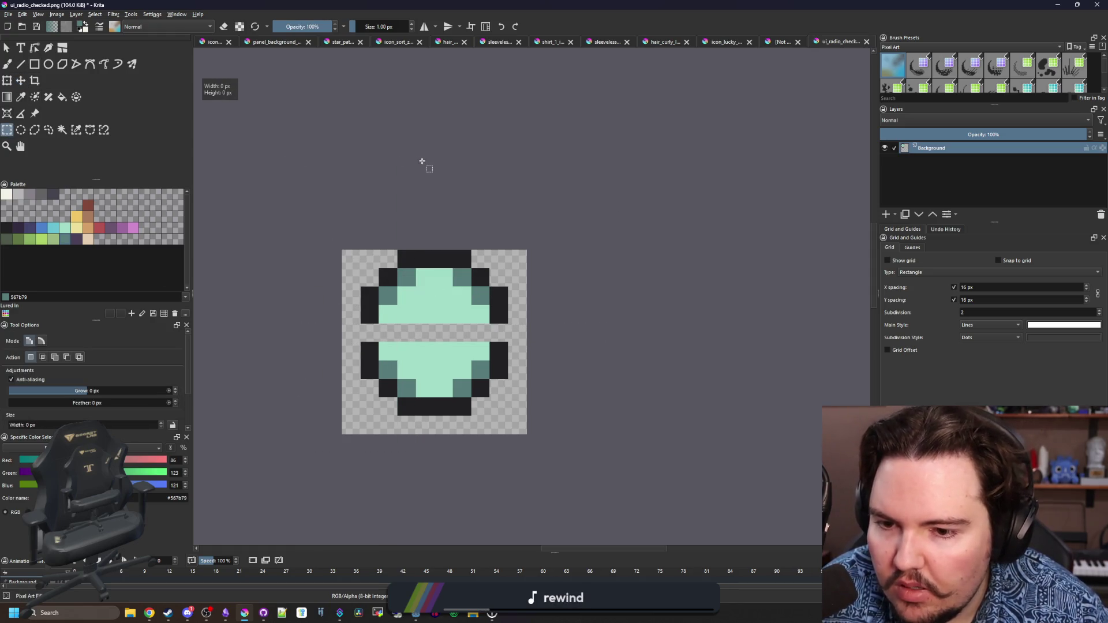
pyautogui.moveTo(323, 489)
pyautogui.mouseDown()
pyautogui.moveTo(450, 163)
pyautogui.moveTo(433, 158)
pyautogui.mouseUp()
pyautogui.press('t')
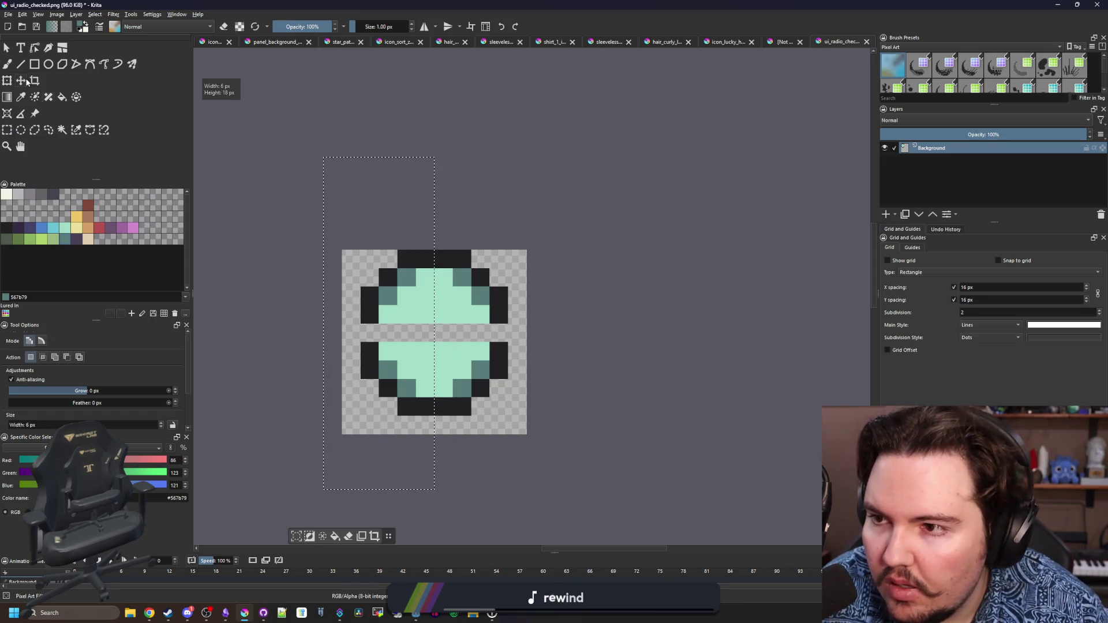
pyautogui.moveTo(374, 319); pyautogui.dragTo(356, 319)
# Move the icon's lower half down one pixel and its right half right one pixel
pyautogui.hotkey('ctrl', 'r')
pyautogui.moveTo(581, 452); pyautogui.dragTo(273, 326)
pyautogui.click(21, 81)
pyautogui.moveTo(458, 363); pyautogui.dragTo(460, 381)
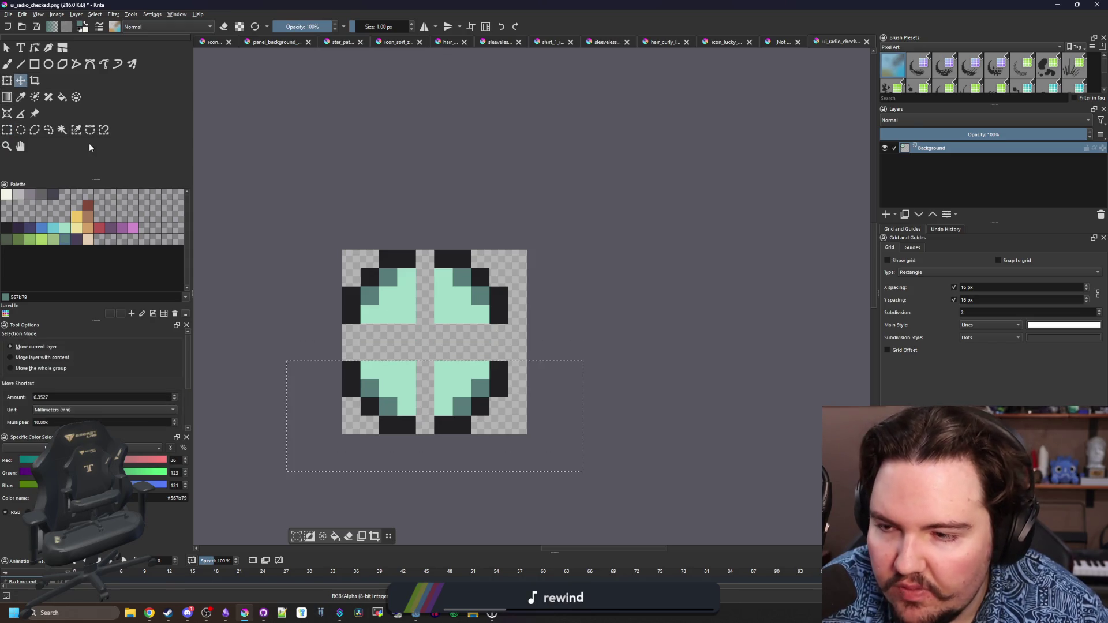
pyautogui.click(4, 128)
pyautogui.moveTo(564, 453); pyautogui.dragTo(415, 212)
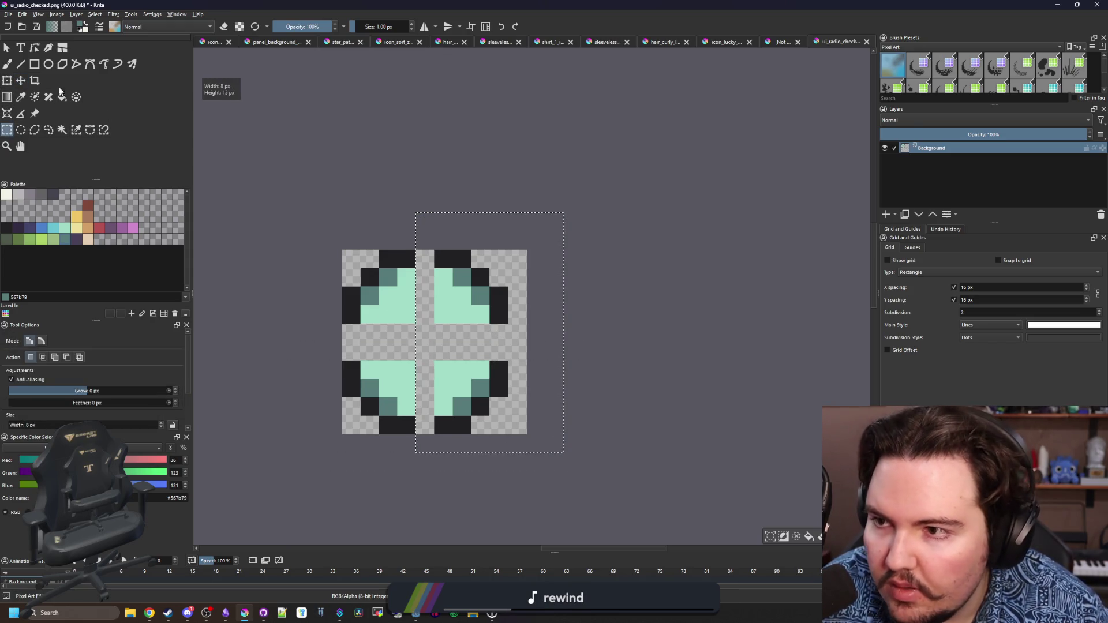
pyautogui.click(20, 80)
pyautogui.moveTo(452, 292); pyautogui.dragTo(472, 292)
# Close the ring's four edge gaps in the dark ring colour and fill its interior mint
pyautogui.hotkey('ctrl', 'shift', 'a')
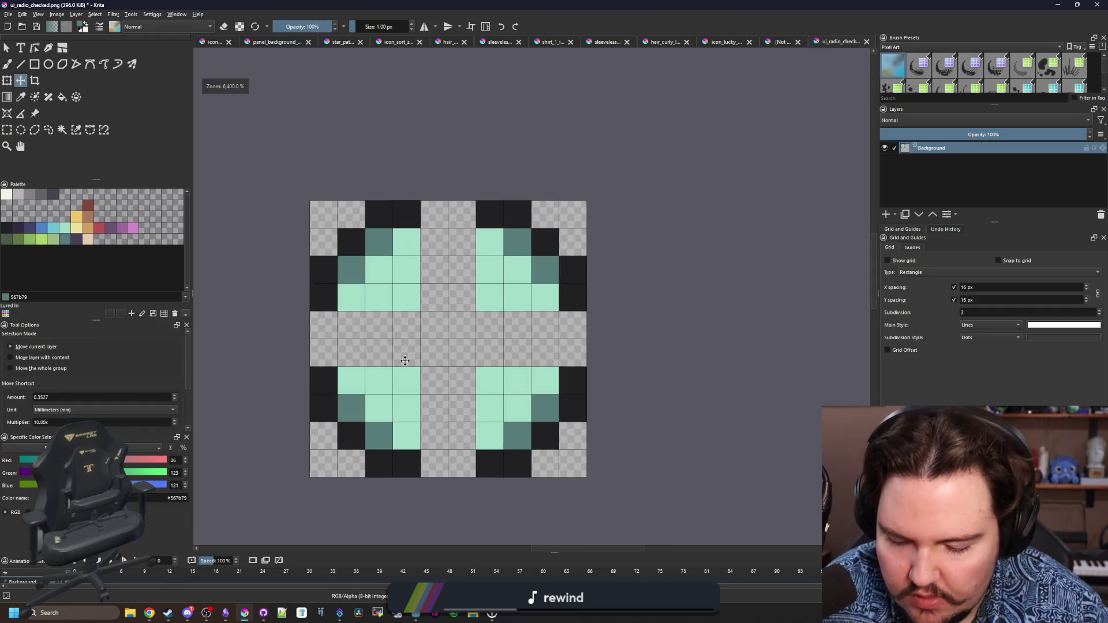
pyautogui.press('+')
pyautogui.press('p')
pyautogui.press('b')
pyautogui.moveTo(434, 463); pyautogui.dragTo(462, 463)
pyautogui.moveTo(324, 353); pyautogui.dragTo(324, 325)
pyautogui.moveTo(434, 214); pyautogui.dragTo(462, 214)
pyautogui.moveTo(573, 325); pyautogui.dragTo(577, 372)
pyautogui.press('f')
pyautogui.click(485, 366)
# Export the widened radio icon as PNG and return to Godot
pyautogui.press('-')
pyautogui.press('-')
pyautogui.hotkey('ctrl', 's')
pyautogui.click(593, 385)
pyautogui.hotkey('alt', 'Tab')
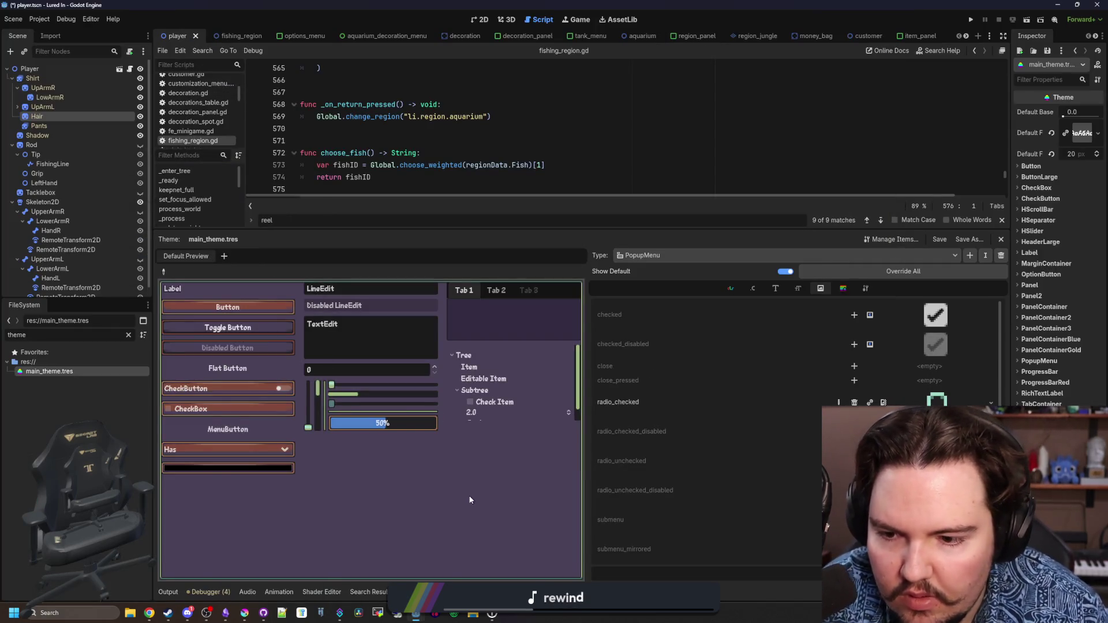
# Check the OptionButton preview list in Godot, then return to the radio icon in Krita
pyautogui.click(234, 450)
pyautogui.click(233, 446)
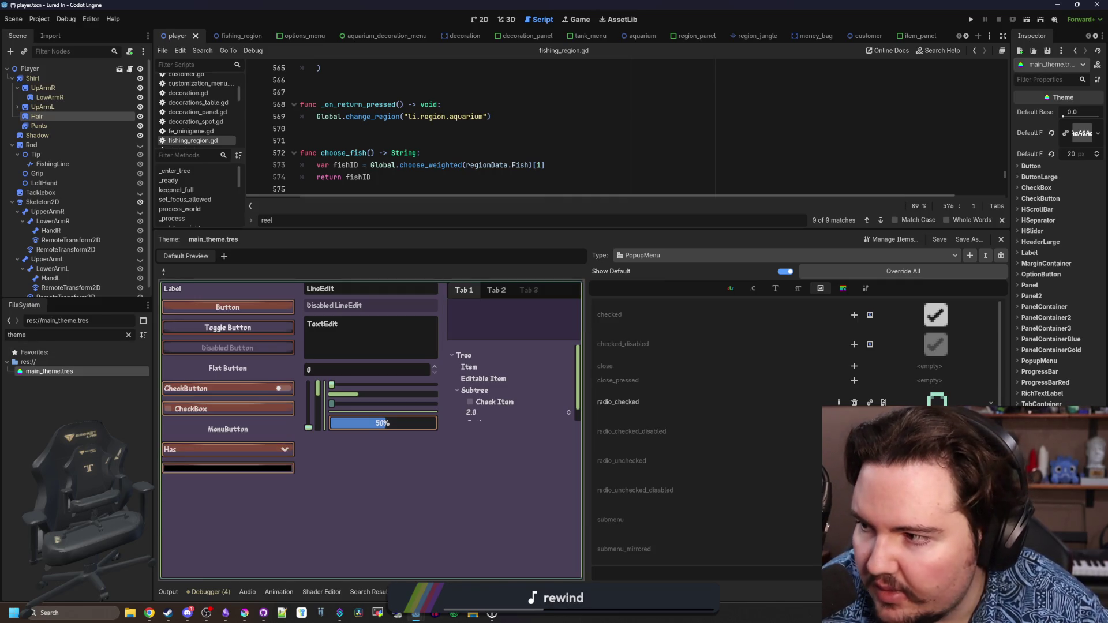
pyautogui.hotkey('alt', 'Tab')
# Rescale the icon from 10×10 to 16×16 px with Nearest Neighbor and save the PNG
pyautogui.click(57, 14)
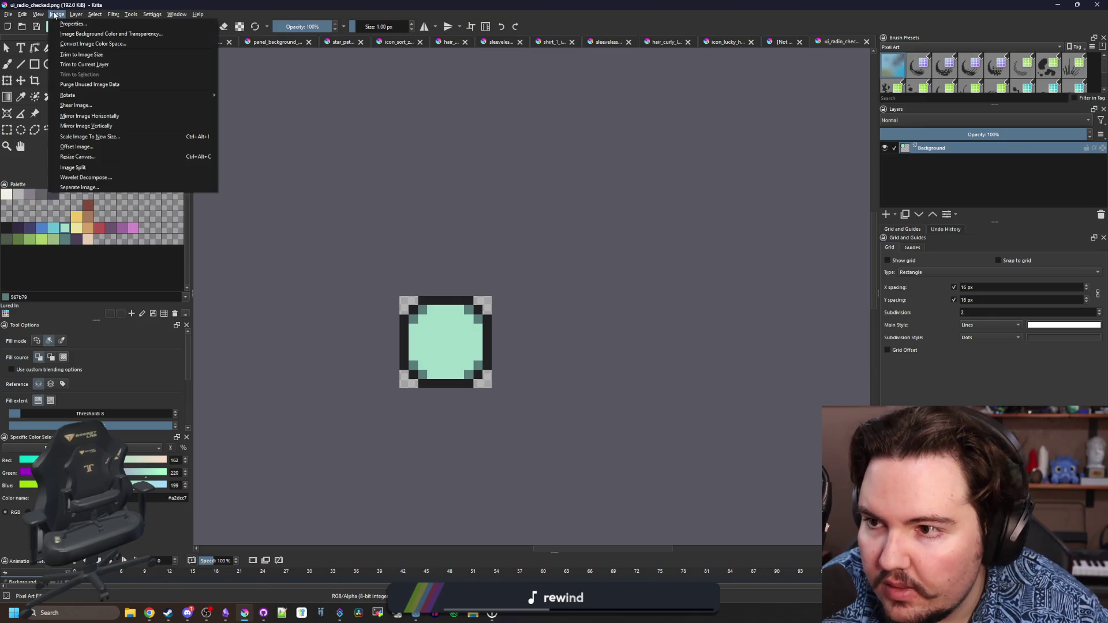
pyautogui.click(104, 139)
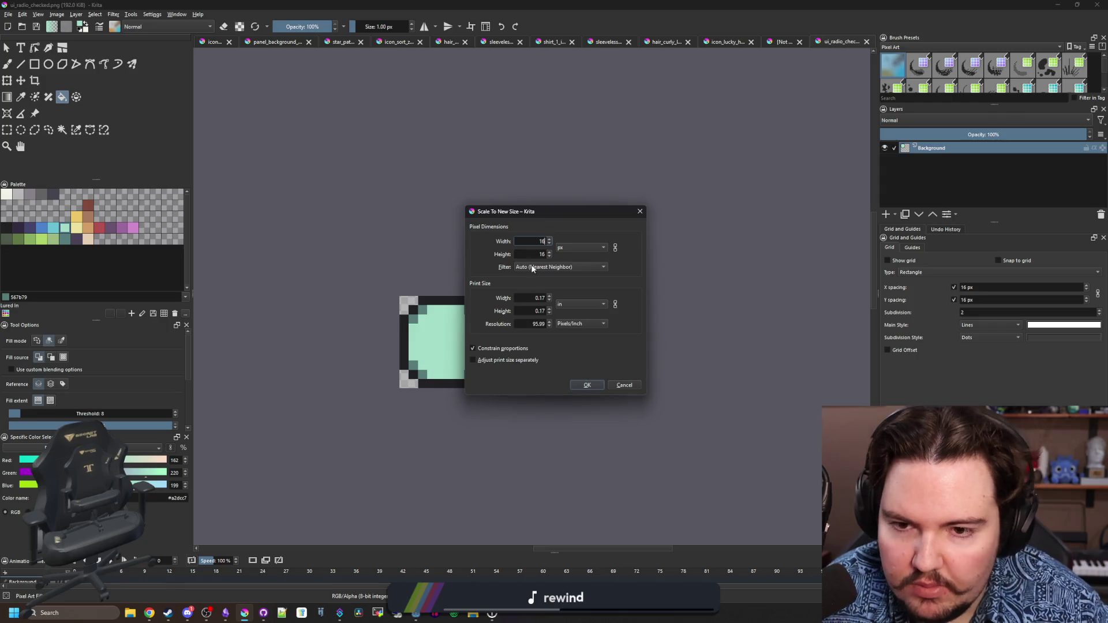
pyautogui.click(587, 385)
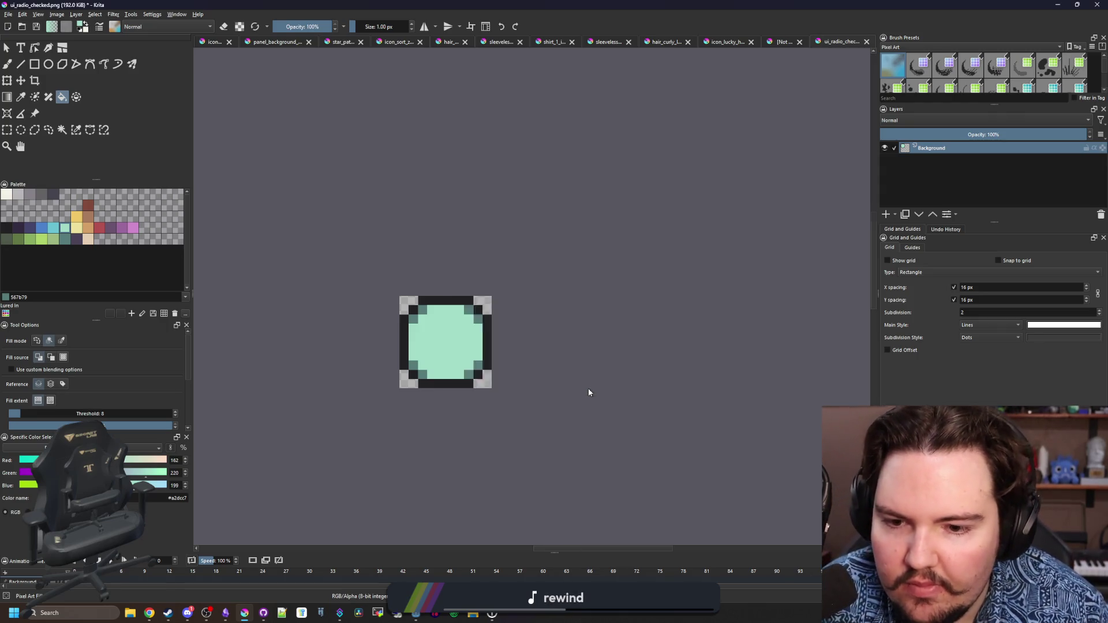
pyautogui.hotkey('ctrl', 's')
pyautogui.click(588, 348)
pyautogui.hotkey('alt', 'Tab')
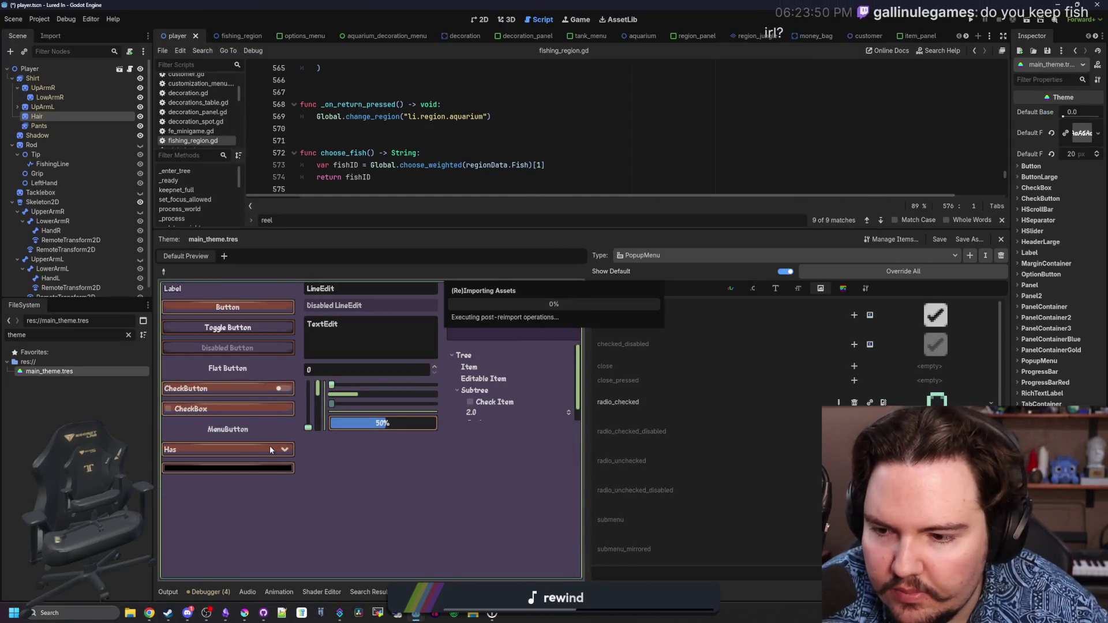
# Open and close the OptionButton preview list repeatedly to inspect the new radio icons
pyautogui.click(270, 450)
pyautogui.click(191, 483)
pyautogui.click(212, 450)
pyautogui.click(212, 450)
pyautogui.click(212, 450)
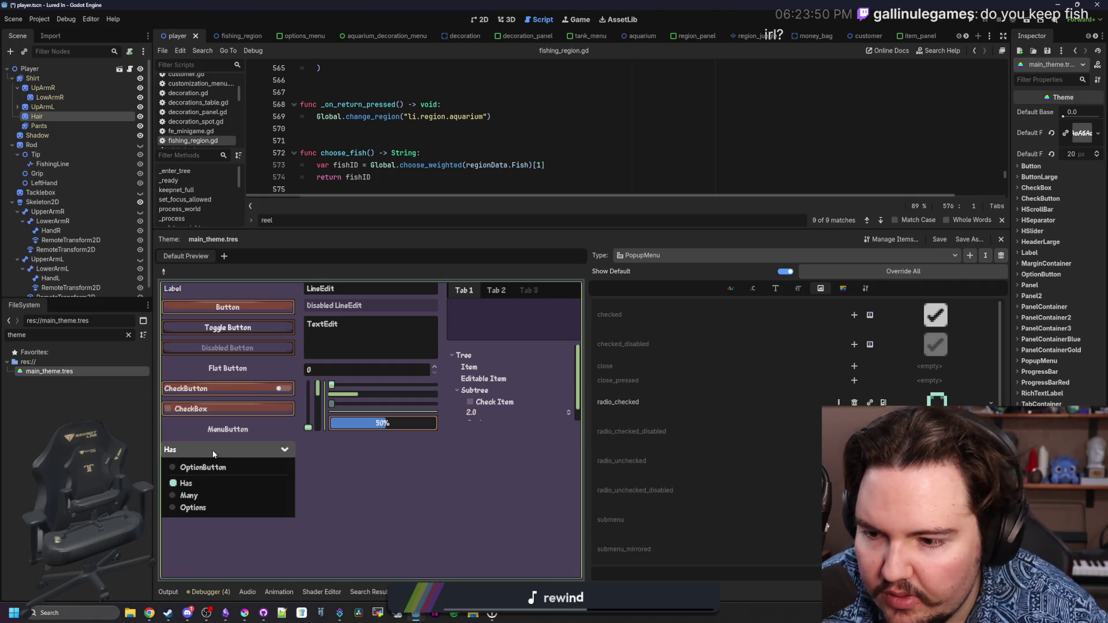
pyautogui.click(212, 450)
pyautogui.click(212, 450)
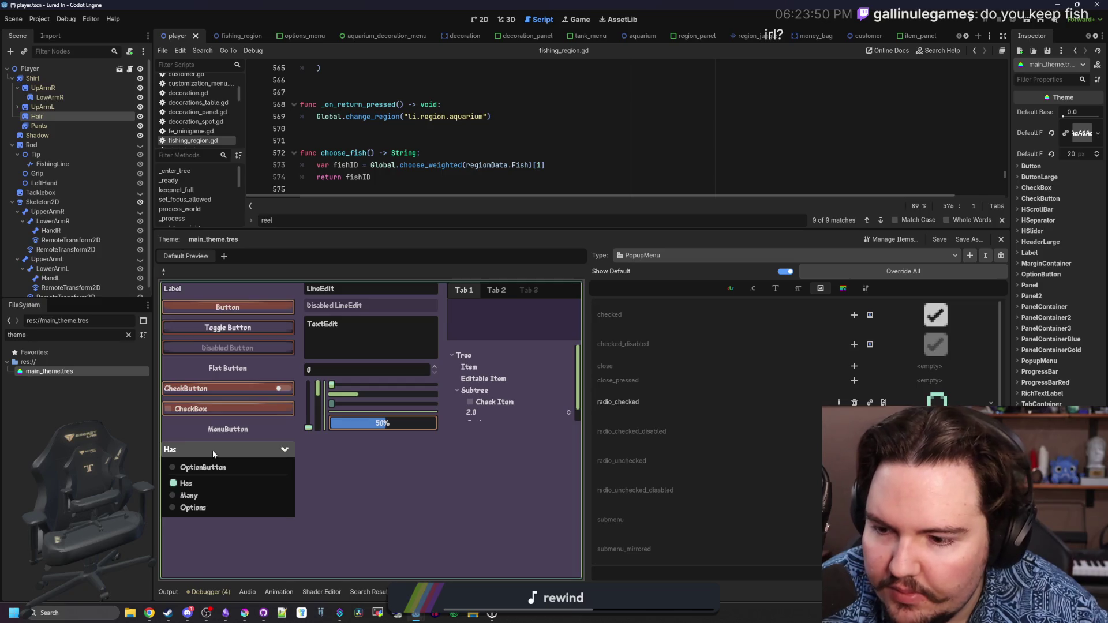
pyautogui.click(195, 468)
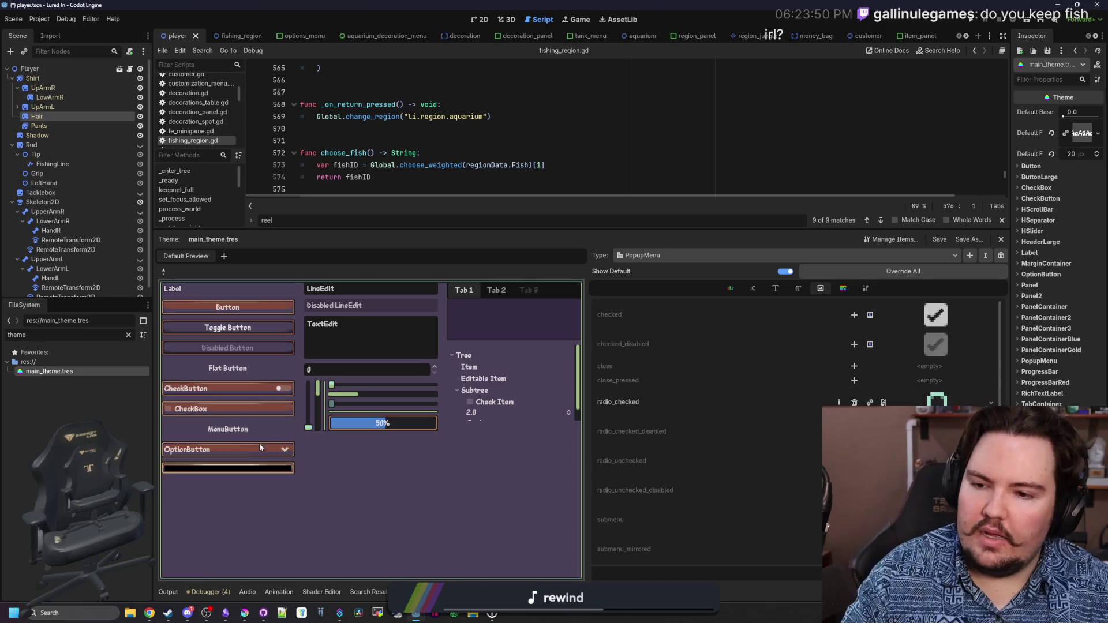
# Choose Many, then Options, in the OptionButton preview
pyautogui.click(236, 450)
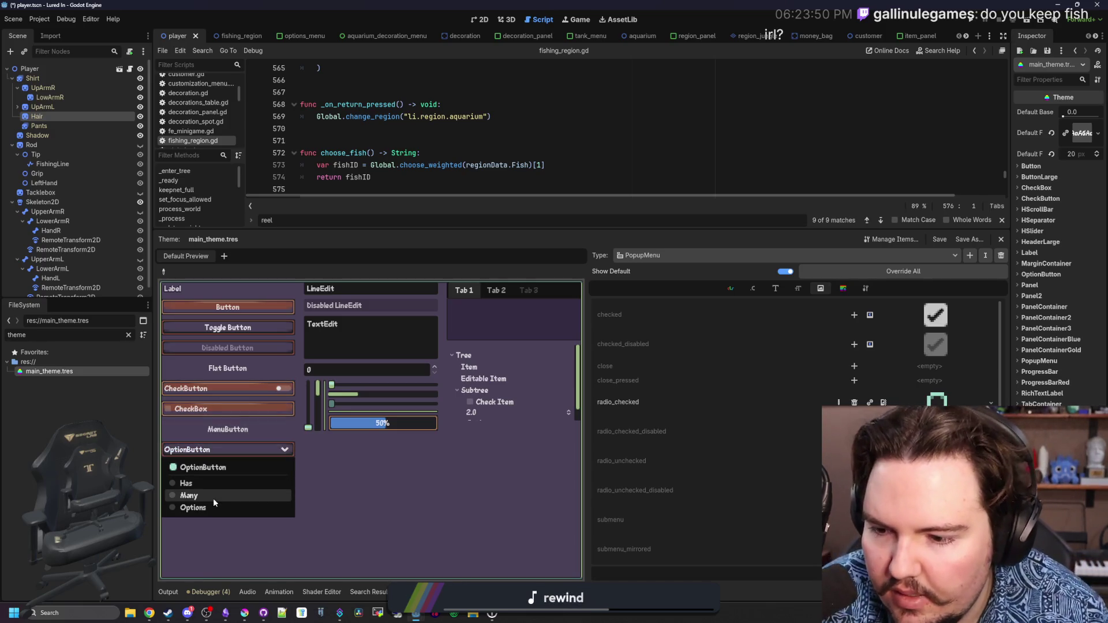
pyautogui.click(213, 496)
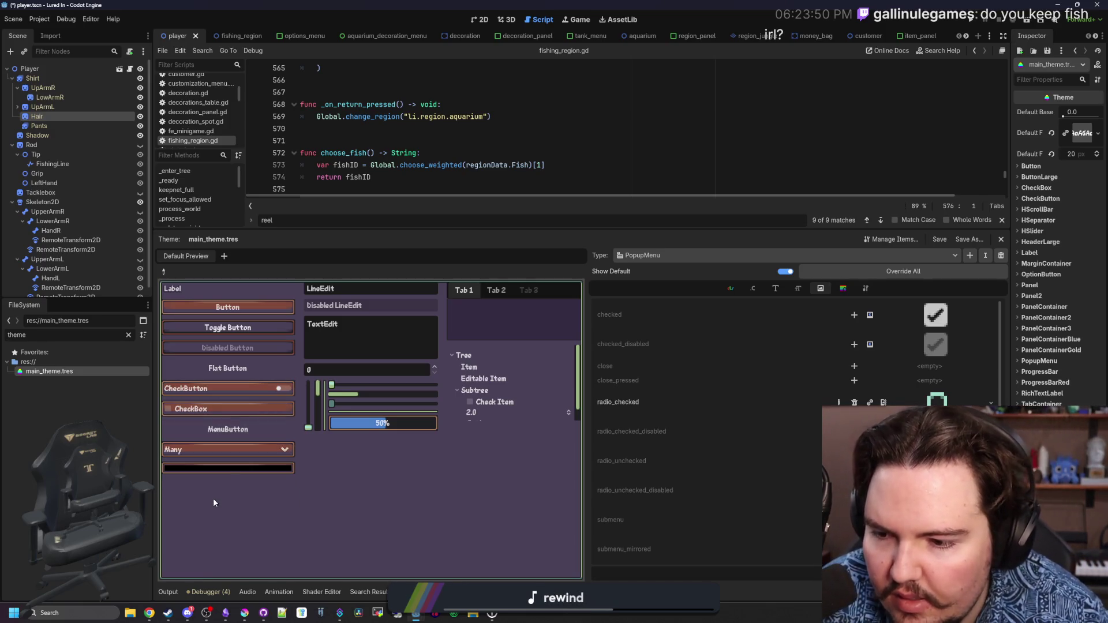
pyautogui.click(238, 450)
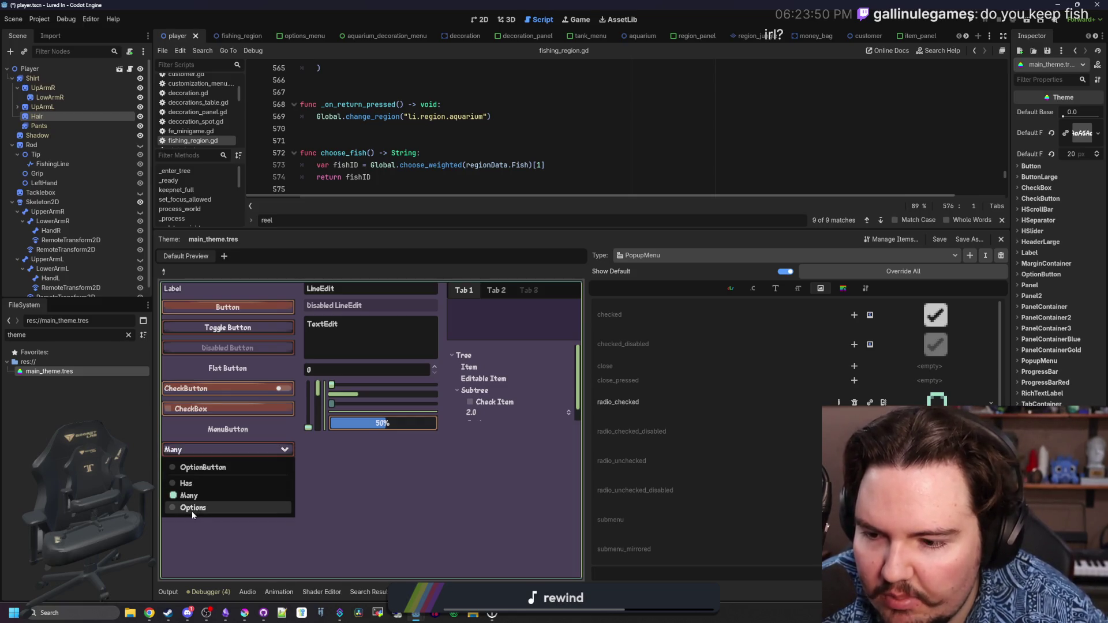
pyautogui.click(192, 508)
# Close the OptionButton list and bring the Krita window back to the front
pyautogui.click(213, 451)
pyautogui.click(212, 452)
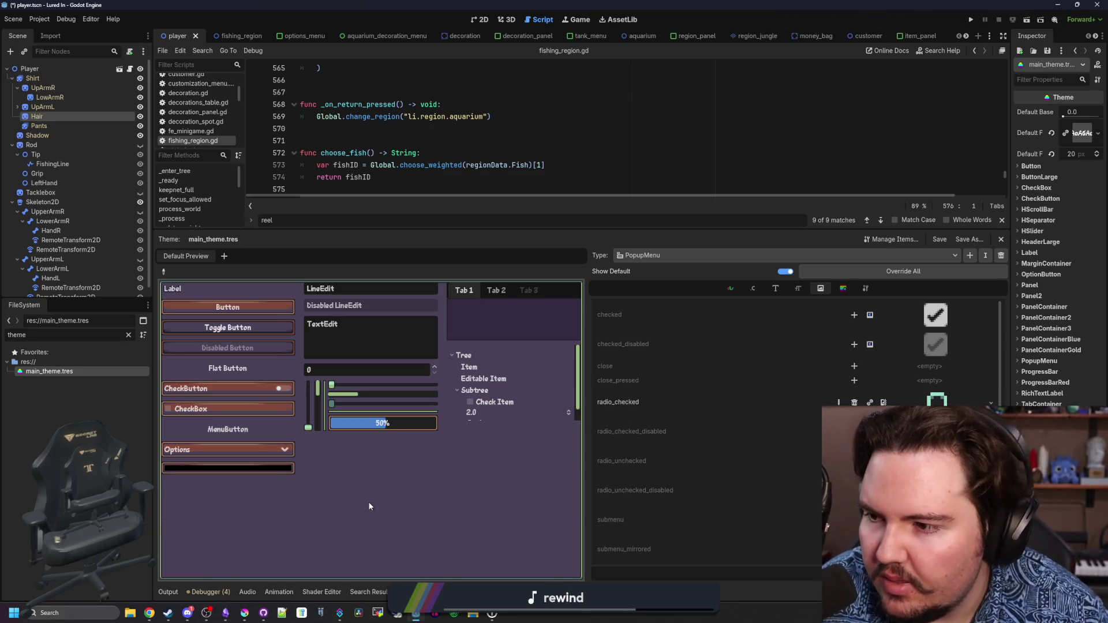
pyautogui.moveTo(244, 613)
pyautogui.click(250, 567)
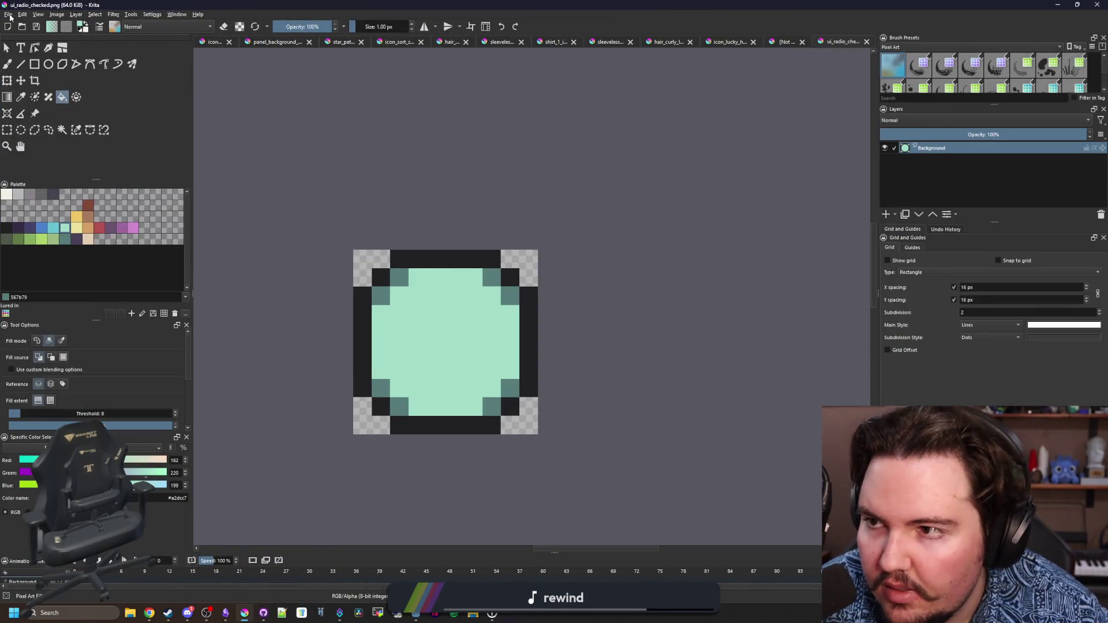
# Open vslider_grabber_highlight.png from the Sprites folder as a colour reference
pyautogui.click(8, 14)
pyautogui.press('Escape')
pyautogui.hotkey('ctrl', 'o')
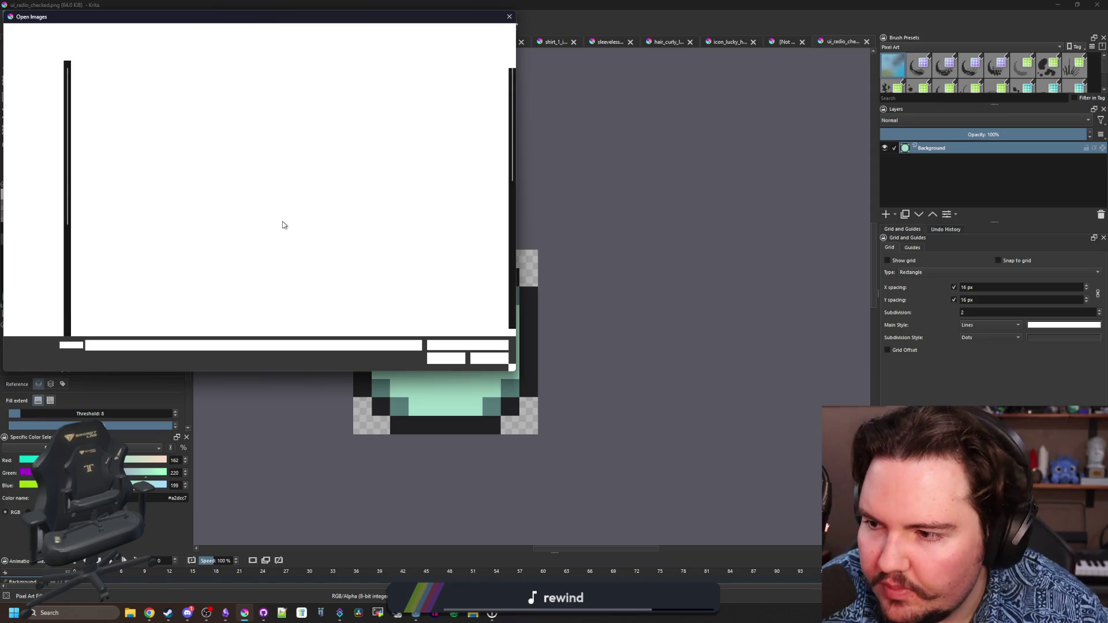
pyautogui.moveTo(274, 17); pyautogui.dragTo(488, 72)
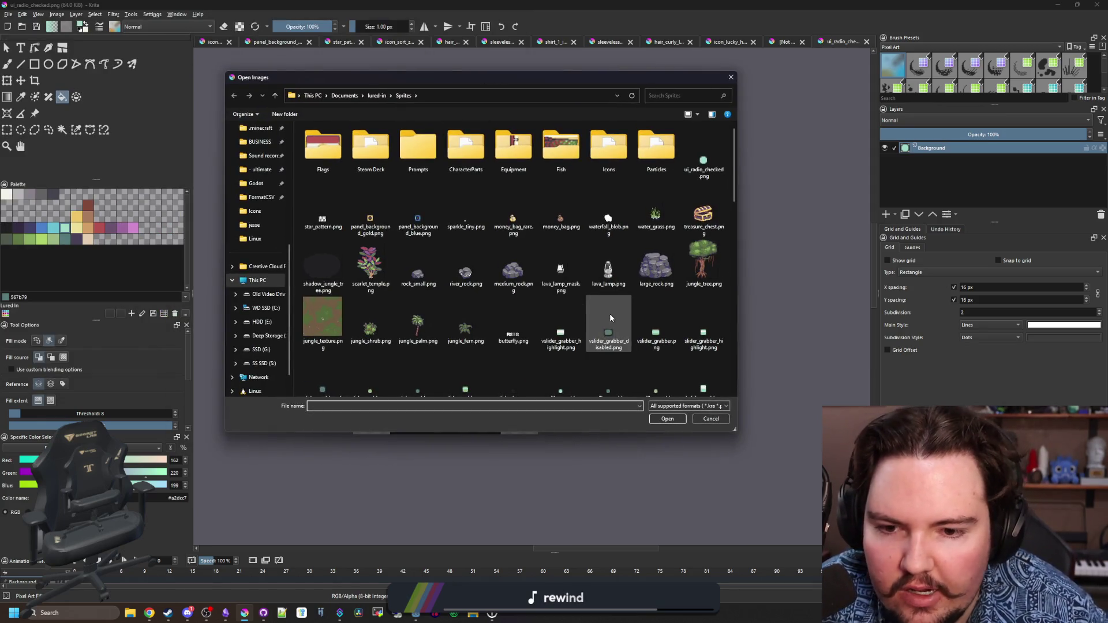
pyautogui.press('Escape')
# Select the slider image's top green row, then return to ui_radio_checked.png
pyautogui.click(8, 130)
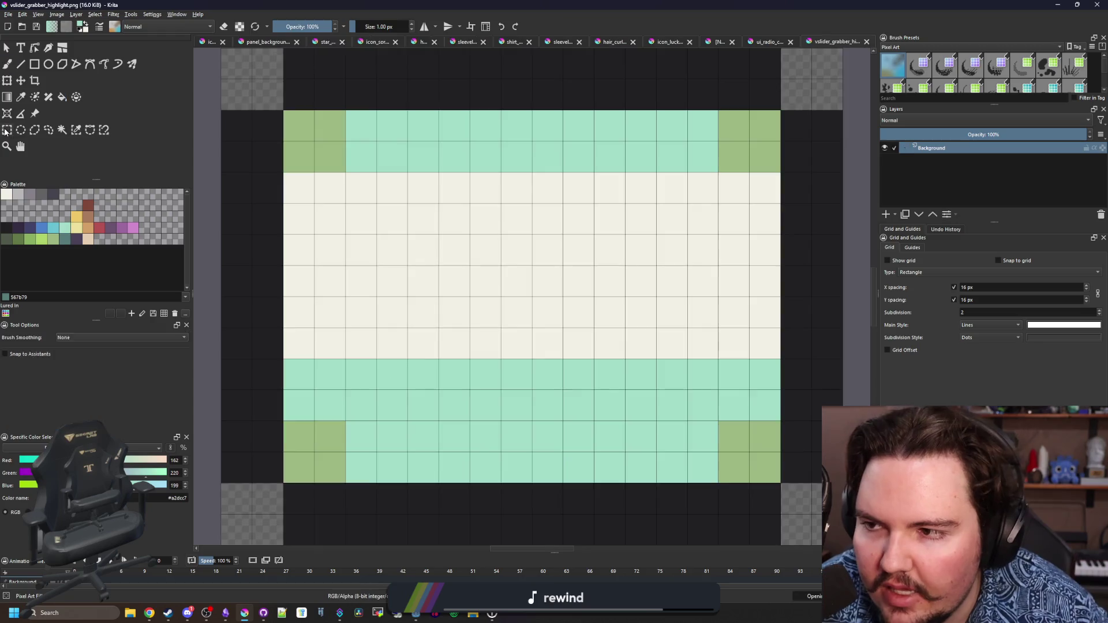
pyautogui.scroll(-1, 293, 231)
pyautogui.moveTo(278, 185); pyautogui.dragTo(643, 223)
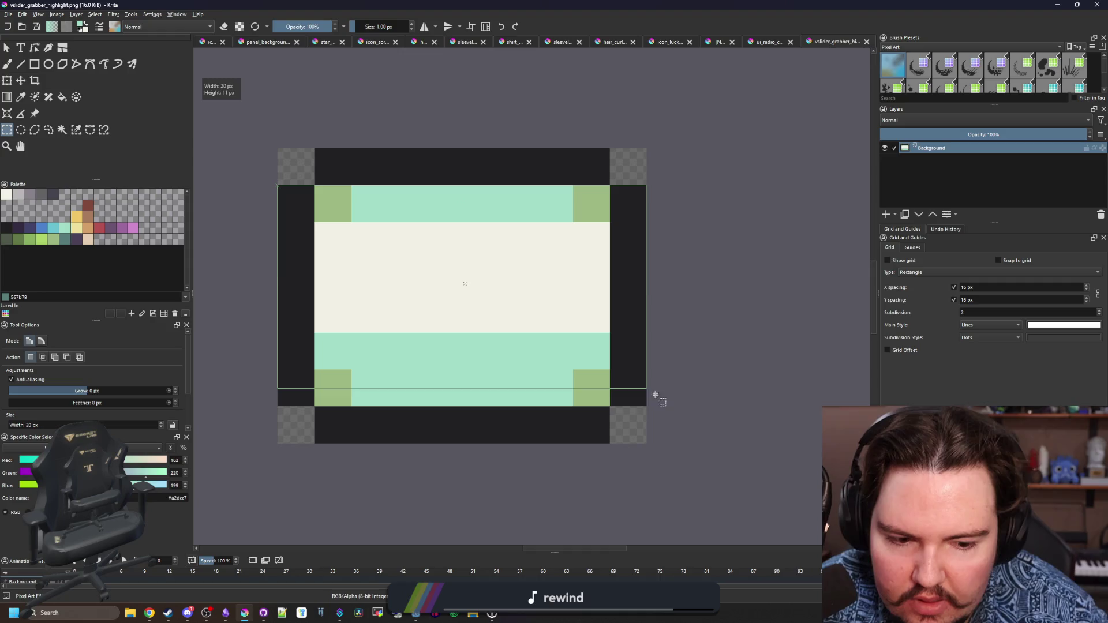
pyautogui.click(760, 40)
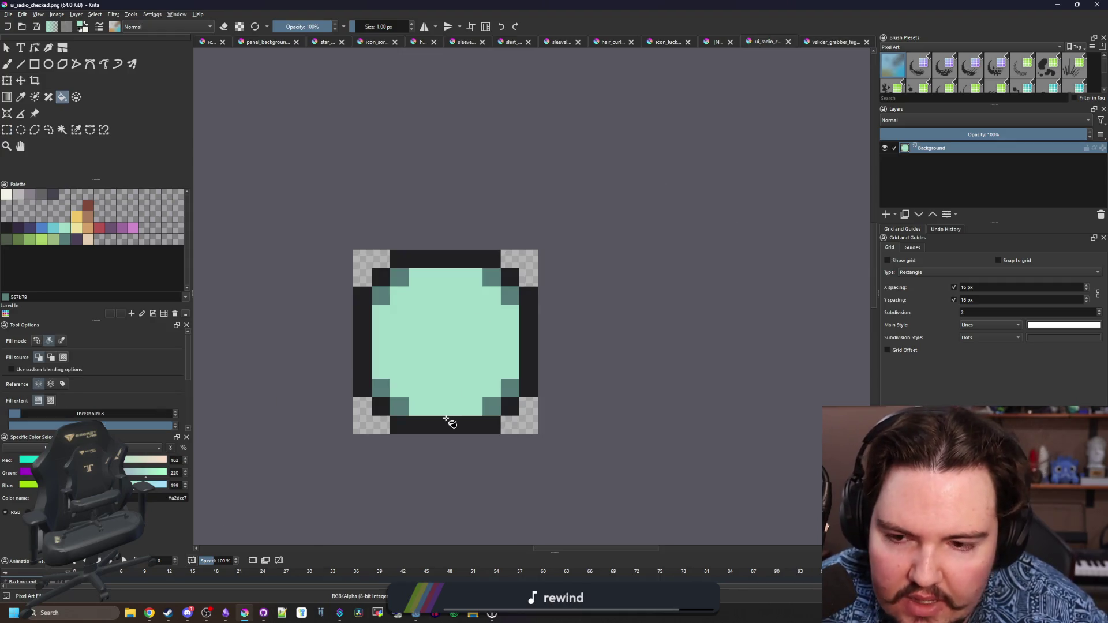
# Borrow the yellow-green corner colour from vslider_grabber_highlight.png for the radio icon
pyautogui.scroll(2, 452, 423)
pyautogui.scroll(1, 446, 377)
pyautogui.scroll(-4, 443, 359)
pyautogui.scroll(2, 440, 352)
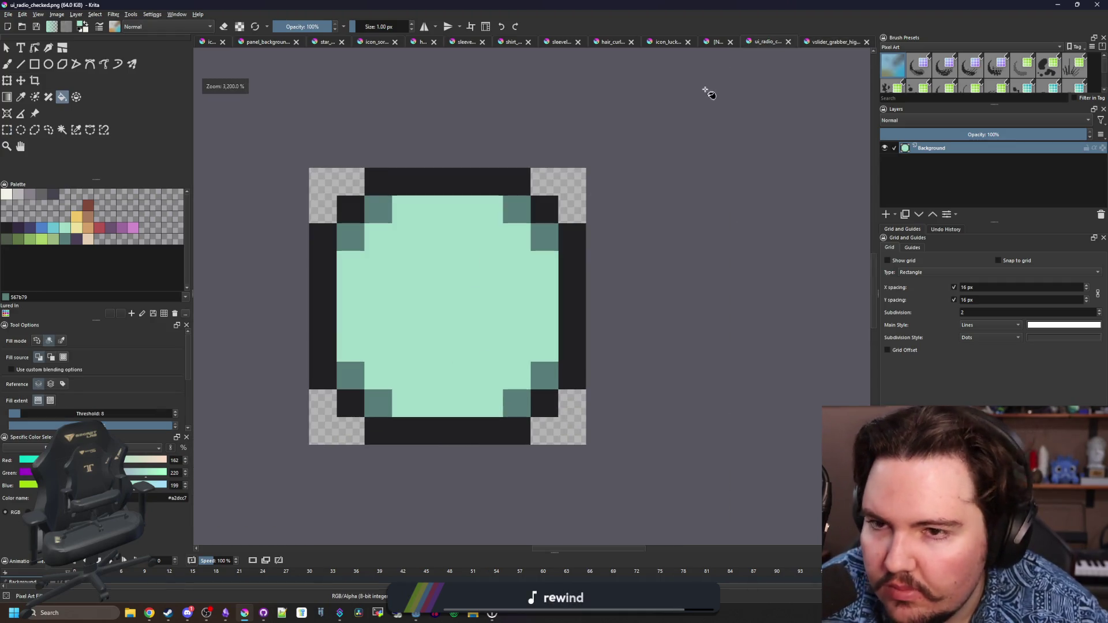
pyautogui.click(834, 40)
pyautogui.press('f')
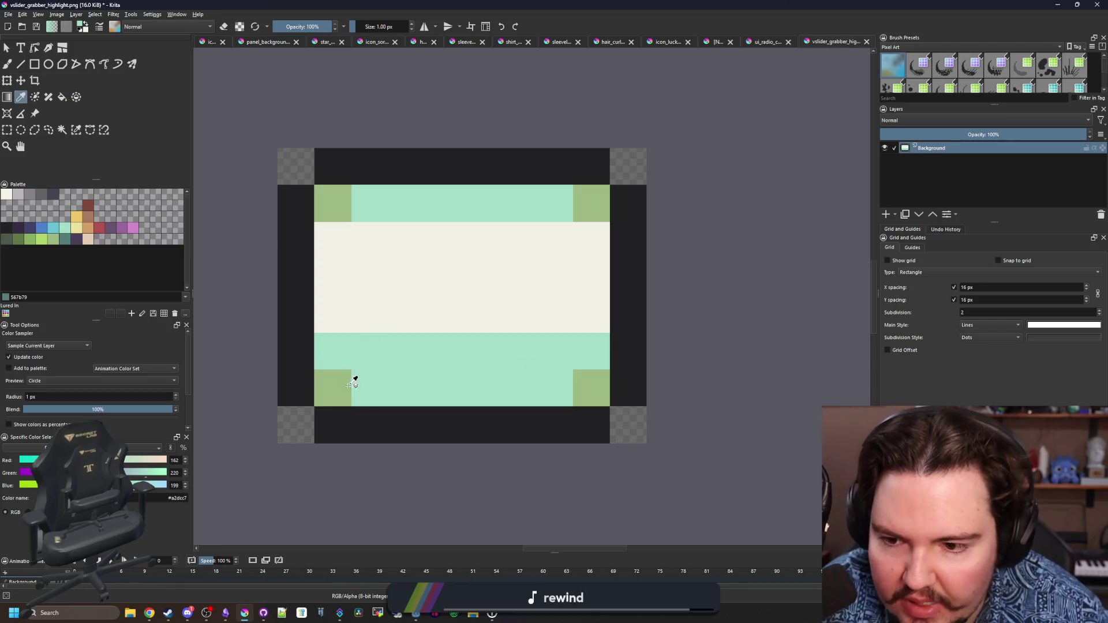
pyautogui.click(763, 45)
# Fill the radio icon's corner pixels yellow-green, undoing one accidental interior fill
pyautogui.click(350, 236)
pyautogui.click(389, 206)
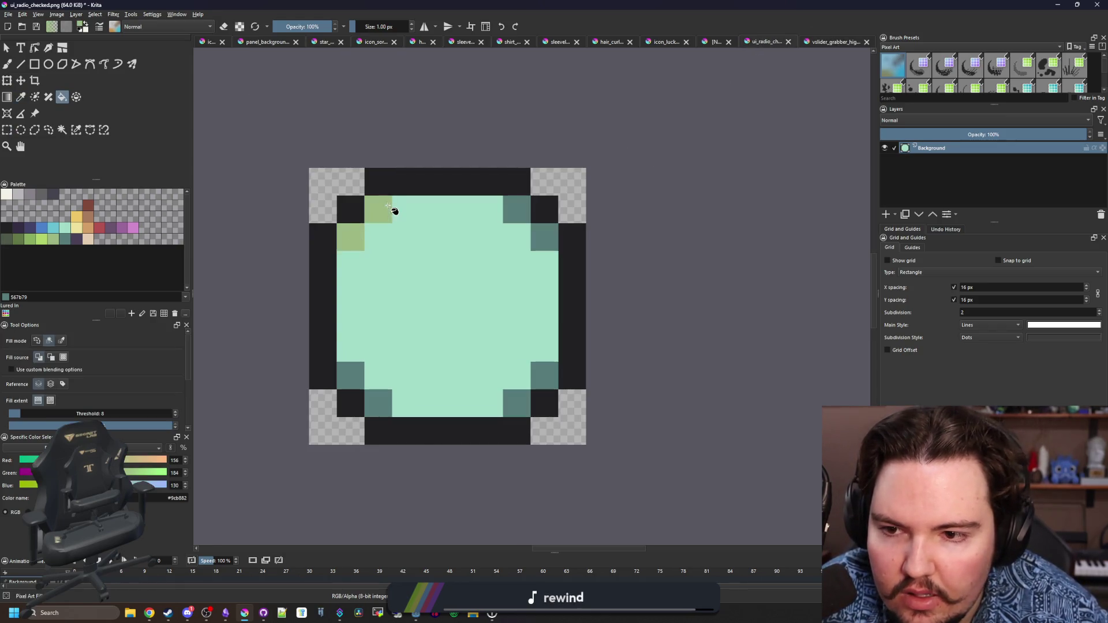
pyautogui.click(516, 208)
pyautogui.click(544, 237)
pyautogui.click(544, 375)
pyautogui.click(526, 371)
pyautogui.hotkey('ctrl', 'z')
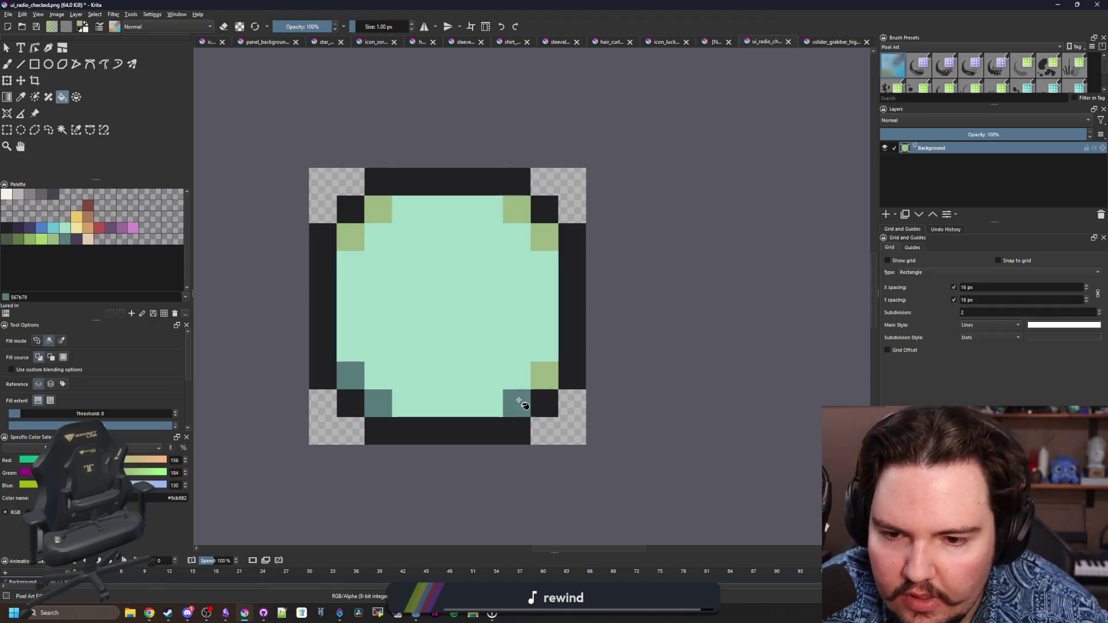
pyautogui.click(517, 402)
pyautogui.click(376, 404)
pyautogui.click(350, 375)
# Save the recoloured radio icon as PNG
pyautogui.scroll(-5, 352, 375)
pyautogui.scroll(4, 404, 346)
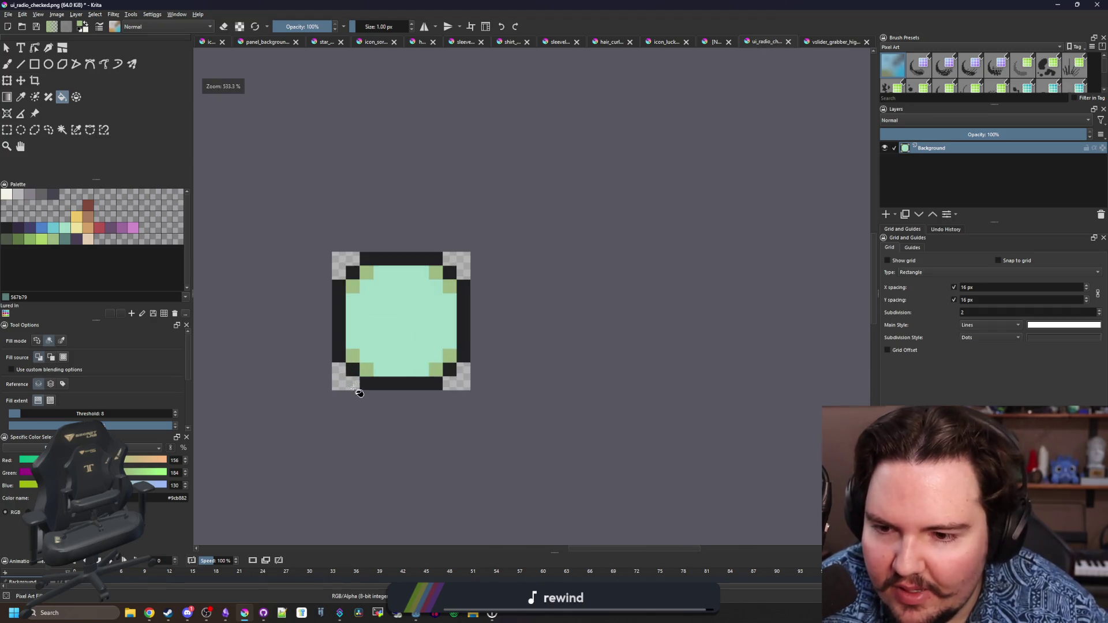
pyautogui.hotkey('ctrl', 's')
pyautogui.press('Return')
pyautogui.scroll(2, 391, 335)
pyautogui.press('-')
# Switch the Fill tool to similar-colour mode and turn all yellow-green corners dark teal
pyautogui.click(301, 201)
pyautogui.hotkey('ctrl', 'z')
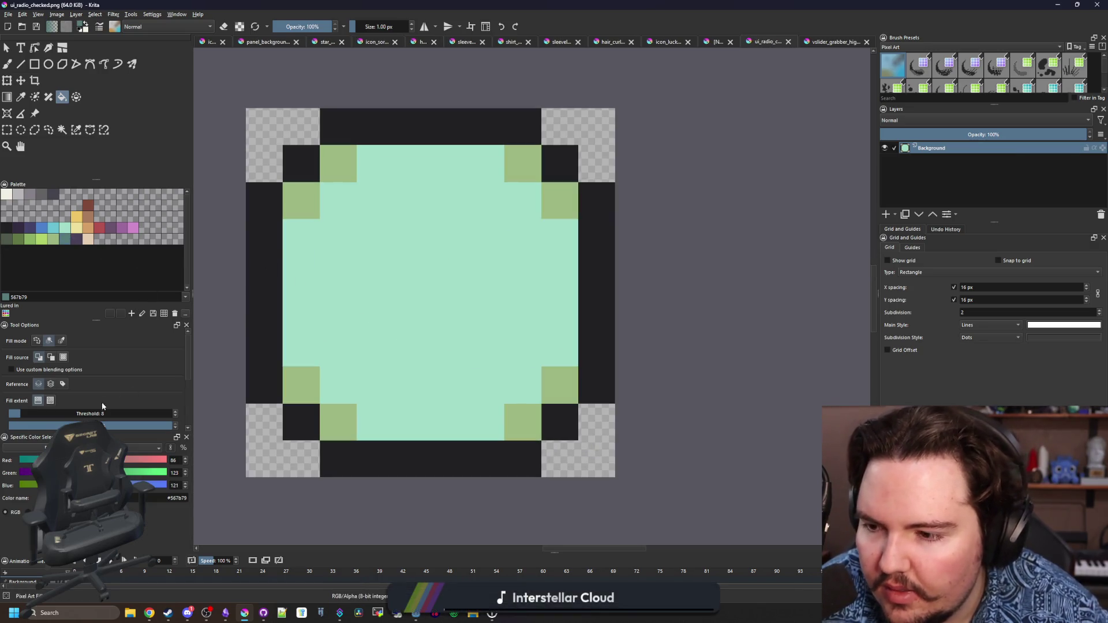
pyautogui.click(60, 341)
pyautogui.click(297, 205)
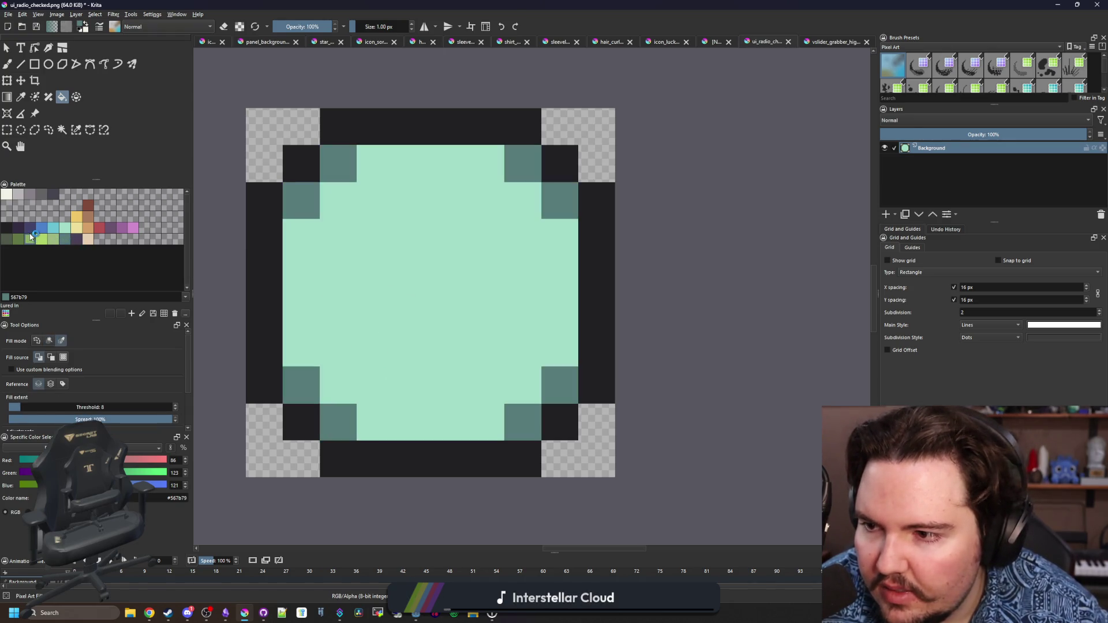
pyautogui.click(453, 279)
pyautogui.hotkey('ctrl', 'z')
# Fill the corners dark grey-green #4e584a and the mint interior olive #5f7743
pyautogui.click(6, 238)
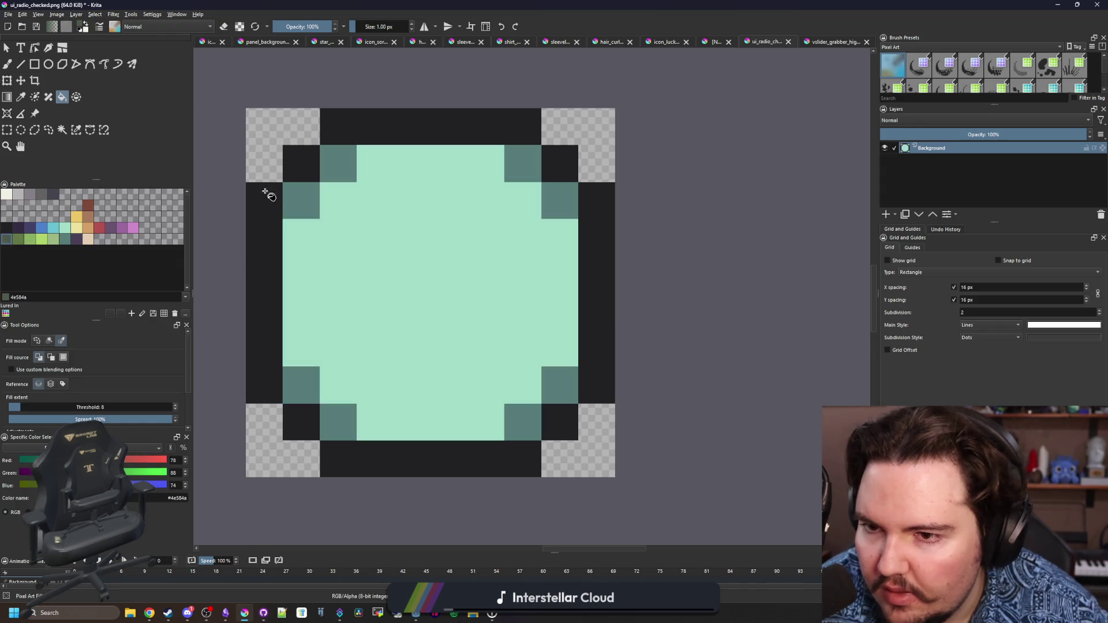
pyautogui.click(317, 203)
pyautogui.click(16, 240)
pyautogui.click(398, 290)
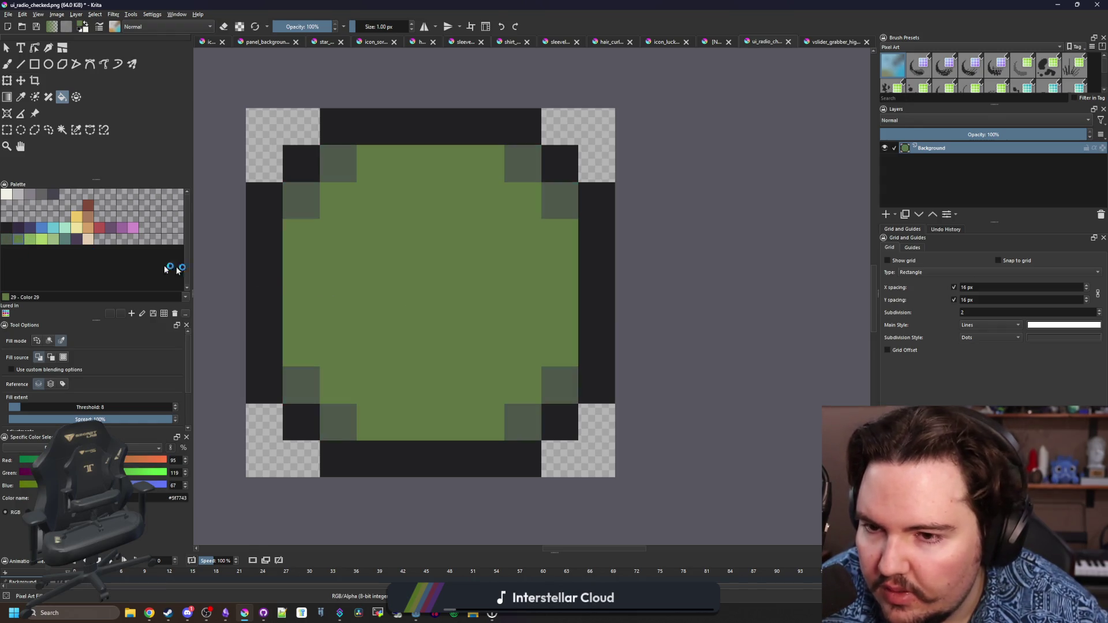
# Brush a dark outline line for the inner square
pyautogui.press('b')
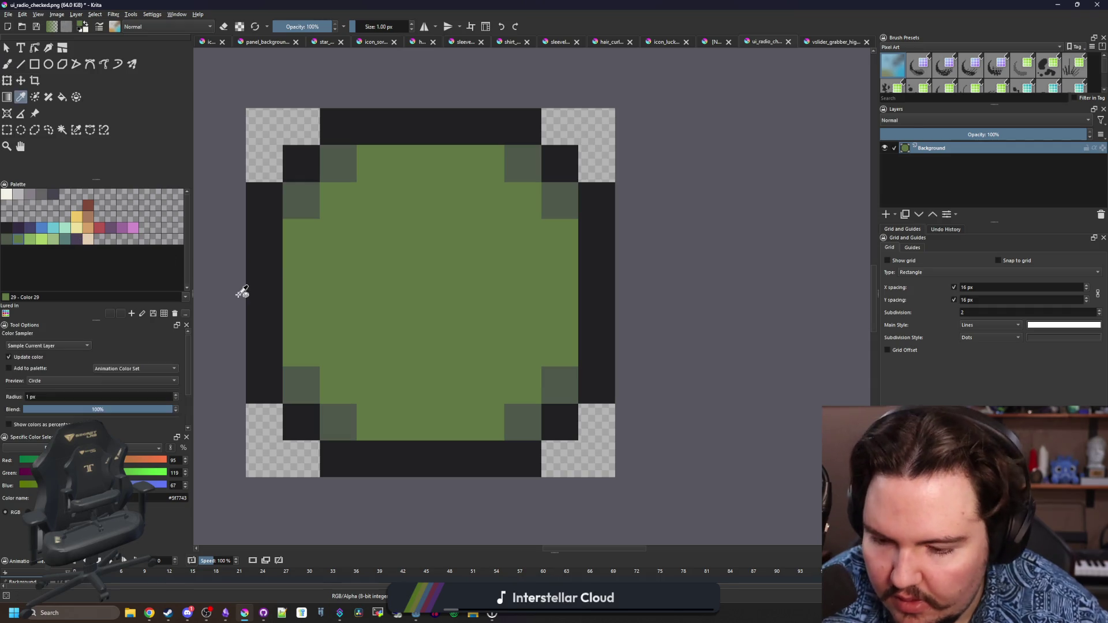
pyautogui.keyDown('ctrl'); pyautogui.click(263, 293); pyautogui.keyUp('ctrl')
pyautogui.moveTo(367, 225)
pyautogui.mouseDown()
pyautogui.moveTo(465, 208)
pyautogui.moveTo(505, 219)
pyautogui.moveTo(364, 227)
pyautogui.moveTo(373, 332)
pyautogui.moveTo(440, 353)
pyautogui.moveTo(495, 324)
pyautogui.moveTo(491, 242)
pyautogui.mouseUp()
# Fill the inner square dark #212123, undoing stray strokes painted below it
pyautogui.hotkey('ctrl', 'z')
pyautogui.press('f')
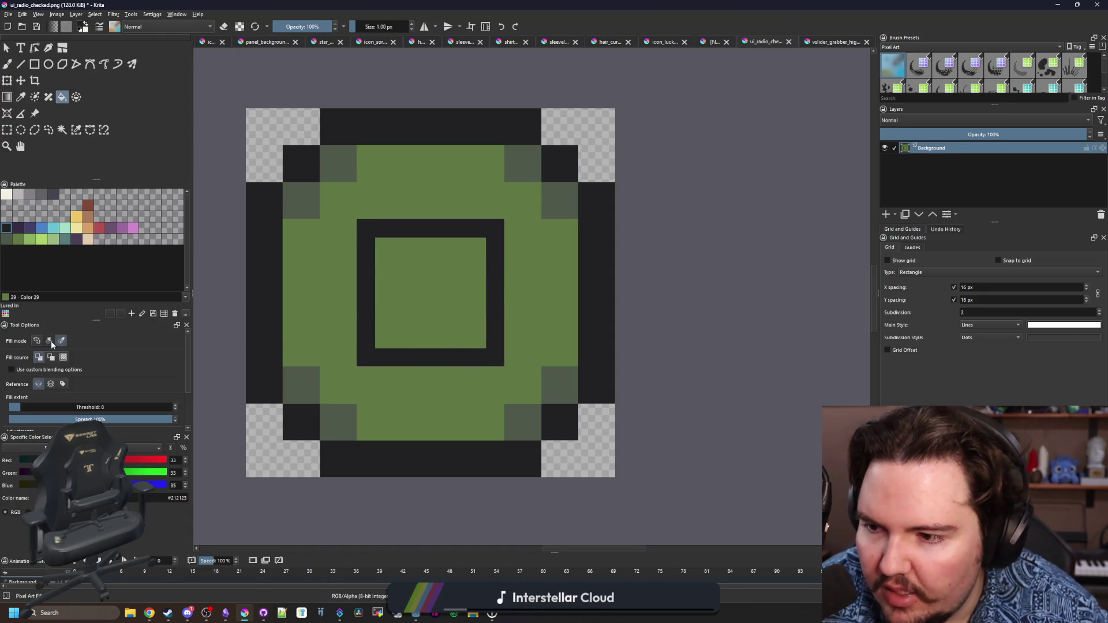
pyautogui.click(445, 285)
pyautogui.scroll(-5, 442, 291)
pyautogui.press('b')
pyautogui.scroll(5, 441, 297)
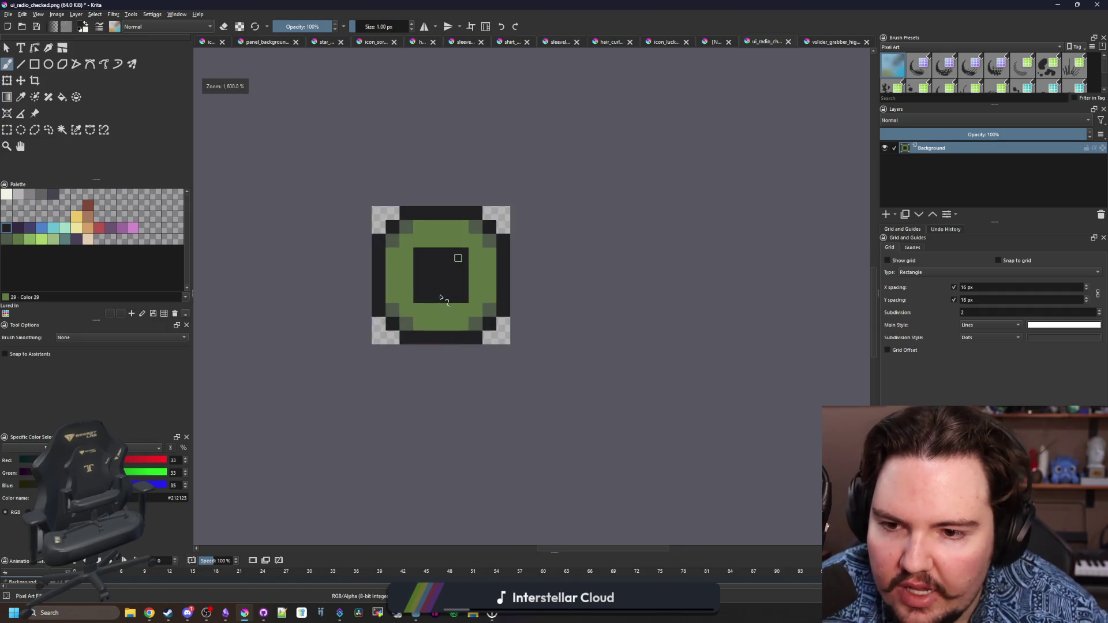
pyautogui.scroll(3, 440, 297)
pyautogui.moveTo(398, 343)
pyautogui.mouseDown()
pyautogui.moveTo(448, 364)
pyautogui.moveTo(407, 341)
pyautogui.moveTo(470, 343)
pyautogui.moveTo(467, 361)
pyautogui.mouseUp()
pyautogui.hotkey('ctrl', 'z')
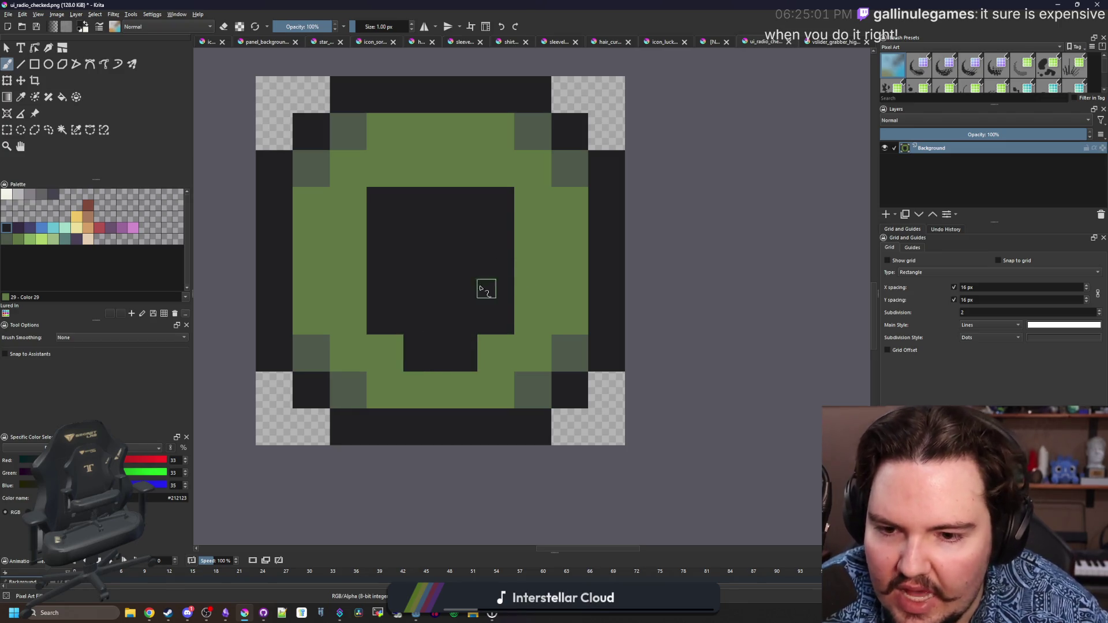
pyautogui.scroll(-3, 486, 288)
pyautogui.scroll(3, 486, 265)
pyautogui.hotkey('ctrl', 'z')
# Paint grey-green 2x2 blocks at the dark square's four corners
pyautogui.press('p')
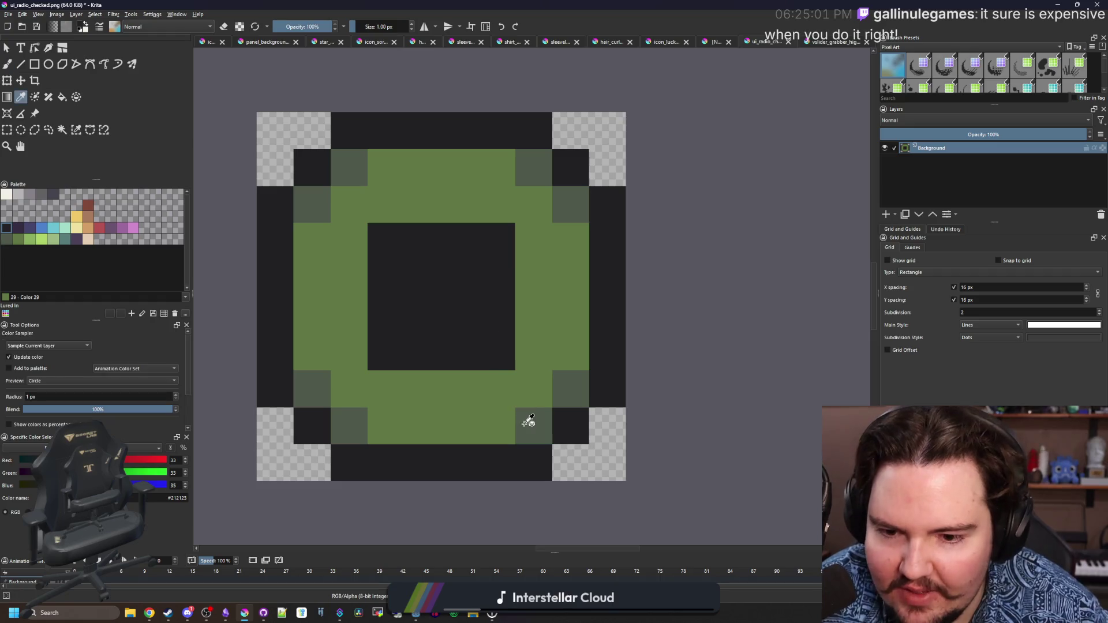
pyautogui.click(529, 421)
pyautogui.scroll(2, 388, 376)
pyautogui.press('b')
pyautogui.moveTo(372, 355)
pyautogui.mouseDown()
pyautogui.moveTo(371, 326)
pyautogui.moveTo(398, 341)
pyautogui.mouseUp()
pyautogui.moveTo(536, 355); pyautogui.dragTo(556, 326)
pyautogui.moveTo(562, 188); pyautogui.dragTo(534, 161)
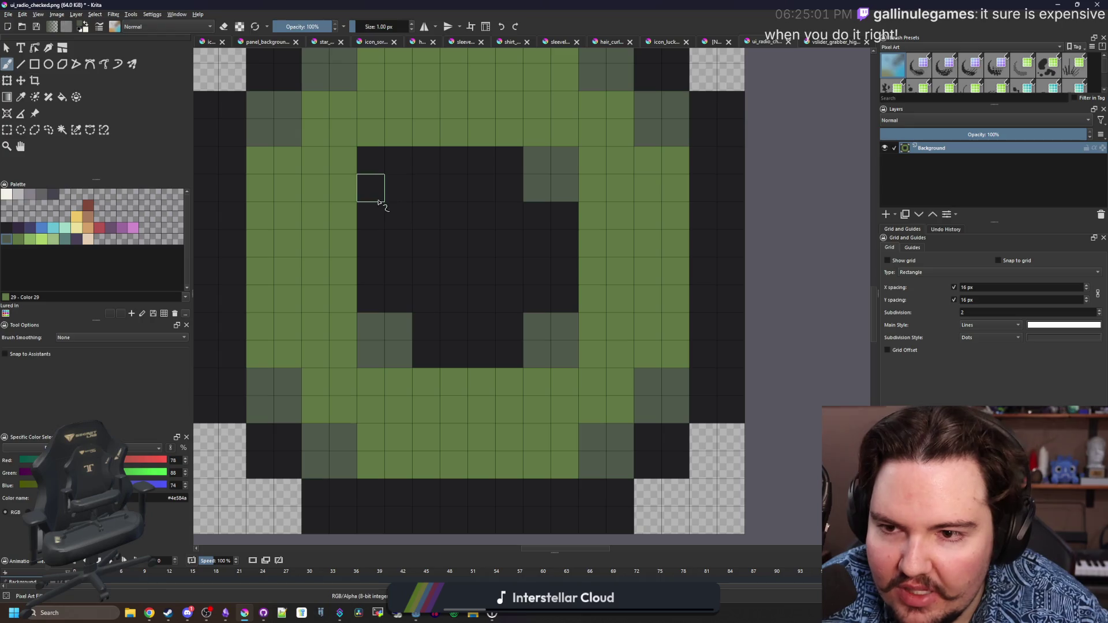
pyautogui.moveTo(371, 185); pyautogui.dragTo(391, 163)
pyautogui.scroll(-5, 421, 295)
pyautogui.scroll(-2, 421, 295)
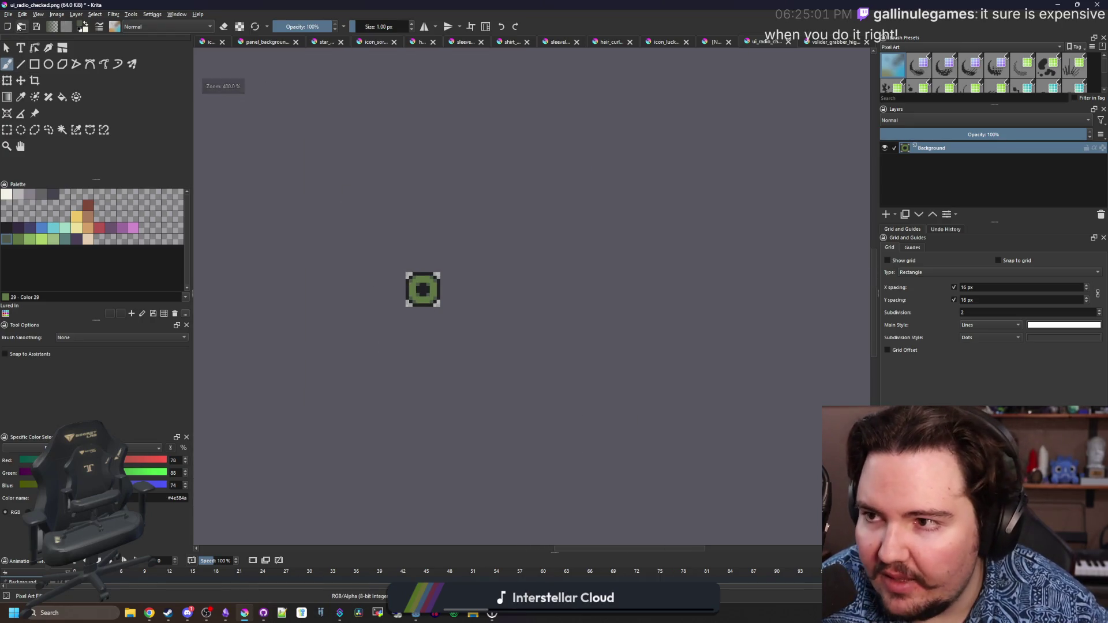
# Start Save As for ui_radio_checked.png with the file name ready to edit
pyautogui.click(8, 14)
pyautogui.click(27, 64)
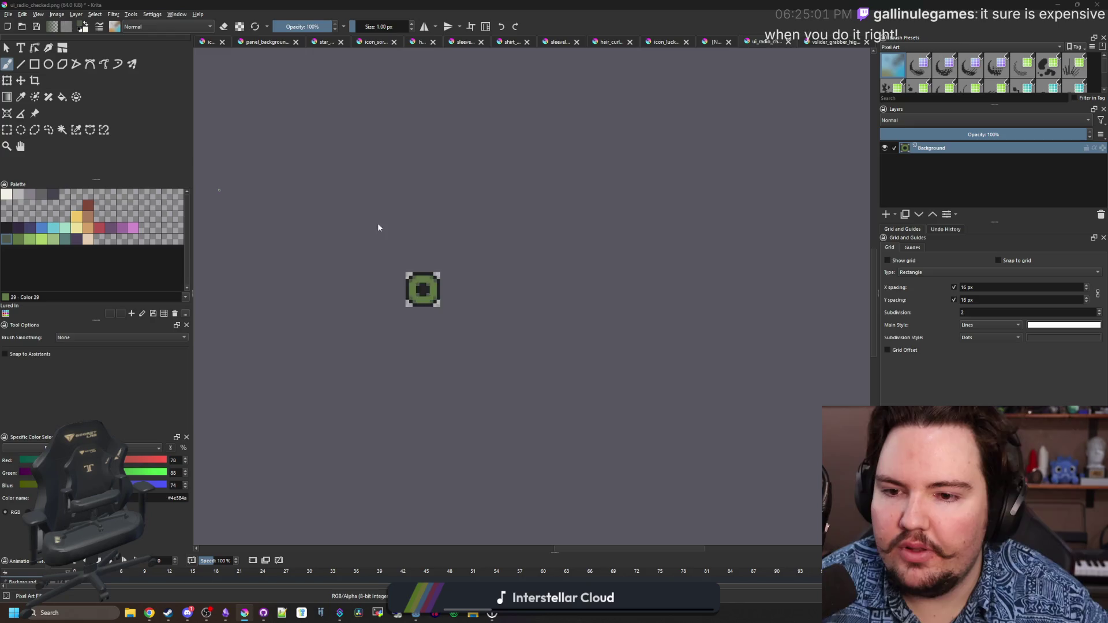
pyautogui.press('Right')
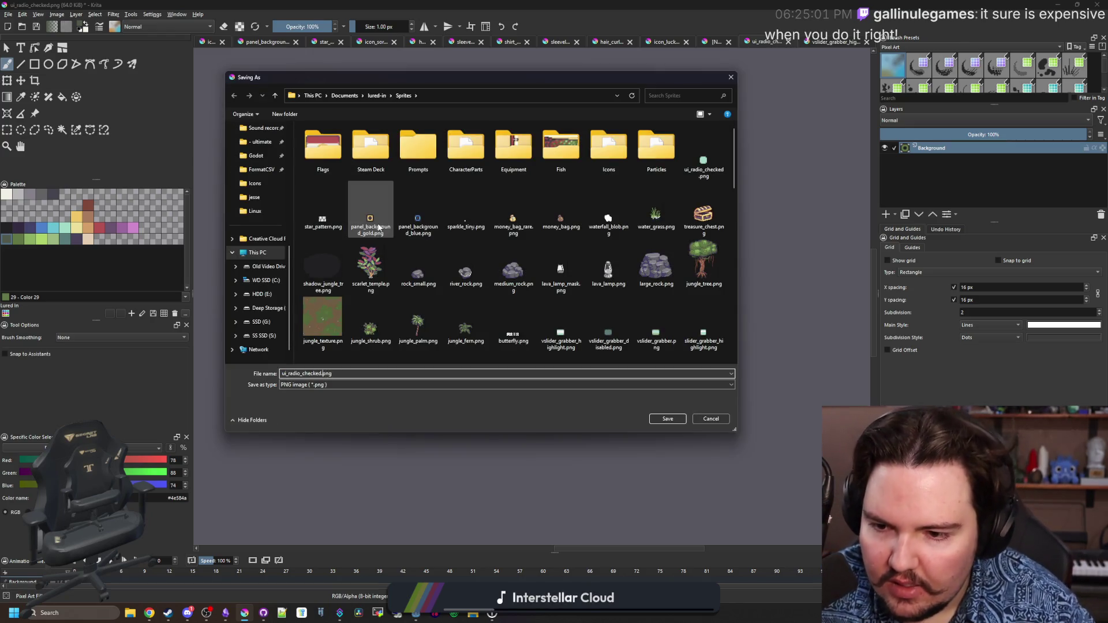
# Save the Krita sprite as ui_radio_unchecked.png with default PNG settings, then return to Godot
pyautogui.write('nchecked')
pyautogui.click(667, 418)
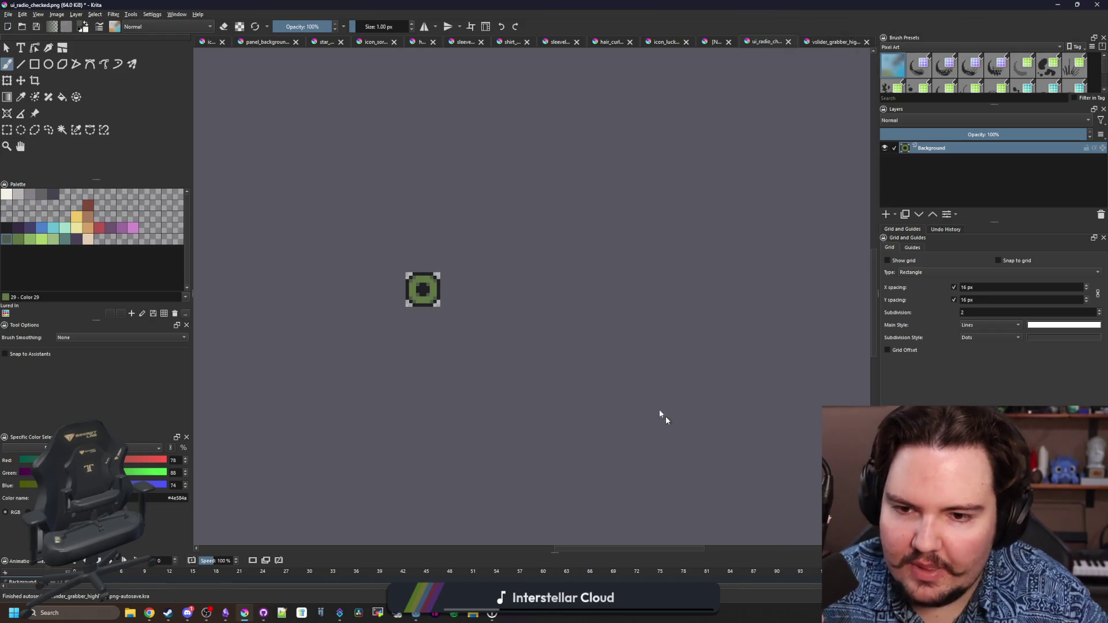
pyautogui.click(588, 383)
pyautogui.press('super+Down')
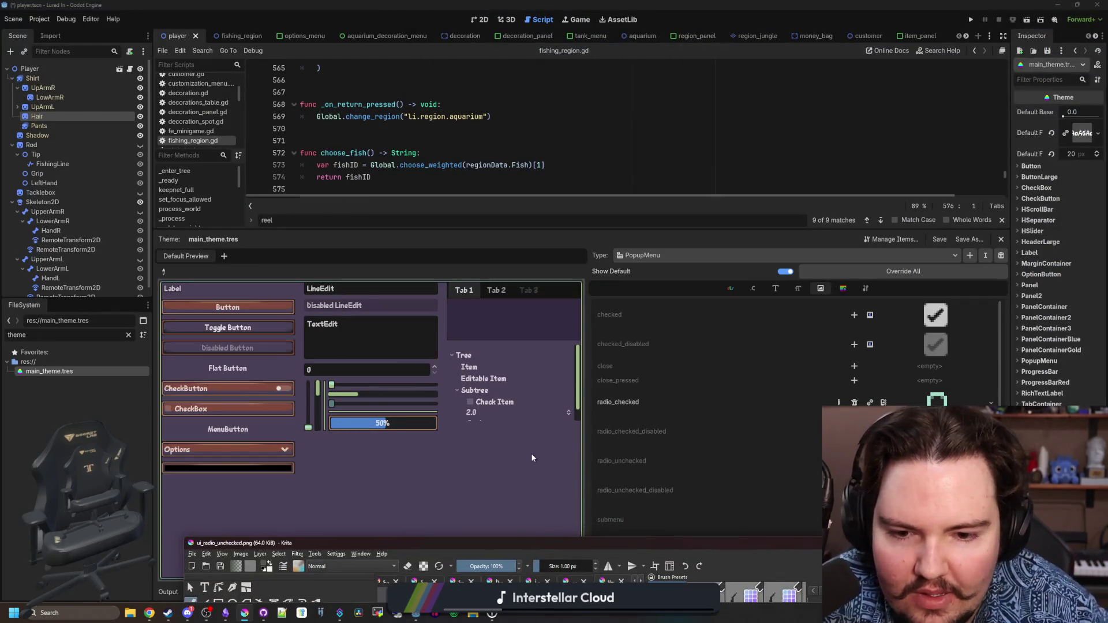
pyautogui.press('super+Down')
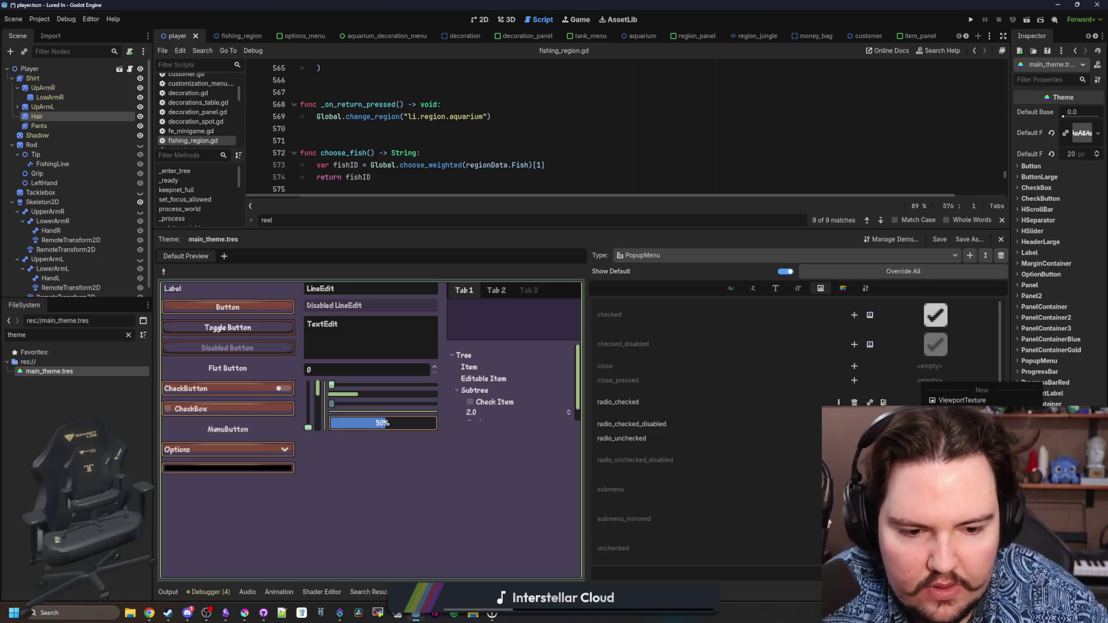
# Assign ui_radio_unchecked.png to PopupMenu's radio_unchecked icon by quick-loading 'radio'
pyautogui.click(957, 417)
pyautogui.write('radio')
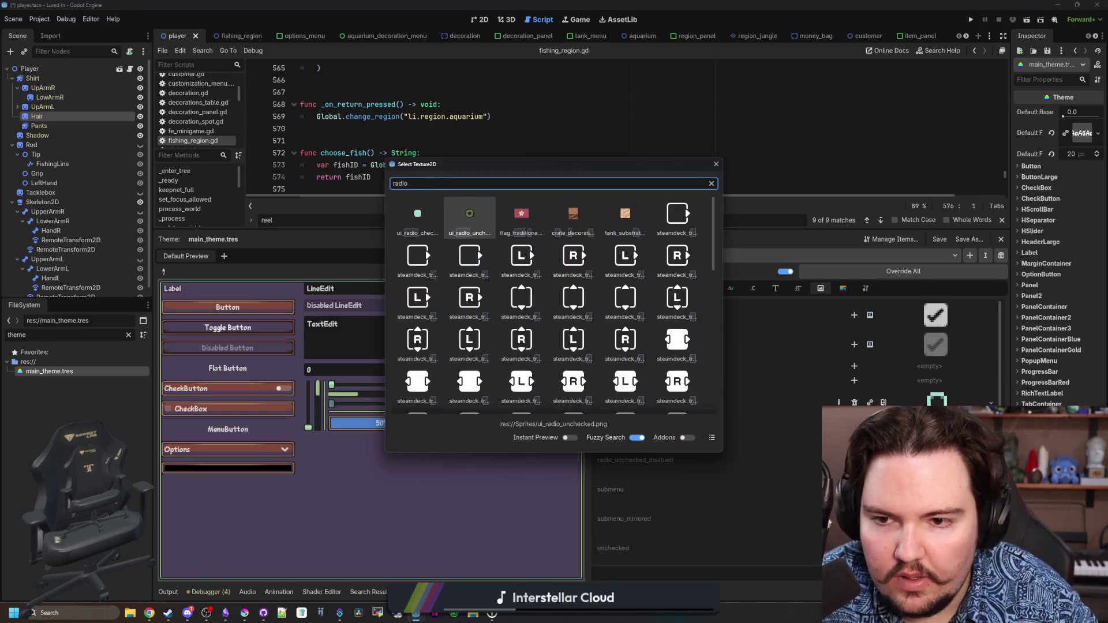
pyautogui.press('Return')
# Check the radio icons in the menu preview, then bring the image up in Krita
pyautogui.click(276, 434)
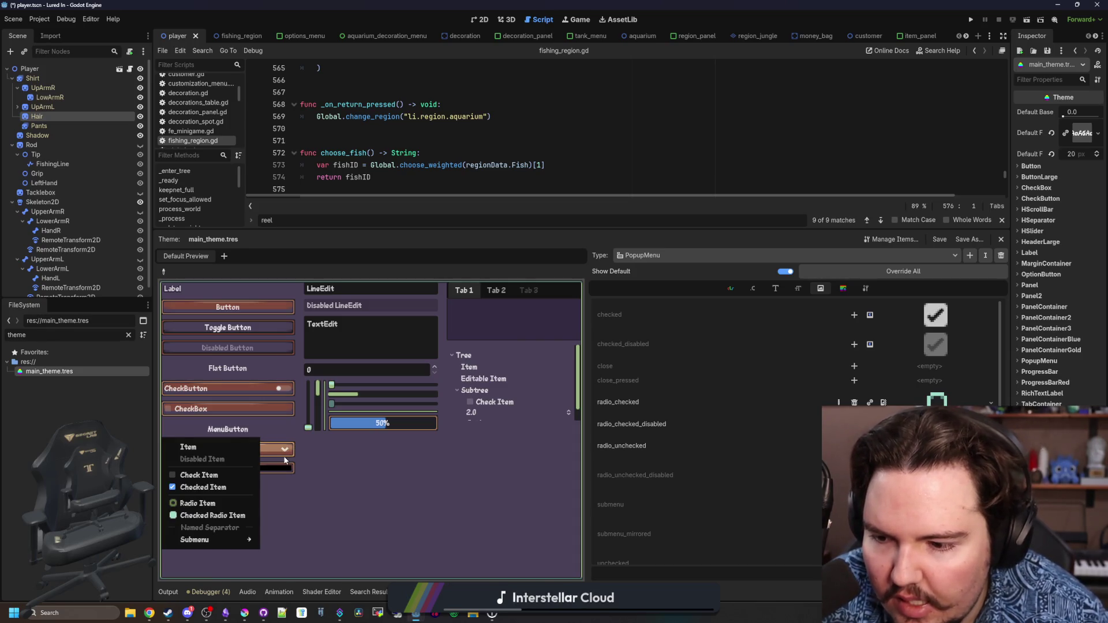
pyautogui.click(285, 460)
pyautogui.click(247, 612)
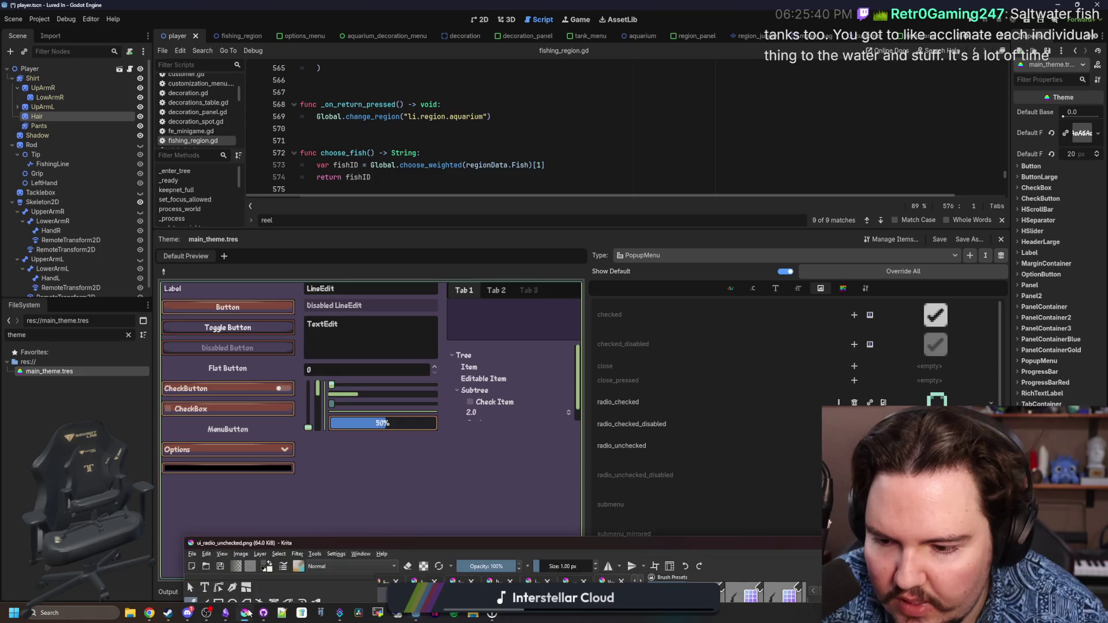
# Maximise Krita and fill the icon's dark centre with green using the Fill tool
pyautogui.doubleClick(330, 537)
pyautogui.scroll(5, 428, 342)
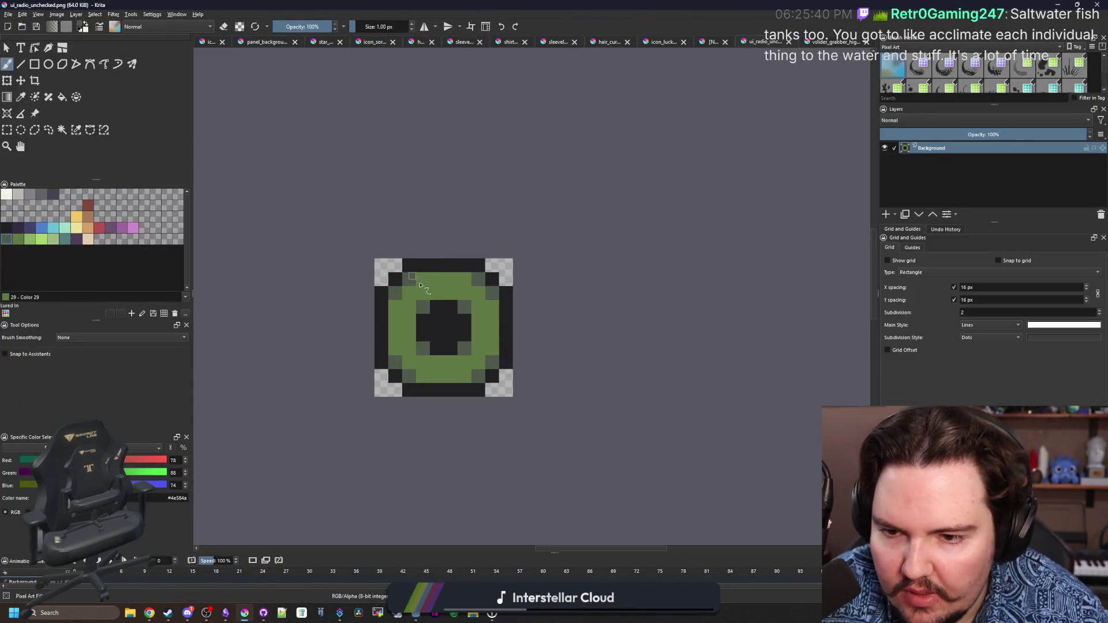
pyautogui.press('f')
pyautogui.click(430, 325)
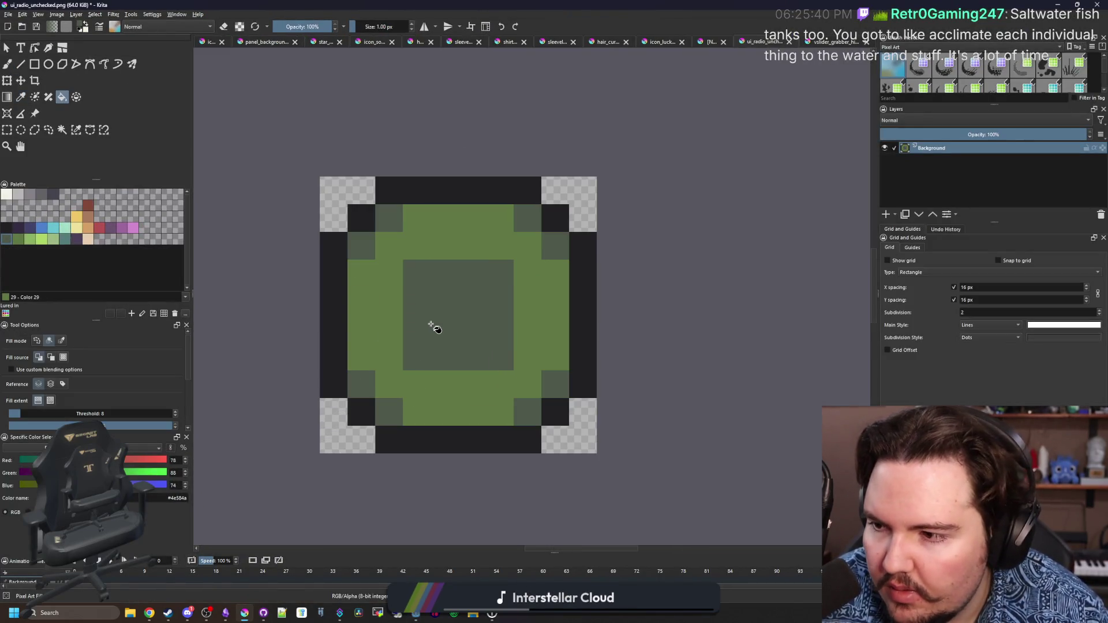
pyautogui.scroll(1, 430, 325)
pyautogui.keyDown('ctrl'); pyautogui.click(394, 324); pyautogui.keyUp('ctrl')
pyautogui.click(430, 329)
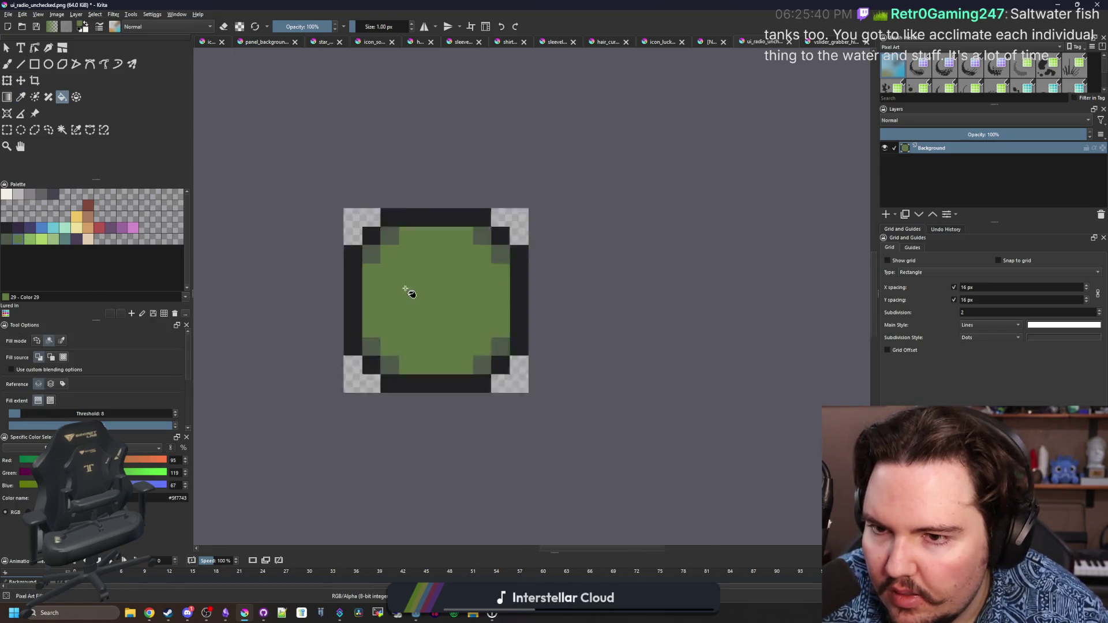
# Turn all the grey-green corner pixels purple with a similar-colour region fill
pyautogui.scroll(-6, 426, 290)
pyautogui.scroll(4, 381, 306)
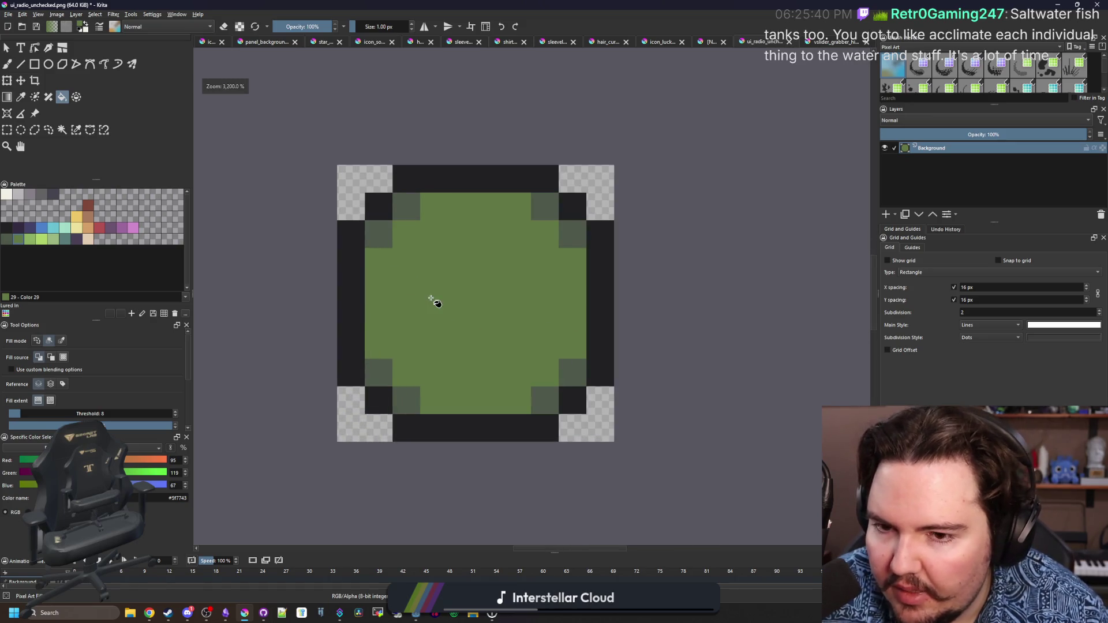
pyautogui.scroll(1, 432, 299)
pyautogui.keyDown('ctrl'); pyautogui.click(406, 192); pyautogui.keyUp('ctrl')
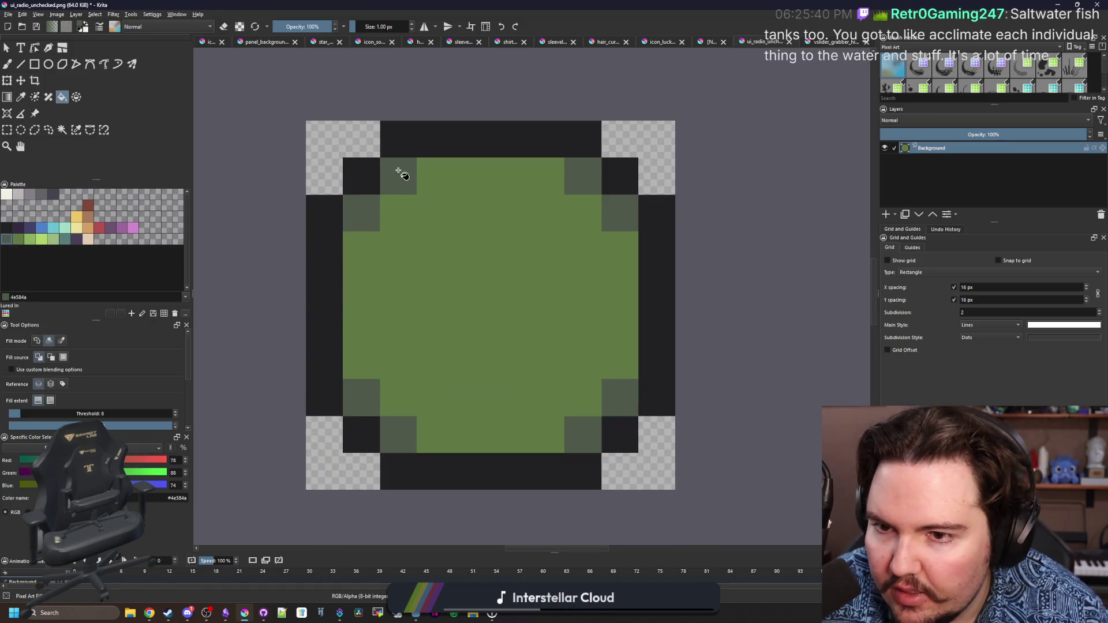
pyautogui.click(74, 242)
pyautogui.click(372, 222)
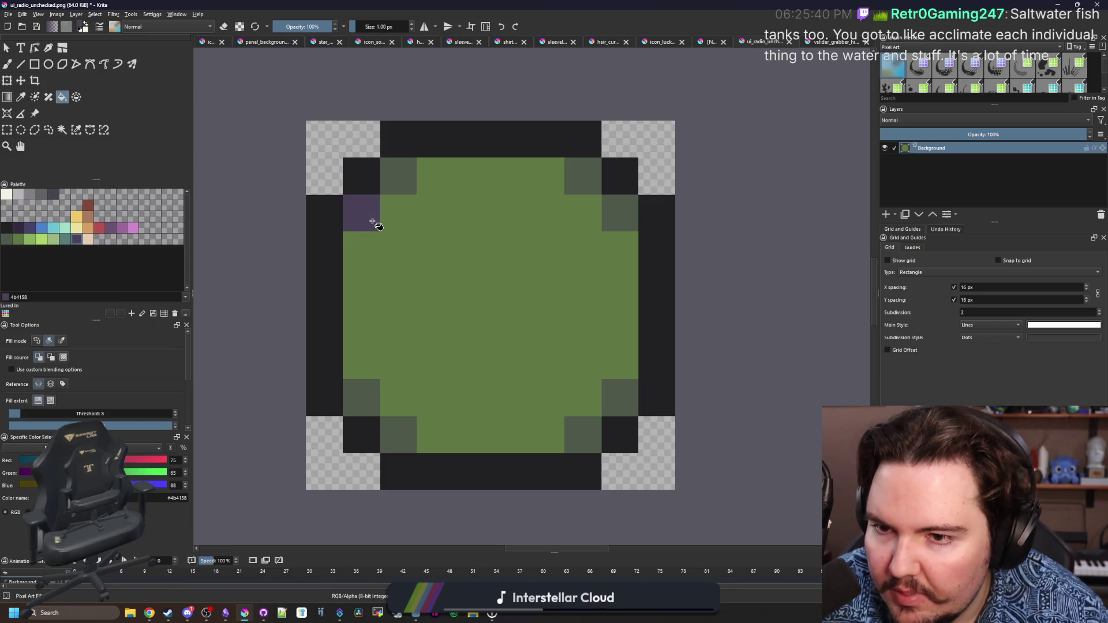
pyautogui.click(61, 341)
pyautogui.click(411, 176)
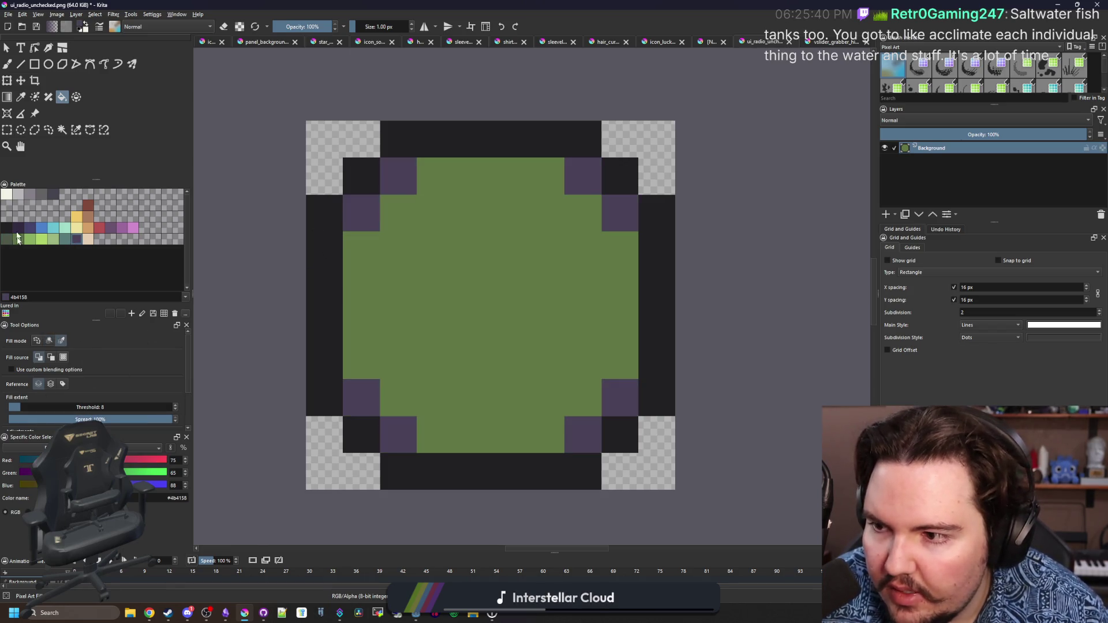
# Refill the centre with a palette colour and export the image with Ctrl+S
pyautogui.click(17, 239)
pyautogui.click(398, 284)
pyautogui.hotkey('ctrl', 's')
pyautogui.click(590, 385)
pyautogui.press('super+Down')
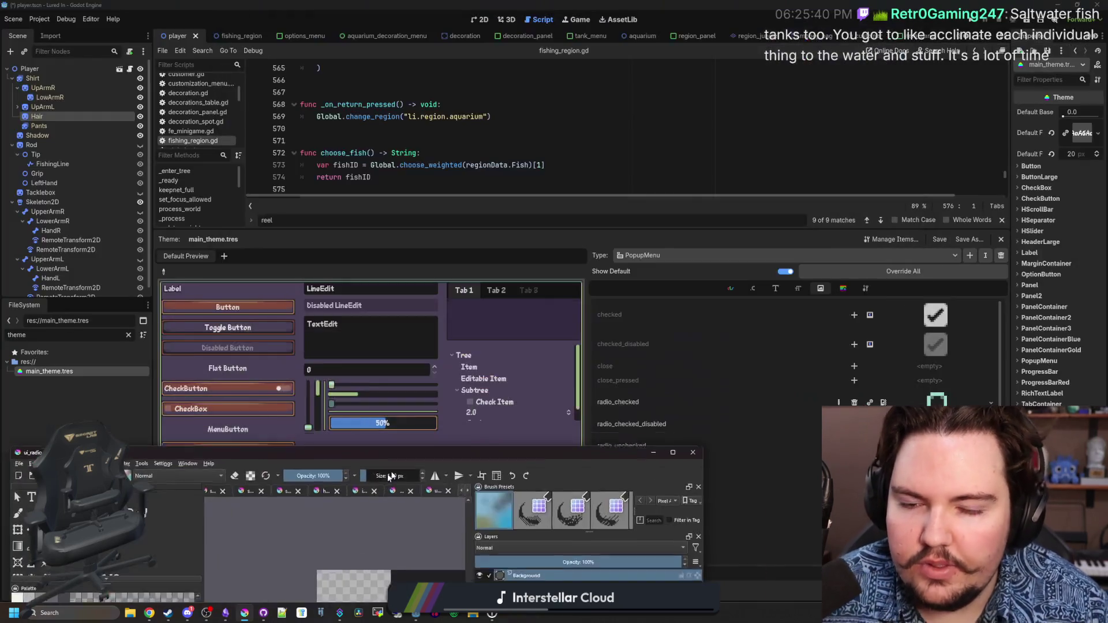
# Test the preview Options dropdown by choosing Many, Has, then Options again
pyautogui.press('super+Down')
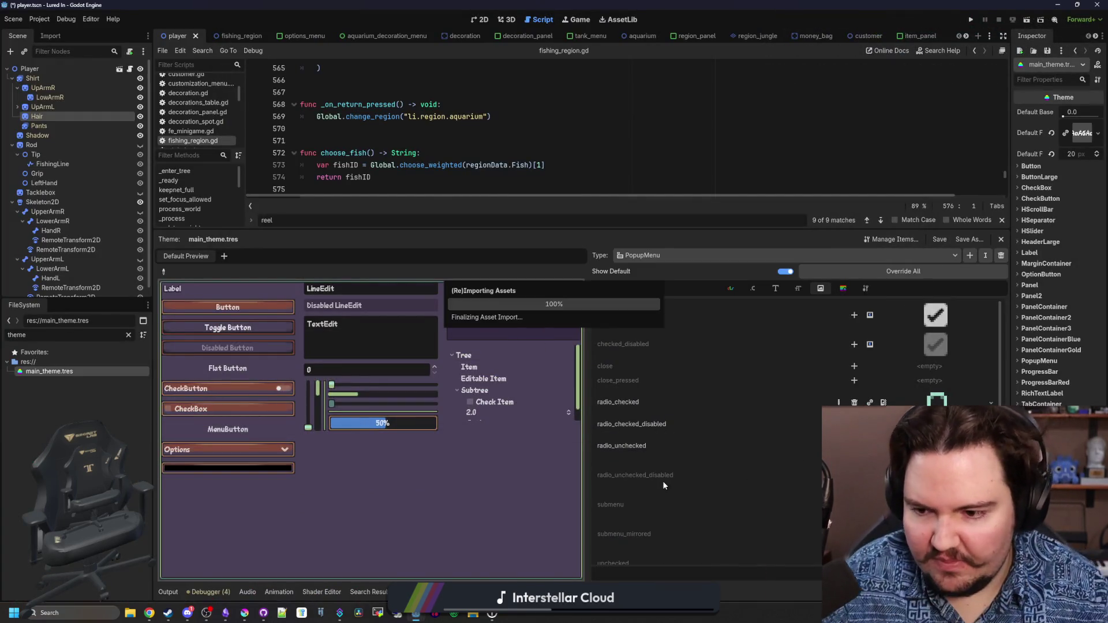
pyautogui.click(226, 449)
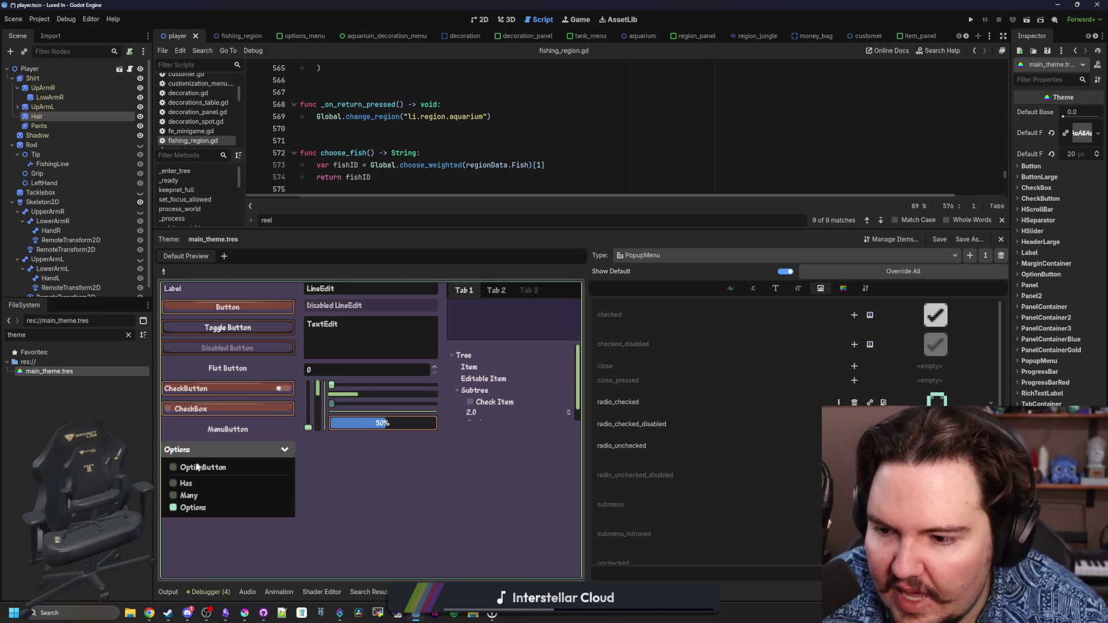
pyautogui.click(193, 496)
pyautogui.click(199, 450)
pyautogui.click(192, 483)
pyautogui.click(226, 449)
pyautogui.click(196, 508)
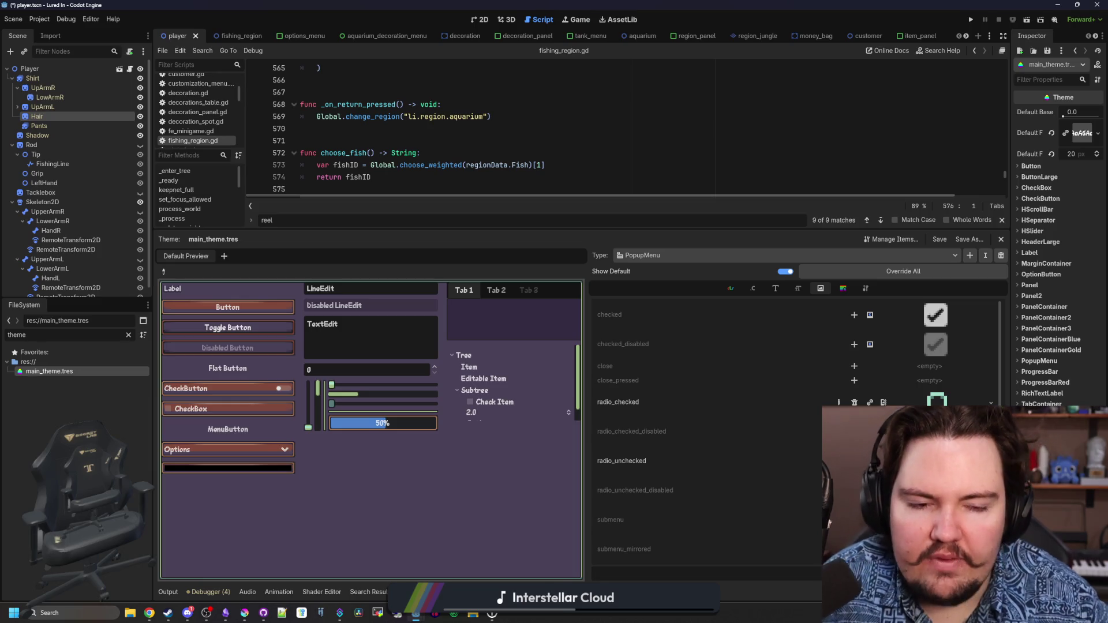
# Save the scene with Ctrl+S and show PopupMenu's StyleBox theme items
pyautogui.scroll(-2, 664, 378)
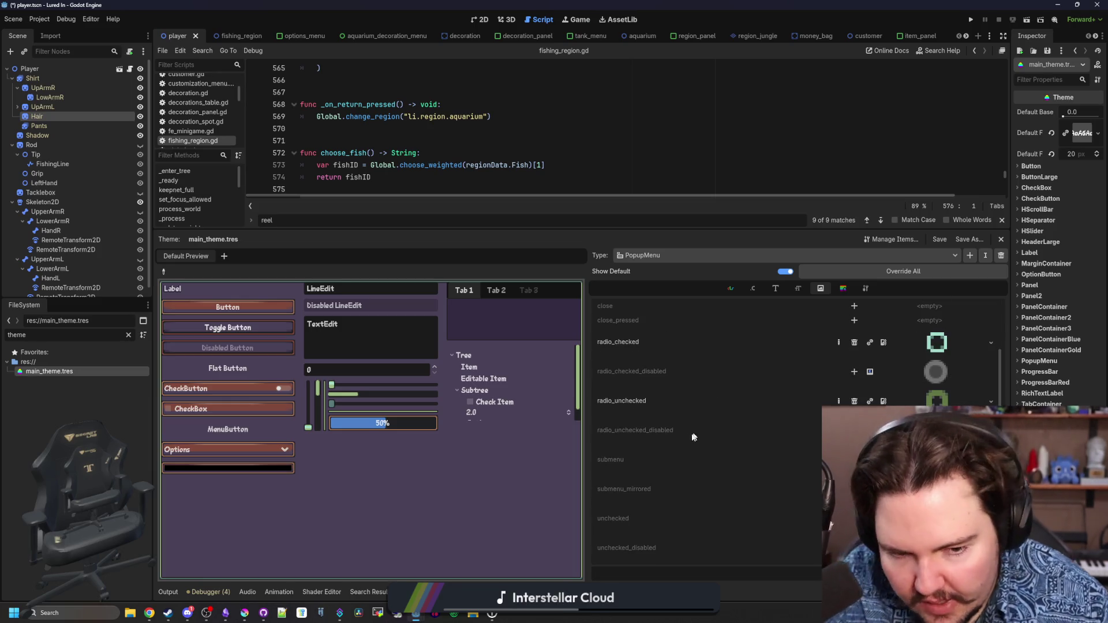
pyautogui.scroll(2, 718, 461)
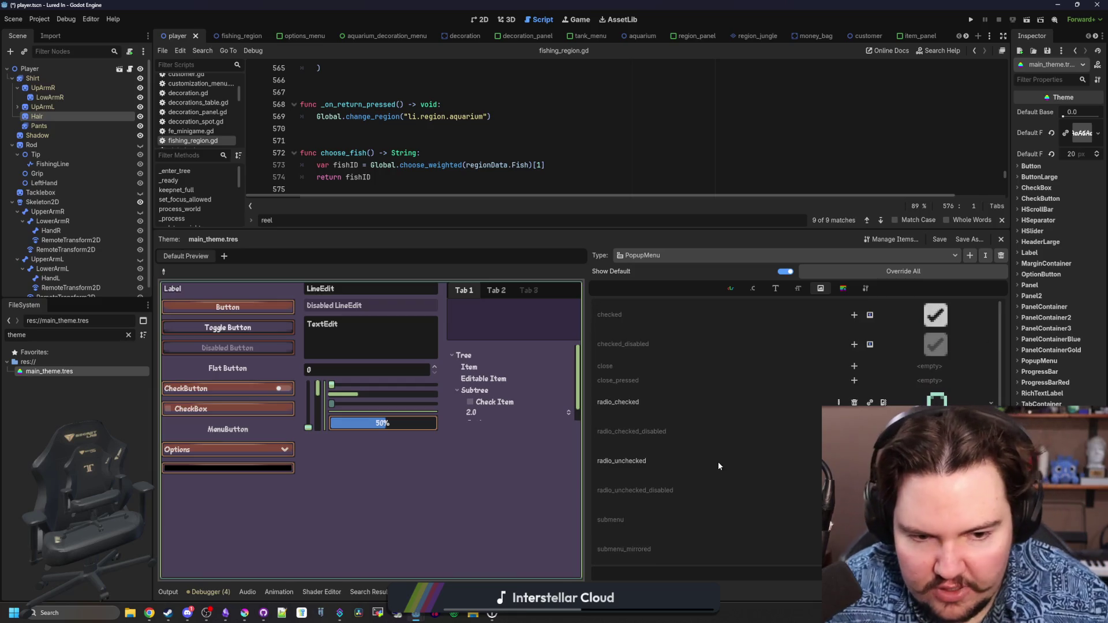
pyautogui.hotkey('ctrl', 's')
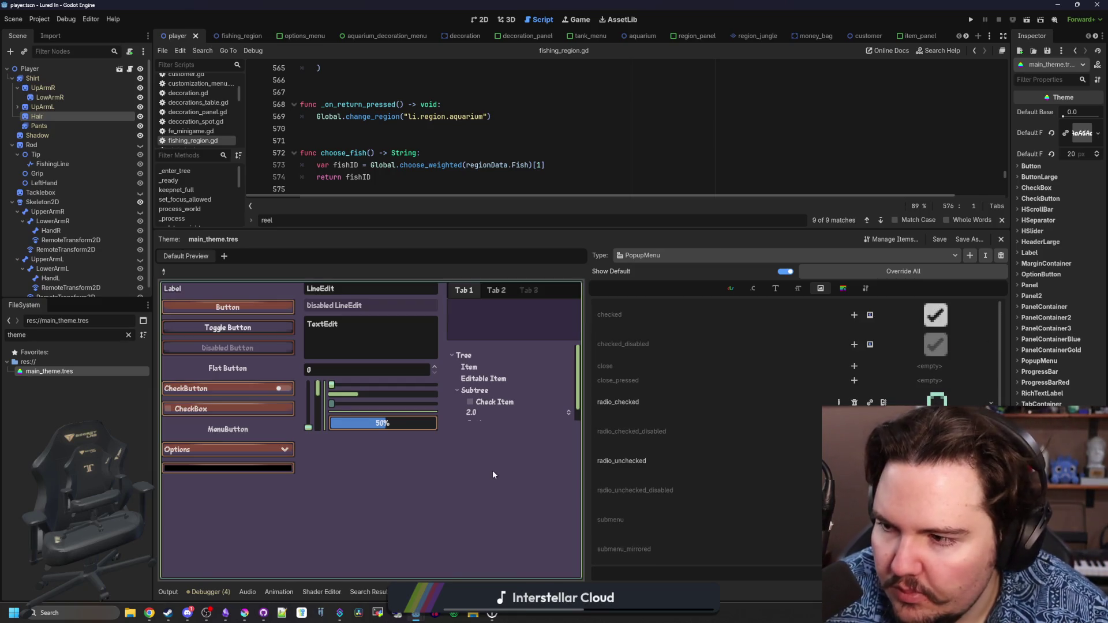
pyautogui.hotkey('ctrl', 's')
pyautogui.hotkey('ctrl', 's')
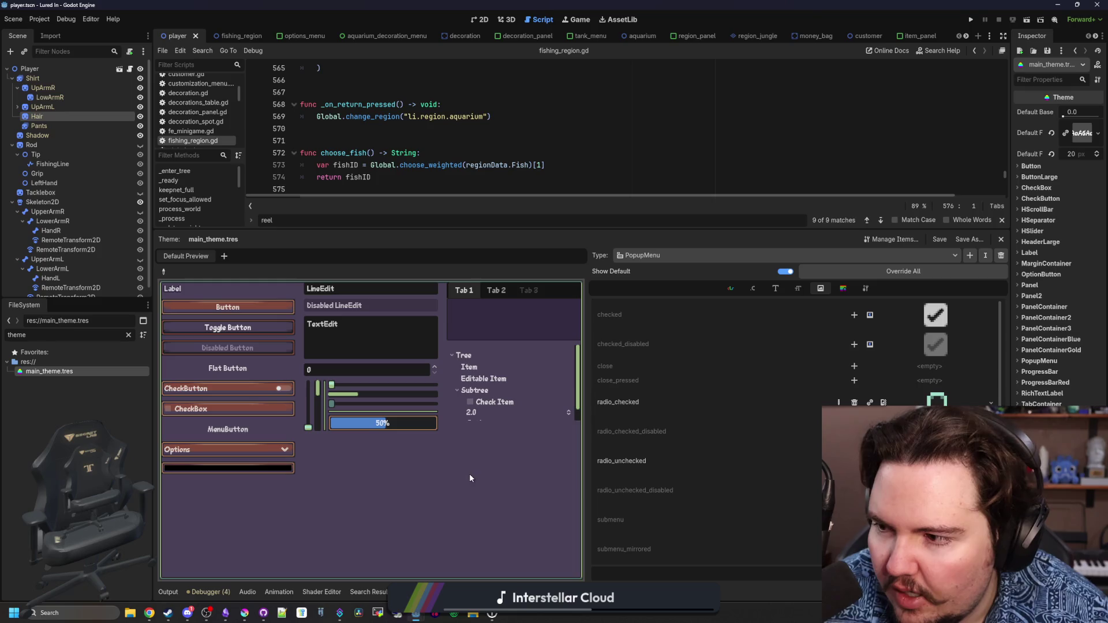
pyautogui.hotkey('ctrl', 's')
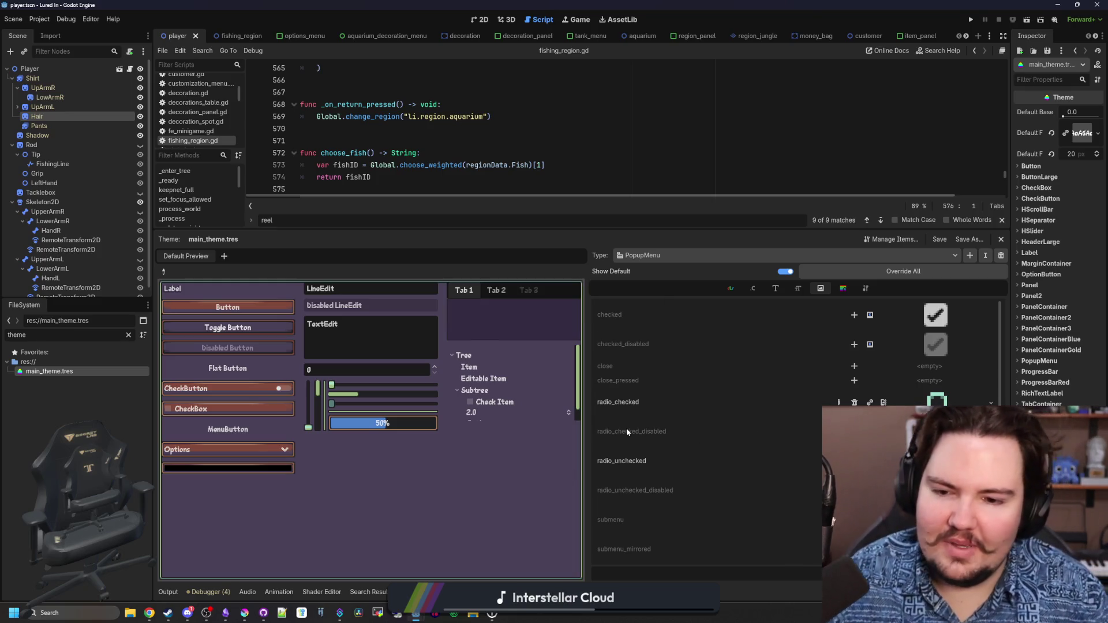
pyautogui.scroll(-2, 680, 459)
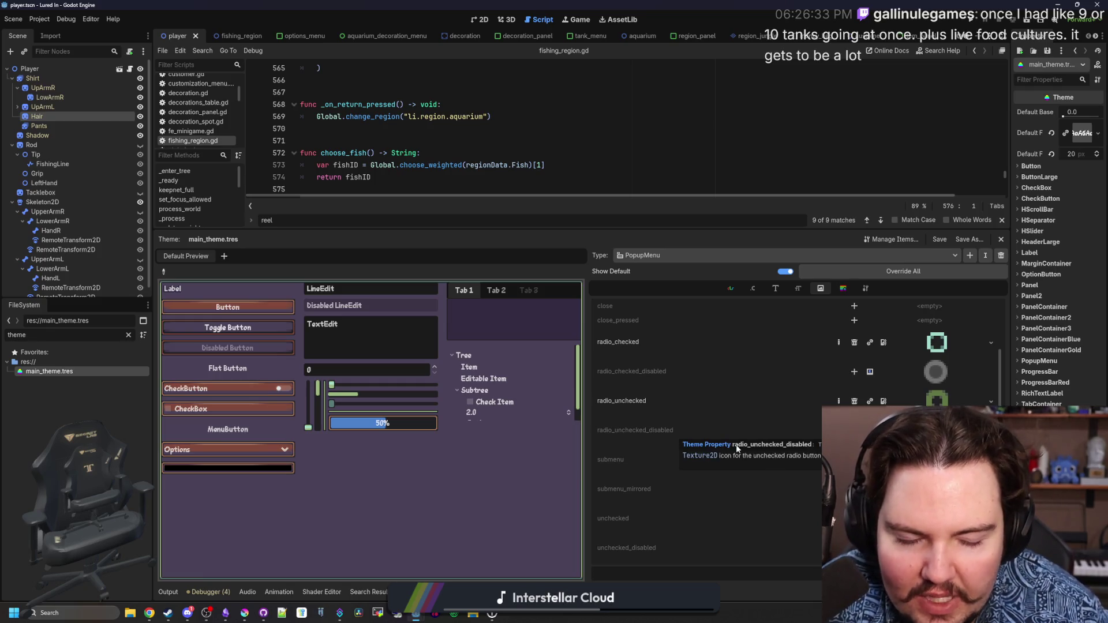
pyautogui.scroll(2, 741, 427)
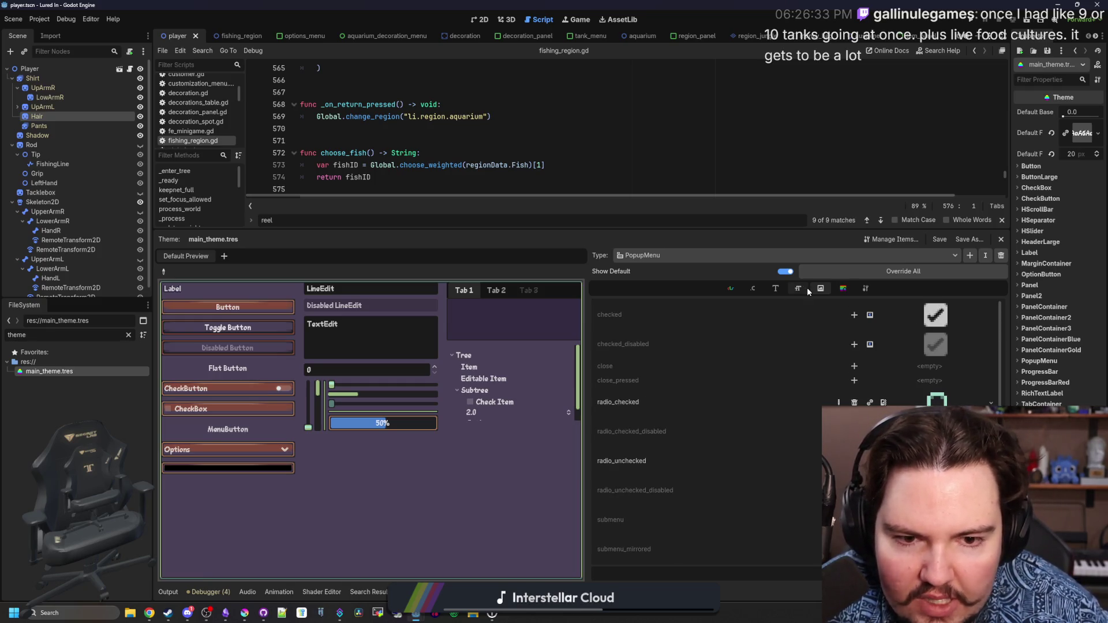
pyautogui.click(839, 287)
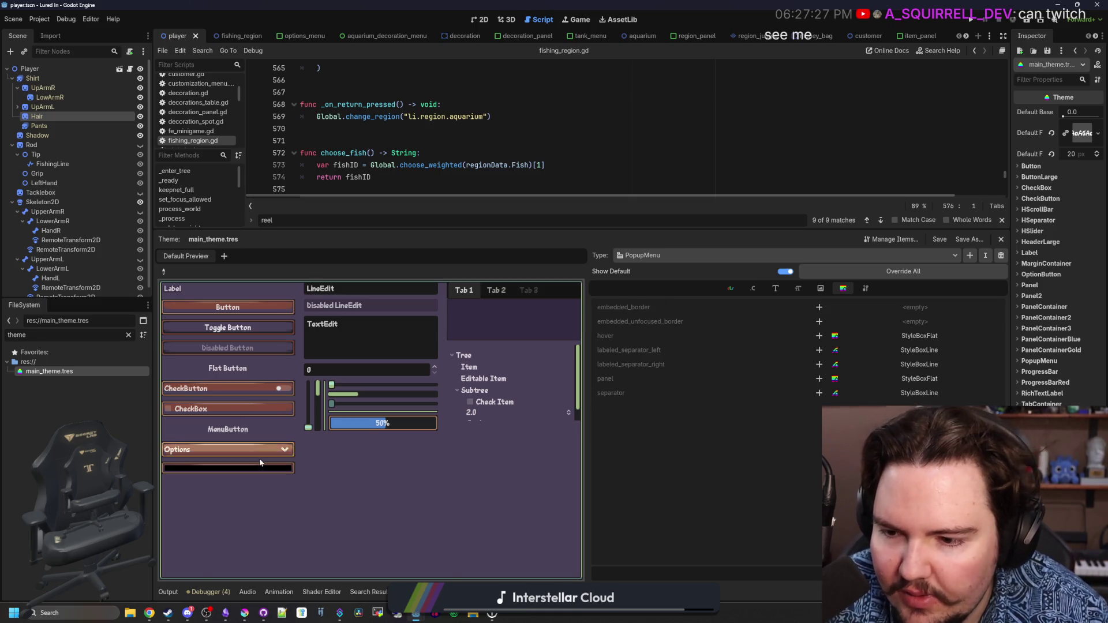
# Check the Options dropdown, add a panel override, and pick a preview control's theme type
pyautogui.click(280, 445)
pyautogui.click(791, 449)
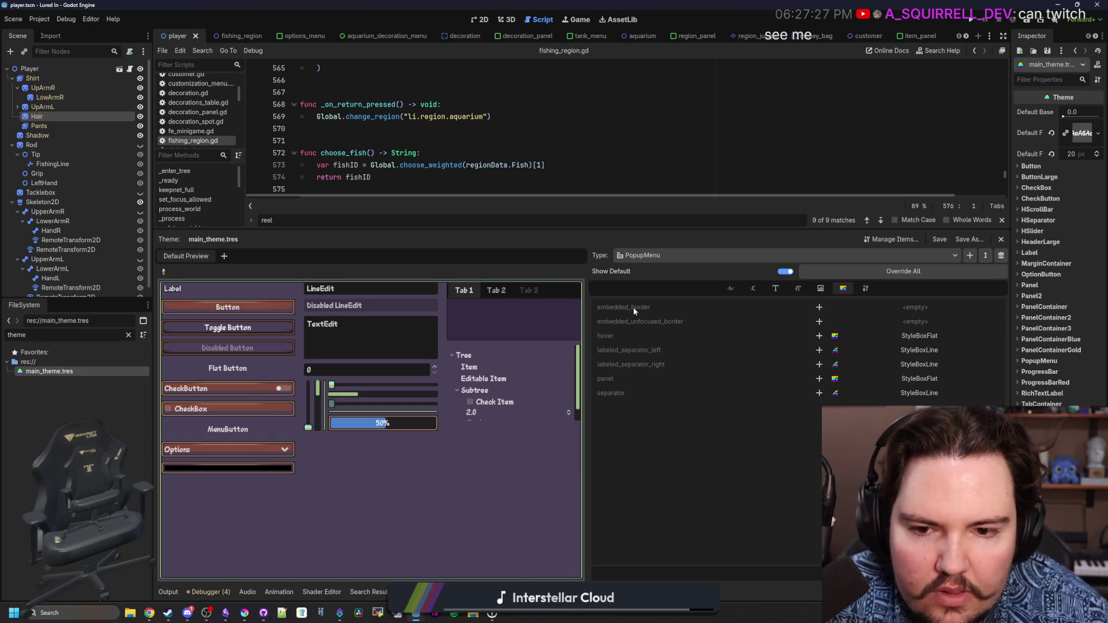
pyautogui.click(819, 379)
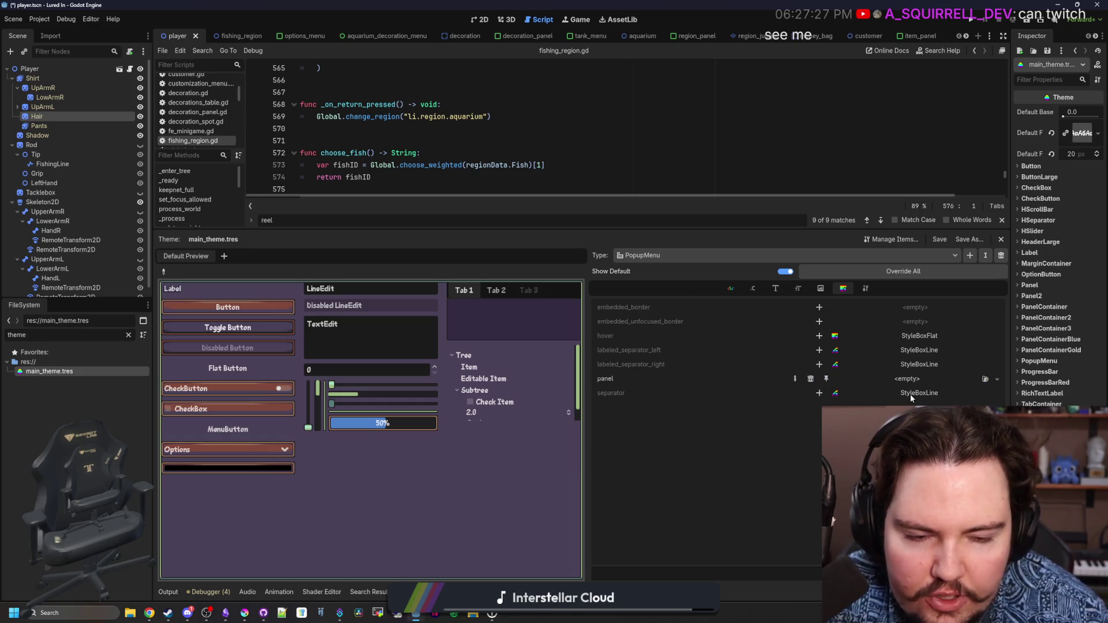
pyautogui.click(164, 271)
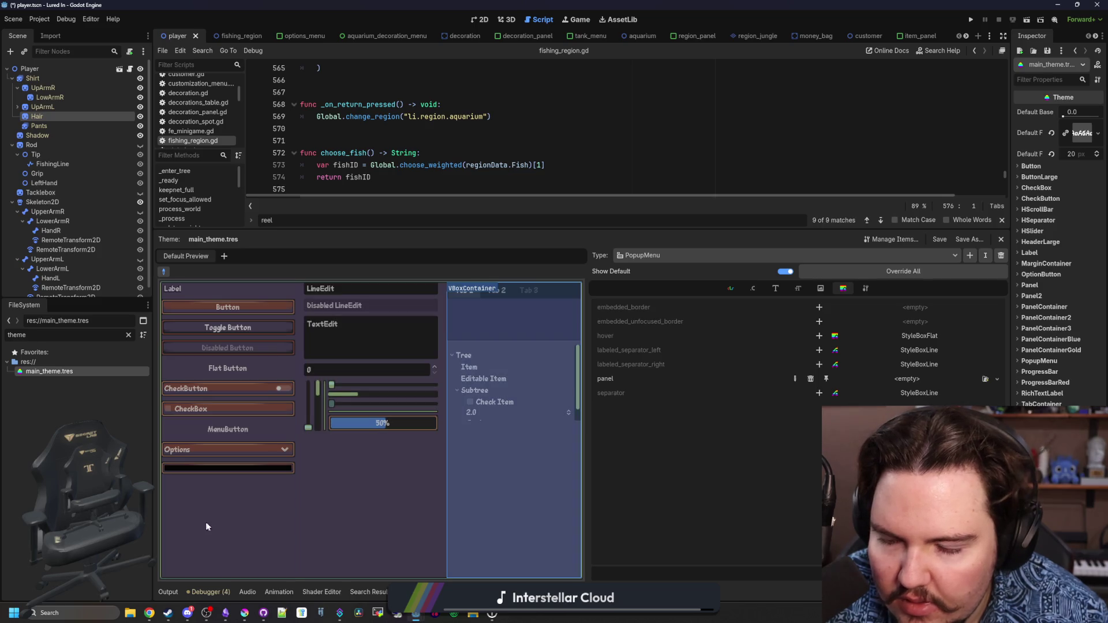
pyautogui.click(160, 504)
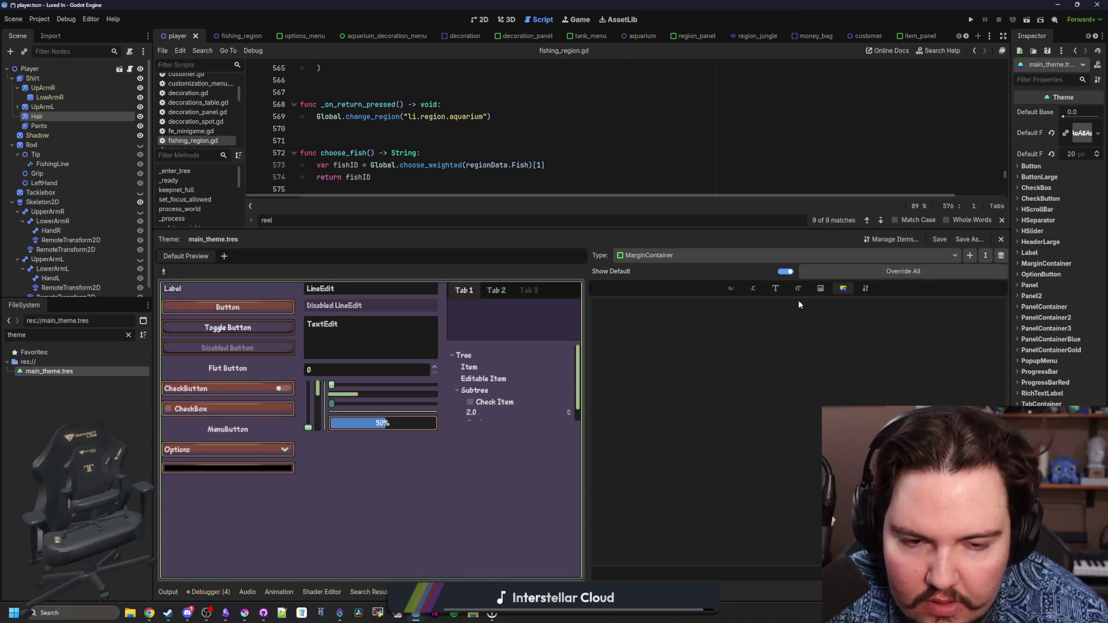
# Compare PanelContainer's panel stylebox, then set PopupMenu's panel to a new StyleBoxTexture
pyautogui.click(694, 254)
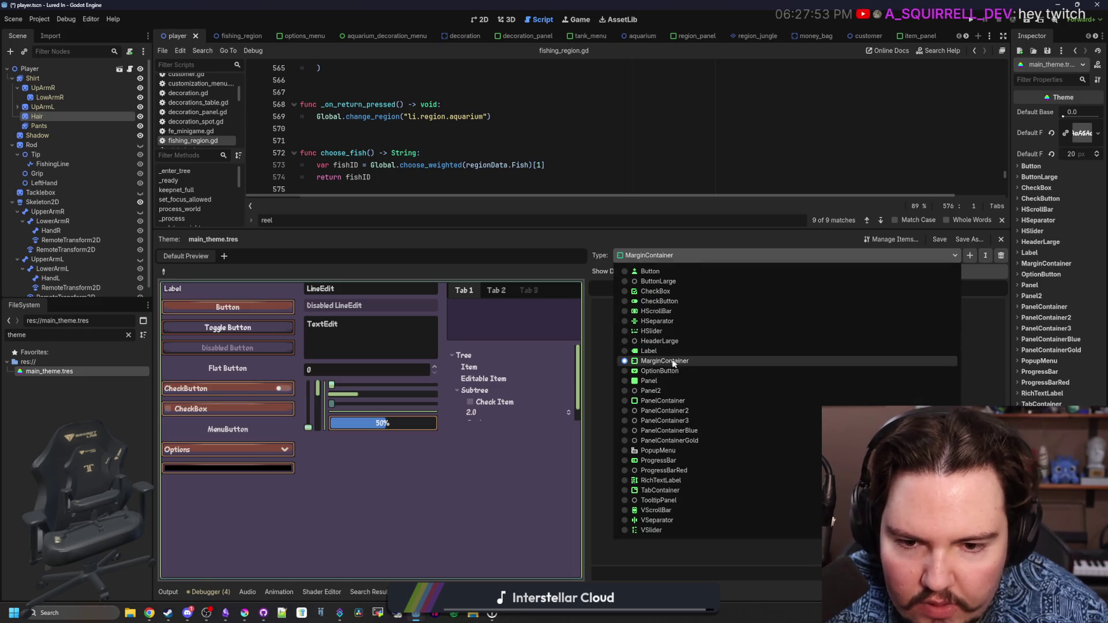
pyautogui.click(663, 400)
pyautogui.click(914, 305)
pyautogui.click(818, 267)
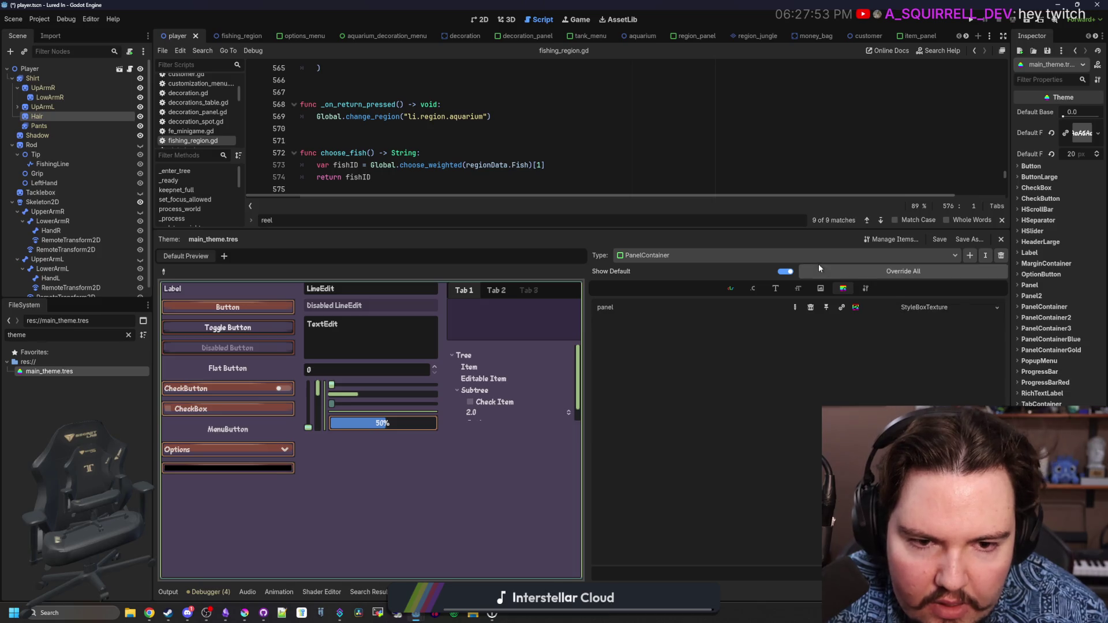
pyautogui.click(753, 257)
pyautogui.click(692, 453)
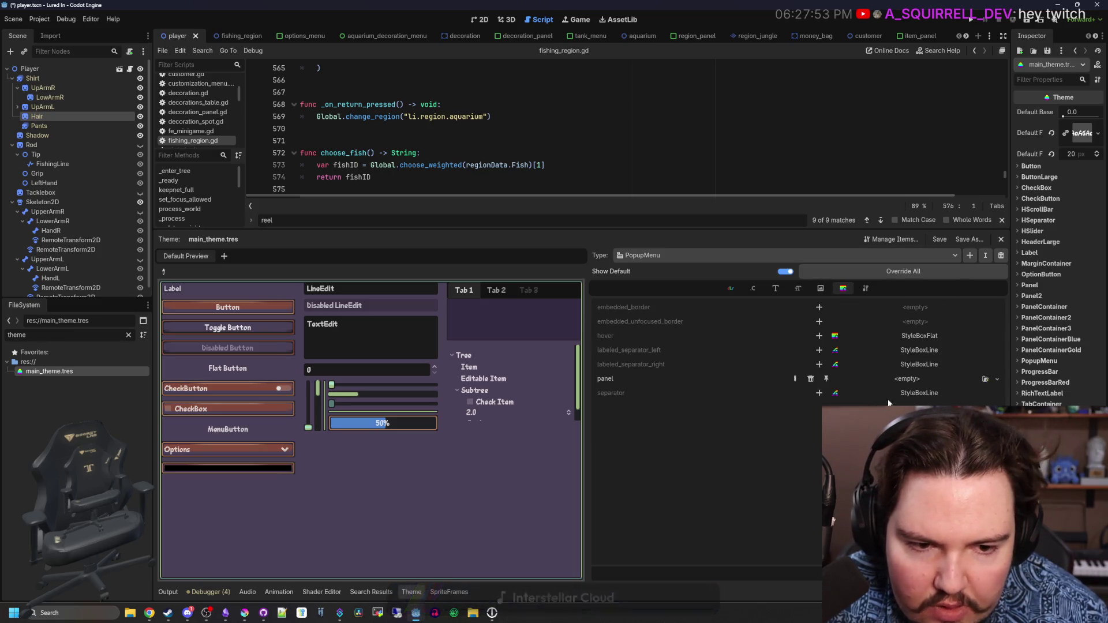
pyautogui.click(909, 382)
pyautogui.click(935, 438)
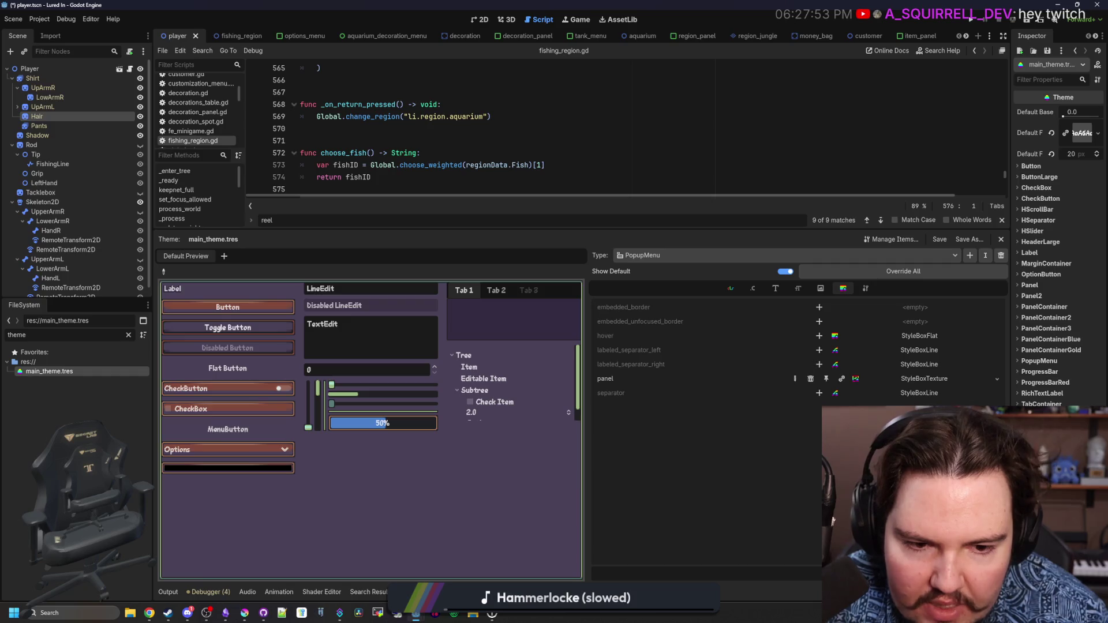
# Repeatedly open the Options dropdown's popup list in the preview to check the new panel styling
pyautogui.click(206, 453)
pyautogui.click(226, 449)
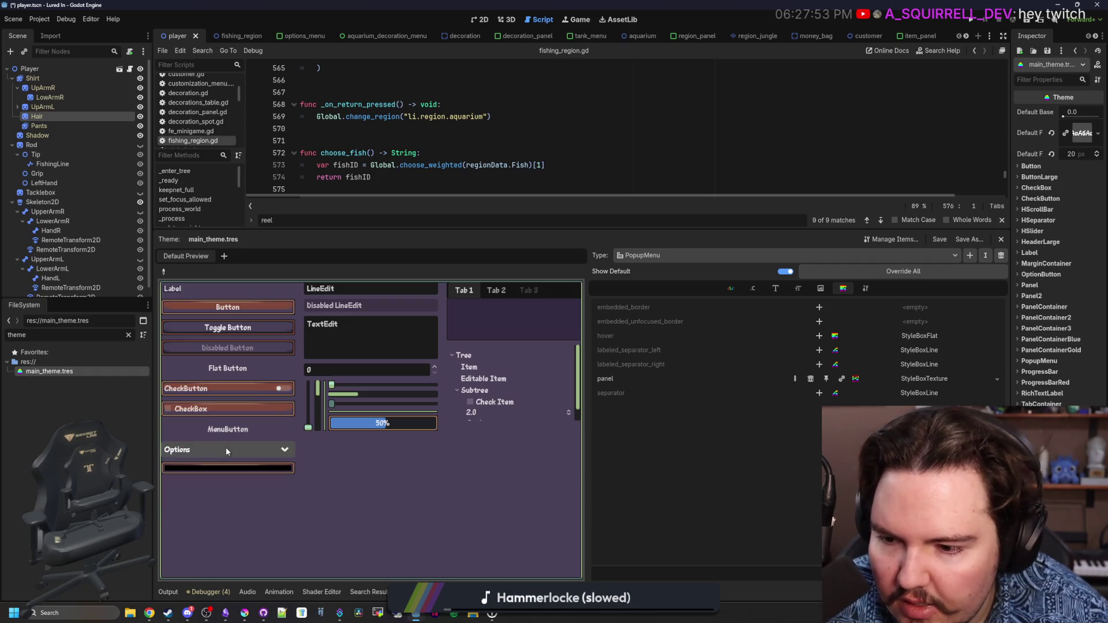
pyautogui.click(228, 449)
pyautogui.click(257, 465)
pyautogui.click(255, 448)
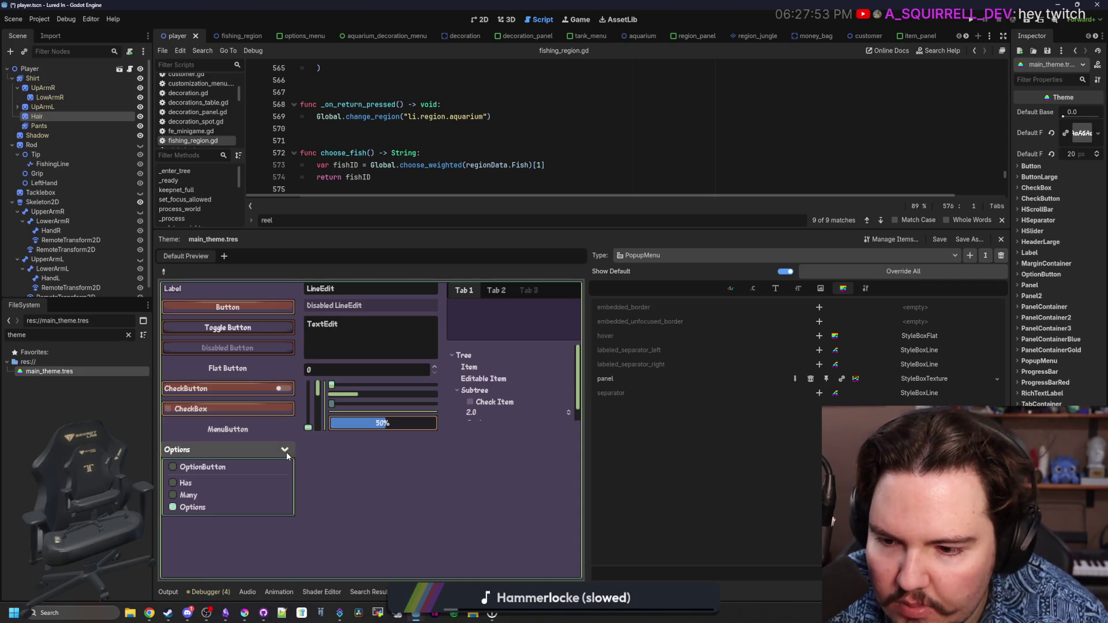
pyautogui.click(355, 472)
pyautogui.click(269, 447)
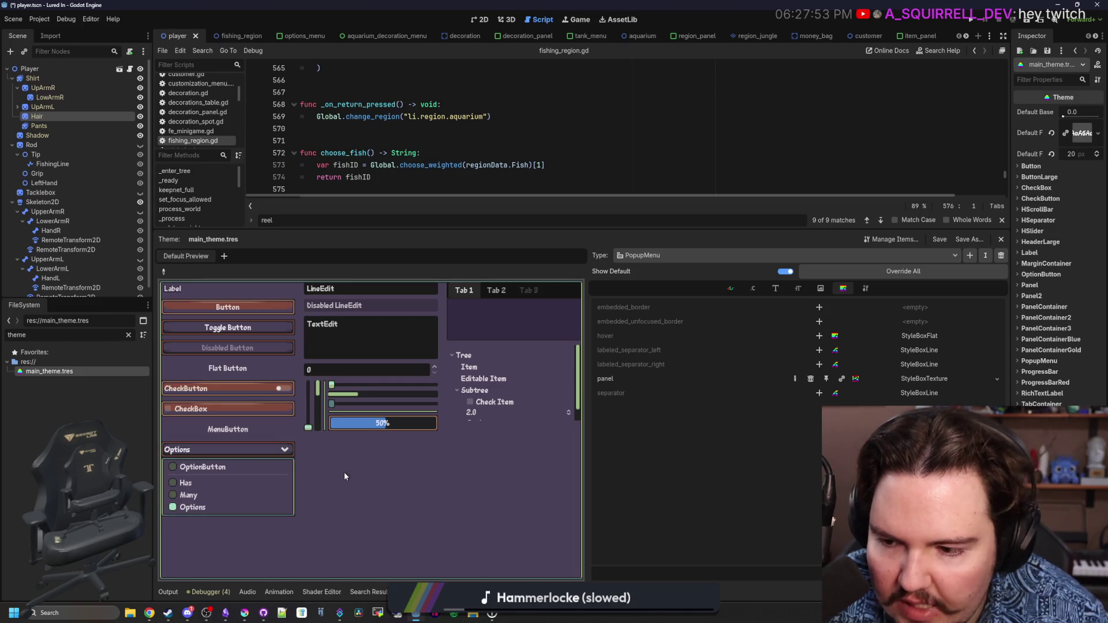
pyautogui.click(289, 448)
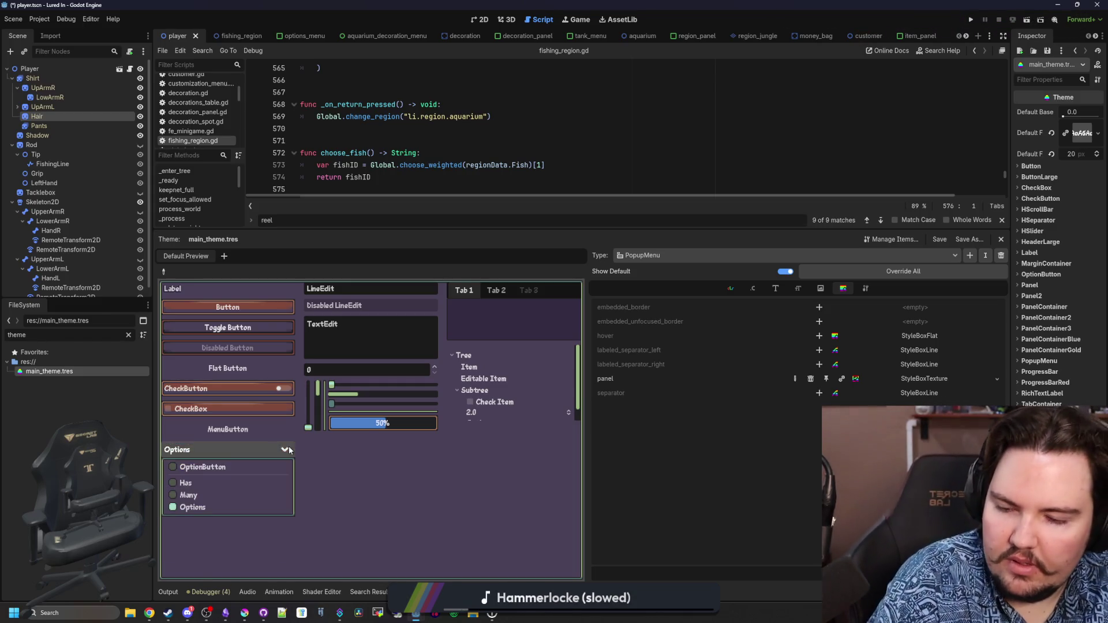
pyautogui.click(289, 449)
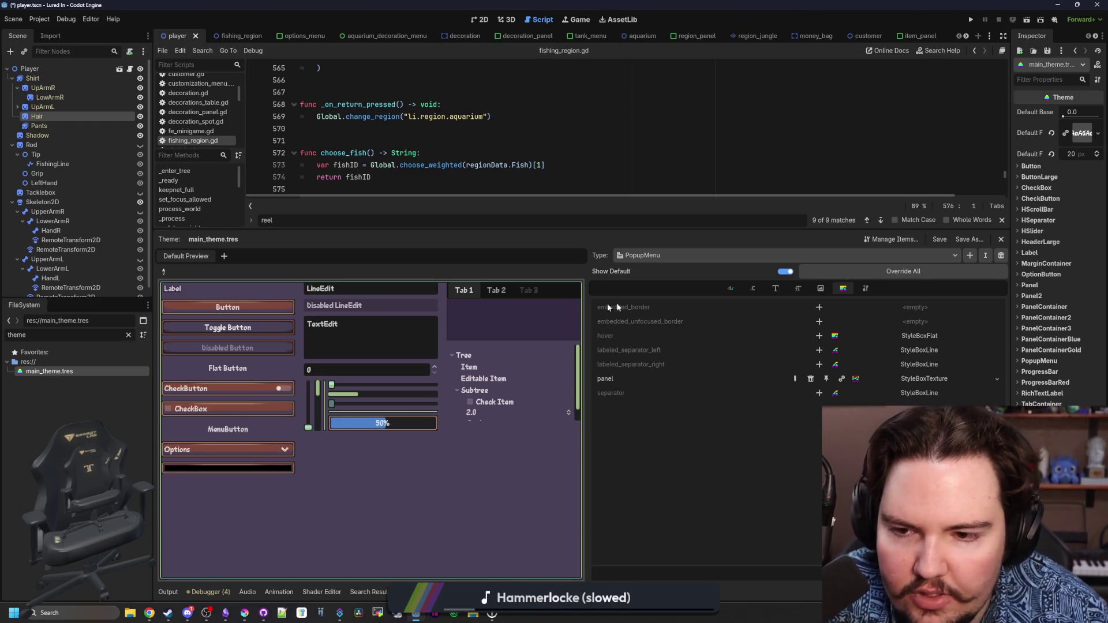
pyautogui.click(705, 257)
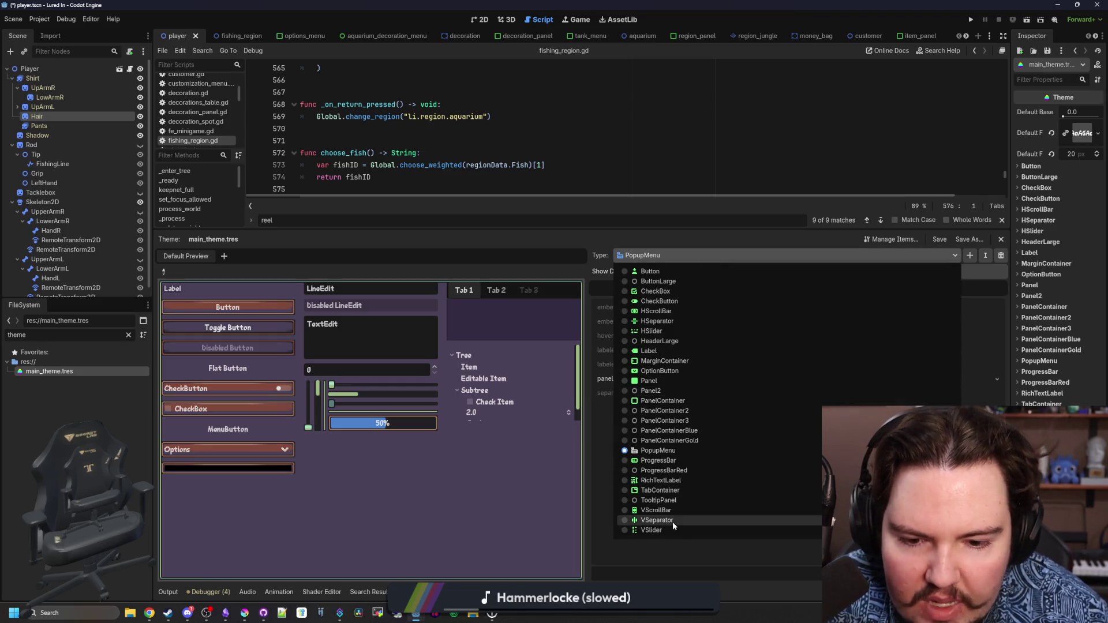
# Glance at HSeparator, then give PopupMenu's separator a new StyleBoxFlat
pyautogui.click(660, 321)
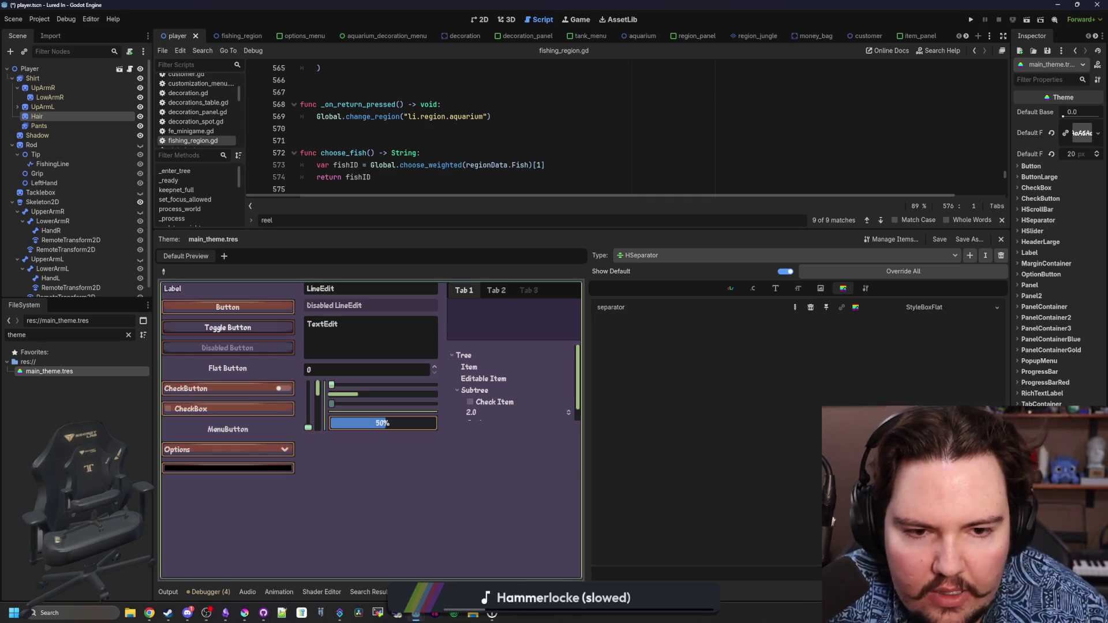
pyautogui.click(748, 259)
pyautogui.click(734, 449)
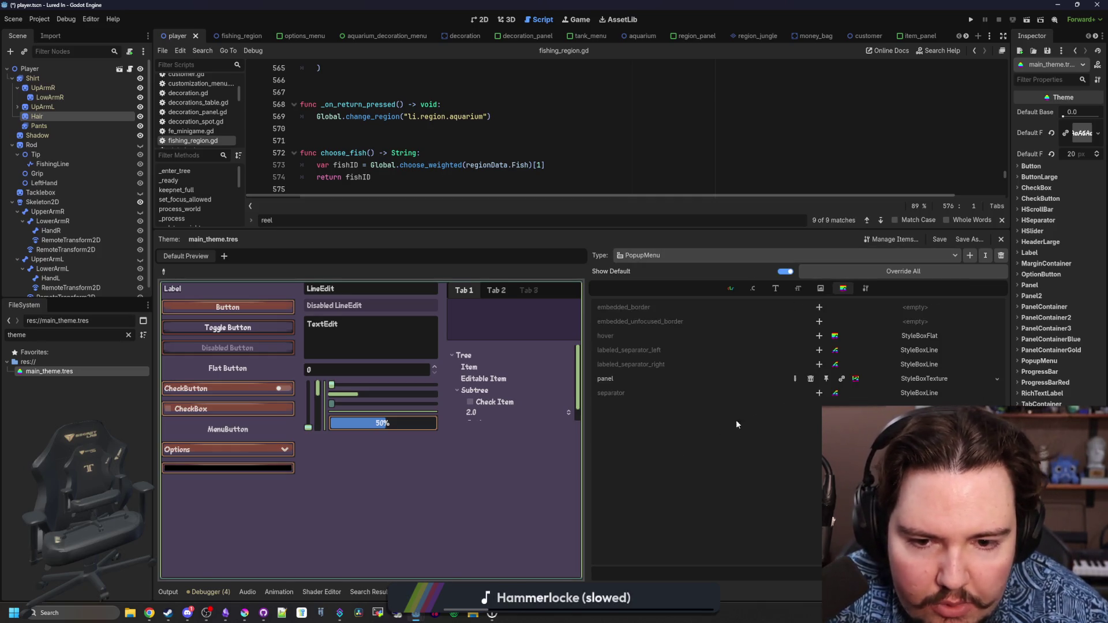
pyautogui.click(819, 393)
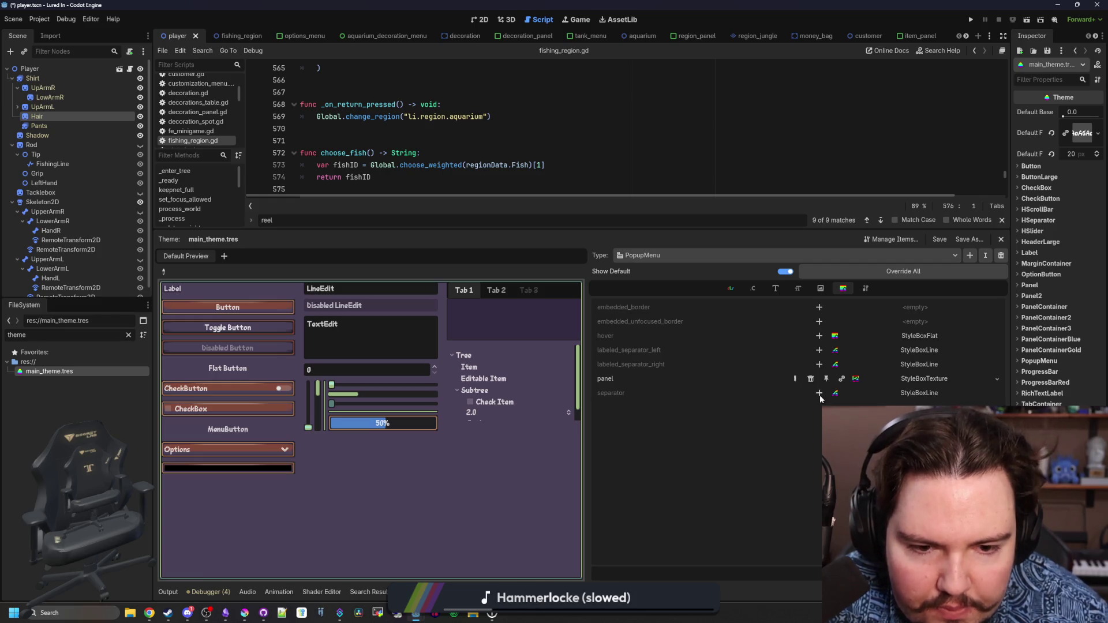
pyautogui.click(903, 393)
pyautogui.click(911, 418)
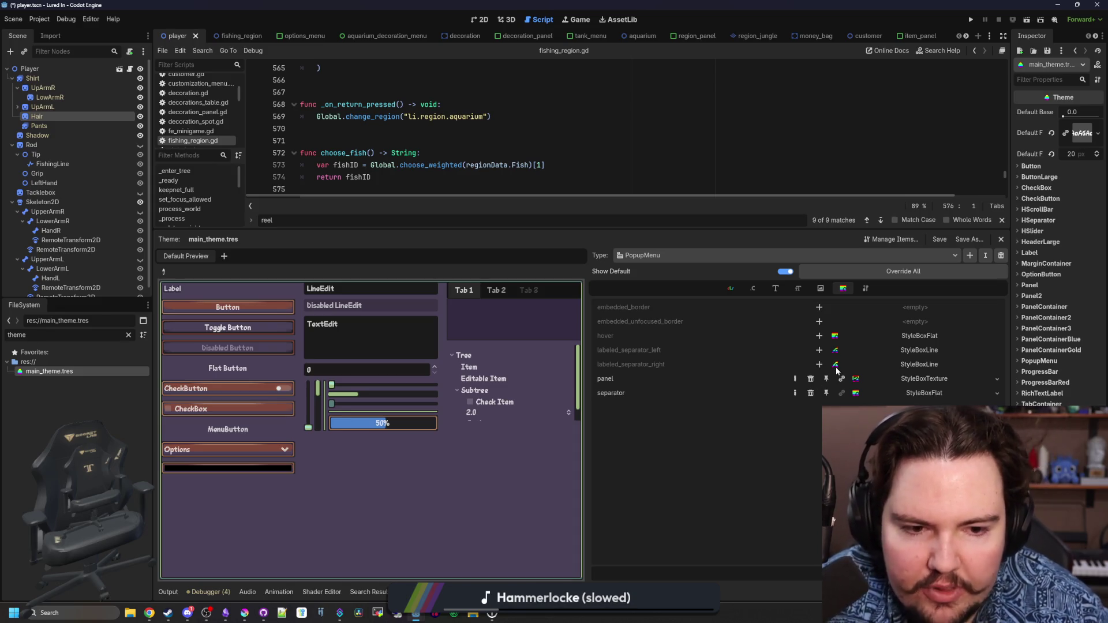
# Give PopupMenu's hover style a new StyleBoxFlat and check it in the Options popup
pyautogui.moveTo(620, 338)
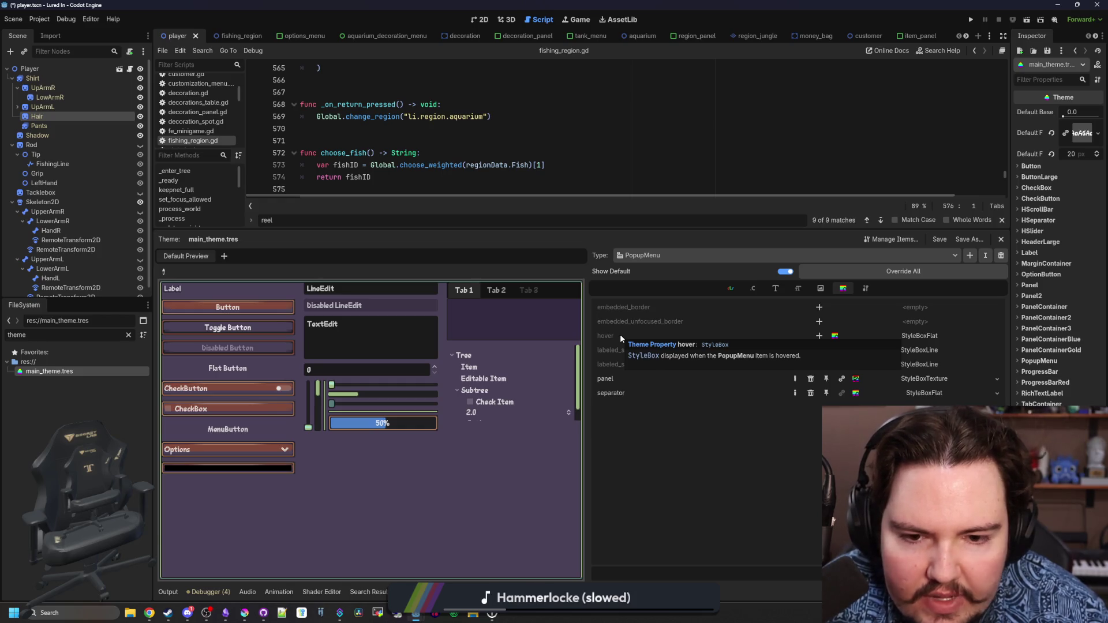
pyautogui.click(247, 454)
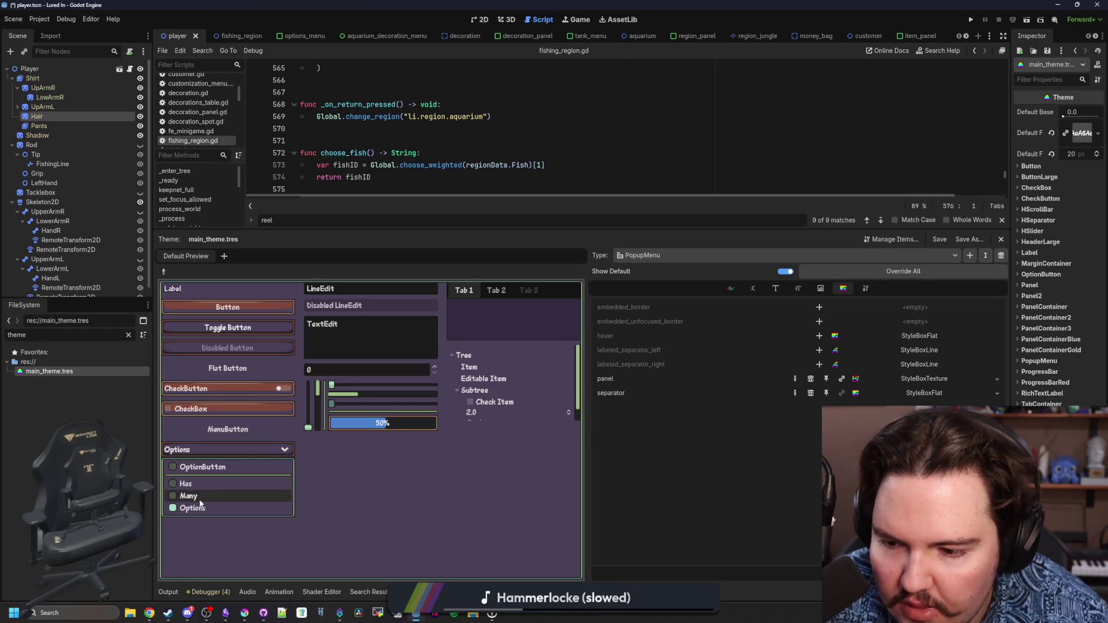
pyautogui.click(741, 404)
pyautogui.click(819, 335)
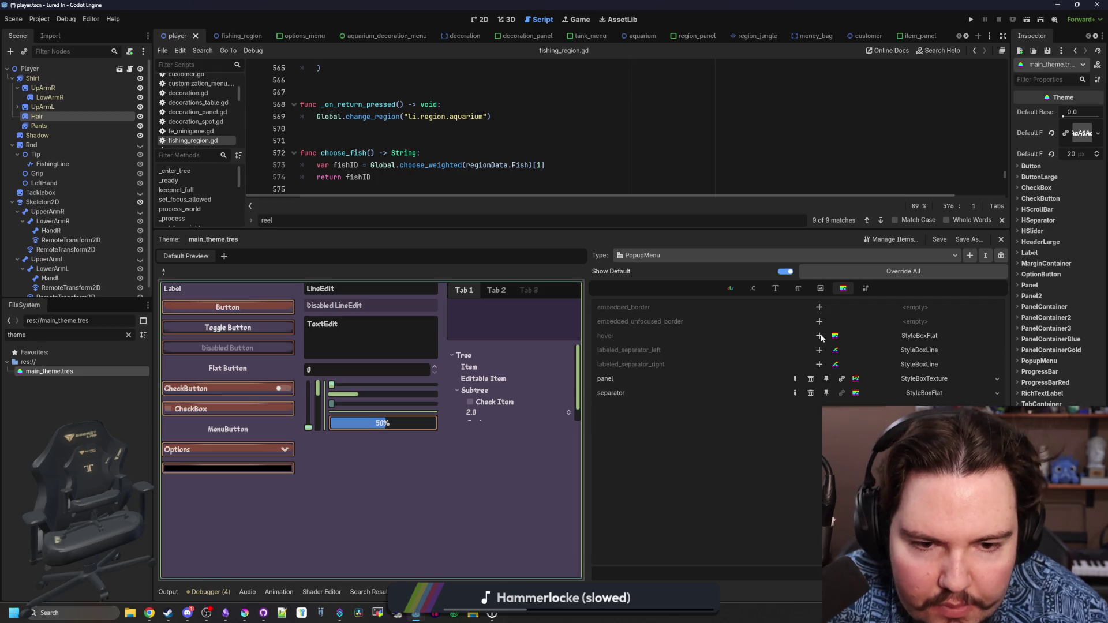
pyautogui.click(912, 335)
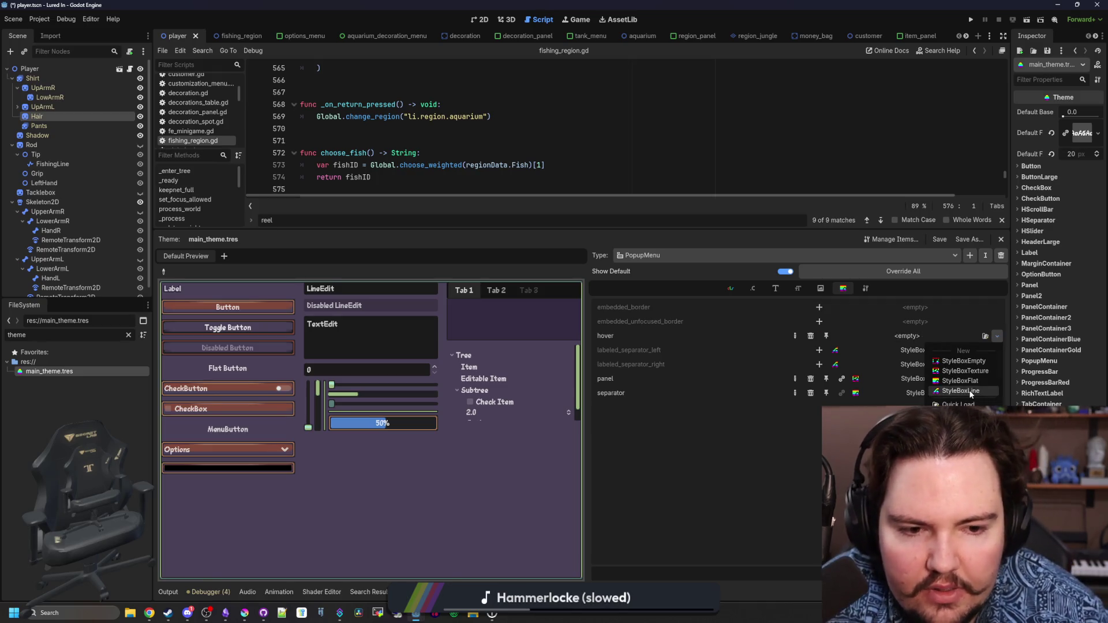
pyautogui.click(974, 378)
pyautogui.click(231, 450)
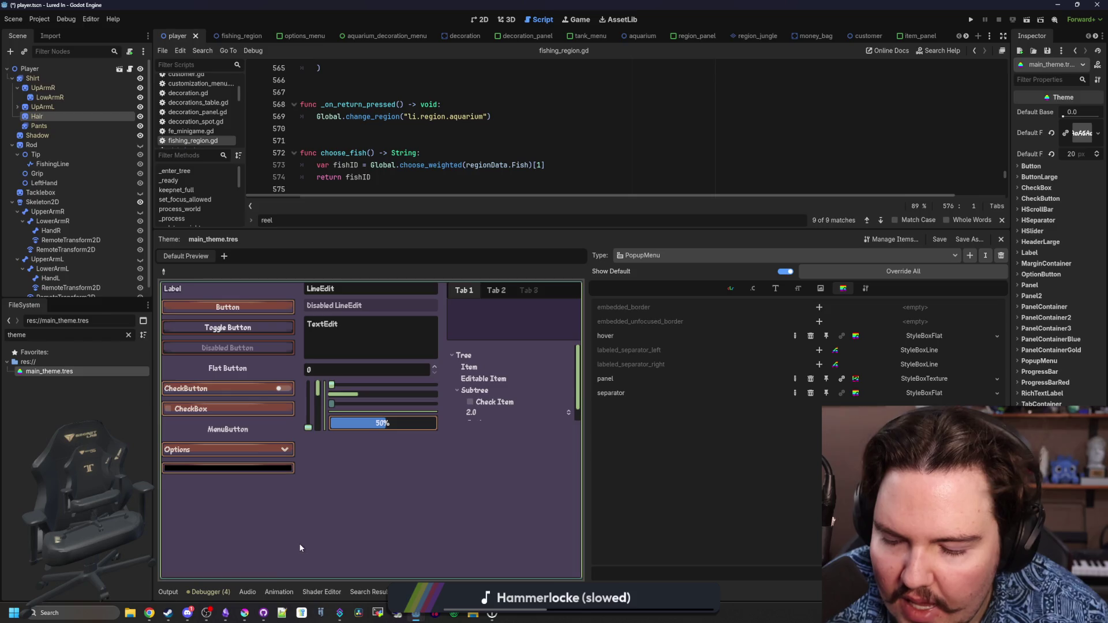
# Open the hover StyleBoxFlat, then copy blue #4b80ca's hex code from Krita's palette
pyautogui.moveTo(244, 613)
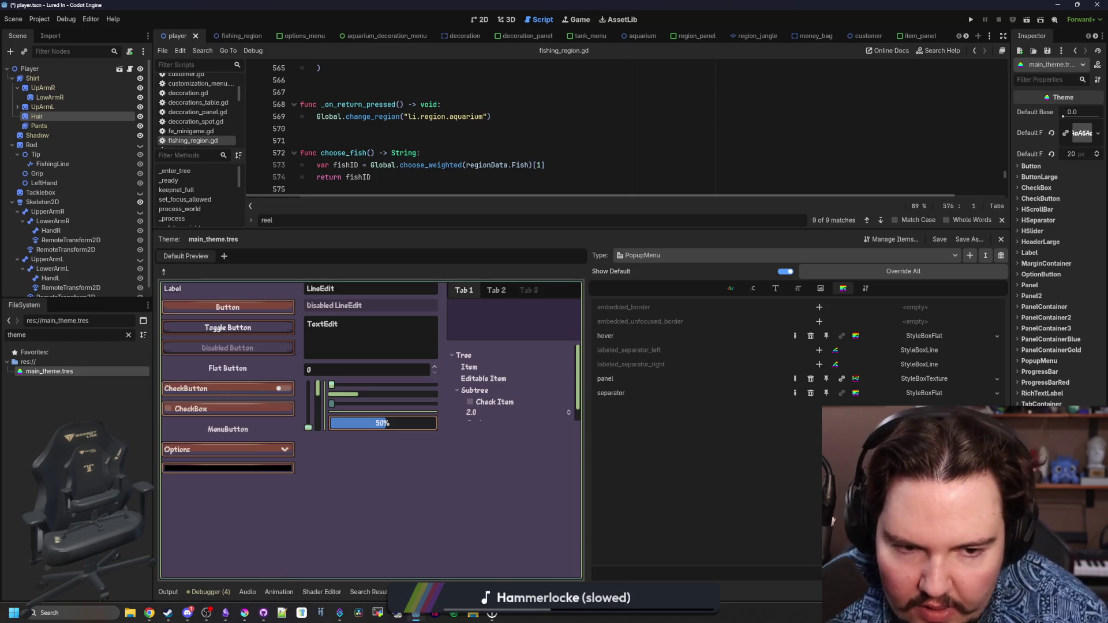
pyautogui.click(909, 335)
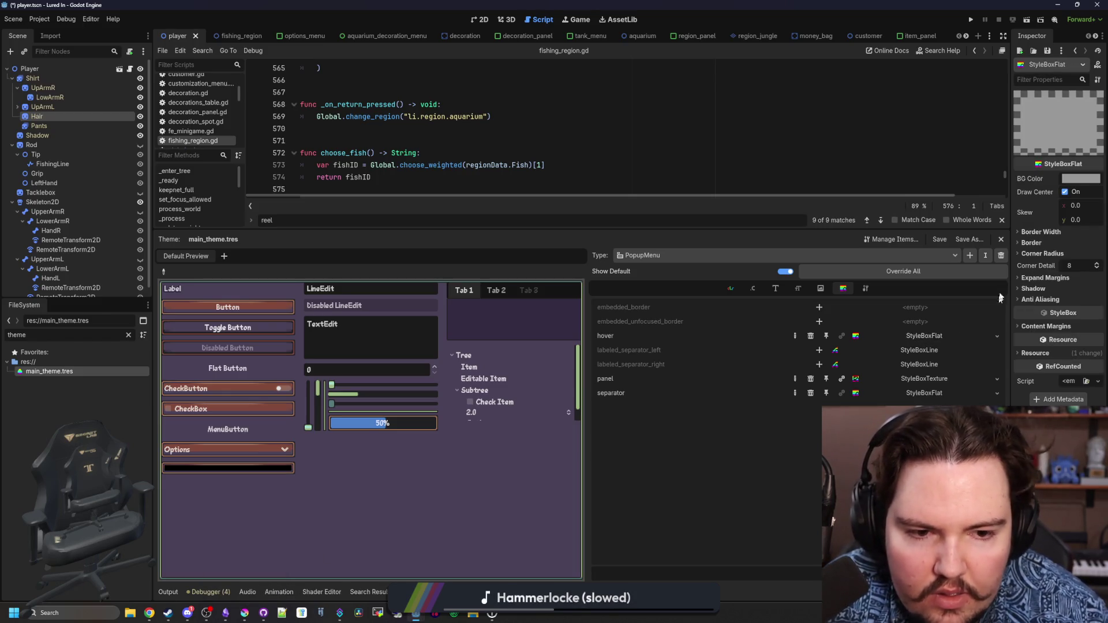
pyautogui.moveTo(1011, 264); pyautogui.dragTo(901, 265)
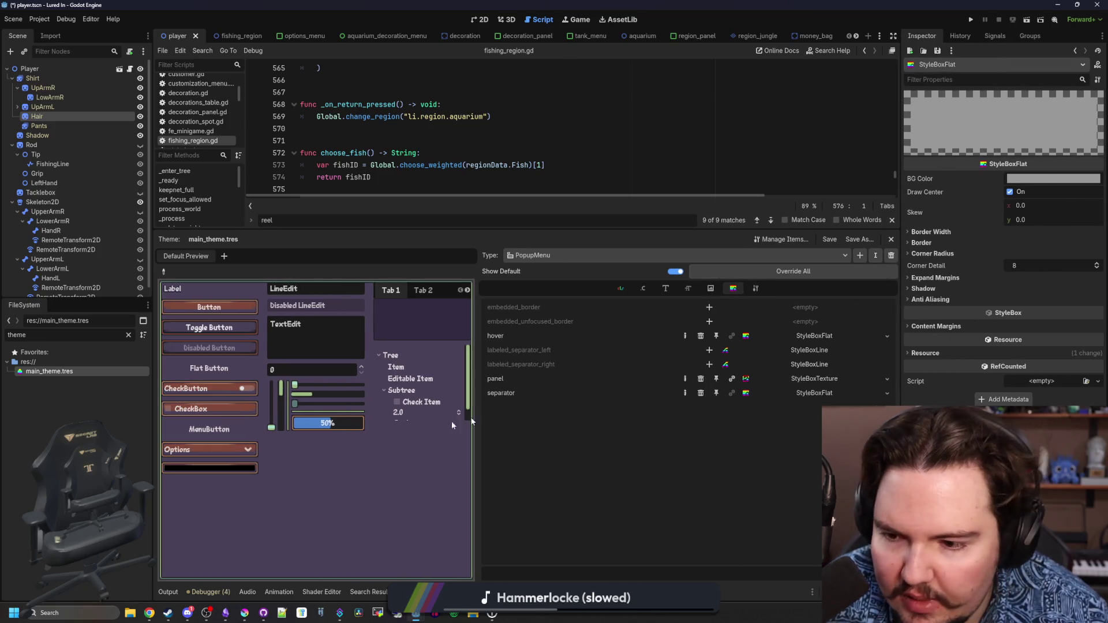
pyautogui.click(244, 613)
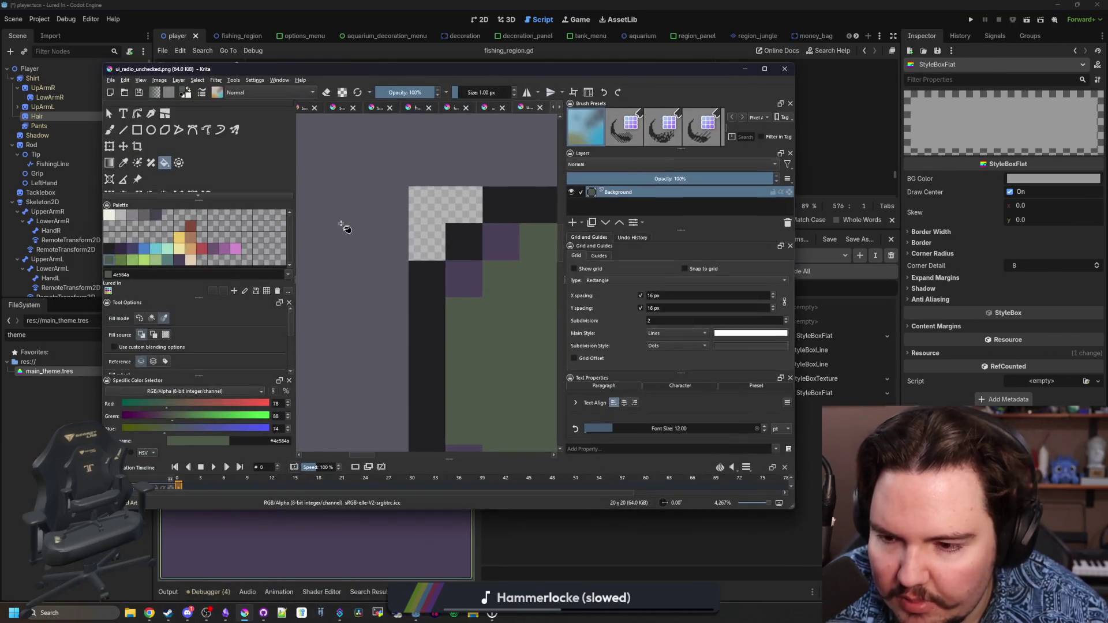
pyautogui.click(235, 429)
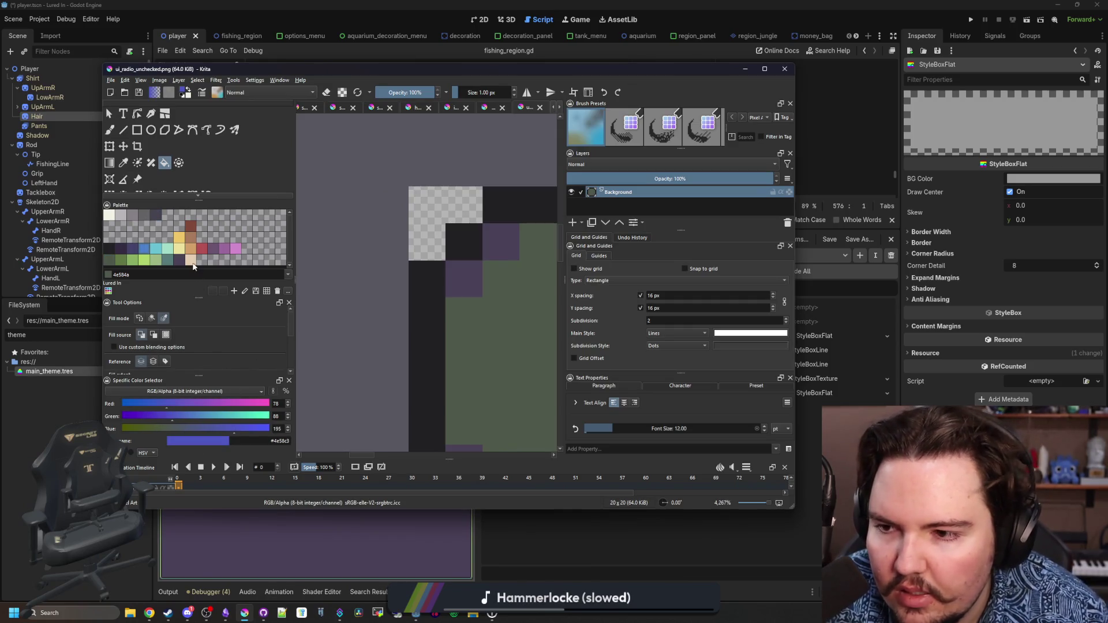
pyautogui.click(161, 254)
pyautogui.click(148, 254)
pyautogui.click(283, 442)
pyautogui.hotkey('ctrl', 'c')
# Paste #4b80ca into the hover BG Color and check the blue hover in the Options popup
pyautogui.hotkey('alt', 'Tab')
pyautogui.click(1052, 178)
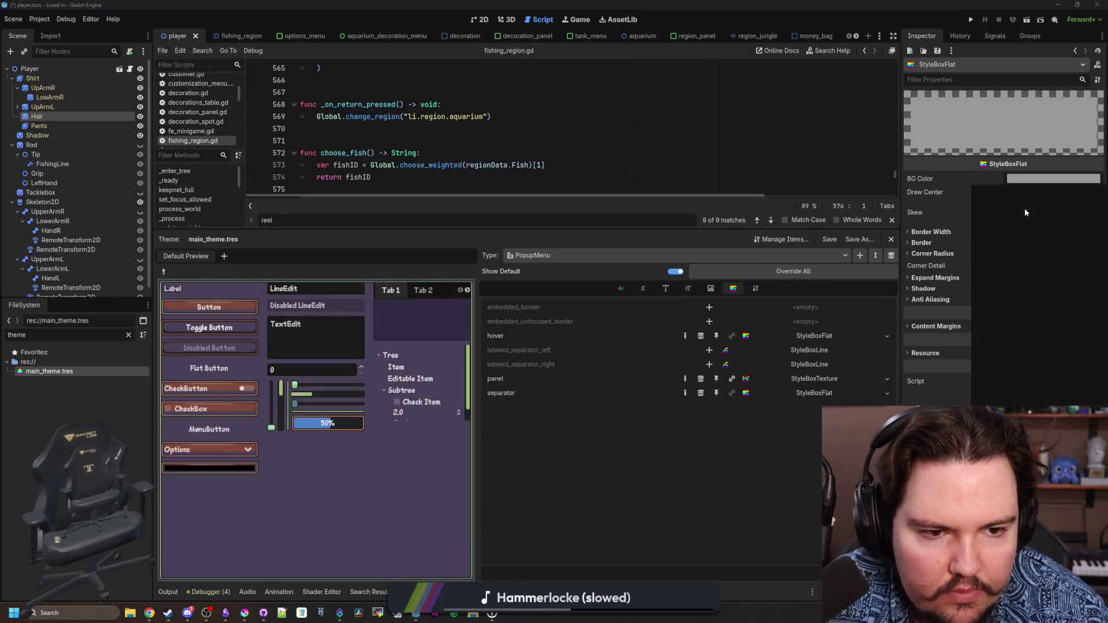
pyautogui.hotkey('ctrl', 'v')
pyautogui.press('Return')
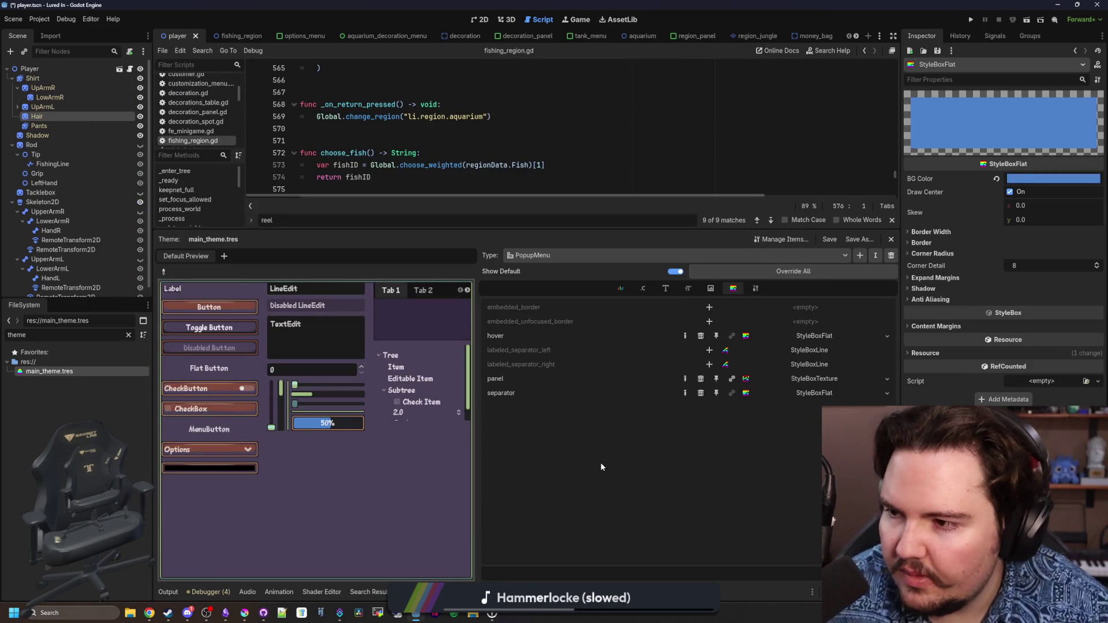
pyautogui.click(202, 449)
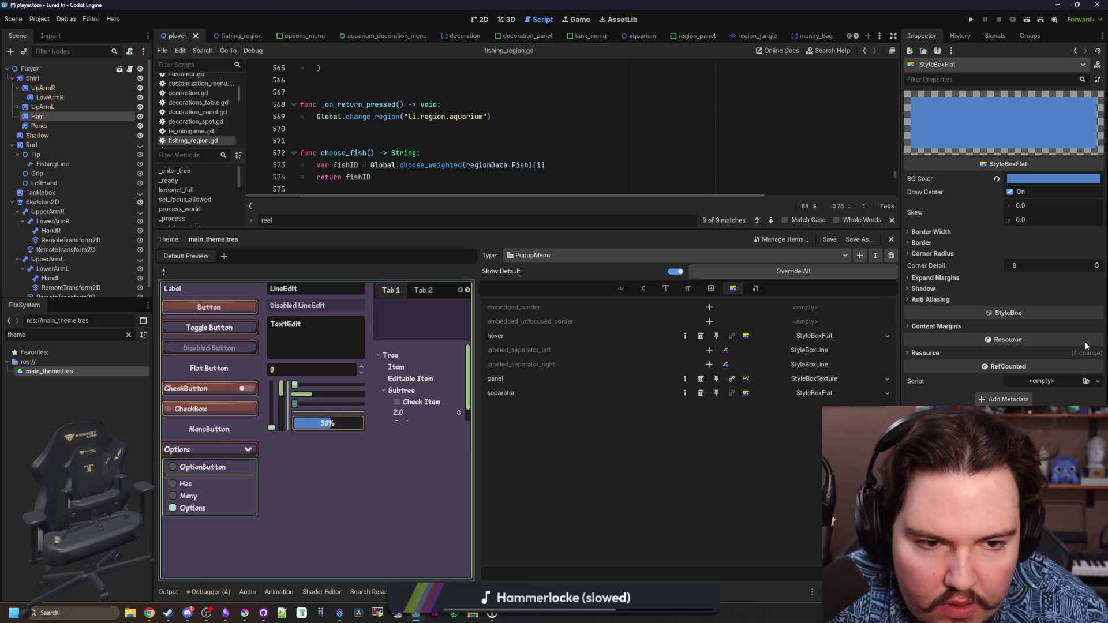
pyautogui.click(956, 280)
pyautogui.click(956, 280)
pyautogui.click(956, 279)
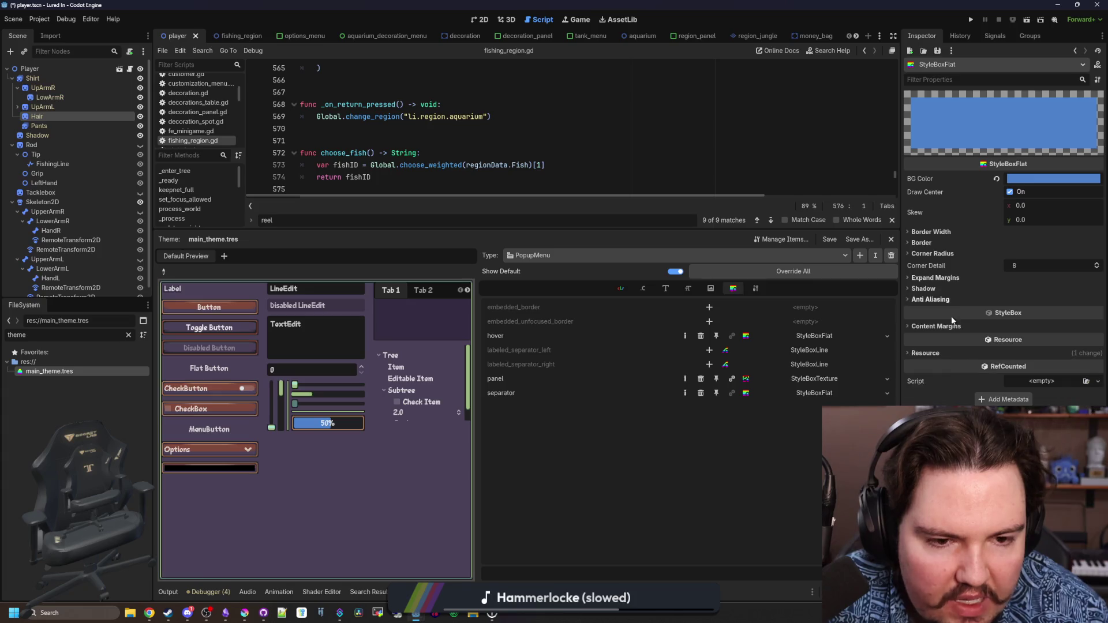
pyautogui.click(943, 326)
pyautogui.write('0')
pyautogui.press('Tab')
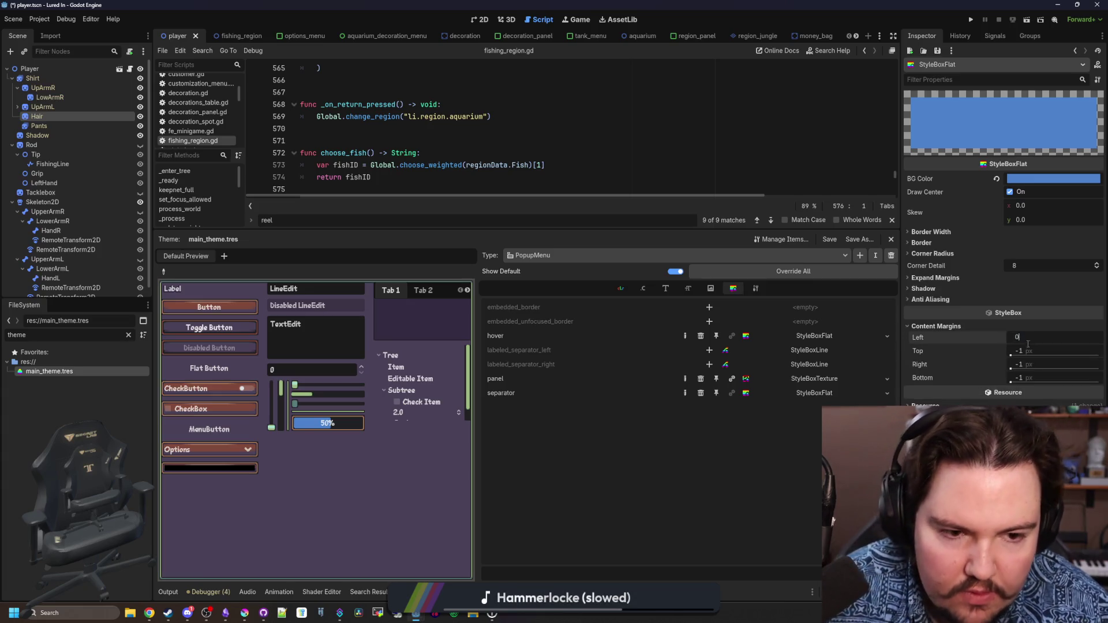
pyautogui.write('0')
pyautogui.press('Tab')
pyautogui.write('0')
pyautogui.press('Tab')
pyautogui.write('0')
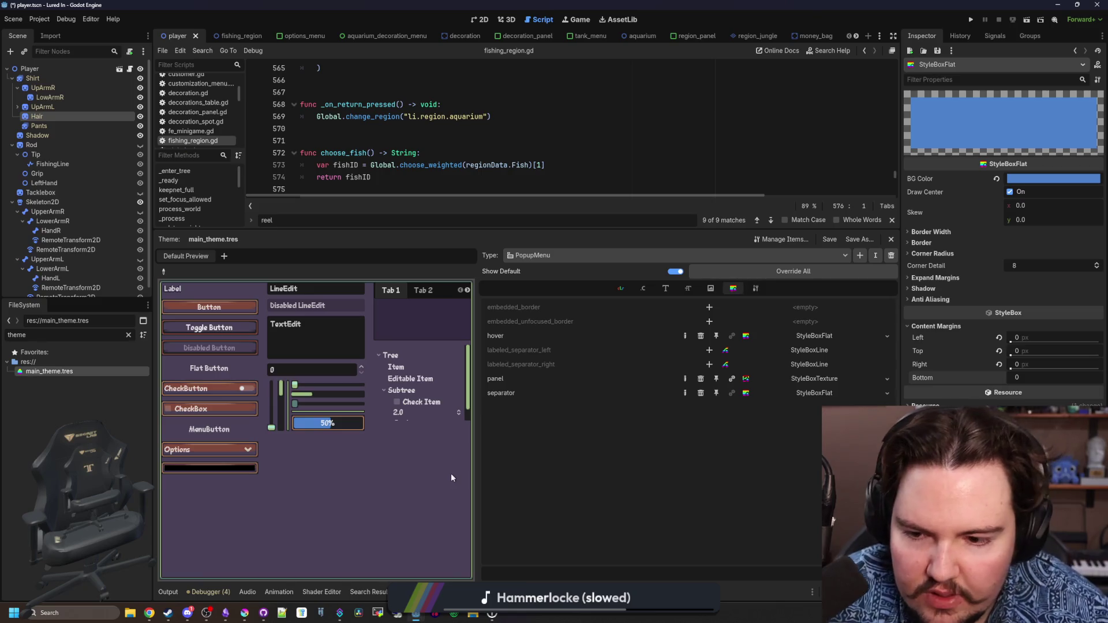
pyautogui.click(205, 449)
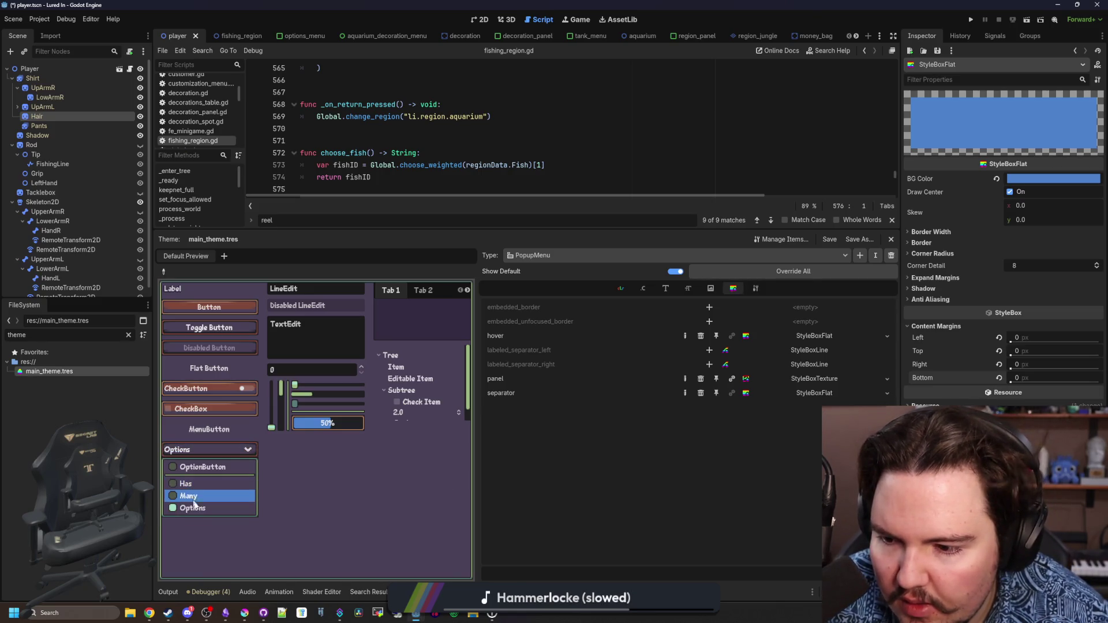
pyautogui.click(733, 455)
pyautogui.click(999, 364)
pyautogui.click(999, 351)
pyautogui.click(998, 338)
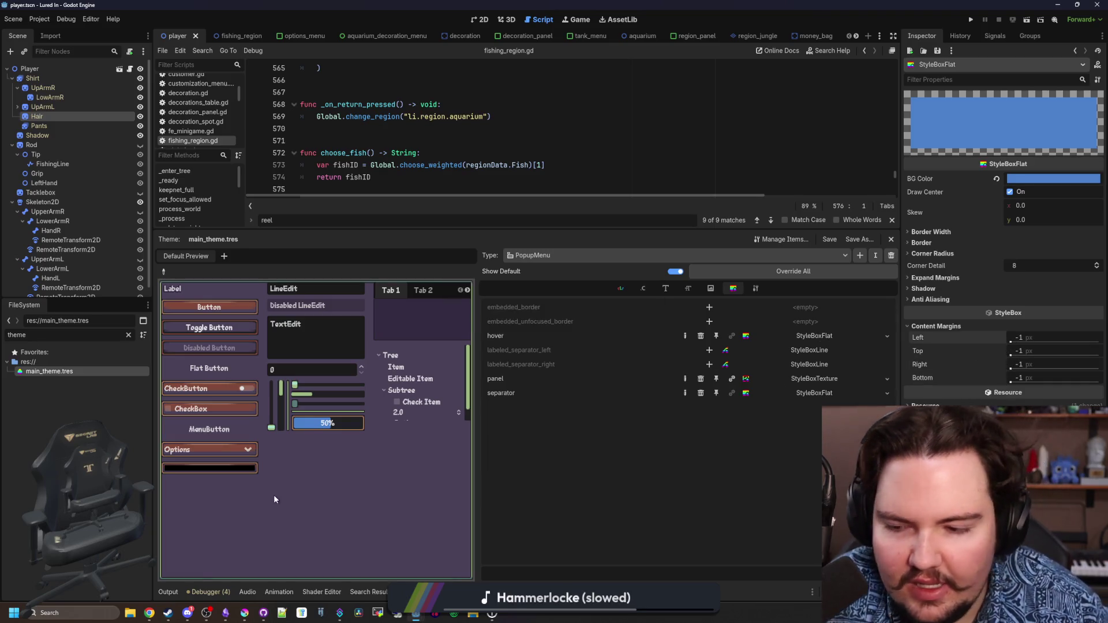
pyautogui.click(191, 452)
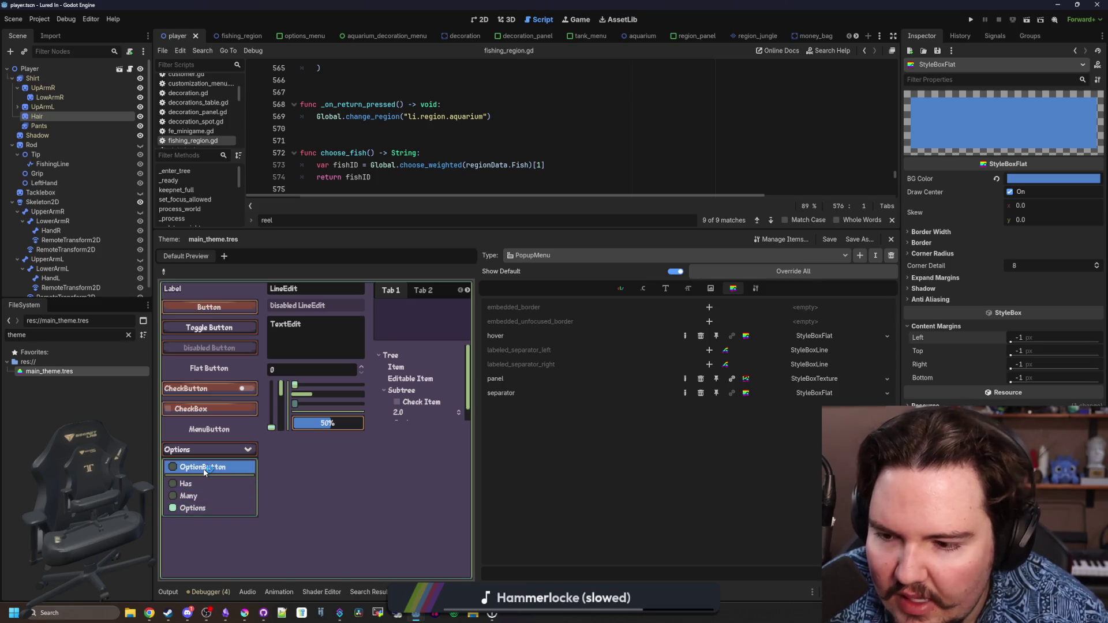
pyautogui.click(632, 476)
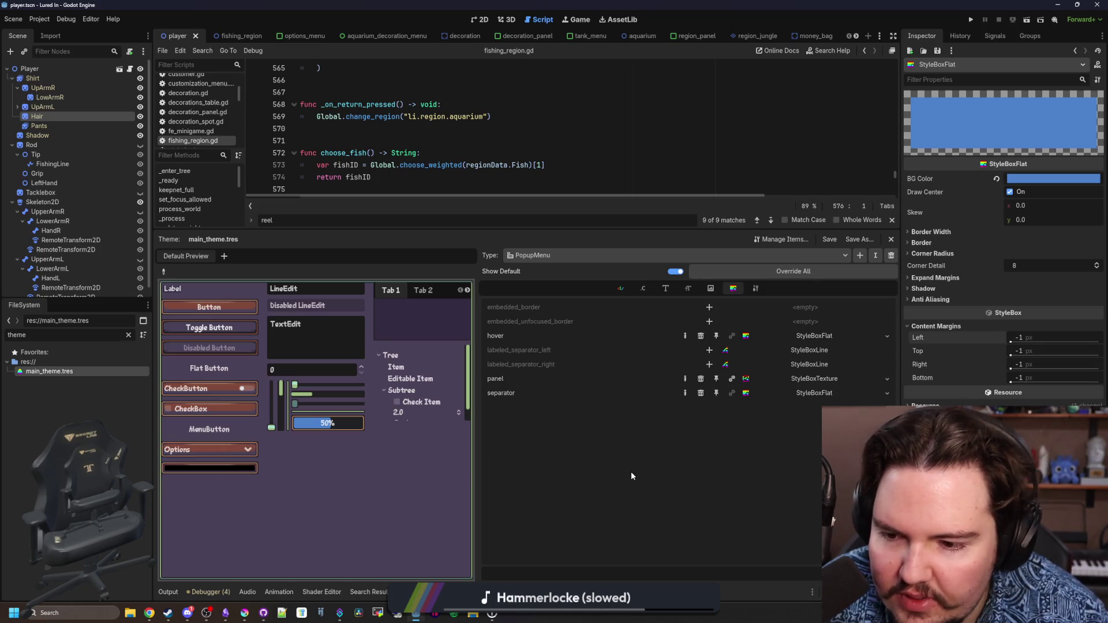
pyautogui.click(225, 448)
pyautogui.click(242, 449)
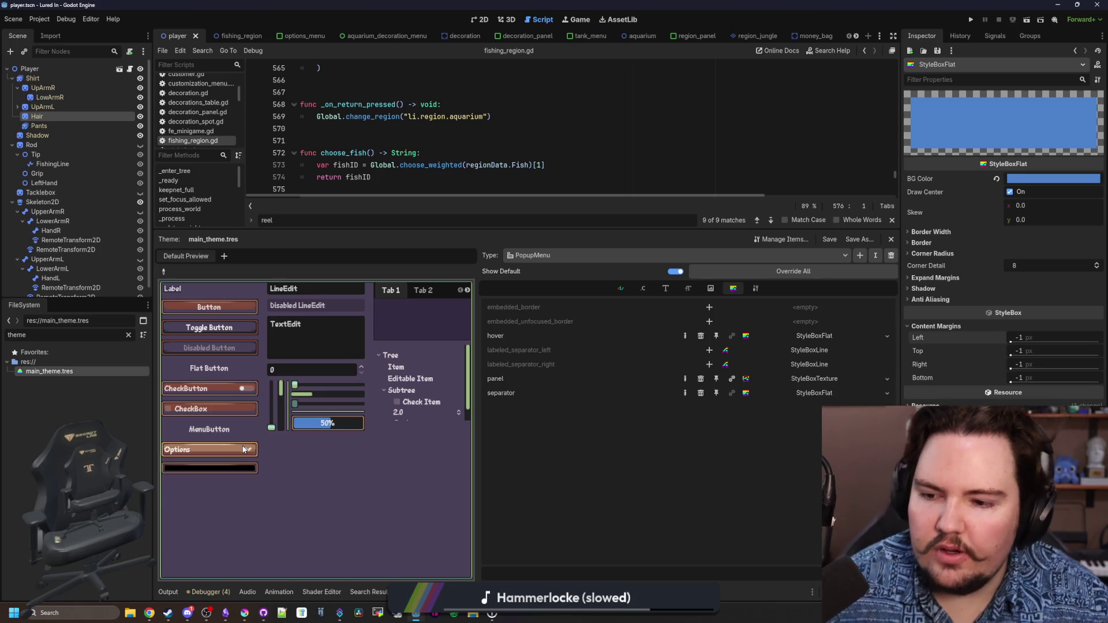
pyautogui.click(245, 449)
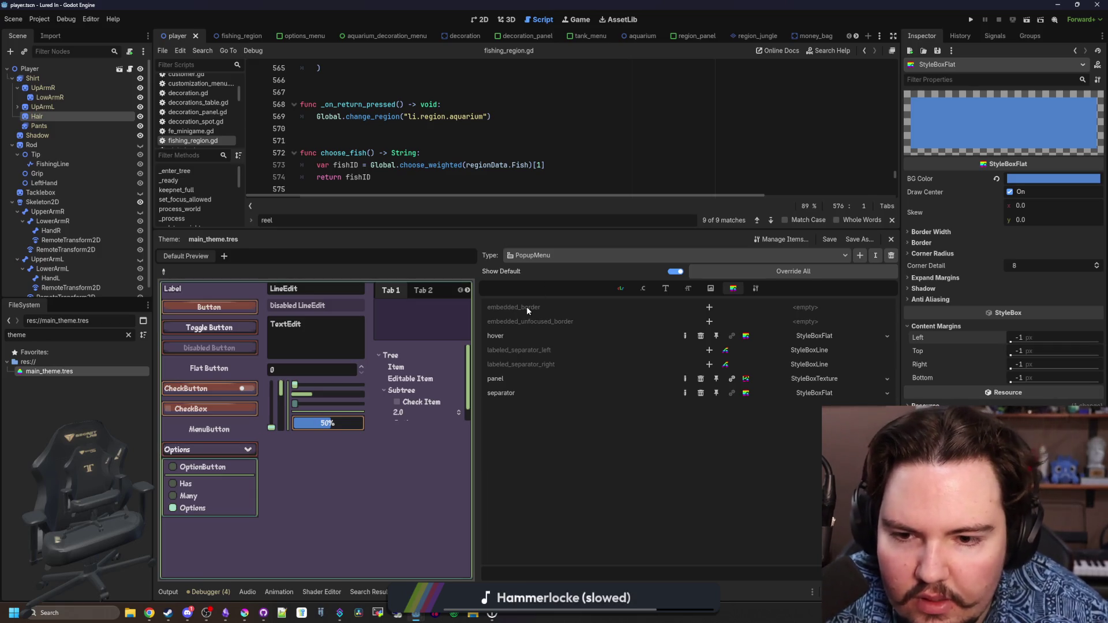
# Close the Options popup and cycle PopupMenu's Font, Constant and Color items back to Icon
pyautogui.click(597, 438)
pyautogui.moveTo(525, 314)
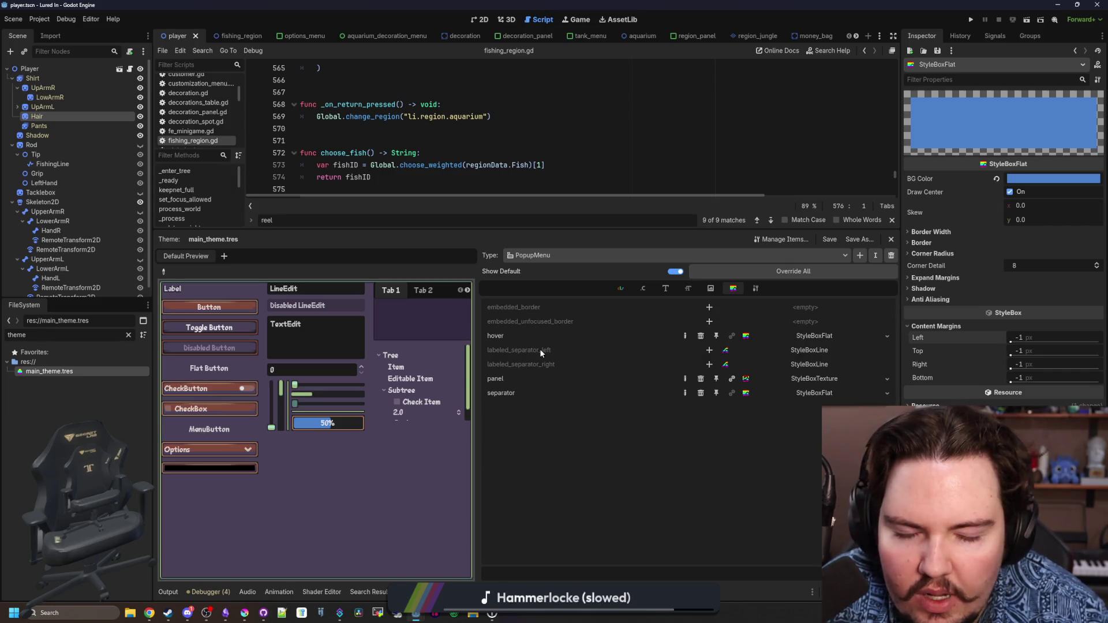
pyautogui.click(710, 289)
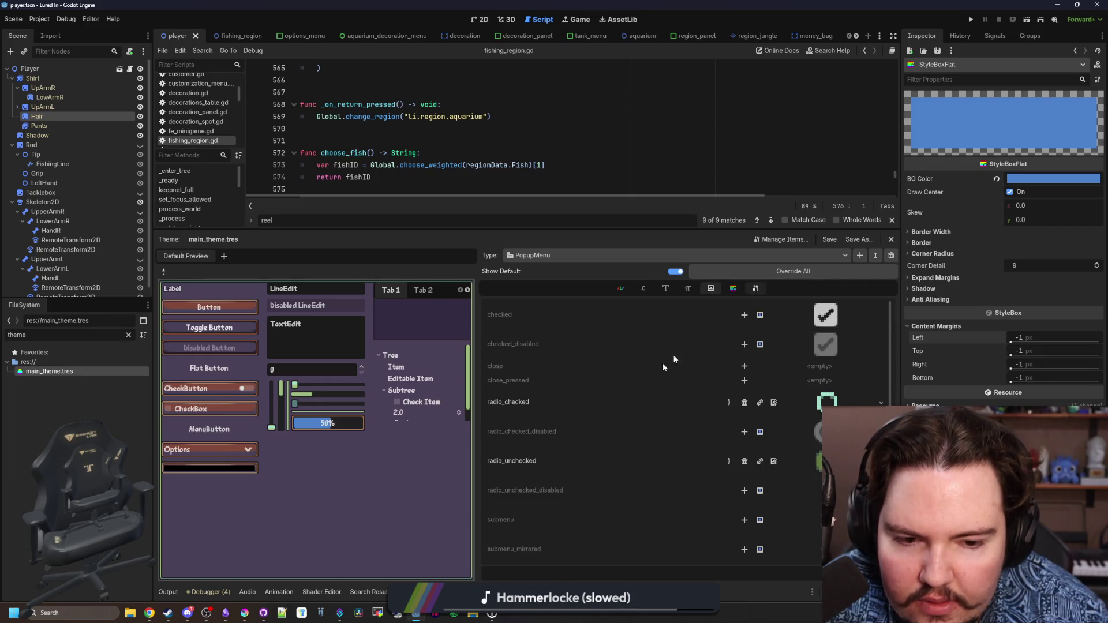
pyautogui.scroll(-2, 663, 367)
pyautogui.scroll(2, 722, 346)
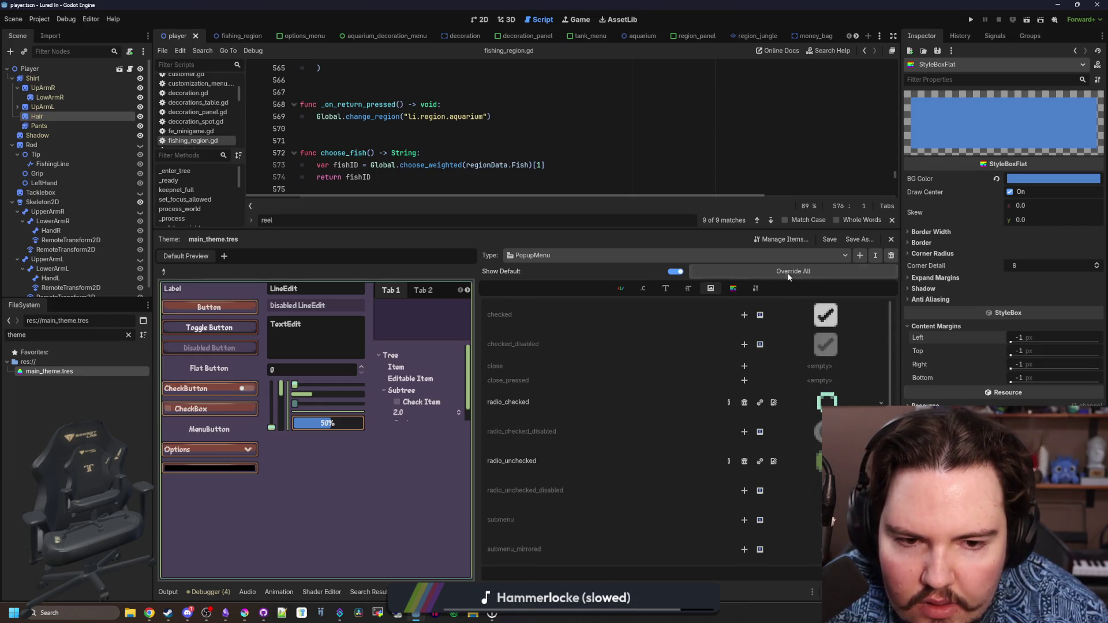
pyautogui.click(755, 289)
pyautogui.click(674, 289)
pyautogui.click(643, 288)
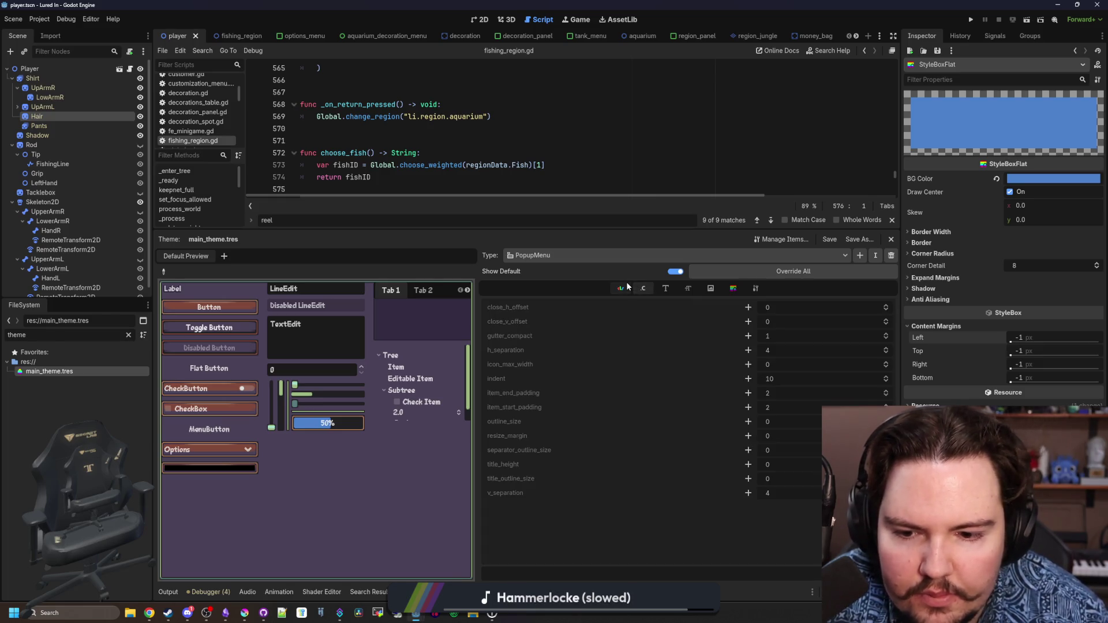
pyautogui.click(627, 287)
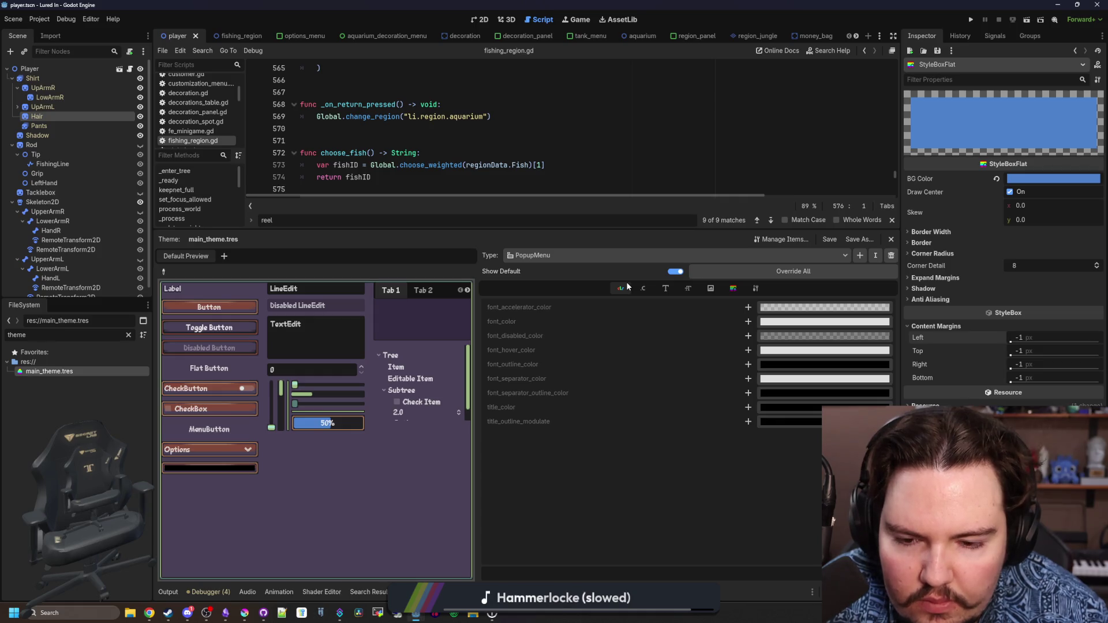
pyautogui.click(706, 288)
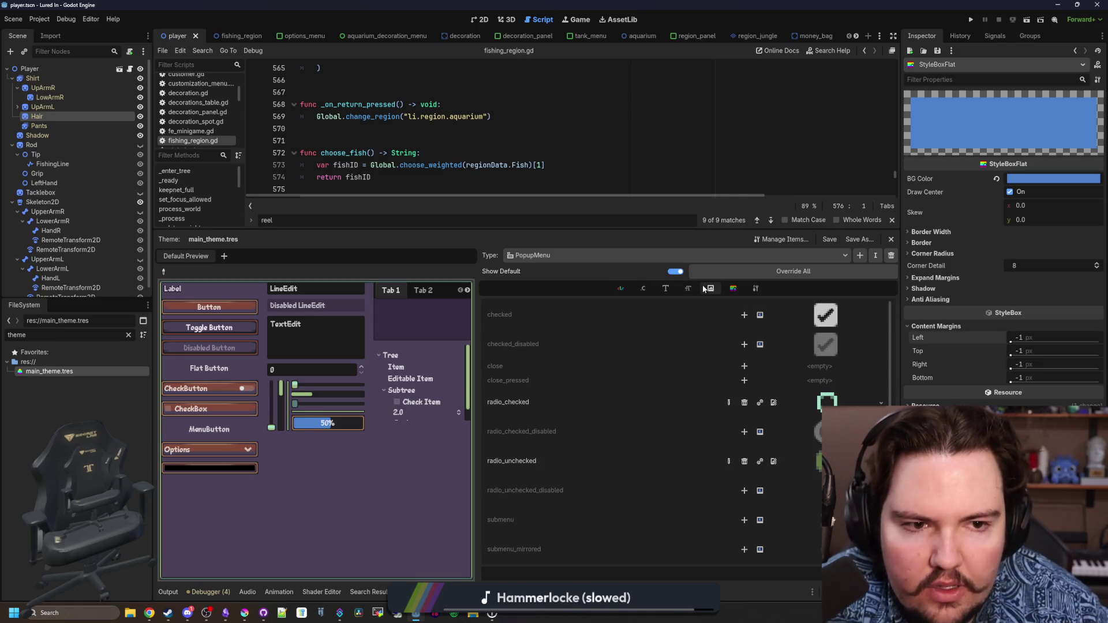
pyautogui.scroll(-1, 75, 231)
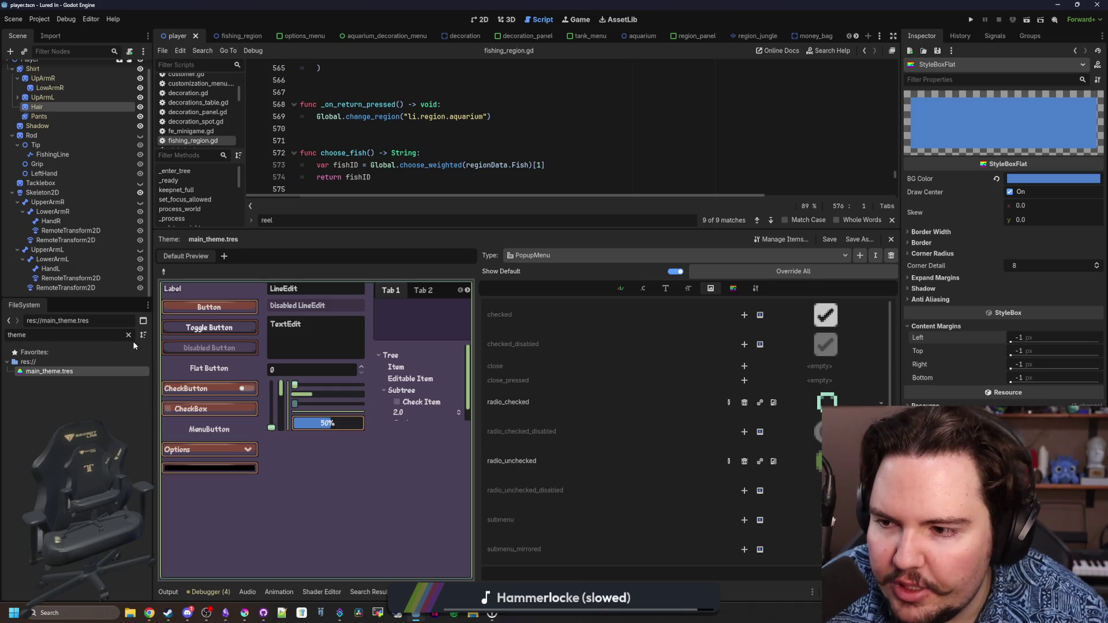
# Filter FileSystem for 'option', open options_menu.tscn and select the WindowMode node
pyautogui.click(129, 336)
pyautogui.write('option')
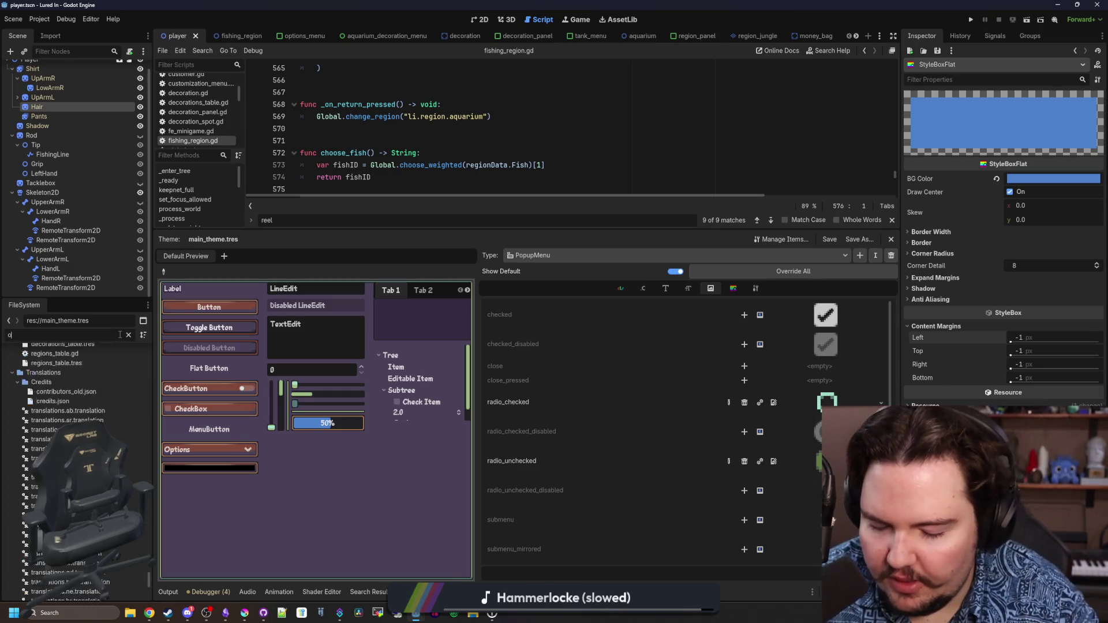
pyautogui.click(89, 392)
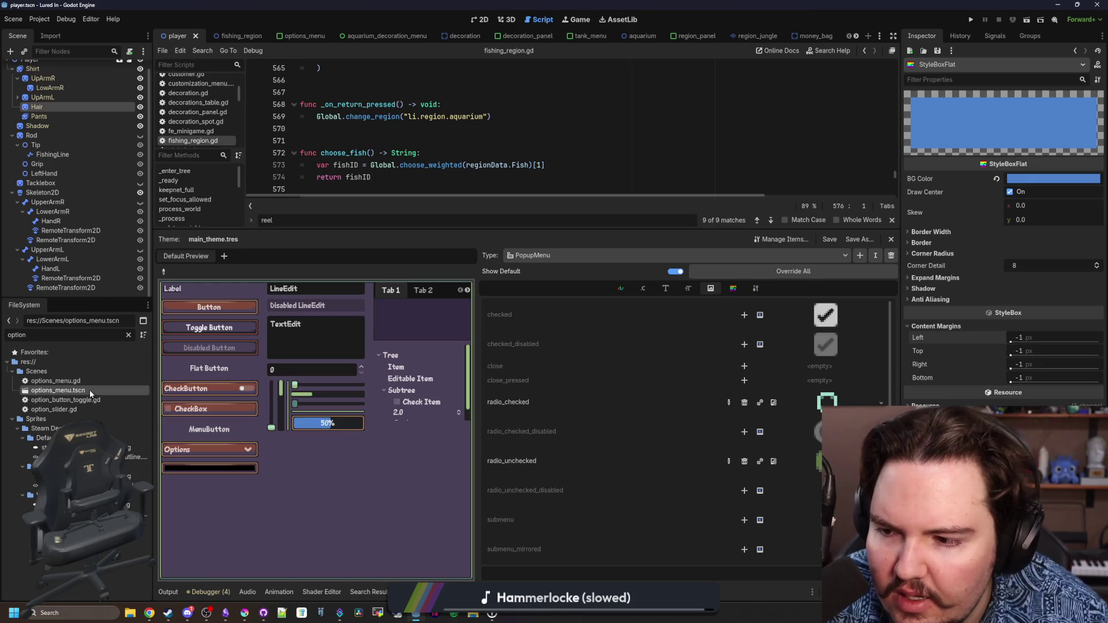
pyautogui.doubleClick(90, 394)
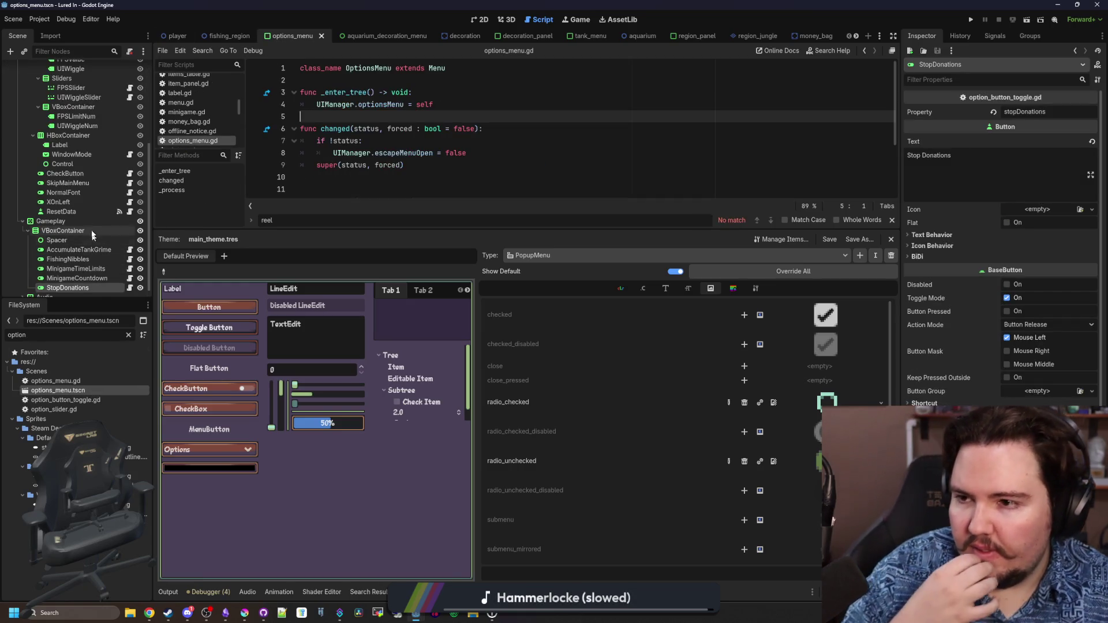
pyautogui.click(72, 154)
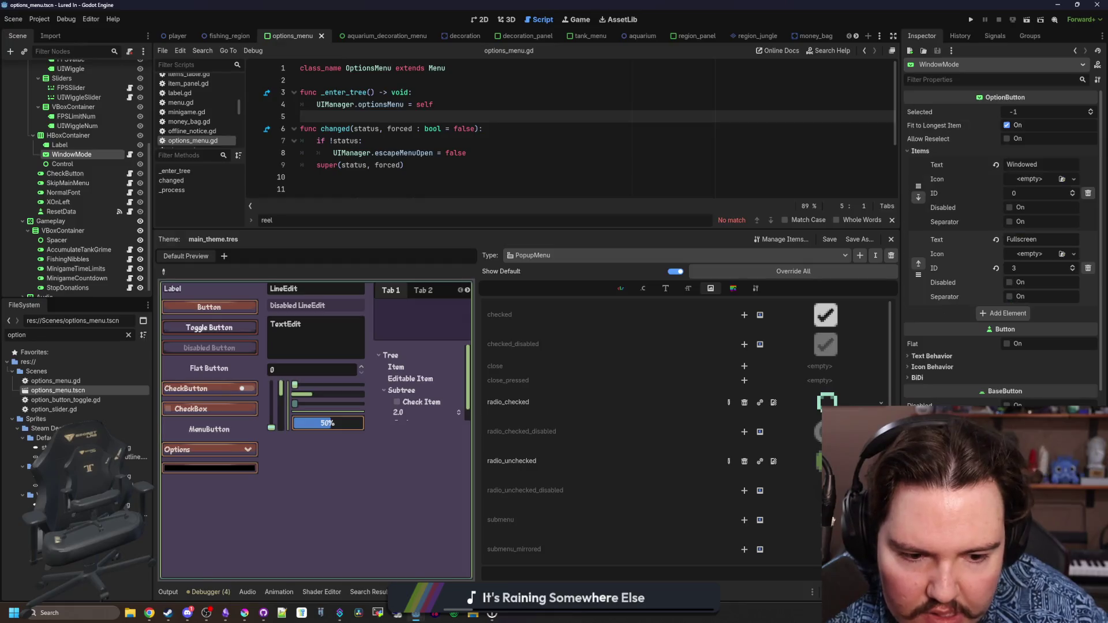
# Check the preview Options dropdown and open the theme type list
pyautogui.click(218, 451)
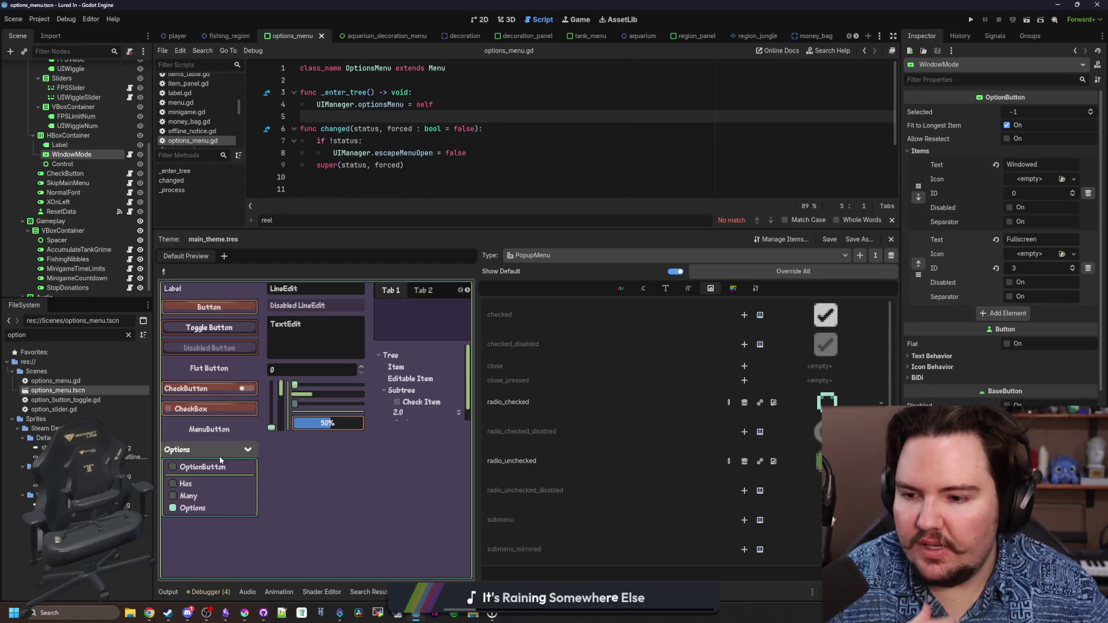
pyautogui.click(306, 473)
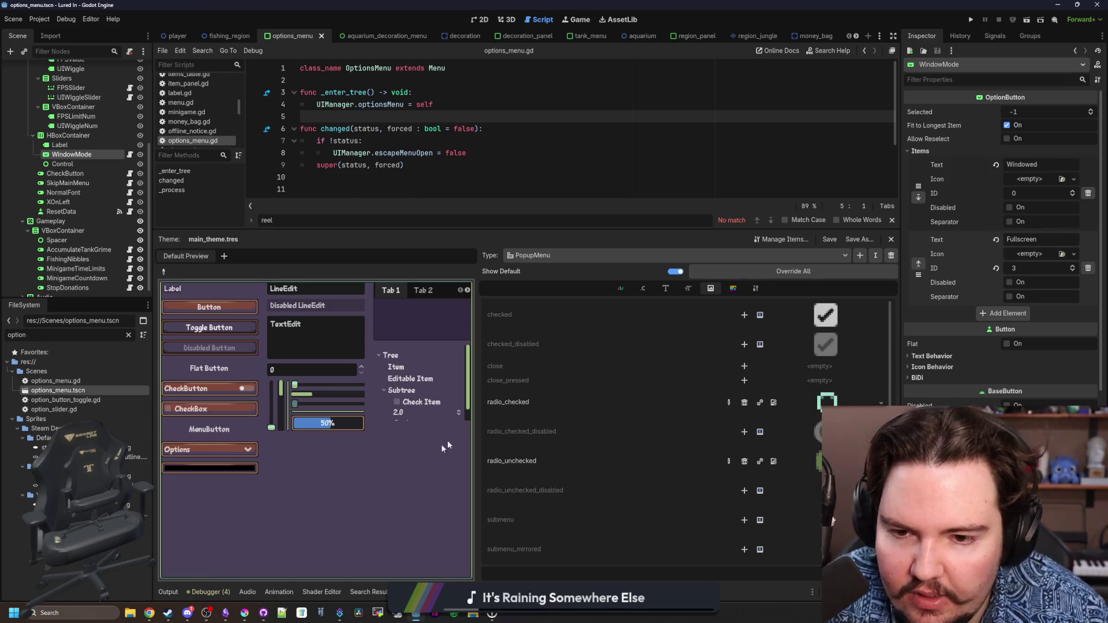
pyautogui.click(570, 257)
pyautogui.click(569, 258)
pyautogui.click(569, 258)
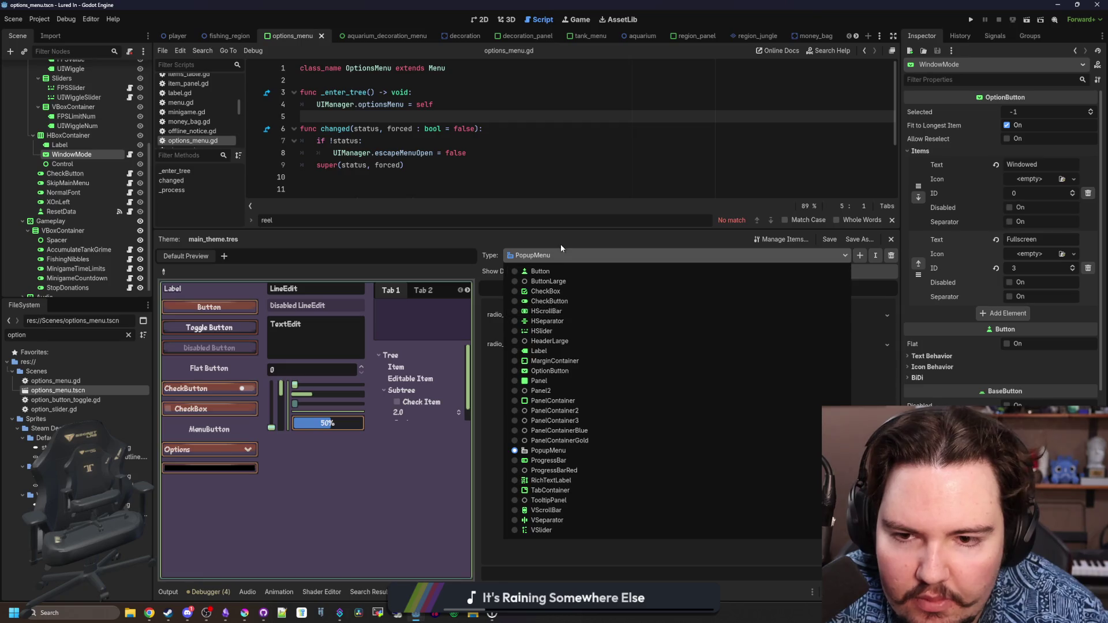
# Switch the theme editor to OptionButton and list its default StyleBox items
pyautogui.click(552, 258)
pyautogui.click(553, 257)
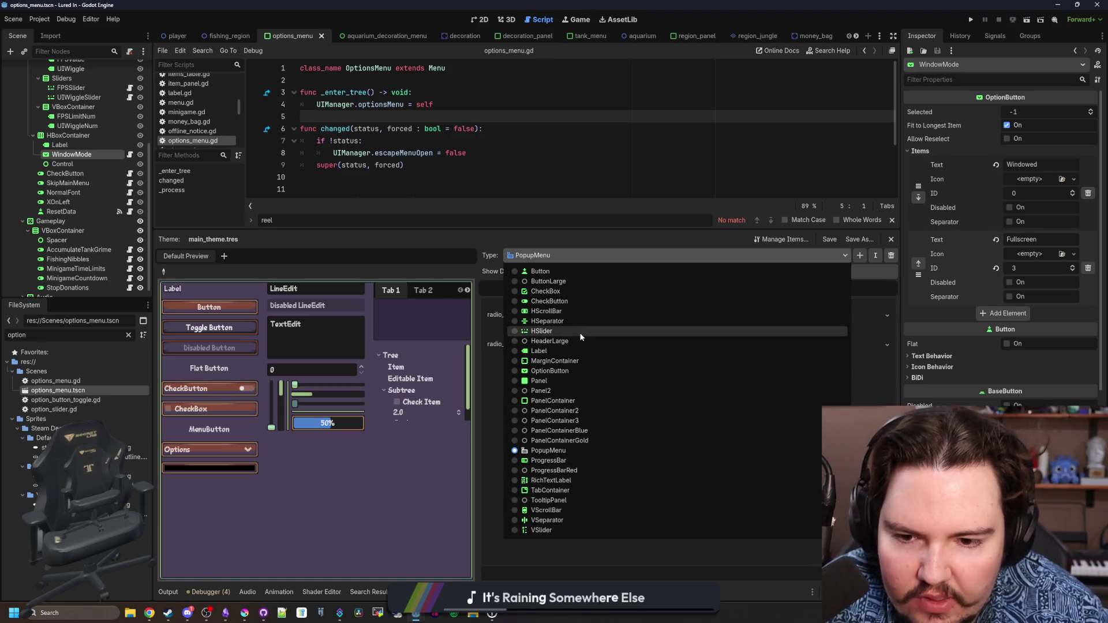
pyautogui.click(562, 370)
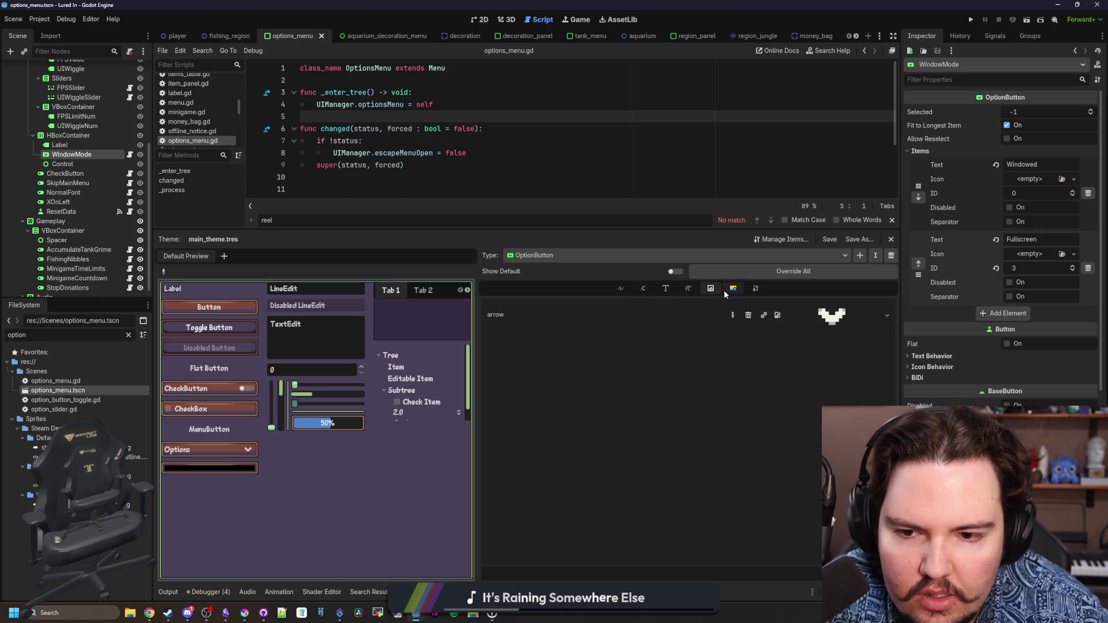
pyautogui.click(749, 292)
pyautogui.click(726, 289)
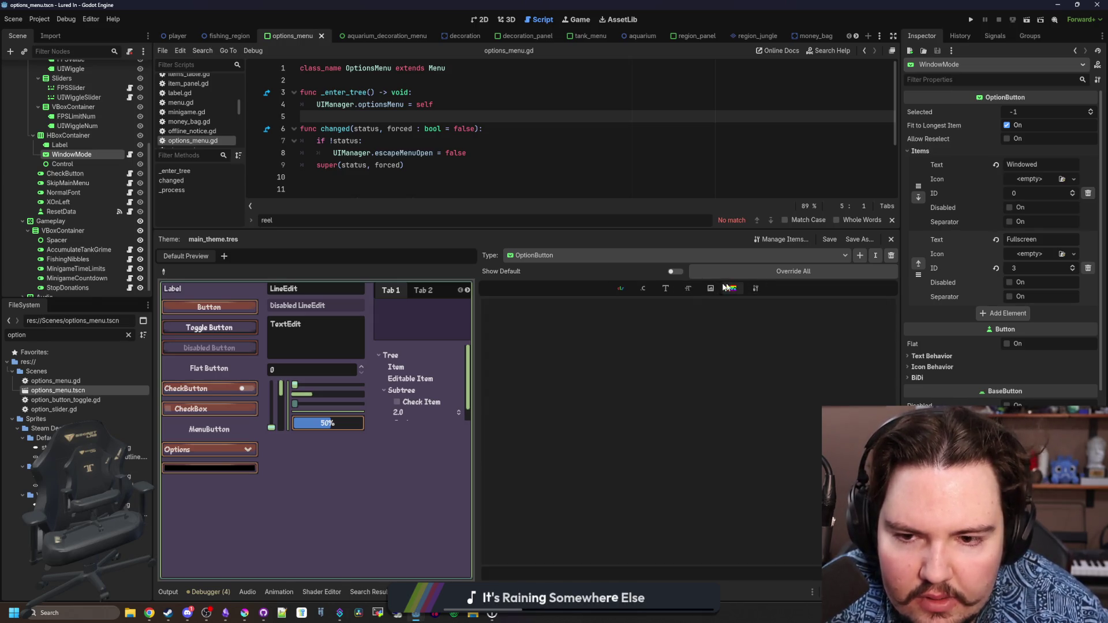
pyautogui.click(676, 271)
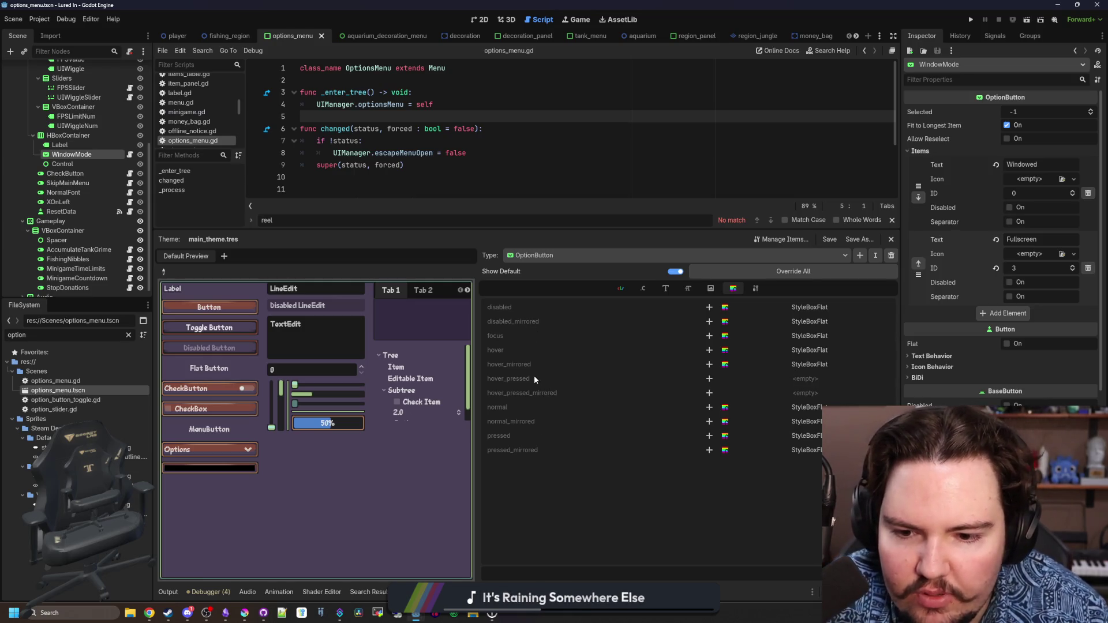
# Check the preview Options dropdown and reopen the theme type list
pyautogui.click(219, 452)
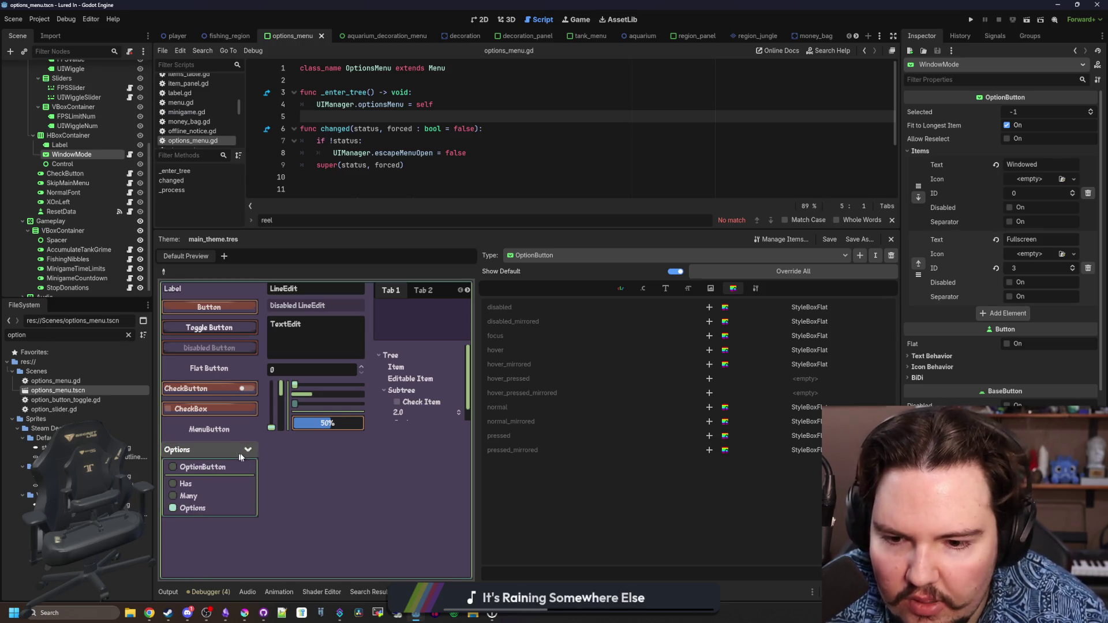
pyautogui.click(742, 258)
pyautogui.click(742, 259)
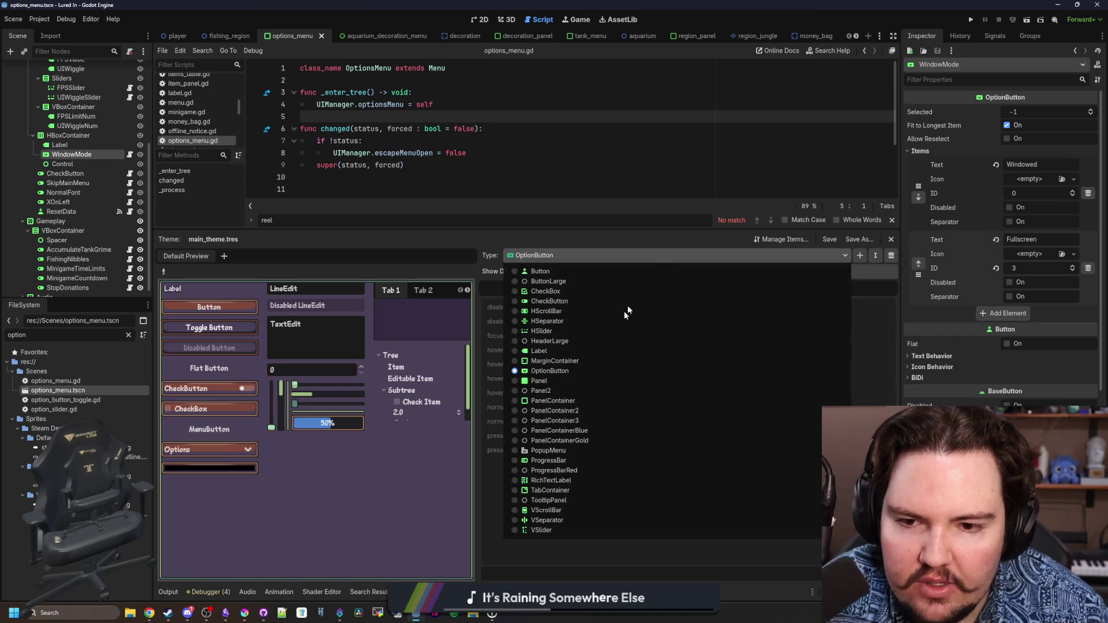
# Edit the Button theme type, then toggle the preview's CheckButton and Toggle Button to check their looks
pyautogui.click(553, 272)
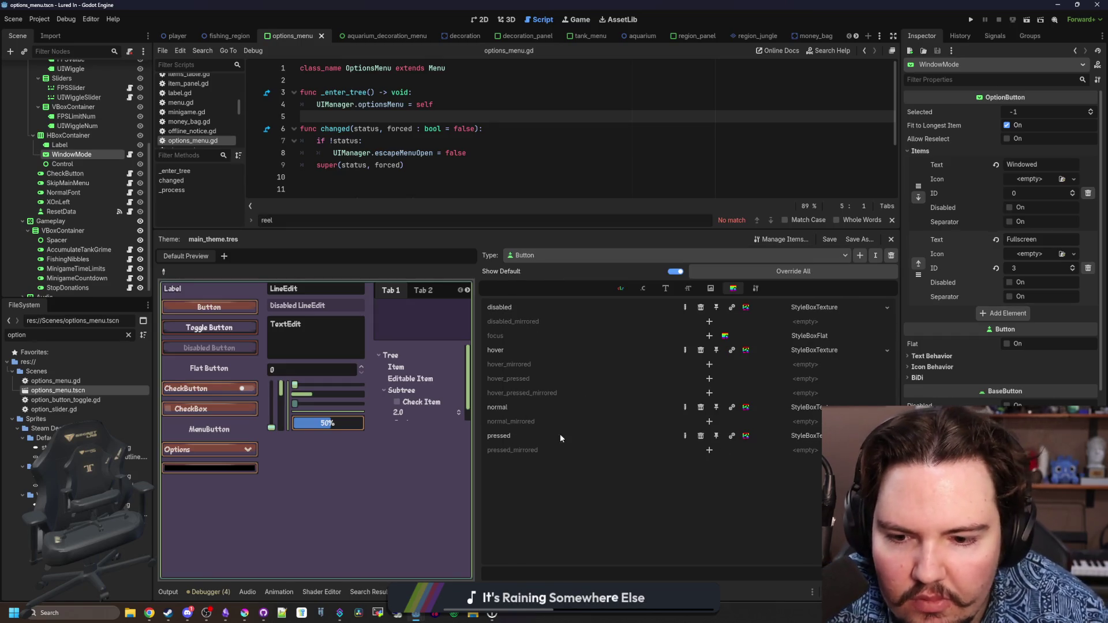
pyautogui.click(232, 393)
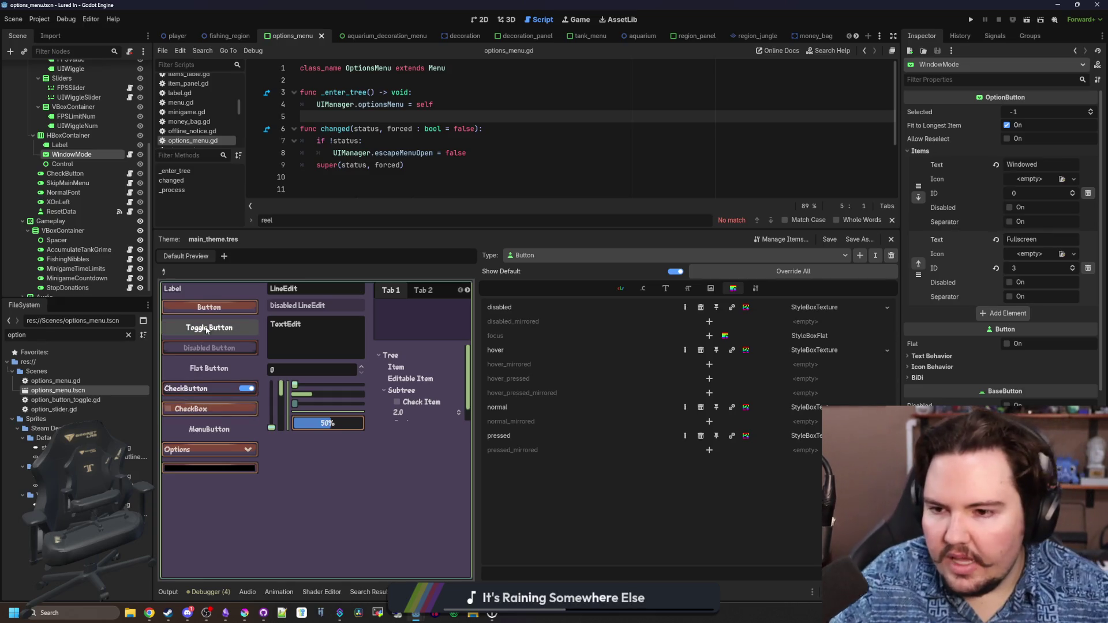
pyautogui.click(249, 329)
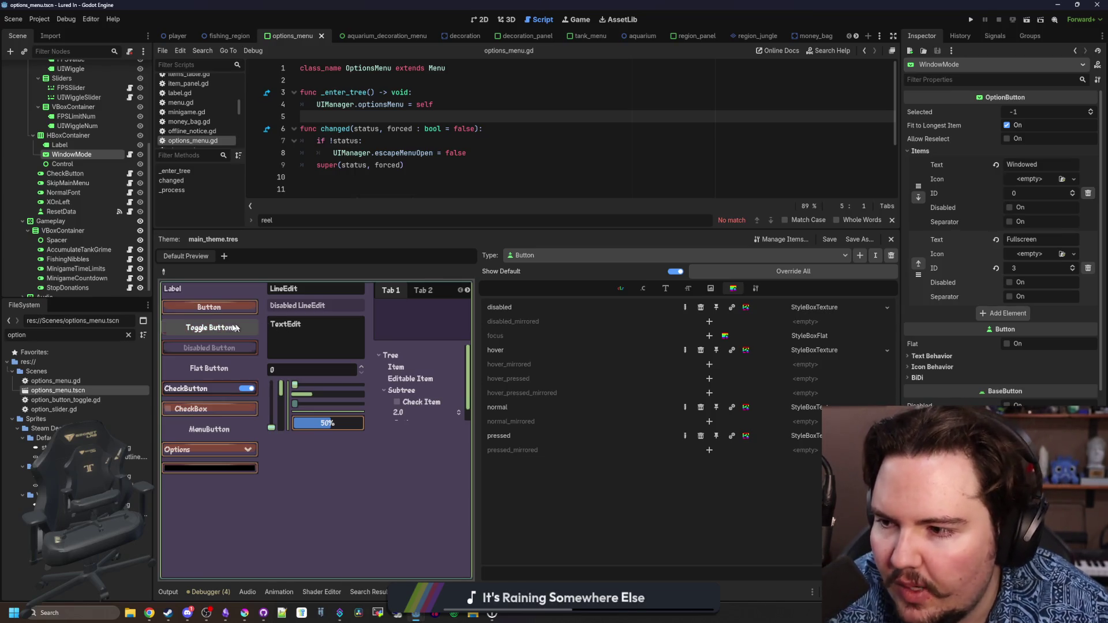
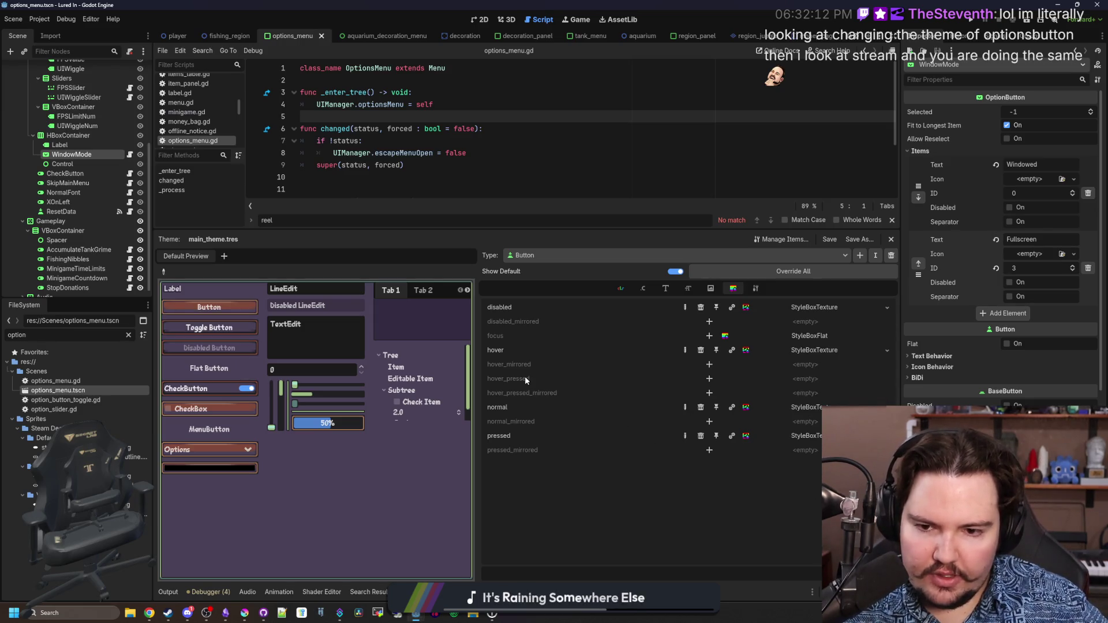
# Give Button a StyleBoxTexture hover_pressed style and check it with the preview option button
pyautogui.click(709, 379)
pyautogui.click(808, 379)
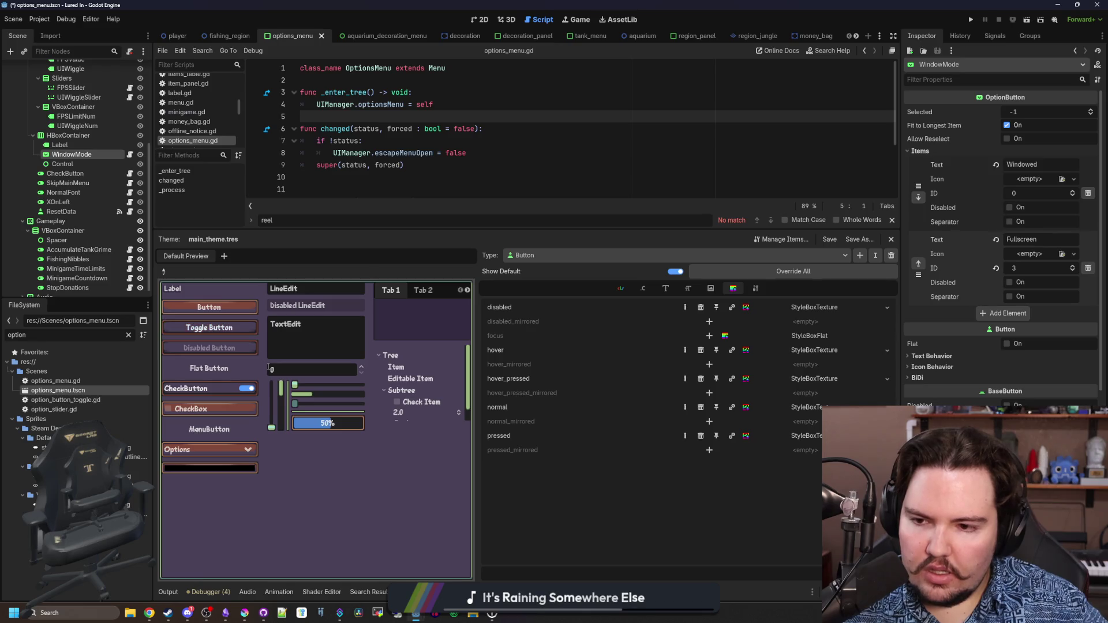
pyautogui.click(203, 453)
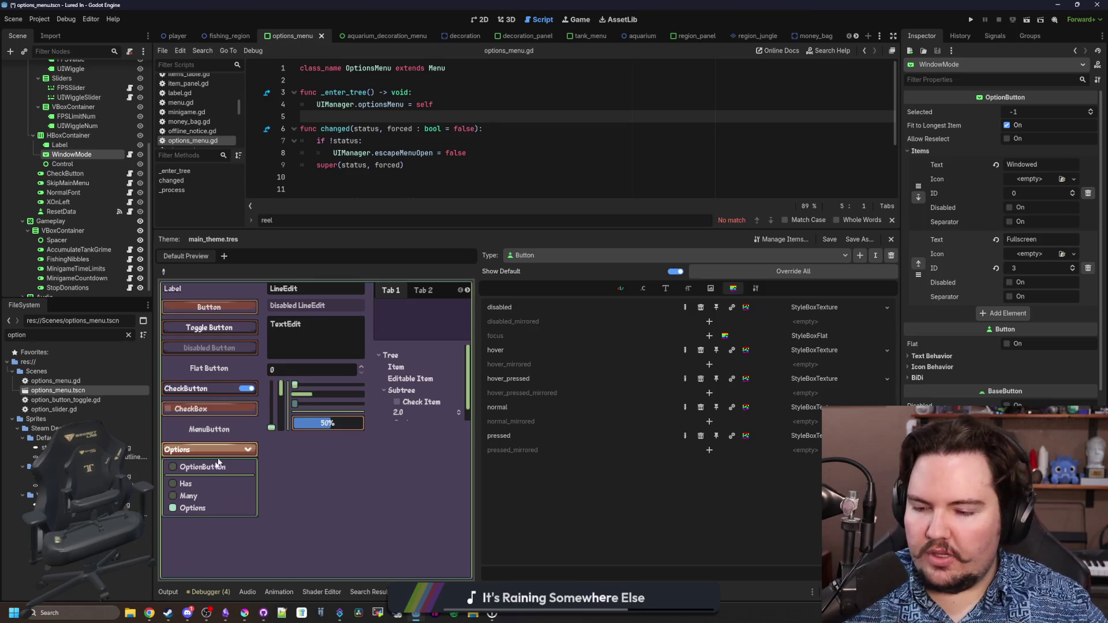
pyautogui.click(211, 497)
pyautogui.click(220, 452)
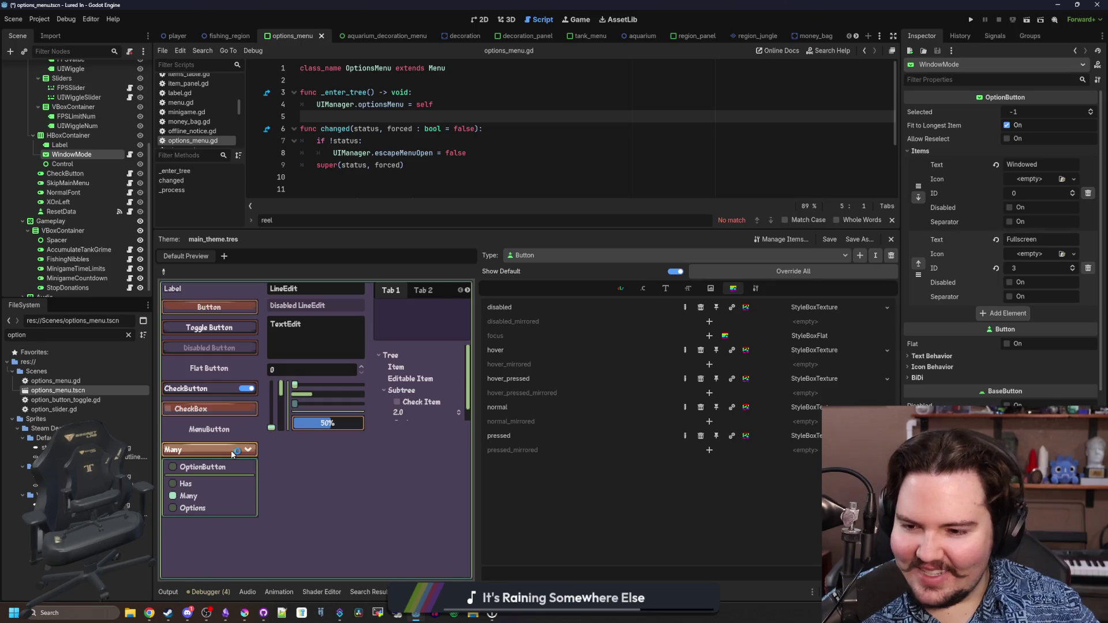
pyautogui.click(187, 484)
# Set the preview option button back to Many and save the scene and theme
pyautogui.click(199, 452)
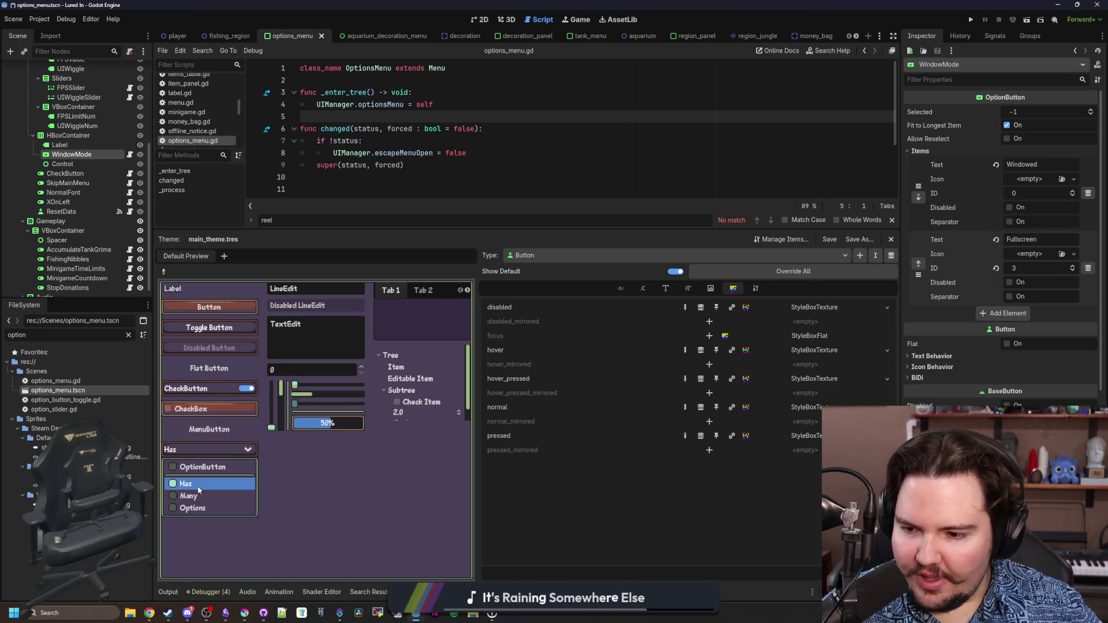
pyautogui.click(196, 496)
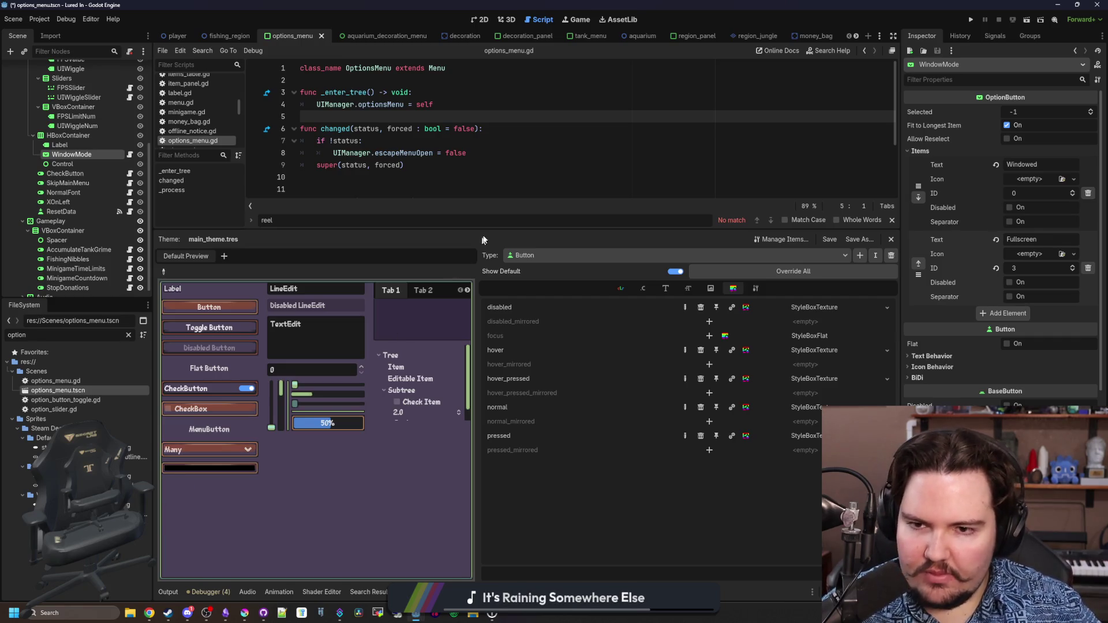
pyautogui.click(543, 168)
pyautogui.press('Up')
pyautogui.press('Up')
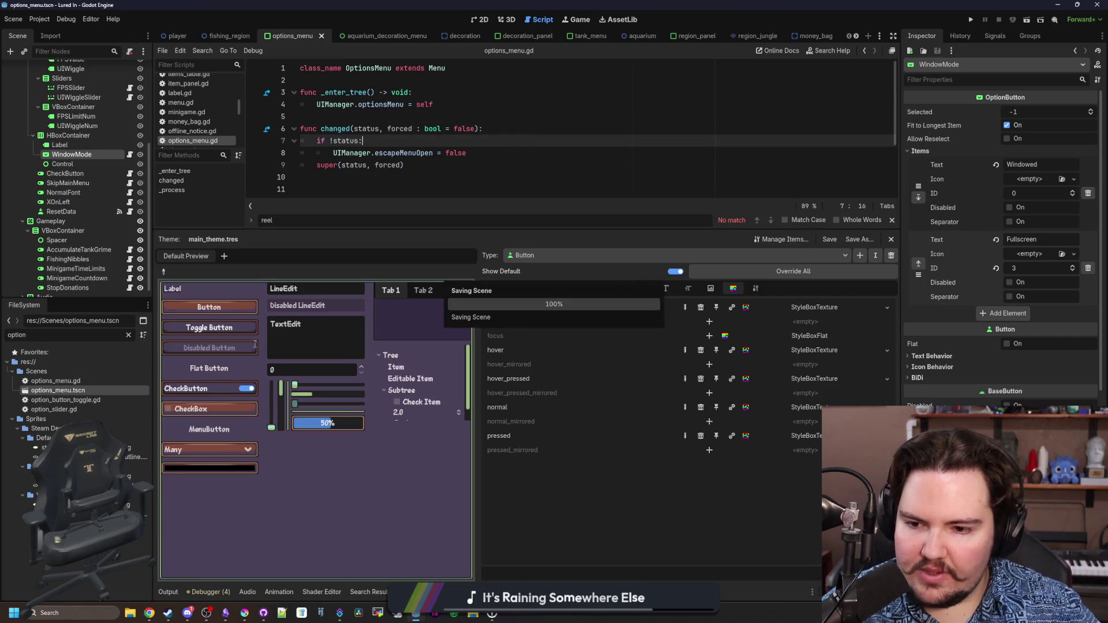
pyautogui.click(163, 271)
# Pick the CheckButton in the preview and show its Icons properties
pyautogui.click(241, 392)
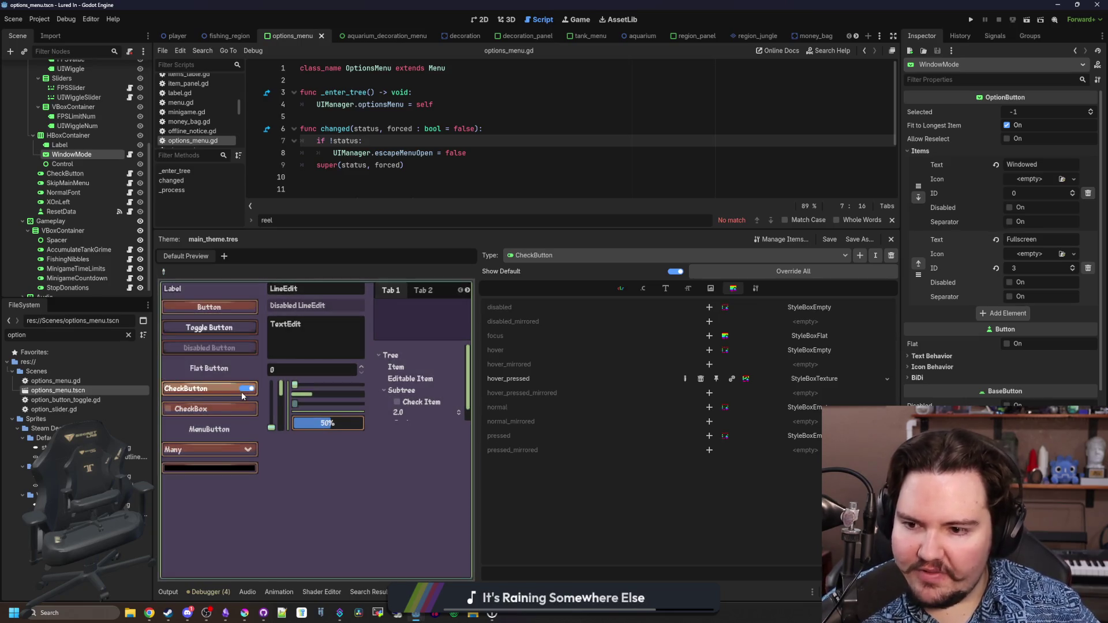
pyautogui.click(718, 289)
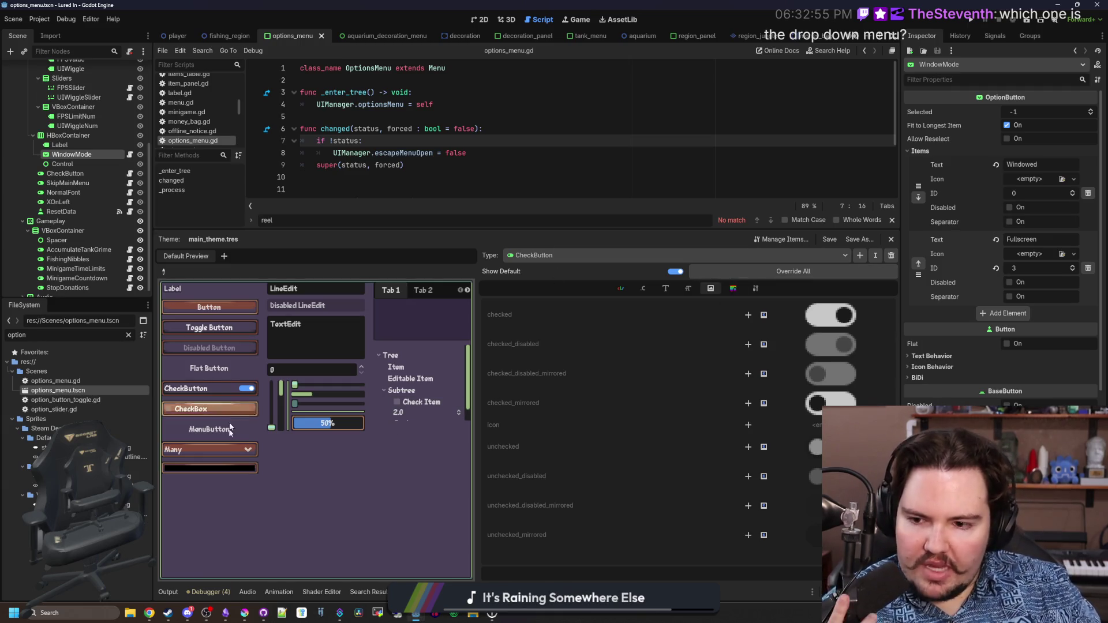
pyautogui.click(210, 450)
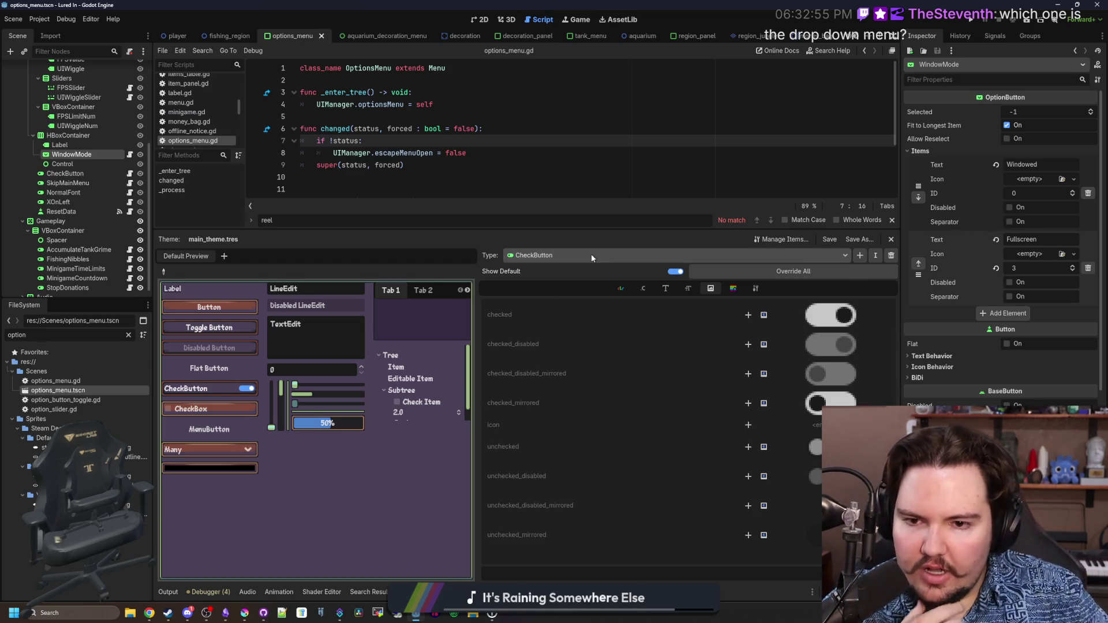
# Browse the theme Type list and the Add Item Type dialog, then cancel without changes
pyautogui.click(590, 254)
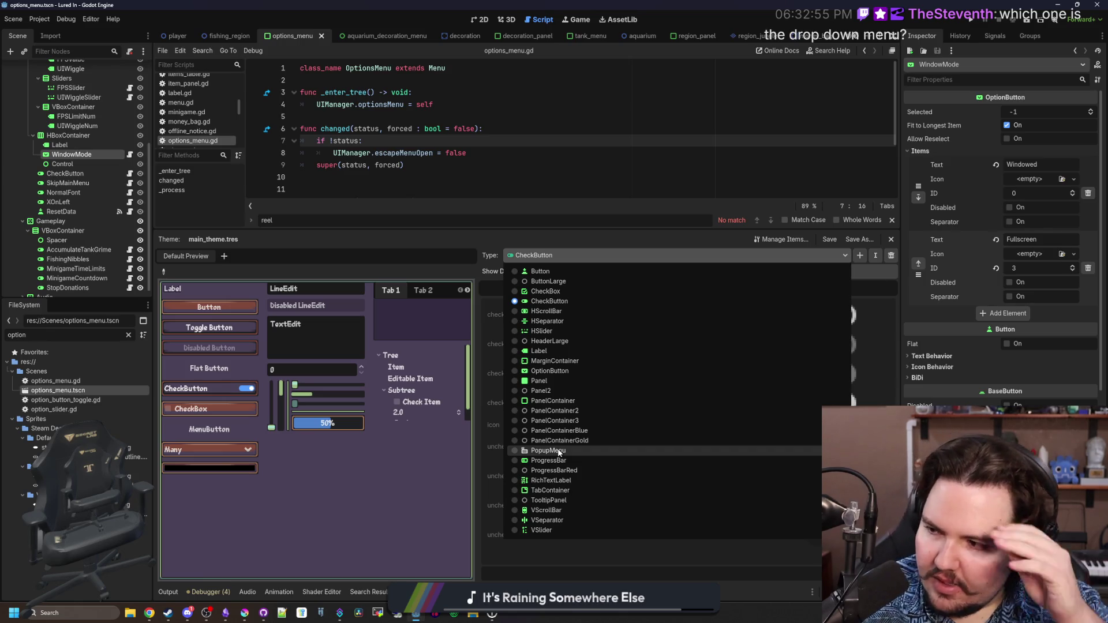
pyautogui.click(334, 462)
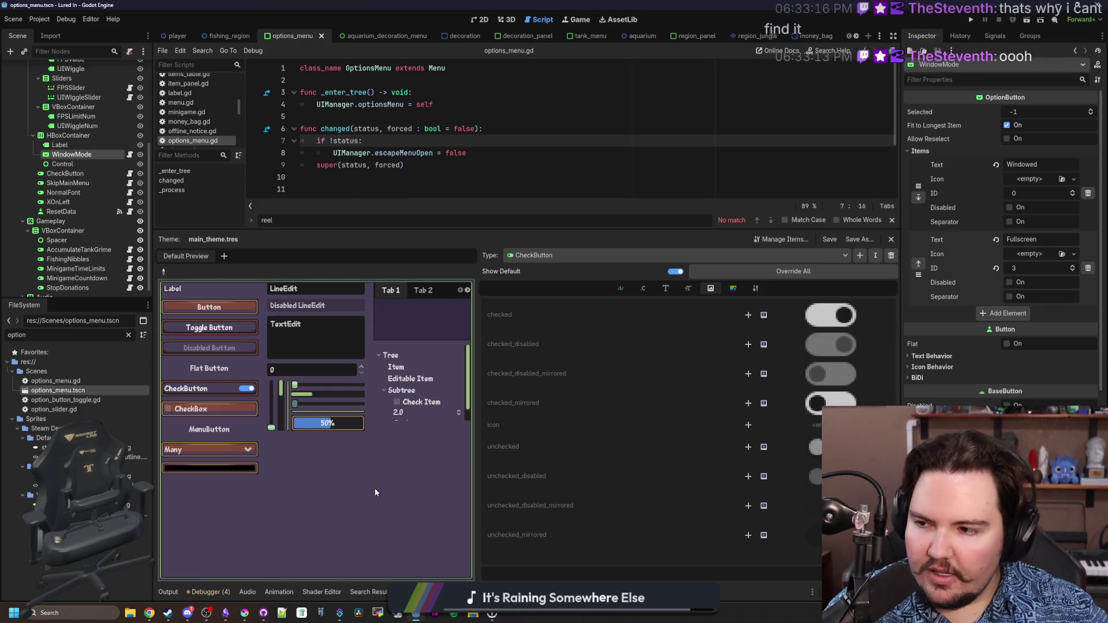
pyautogui.click(860, 255)
pyautogui.scroll(-5, 495, 323)
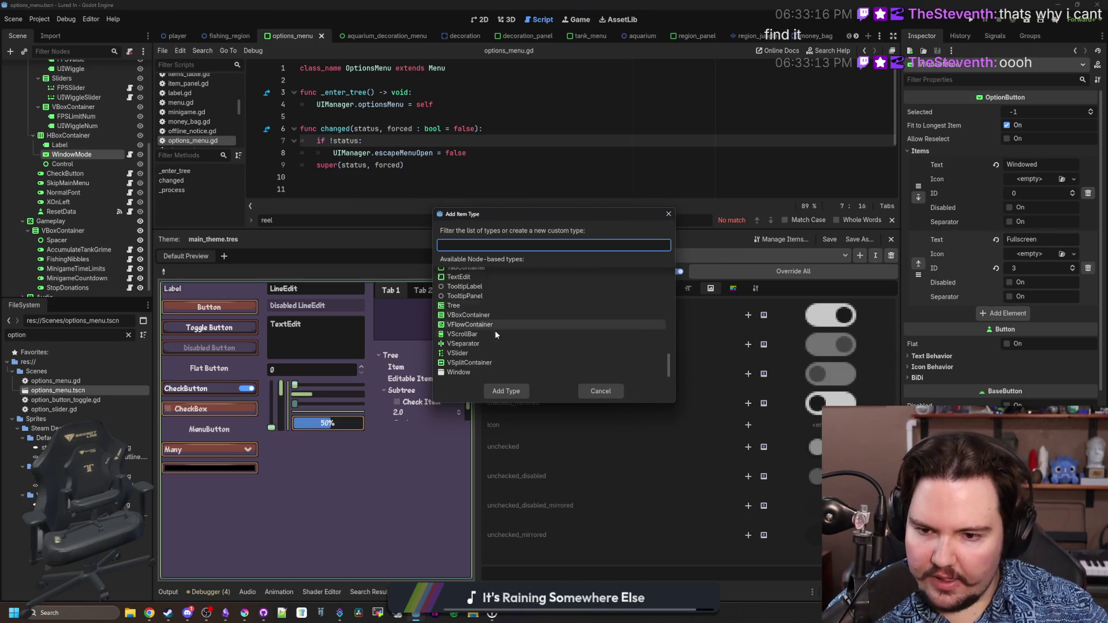
pyautogui.scroll(2, 460, 364)
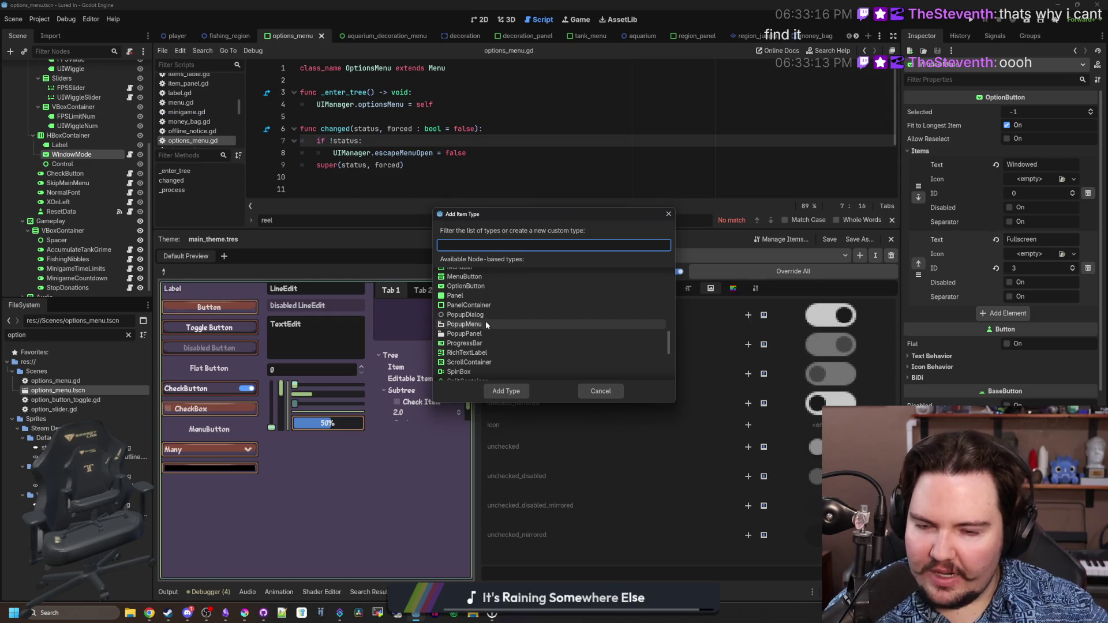
pyautogui.click(668, 214)
# Toggle the preview option button's list open and closed several times
pyautogui.click(230, 452)
pyautogui.click(229, 452)
pyautogui.click(230, 452)
pyautogui.click(230, 452)
pyautogui.click(230, 452)
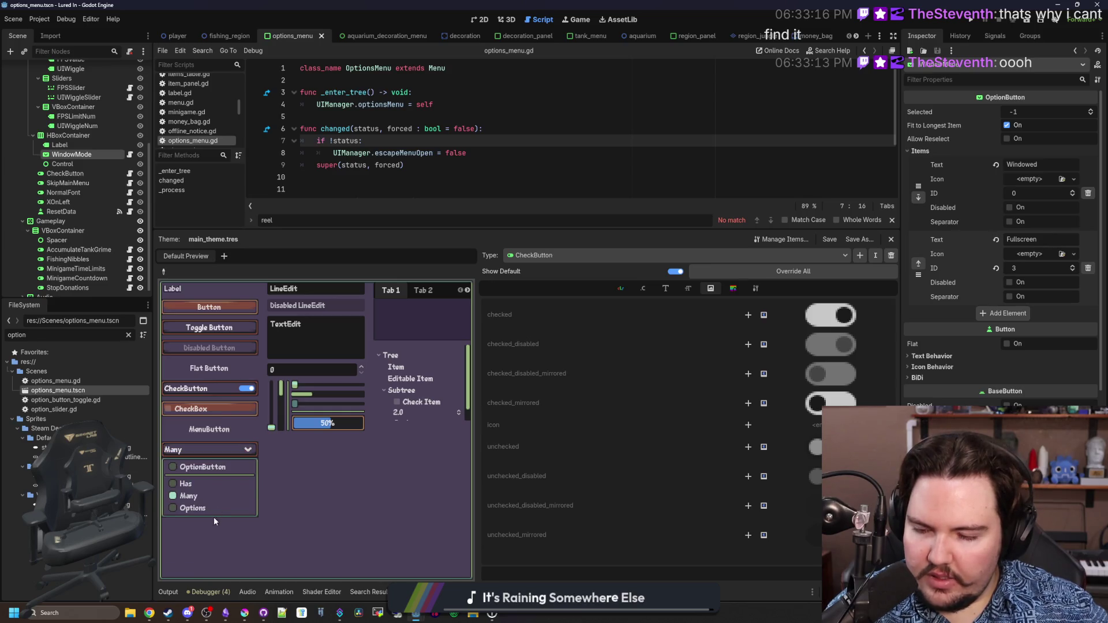
# Test the preview option list, then show the CheckButton's StyleBoxes tab
pyautogui.doubleClick(240, 451)
pyautogui.click(240, 451)
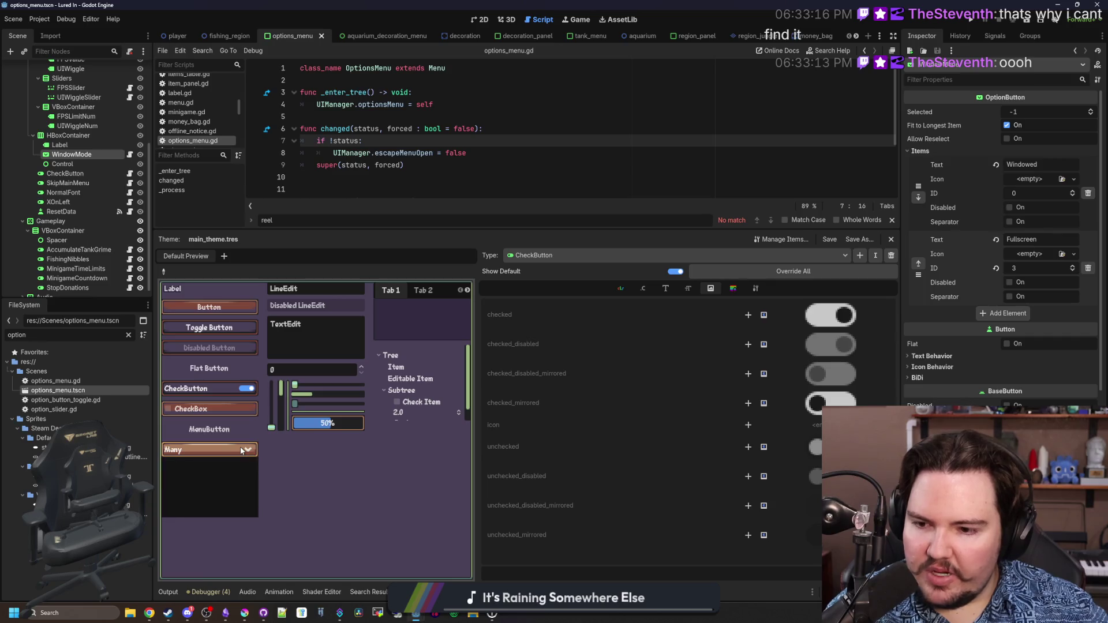
pyautogui.click(240, 450)
pyautogui.click(240, 446)
pyautogui.click(240, 446)
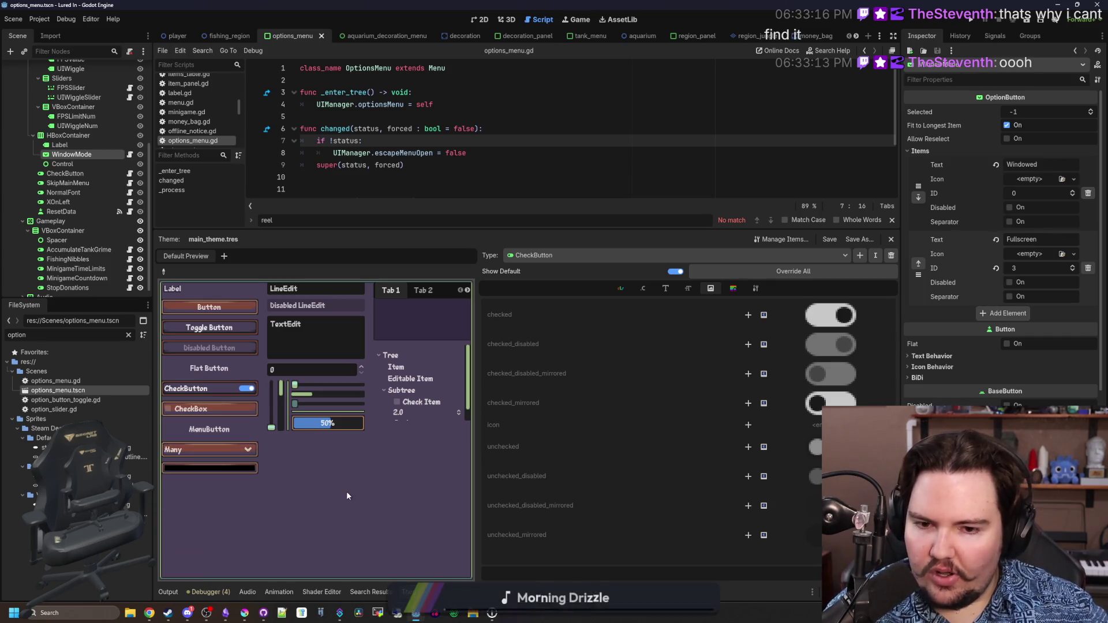
pyautogui.click(729, 289)
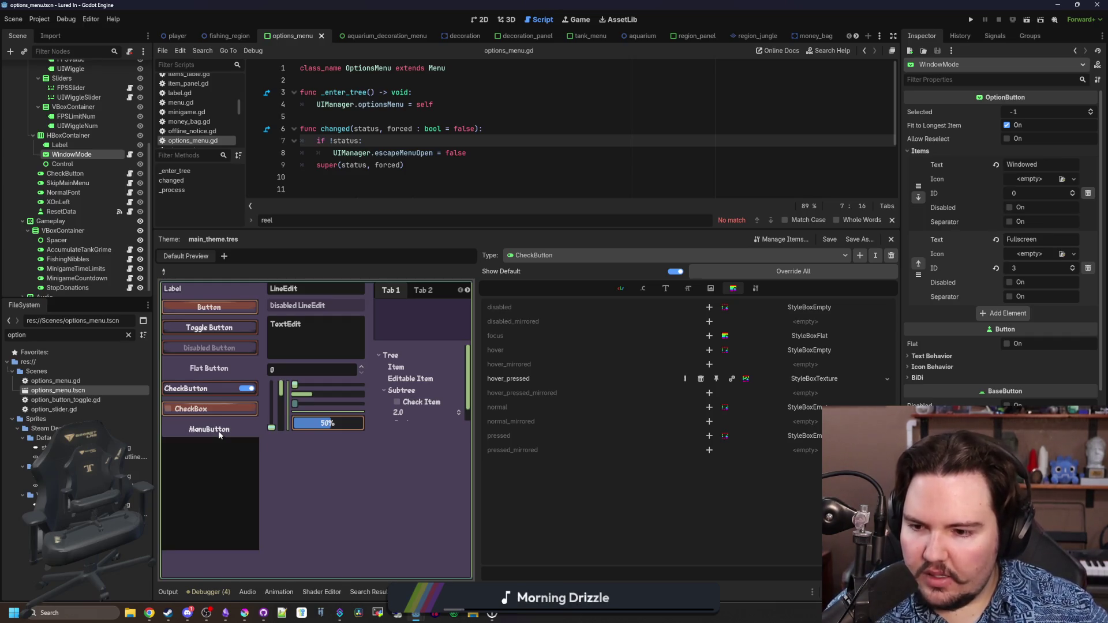
# Set the preview option button to Has and switch the Type dropdown to PopupMenu
pyautogui.click(219, 450)
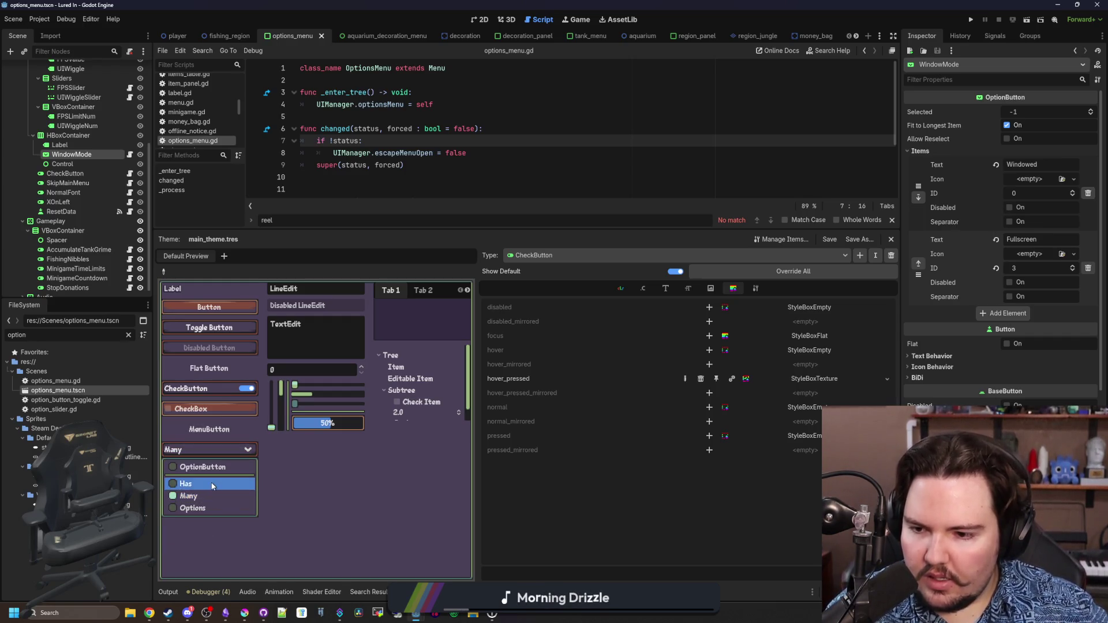
pyautogui.click(218, 482)
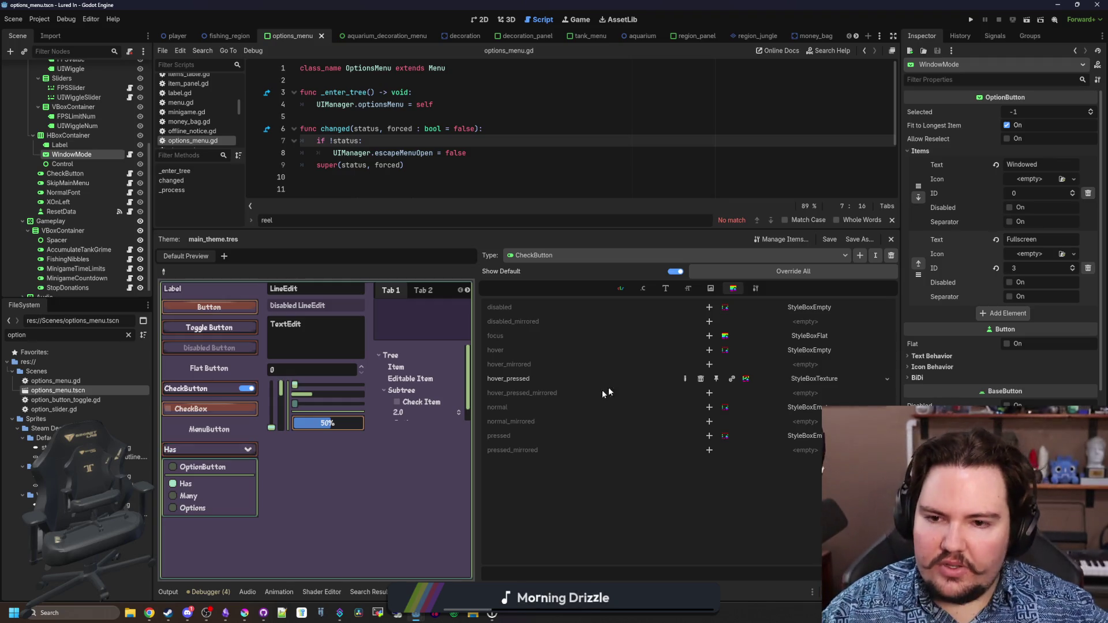
pyautogui.click(571, 255)
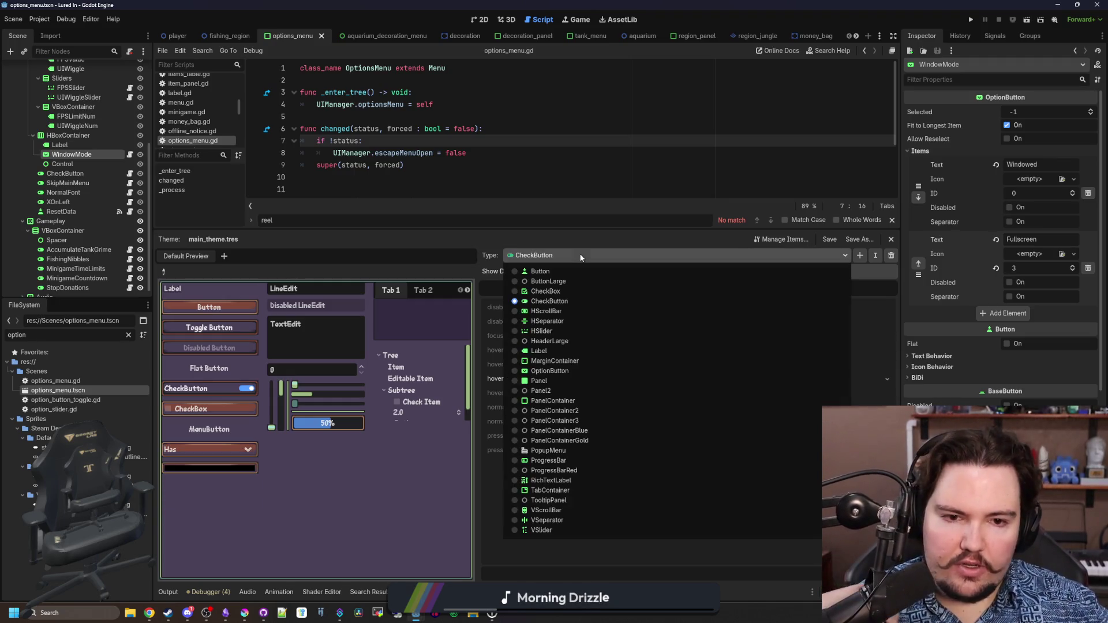
pyautogui.click(545, 451)
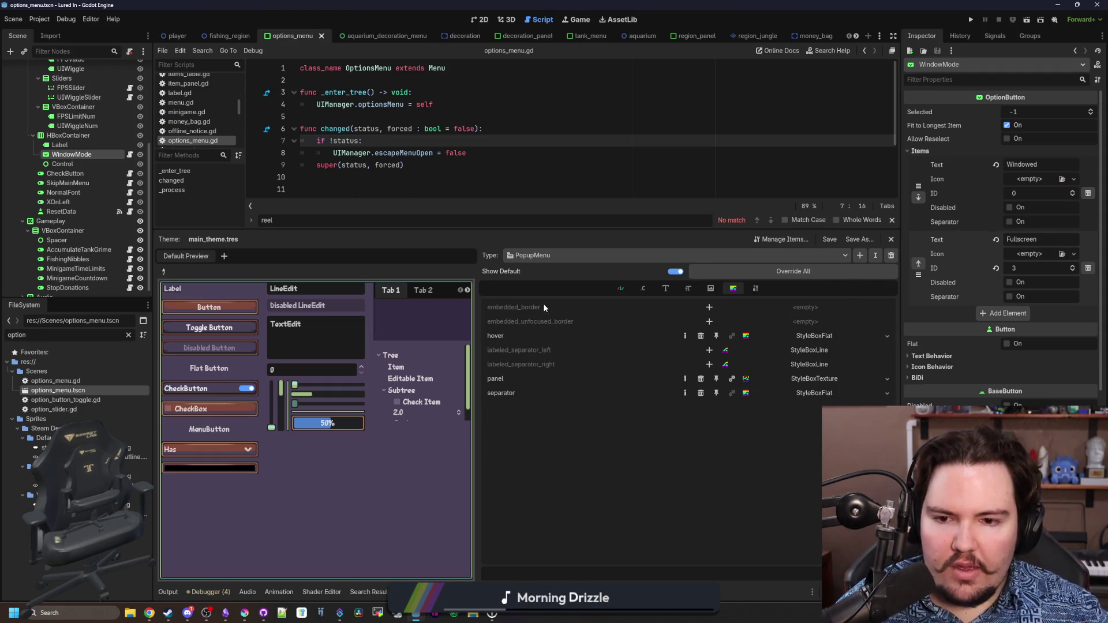
# Add a StyleBoxFlat embedded_border override to PopupMenu
pyautogui.moveTo(532, 309)
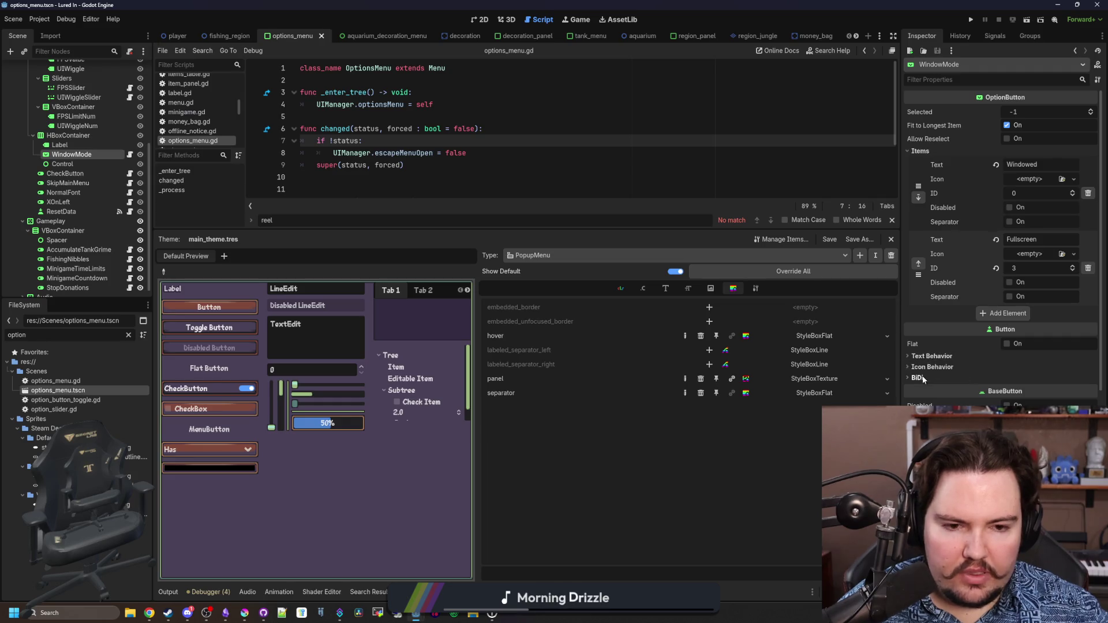
pyautogui.scroll(-5, 950, 282)
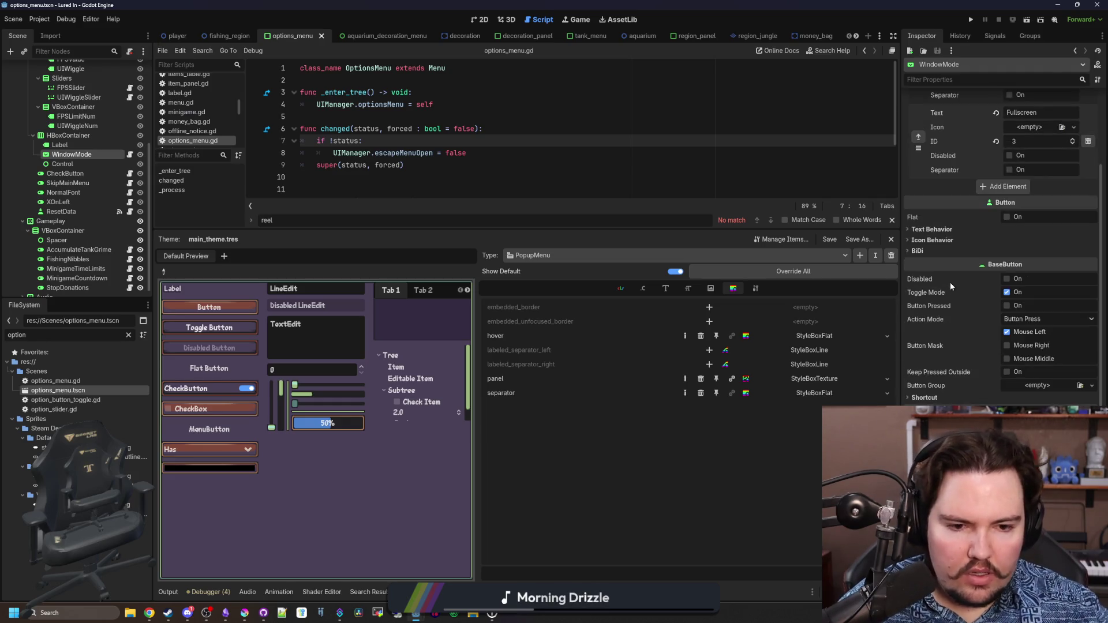
pyautogui.scroll(5, 950, 282)
pyautogui.click(706, 306)
pyautogui.click(812, 305)
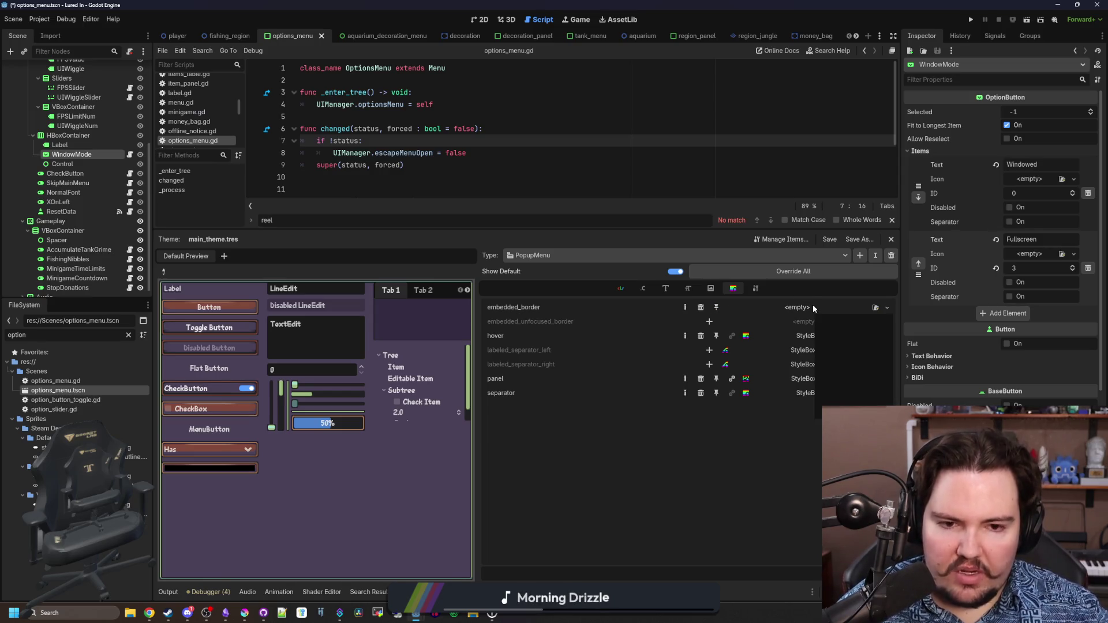
pyautogui.click(866, 352)
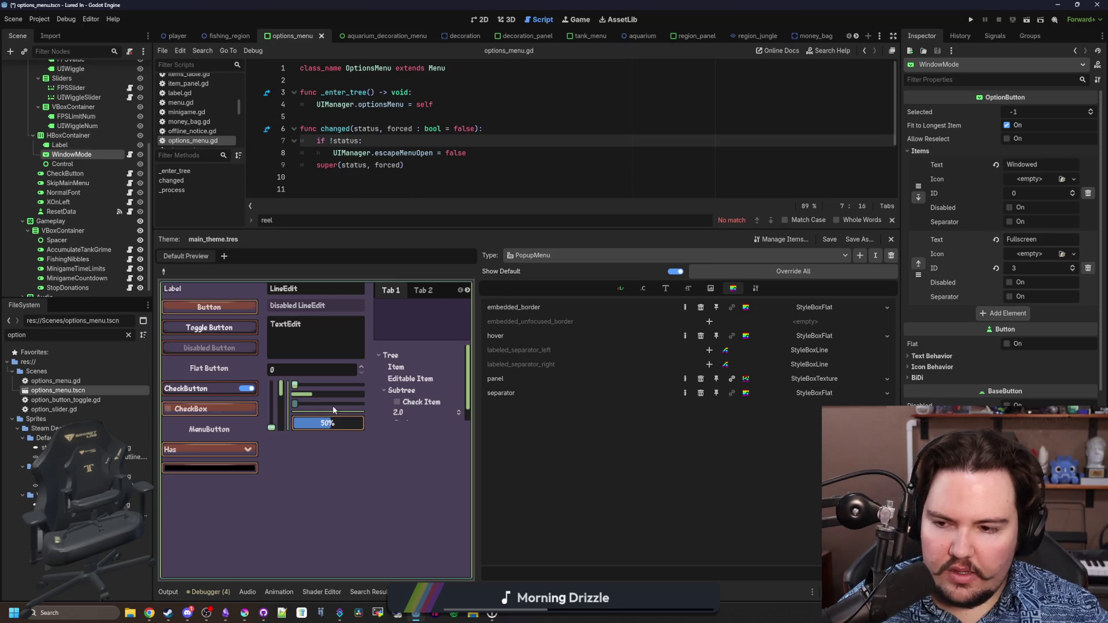
# Check the popup's border in the preview option list
pyautogui.click(229, 448)
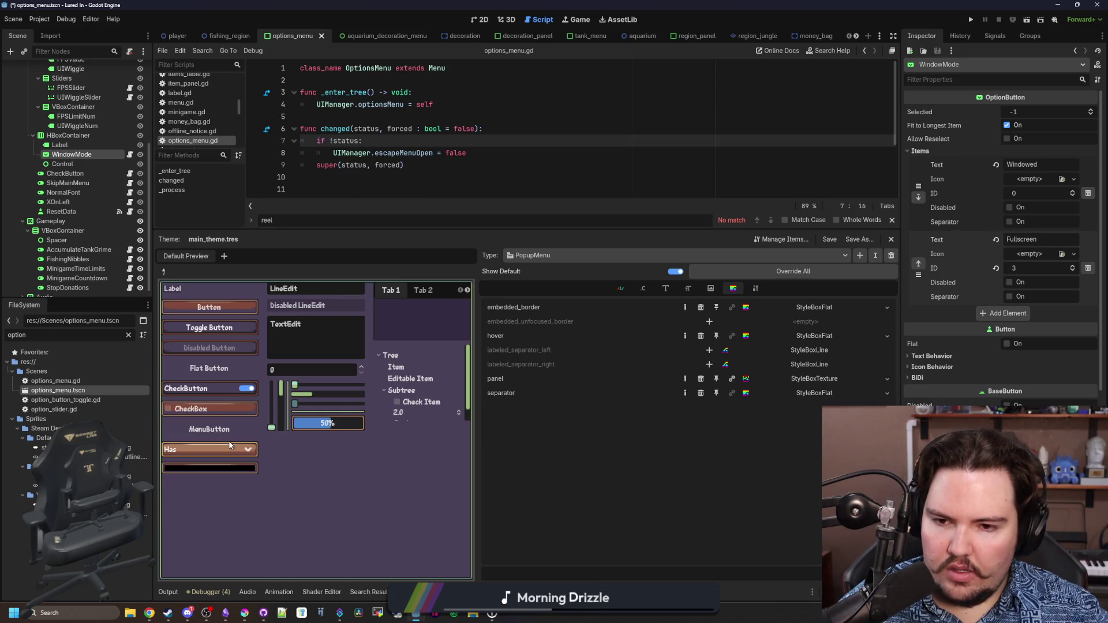
pyautogui.click(230, 445)
pyautogui.click(229, 445)
pyautogui.click(230, 445)
pyautogui.click(229, 445)
pyautogui.click(229, 445)
pyautogui.click(230, 444)
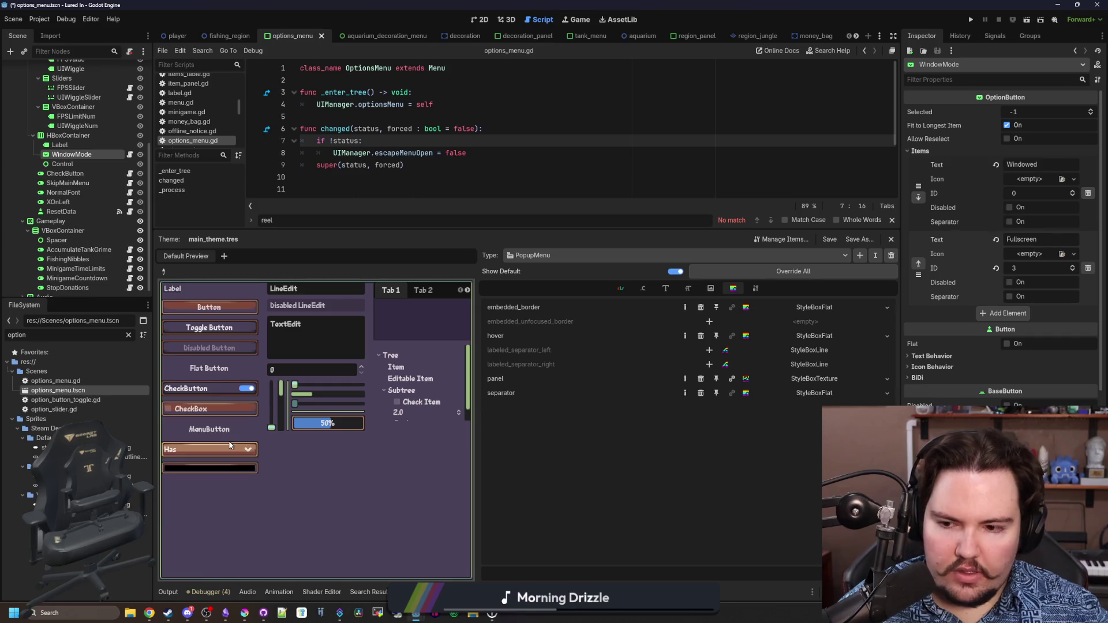
# Remove the embedded_border override and show PopupMenu's Constant properties
pyautogui.click(701, 307)
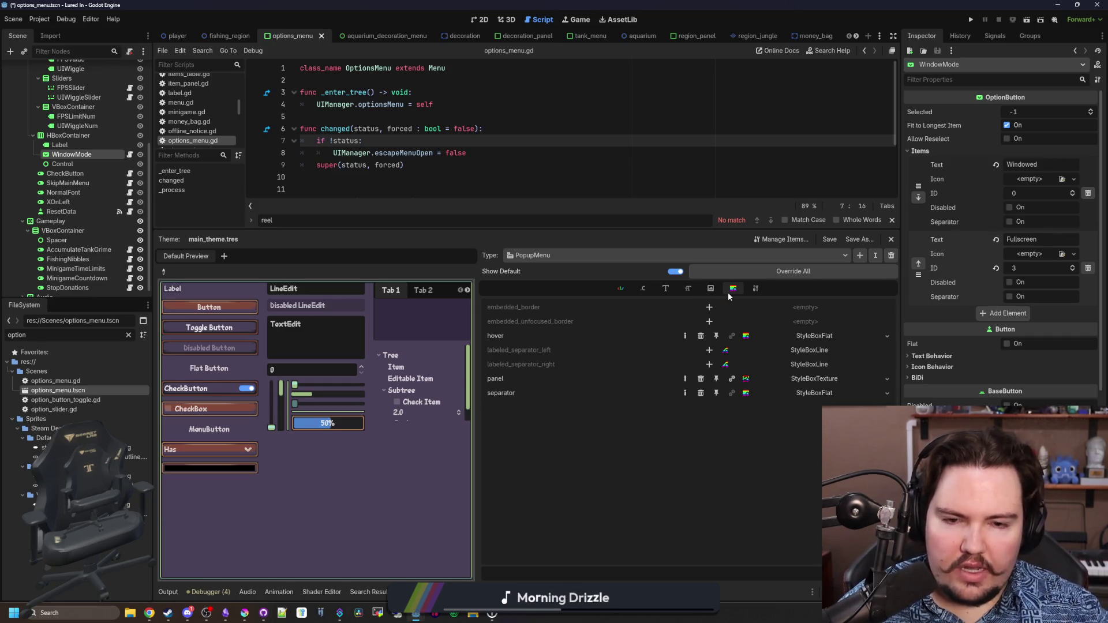
pyautogui.click(620, 289)
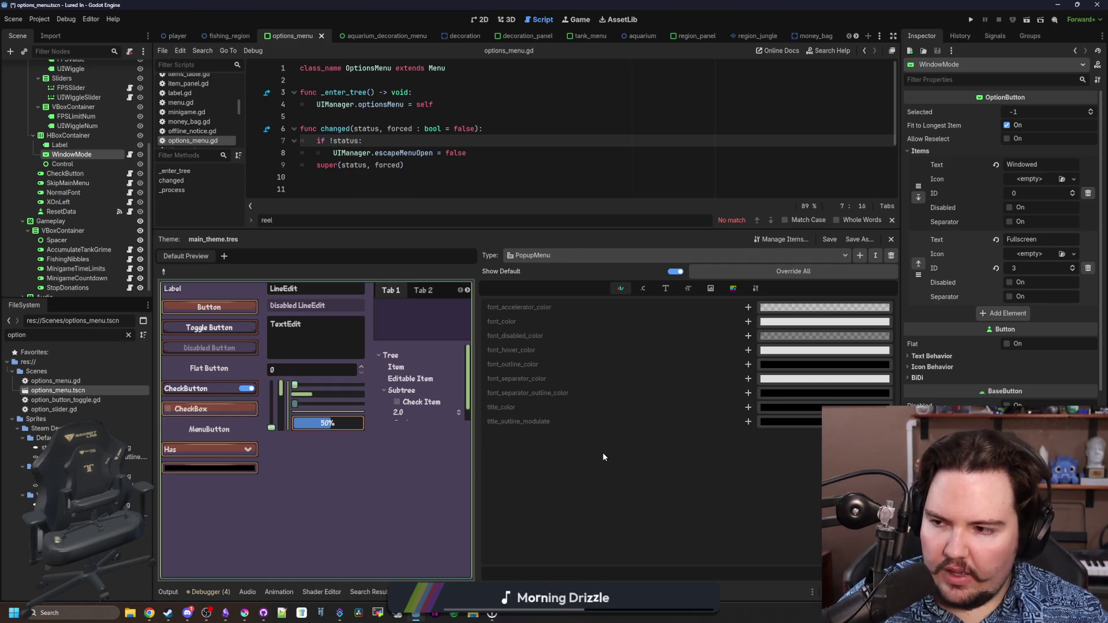
pyautogui.click(644, 289)
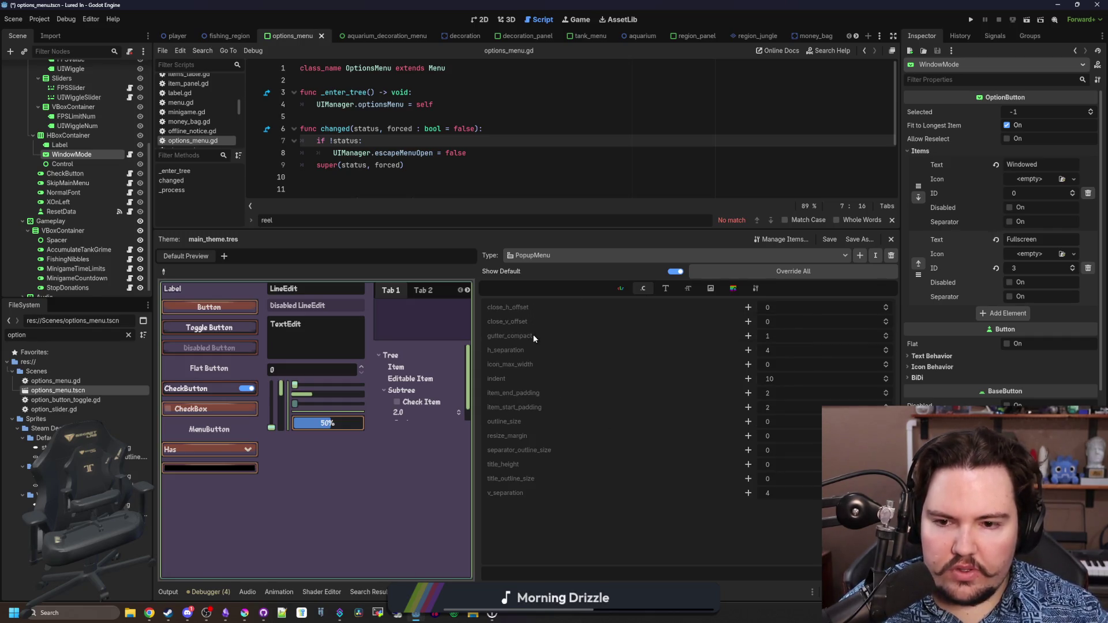
# Override PopupMenu's gutter_compact constant, remove the override again, and show the Font properties
pyautogui.moveTo(533, 337)
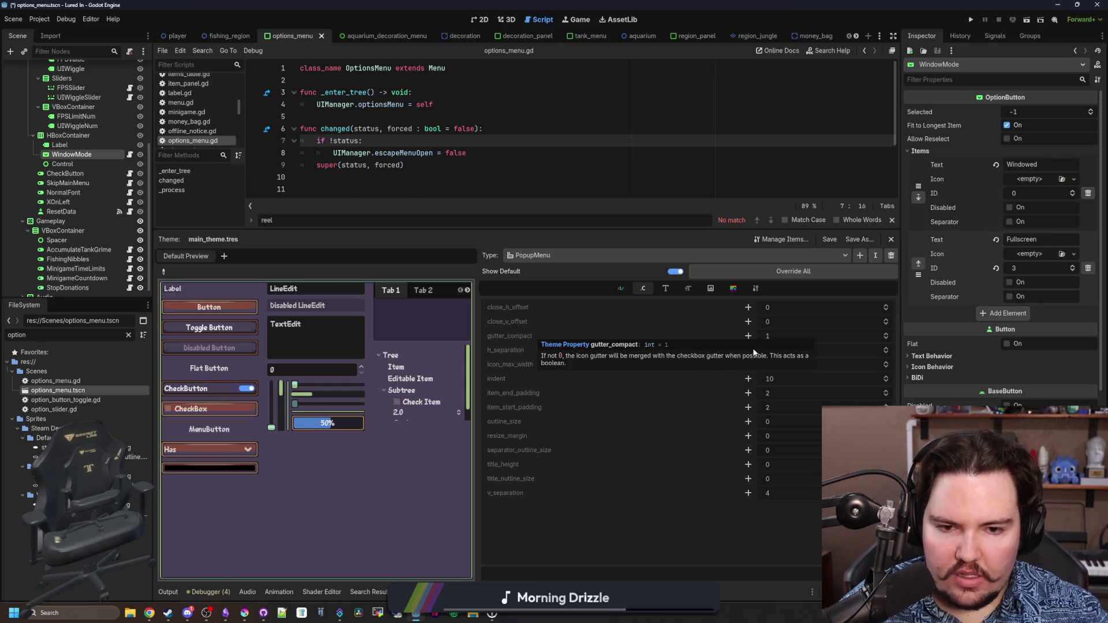
pyautogui.click(782, 338)
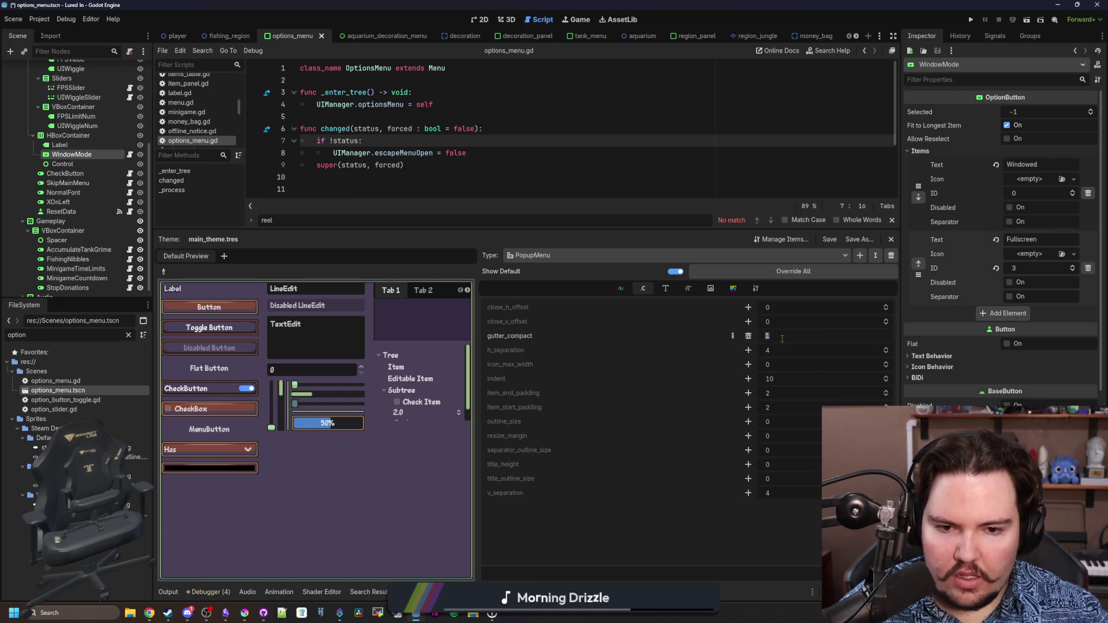
pyautogui.write('0')
pyautogui.click(208, 449)
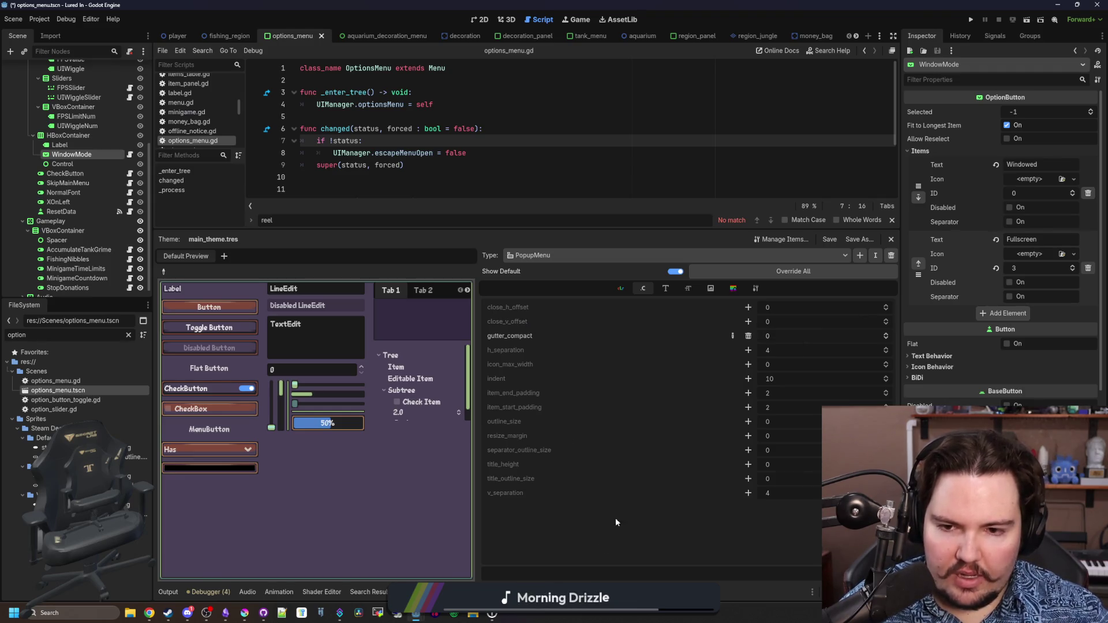
pyautogui.click(748, 337)
pyautogui.click(749, 335)
pyautogui.click(749, 336)
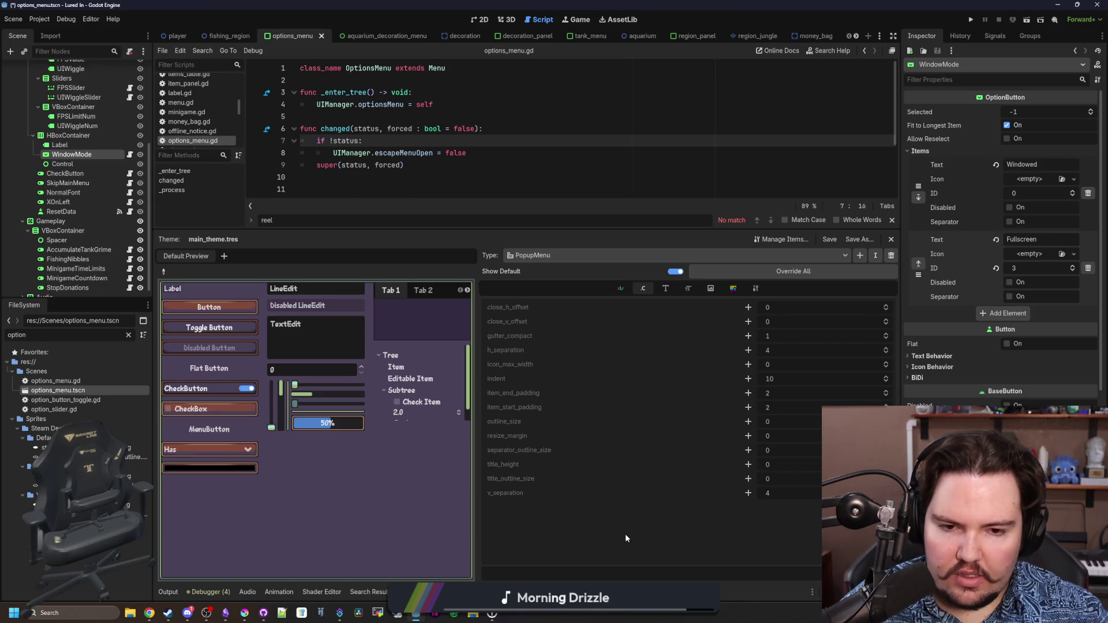
pyautogui.click(666, 288)
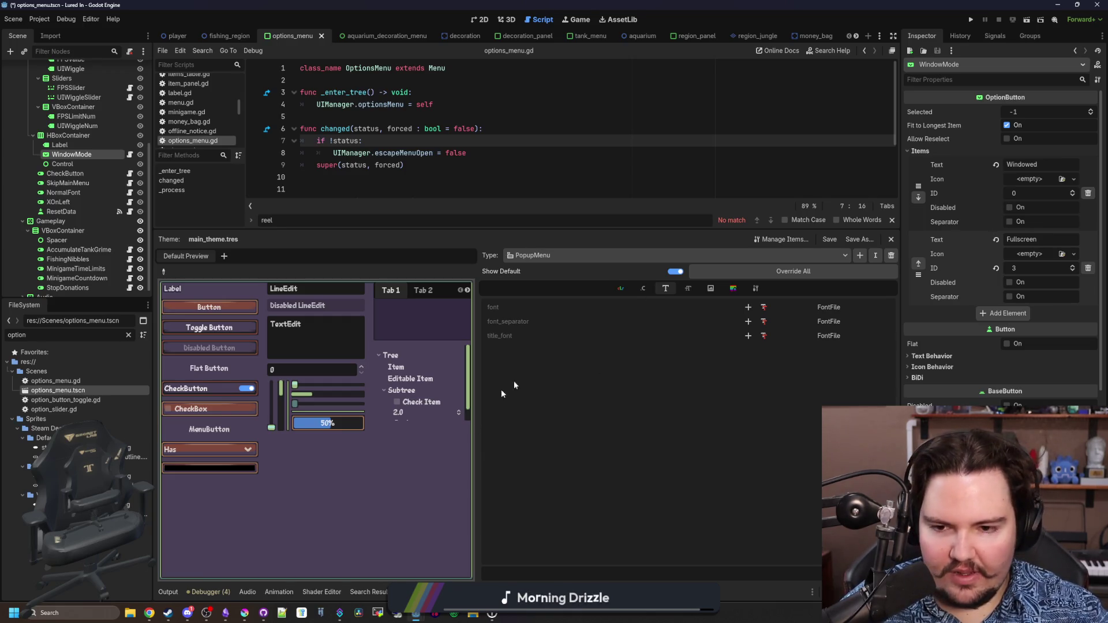
# Review PopupMenu's Color, Constant, Icon and StyleBox properties
pyautogui.click(618, 288)
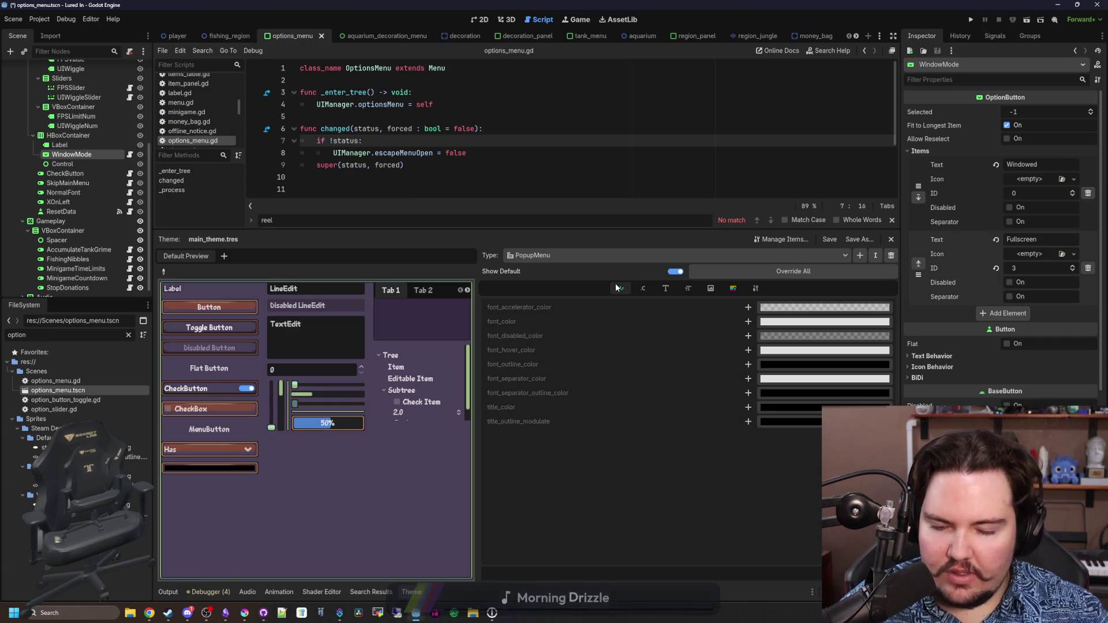
pyautogui.click(652, 293)
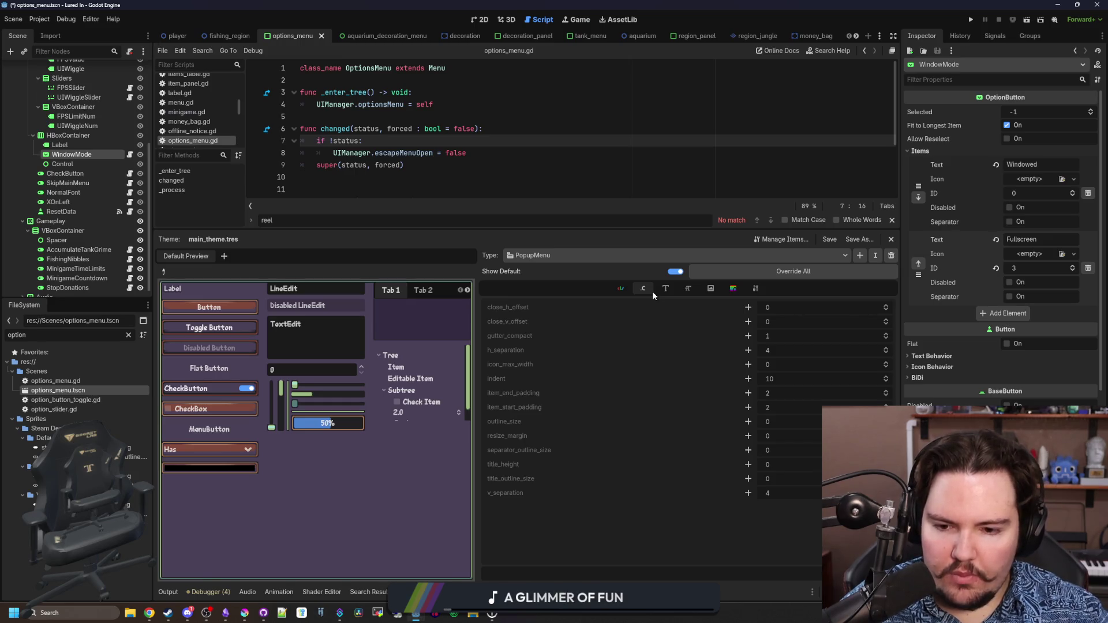
pyautogui.click(687, 289)
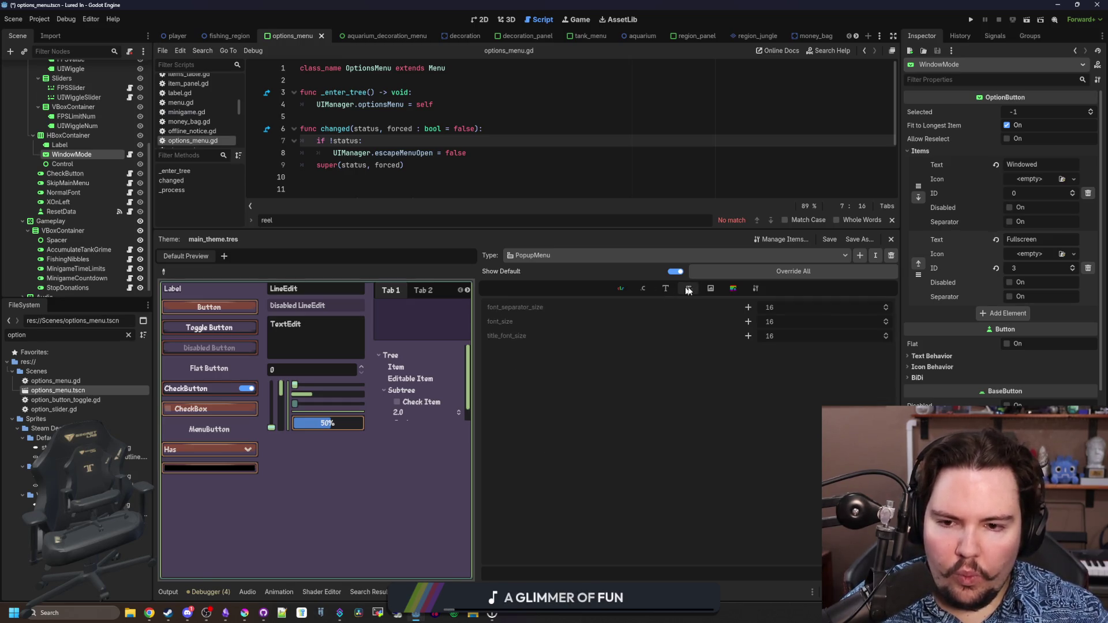
pyautogui.click(706, 289)
pyautogui.scroll(-2, 692, 346)
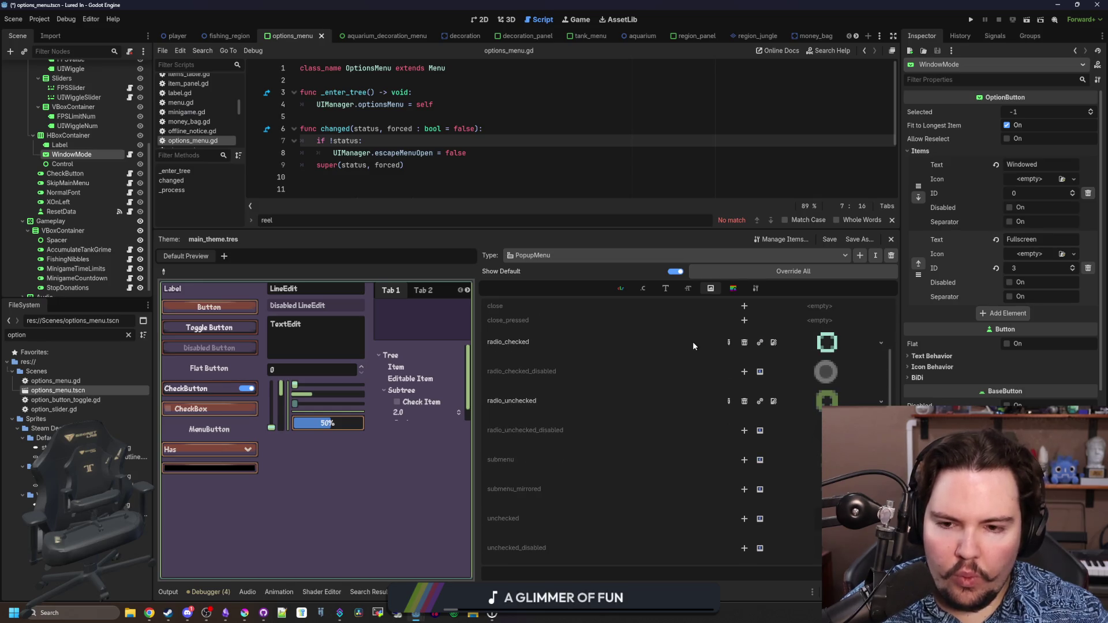
pyautogui.moveTo(502, 306)
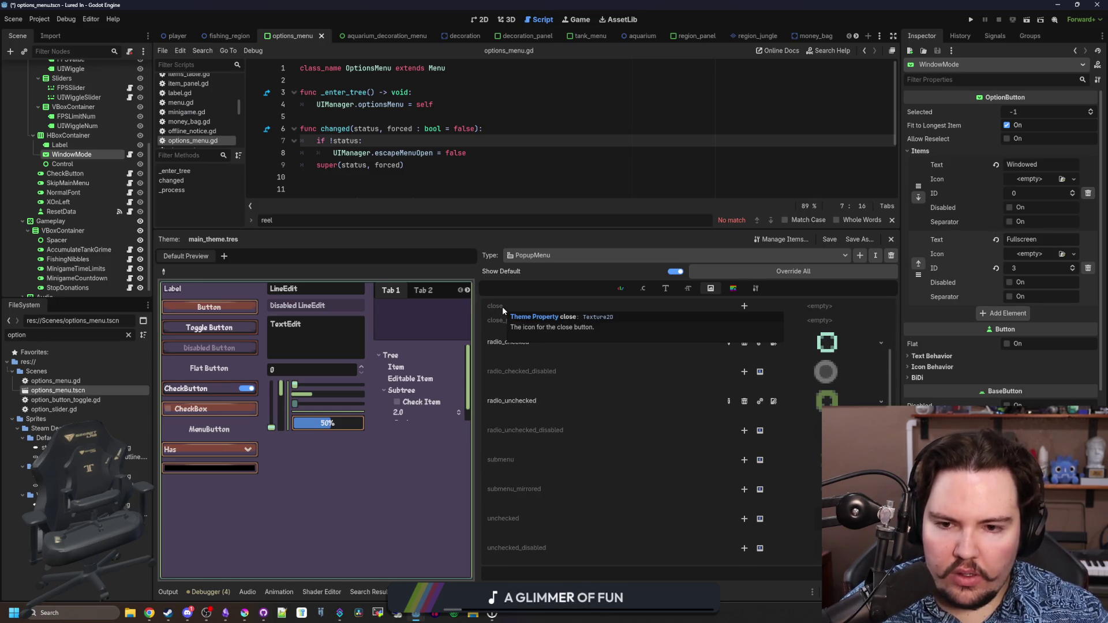
pyautogui.scroll(2, 596, 428)
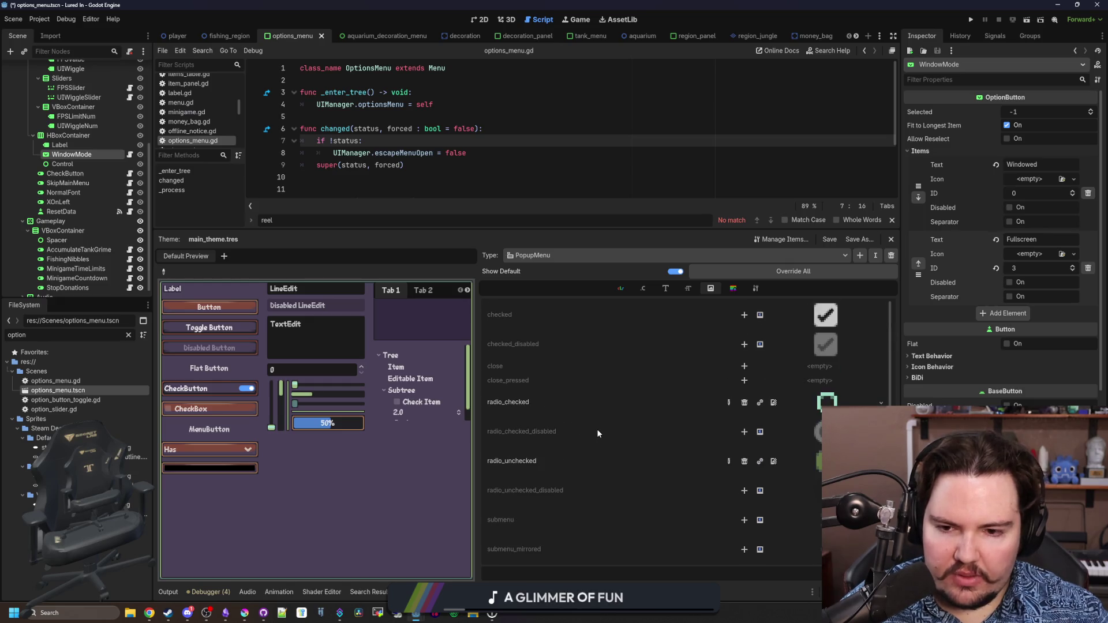
pyautogui.click(731, 287)
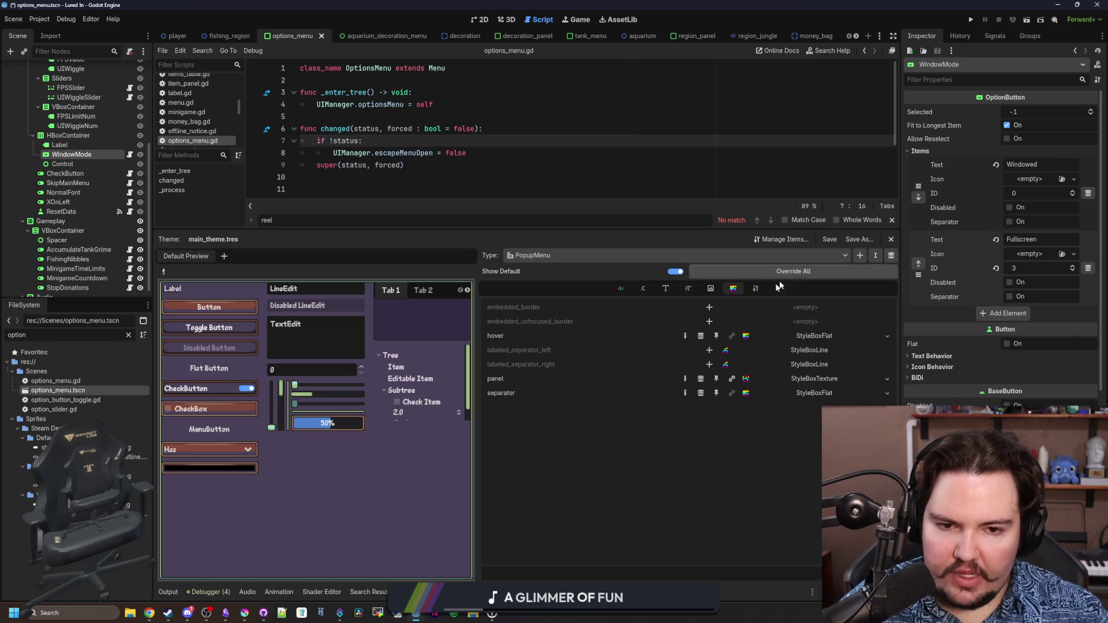
# View the Type Variation settings, test the preview dropdown, then pick the CheckButton for editing
pyautogui.click(755, 288)
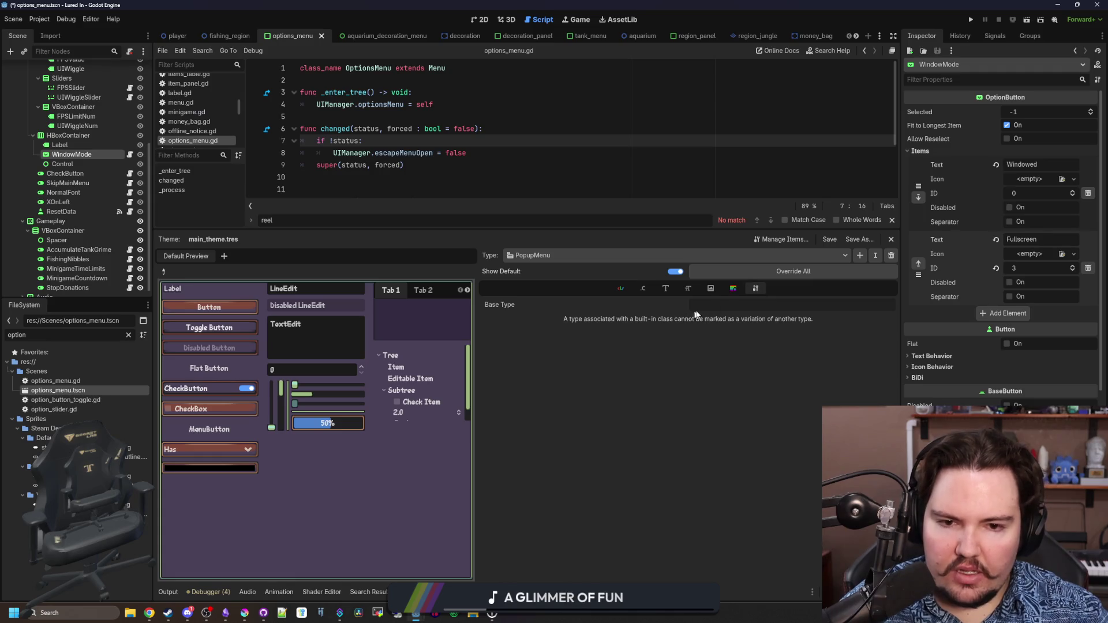
pyautogui.click(199, 451)
pyautogui.click(219, 443)
pyautogui.click(219, 443)
pyautogui.click(219, 444)
pyautogui.click(220, 443)
pyautogui.click(219, 443)
pyautogui.click(220, 443)
pyautogui.click(220, 443)
pyautogui.click(219, 443)
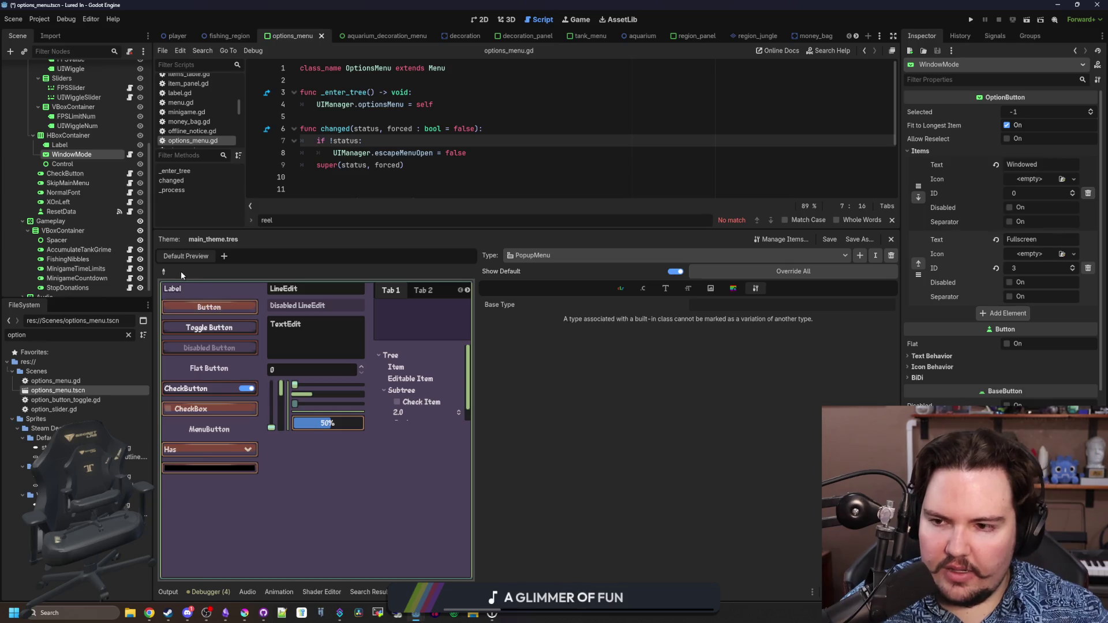
pyautogui.click(208, 388)
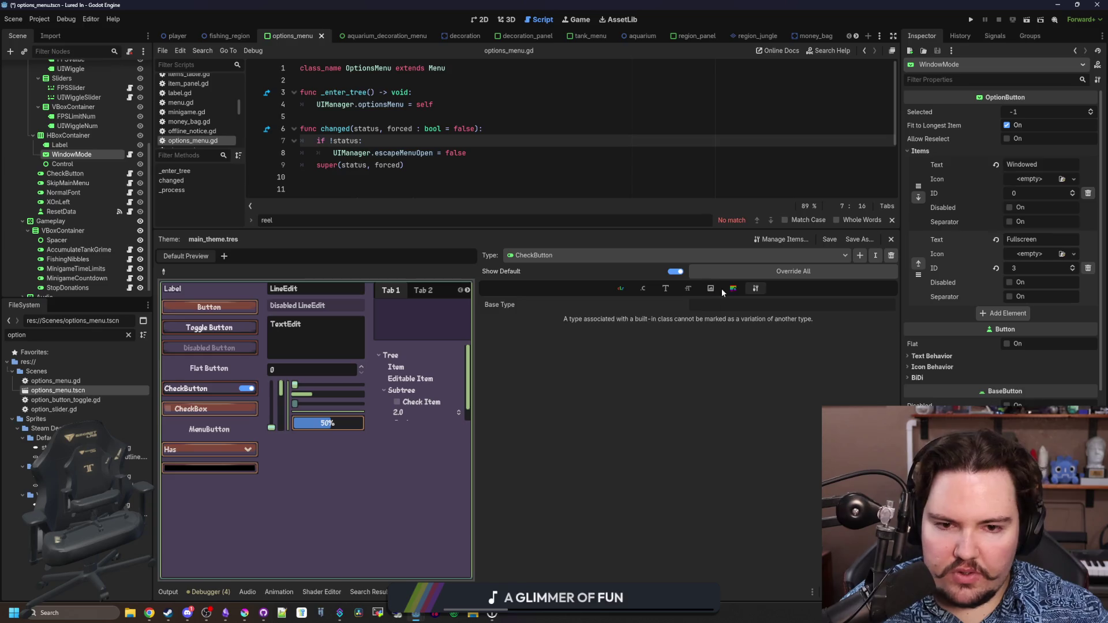
# Show CheckButton's Icon properties and glance at the radio icon in Krita
pyautogui.click(730, 288)
pyautogui.click(711, 290)
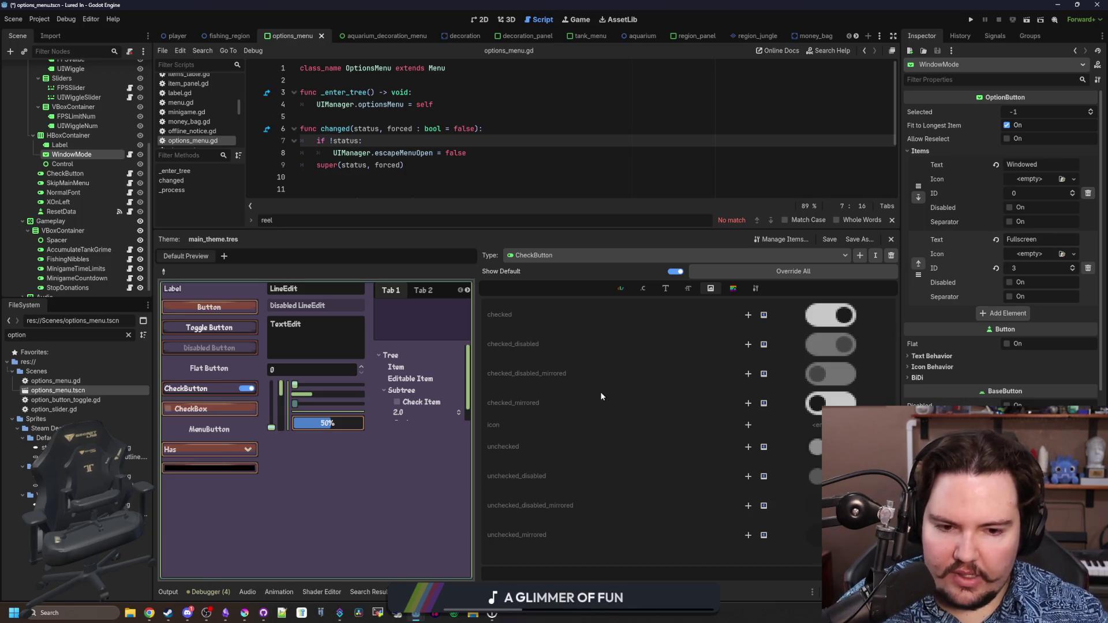
pyautogui.moveTo(245, 613)
pyautogui.click(256, 588)
pyautogui.scroll(-4, 432, 269)
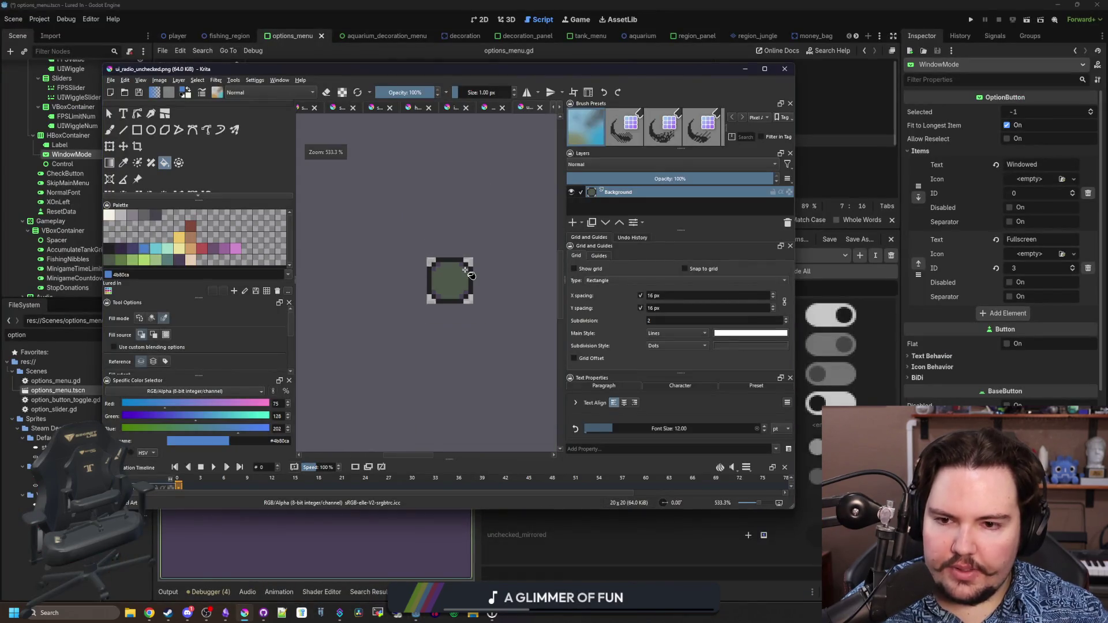
pyautogui.scroll(2, 496, 281)
pyautogui.click(829, 313)
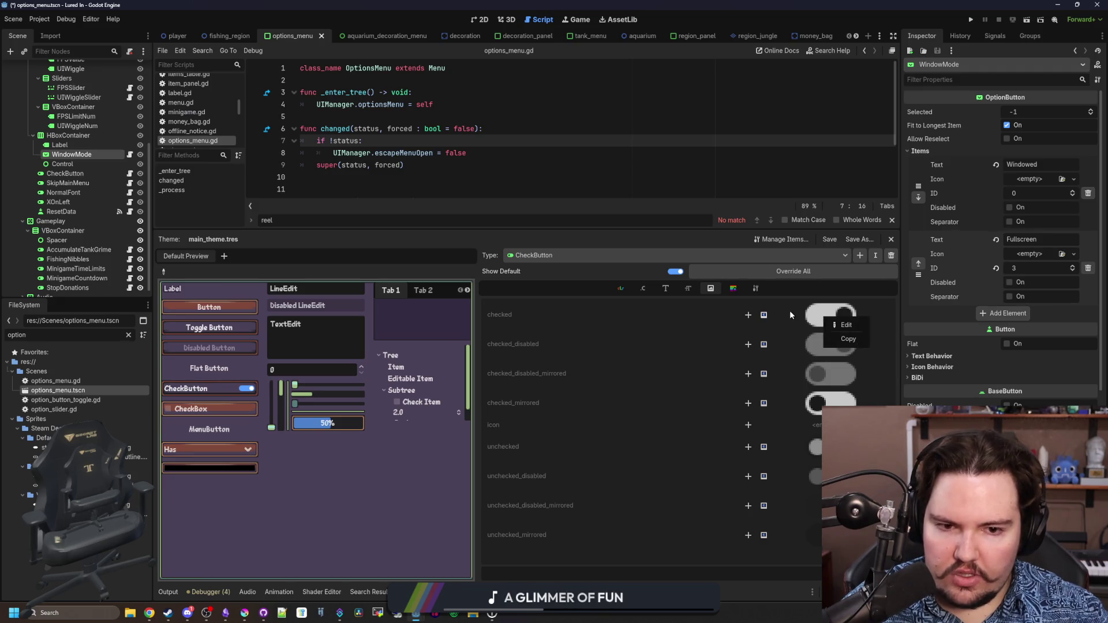
# Try ui_radio_checked.png as the checked icon, remove it, and return to Krita
pyautogui.click(747, 315)
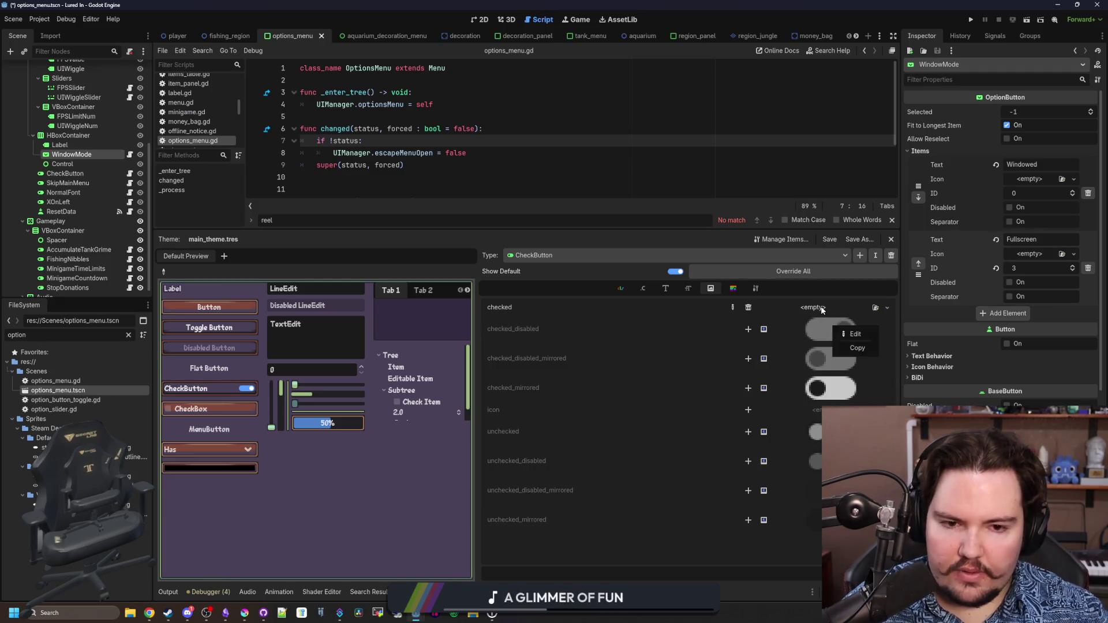
pyautogui.click(876, 307)
pyautogui.click(875, 306)
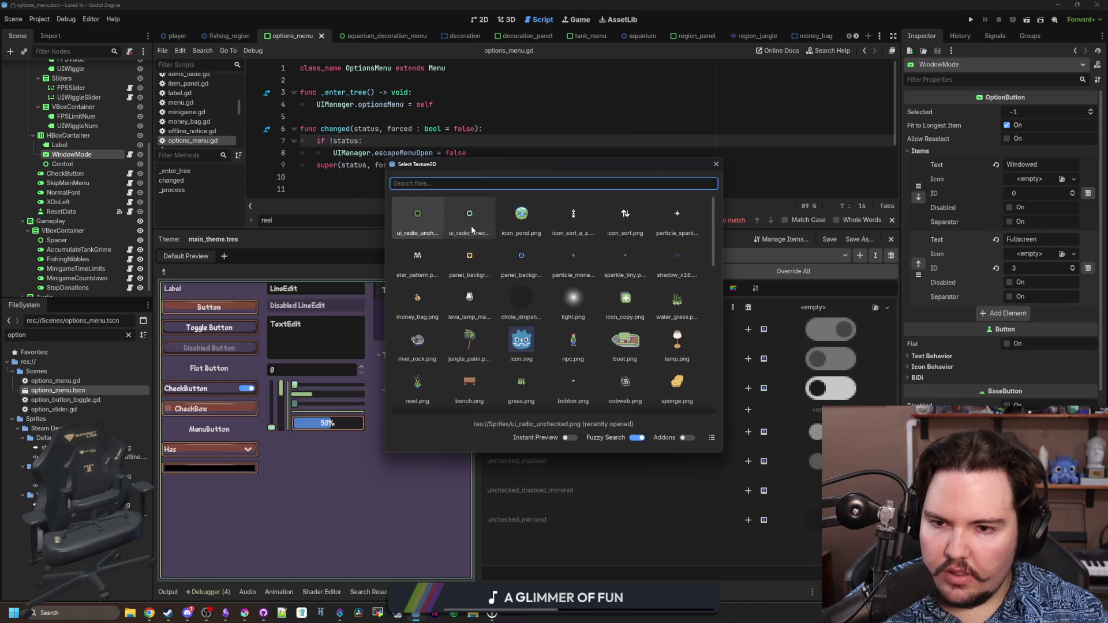
pyautogui.doubleClick(470, 222)
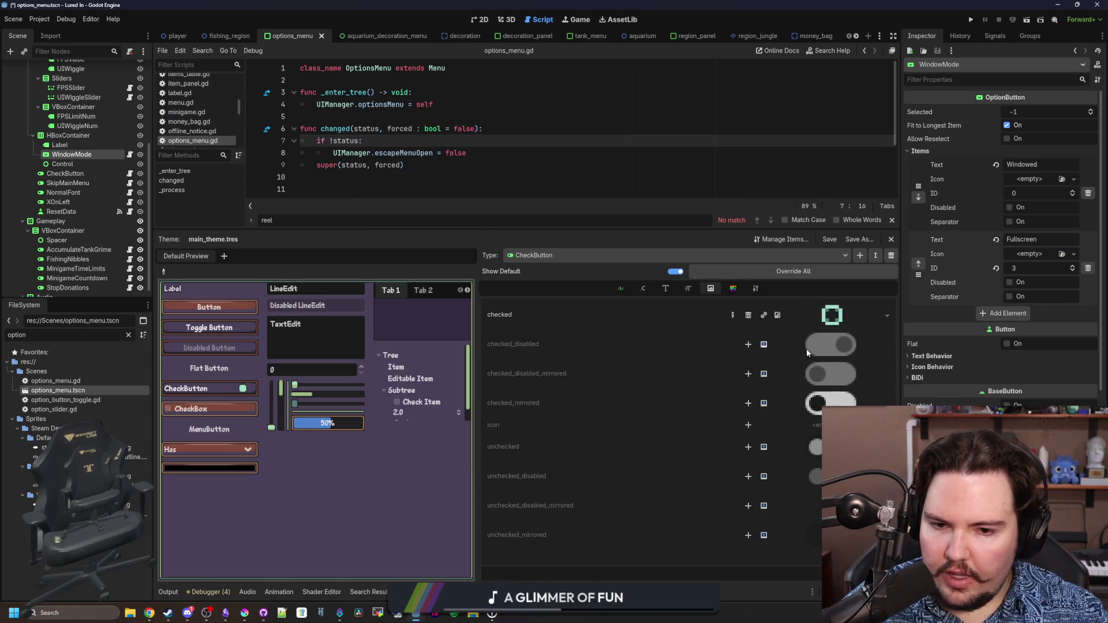
pyautogui.click(747, 316)
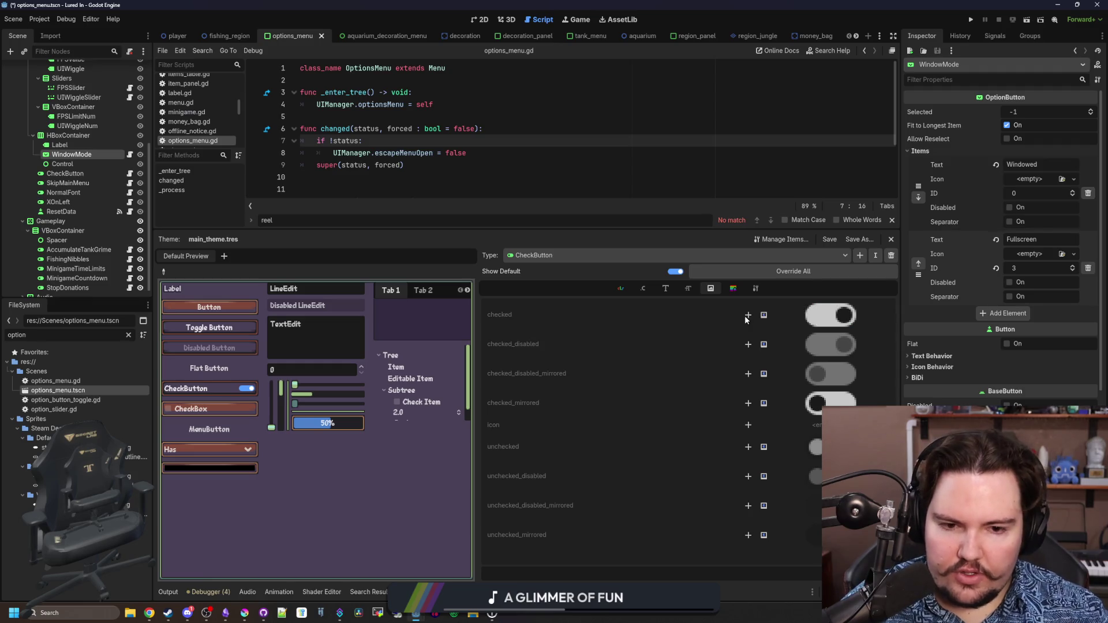
pyautogui.click(244, 613)
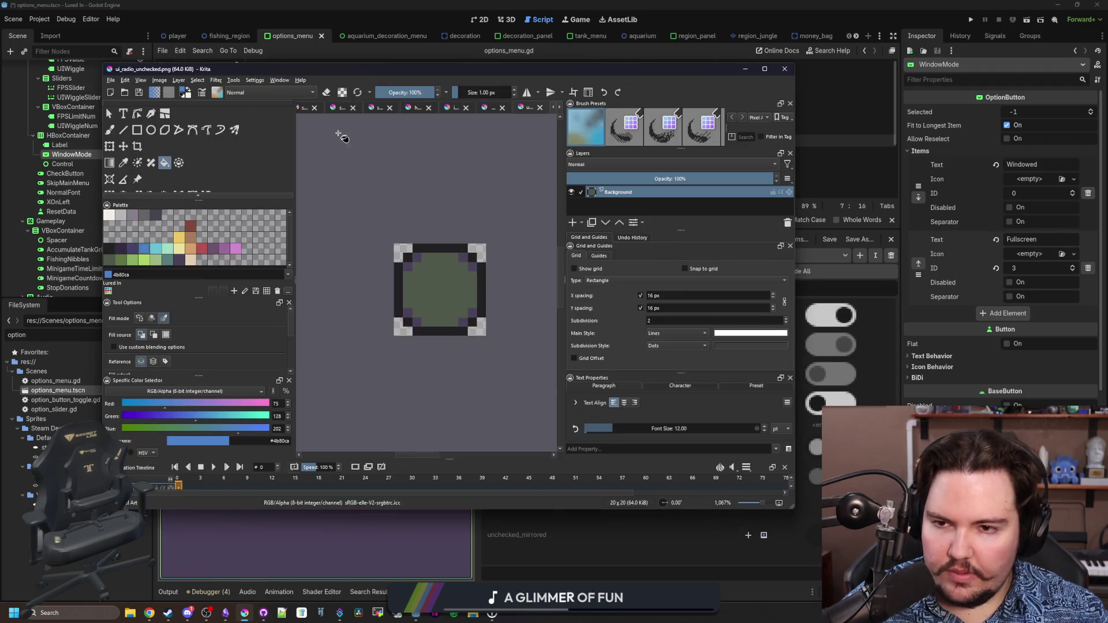
# Maximize Krita, widen the canvas to 40 by 20 pixels and rescale the image
pyautogui.doubleClick(200, 70)
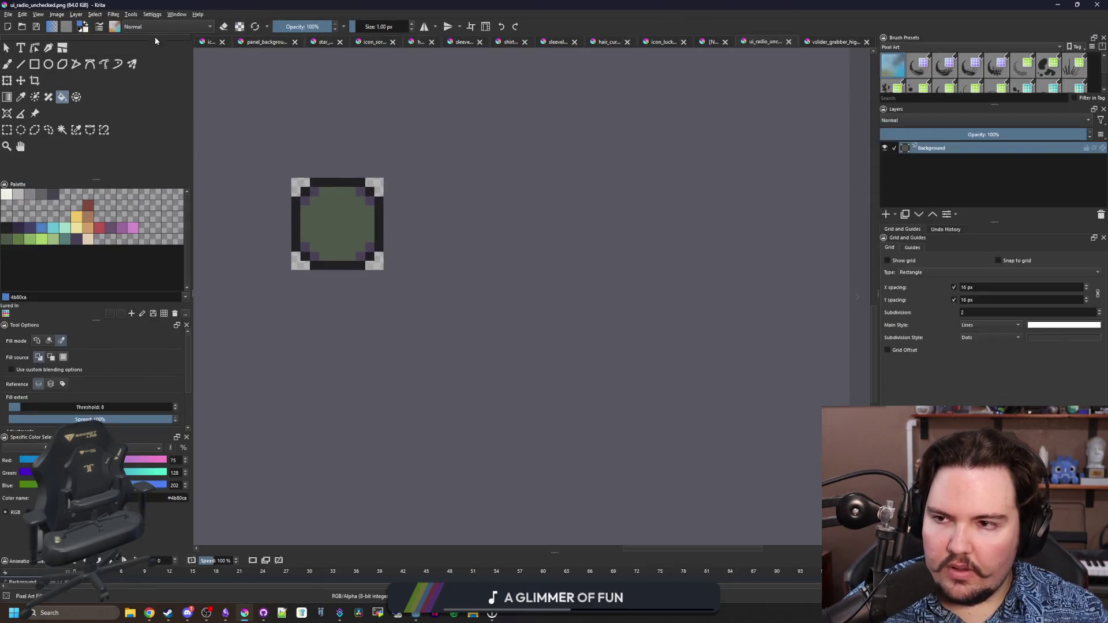
pyautogui.click(56, 19)
pyautogui.click(92, 157)
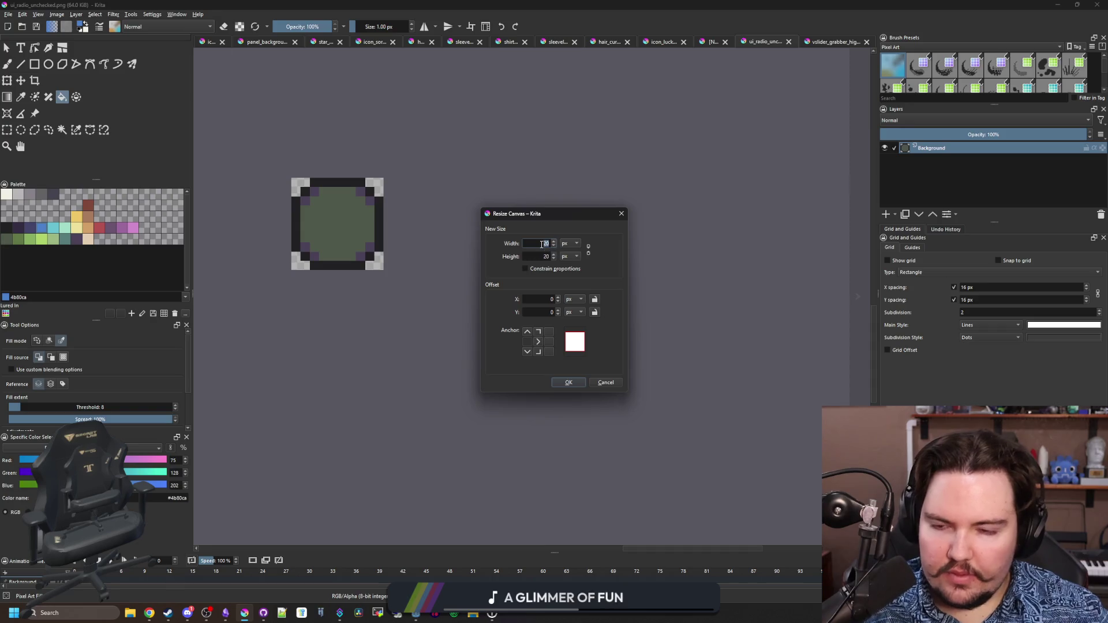
pyautogui.click(570, 382)
pyautogui.scroll(1, 339, 163)
pyautogui.click(57, 14)
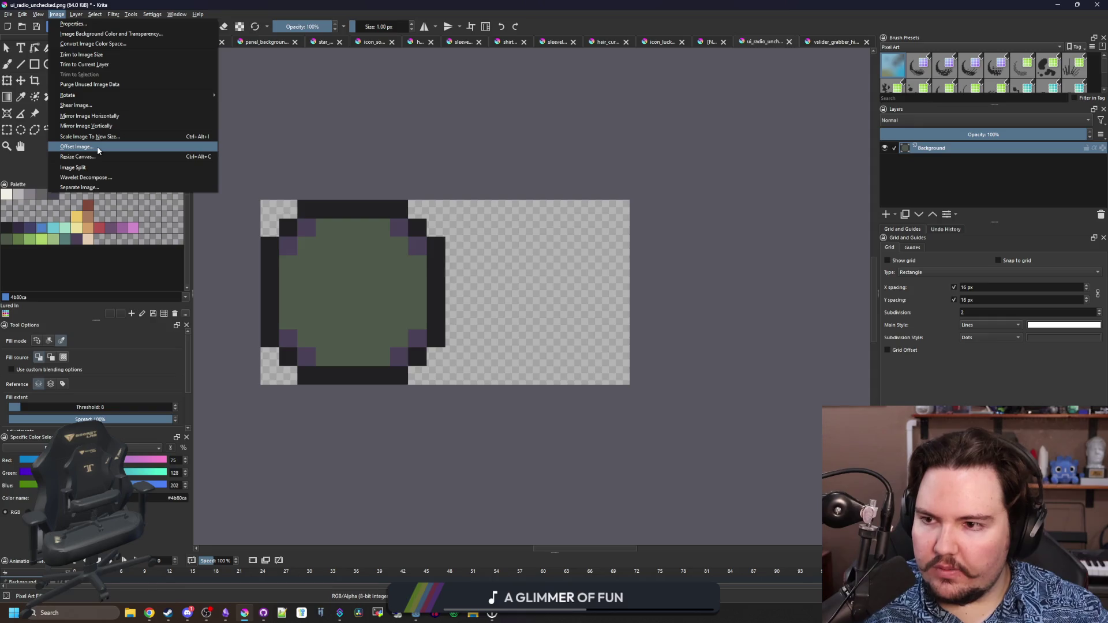
pyautogui.click(93, 137)
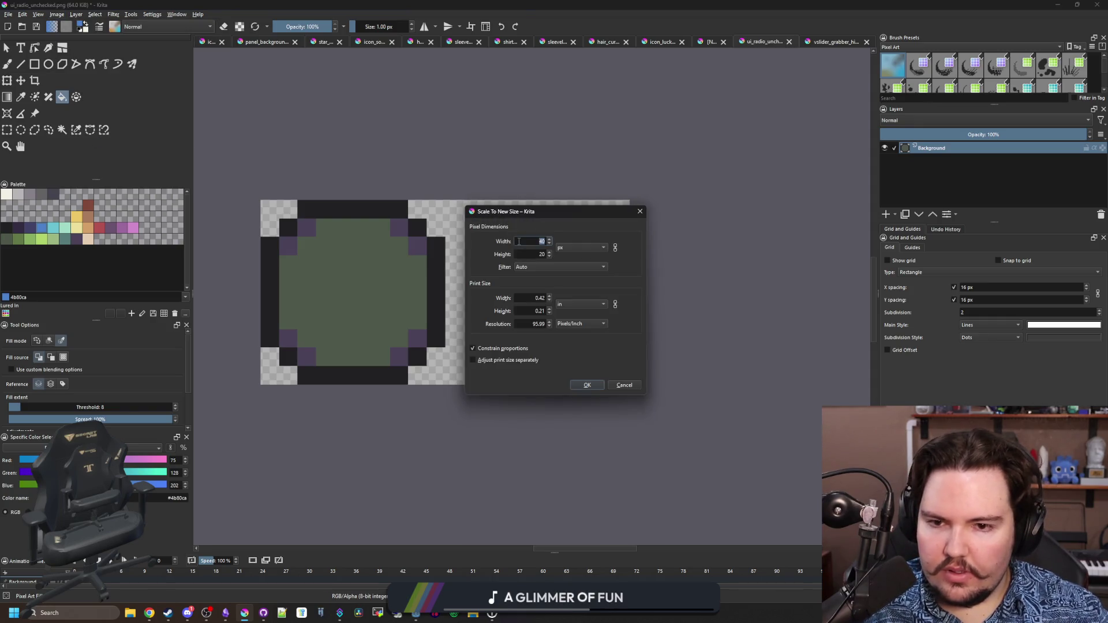
pyautogui.click(585, 383)
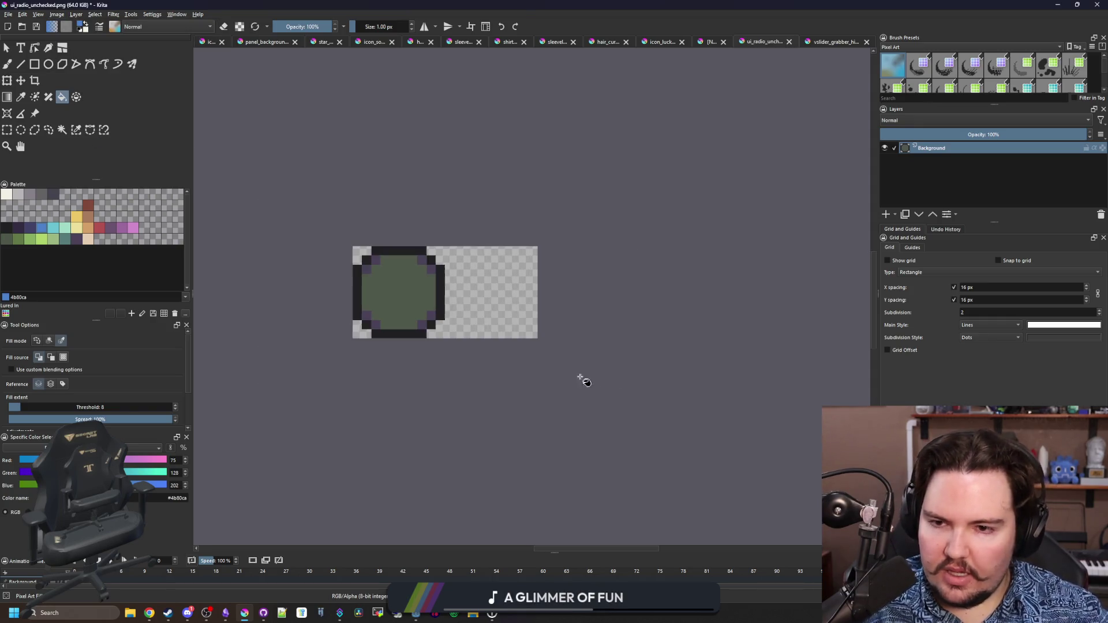
pyautogui.scroll(2, 400, 274)
# Select the right half of the circle and push it to the far right
pyautogui.click(18, 96)
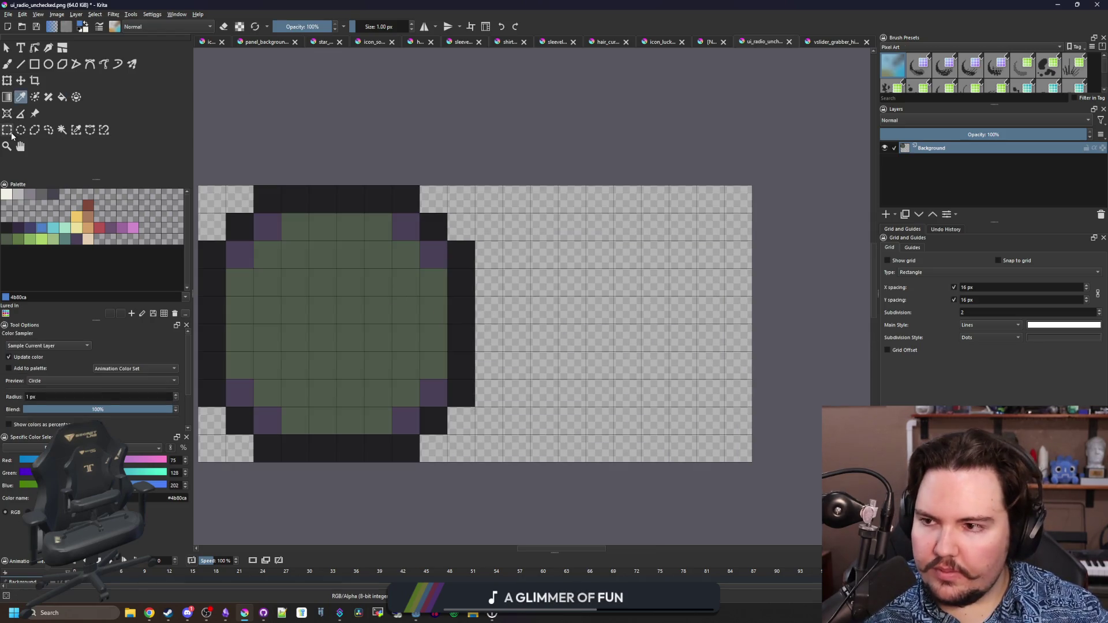
pyautogui.click(7, 130)
pyautogui.moveTo(530, 490); pyautogui.dragTo(337, 130)
pyautogui.click(21, 80)
pyautogui.moveTo(436, 321); pyautogui.dragTo(713, 320)
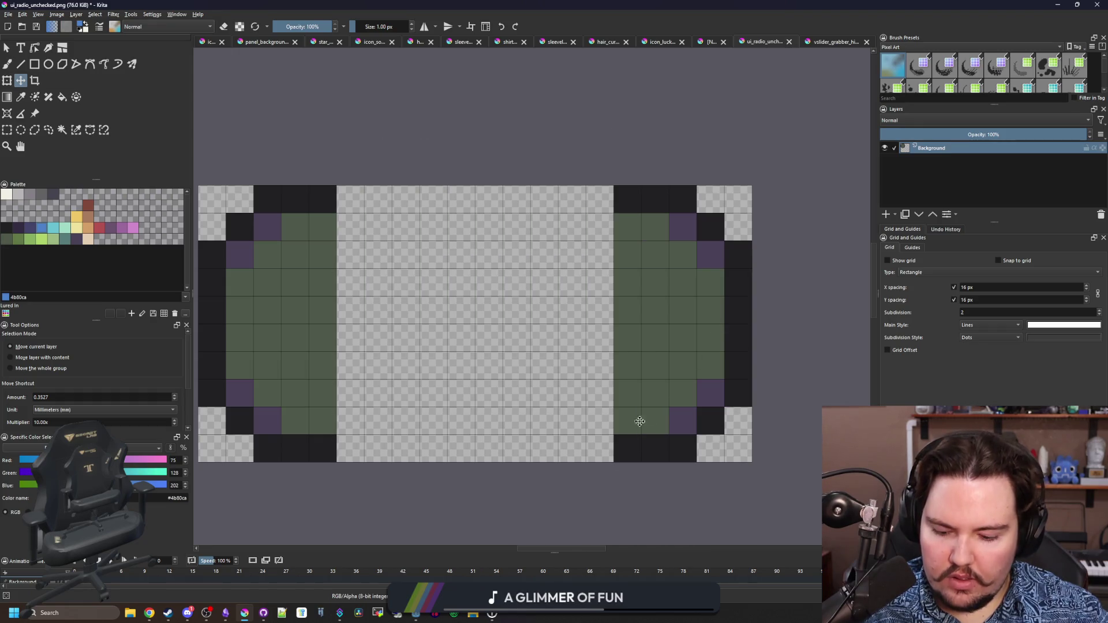
# Close the top and bottom outline gaps with dark pixels
pyautogui.press('b')
pyautogui.keyDown('ctrl'); pyautogui.click(630, 445); pyautogui.keyUp('ctrl')
pyautogui.moveTo(629, 448); pyautogui.dragTo(346, 448)
pyautogui.moveTo(340, 199); pyautogui.dragTo(630, 195)
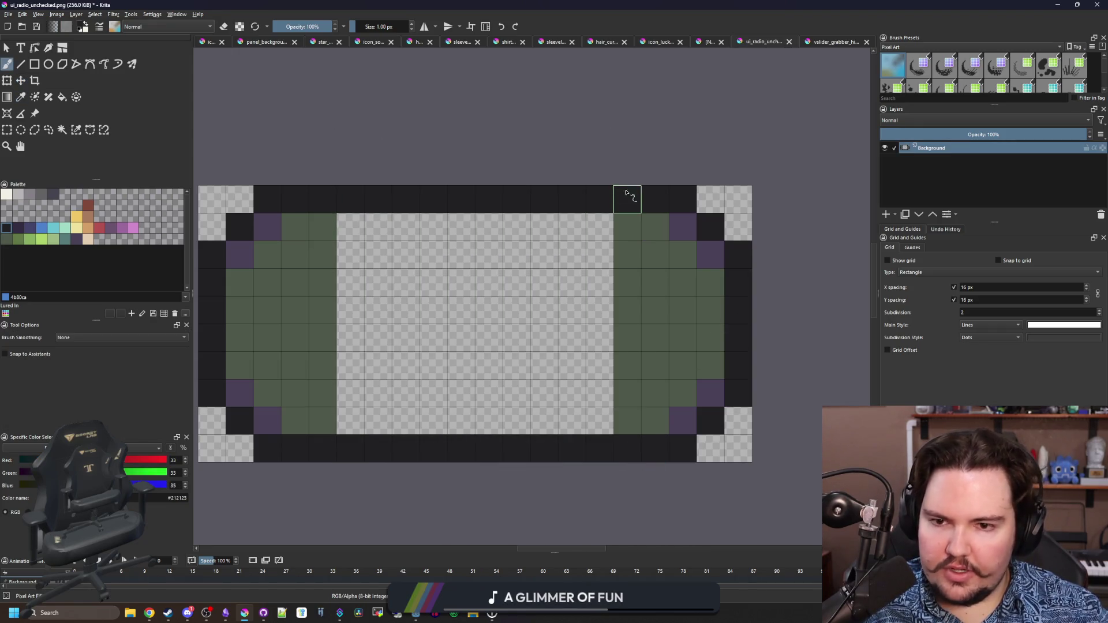
# Bucket-fill the pill's transparent middle green, redoing the fill that leaked past the outline
pyautogui.press('f')
pyautogui.keyDown('ctrl'); pyautogui.click(618, 306); pyautogui.keyUp('ctrl')
pyautogui.click(438, 306)
pyautogui.scroll(-1, 437, 304)
pyautogui.hotkey('ctrl', 'z')
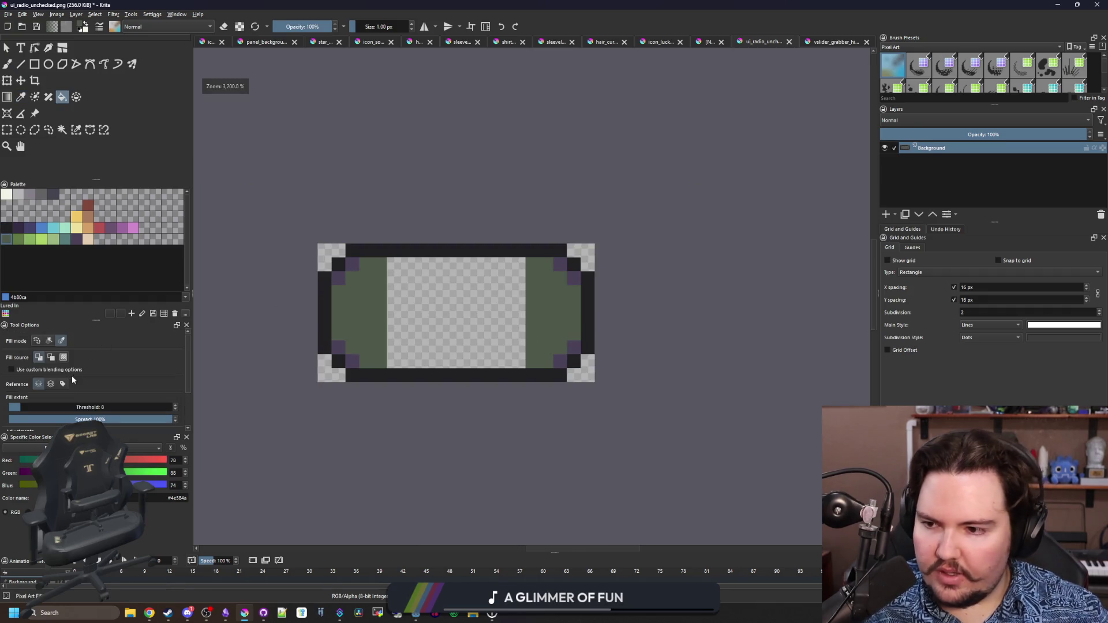
pyautogui.click(462, 310)
pyautogui.press('b')
pyautogui.scroll(-1, 459, 311)
pyautogui.scroll(1, 460, 310)
# Glance at the Godot editor, then restore Krita to full screen
pyautogui.press('super+Down')
pyautogui.moveTo(585, 407)
pyautogui.mouseDown()
pyautogui.moveTo(596, 196)
pyautogui.moveTo(652, 48)
pyautogui.moveTo(653, 3)
pyautogui.mouseUp()
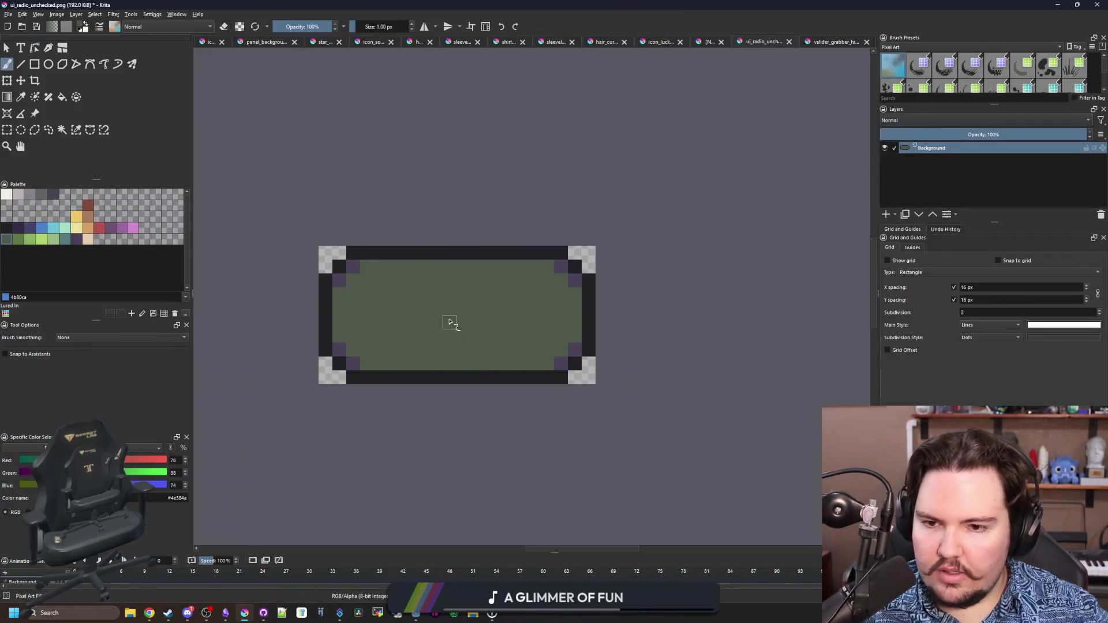
pyautogui.click(55, 16)
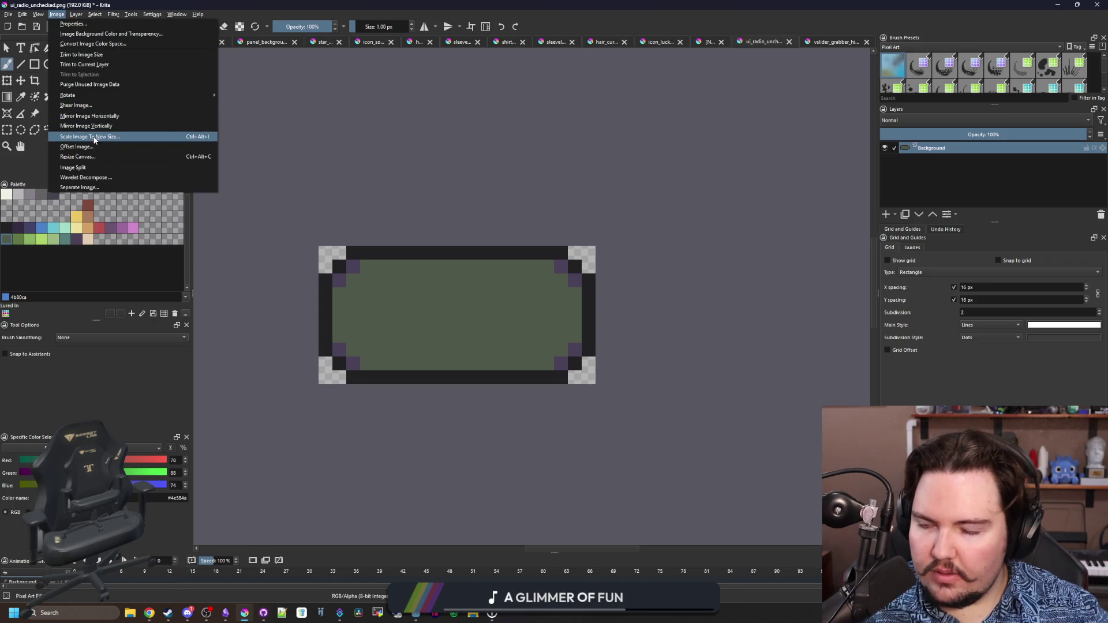
pyautogui.click(524, 250)
pyautogui.scroll(1, 494, 317)
pyautogui.scroll(1, 494, 317)
# Paint a dark round knob at the pill's left end in the outline colour
pyautogui.click(6, 194)
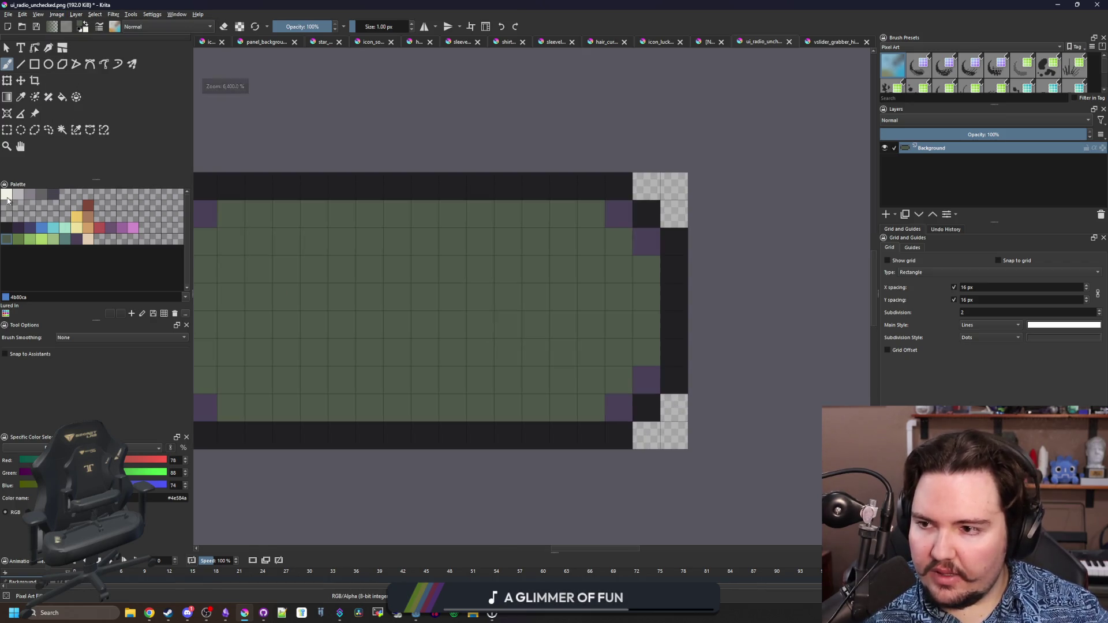
pyautogui.scroll(-1, 375, 300)
pyautogui.scroll(1, 248, 312)
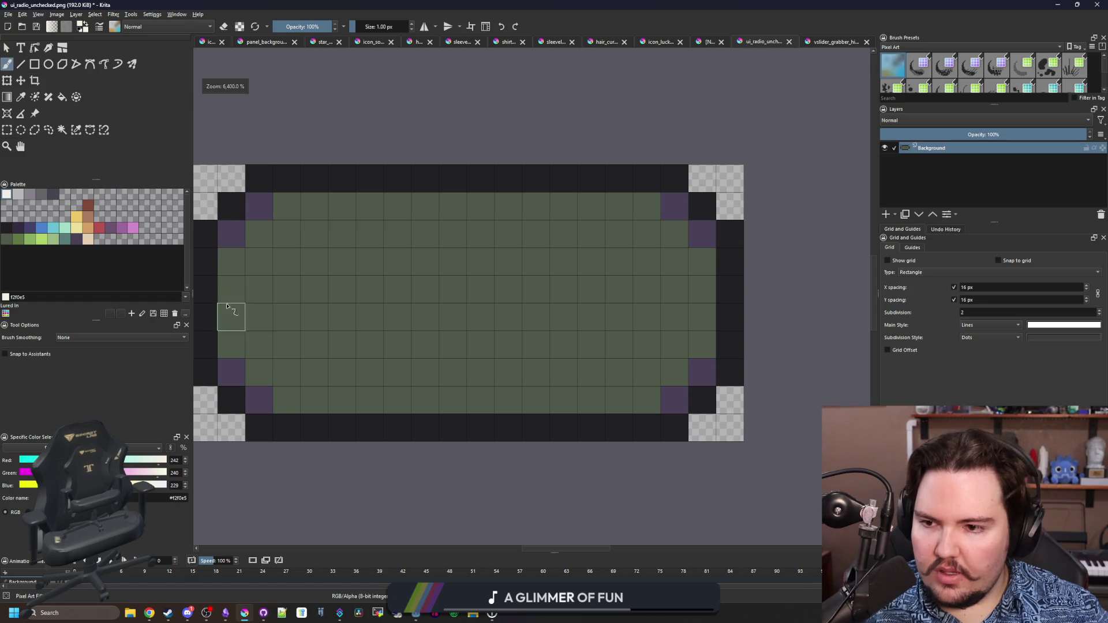
pyautogui.keyDown('ctrl'); pyautogui.click(312, 181); pyautogui.keyUp('ctrl')
pyautogui.moveTo(259, 317)
pyautogui.mouseDown()
pyautogui.moveTo(259, 289)
pyautogui.moveTo(306, 259)
pyautogui.moveTo(341, 314)
pyautogui.moveTo(261, 344)
pyautogui.moveTo(341, 371)
pyautogui.moveTo(371, 344)
pyautogui.moveTo(371, 287)
pyautogui.moveTo(290, 263)
pyautogui.moveTo(284, 234)
pyautogui.moveTo(371, 235)
pyautogui.moveTo(396, 314)
pyautogui.moveTo(375, 367)
pyautogui.moveTo(287, 292)
pyautogui.moveTo(344, 258)
pyautogui.mouseUp()
pyautogui.scroll(-8, 402, 350)
pyautogui.scroll(8, 403, 351)
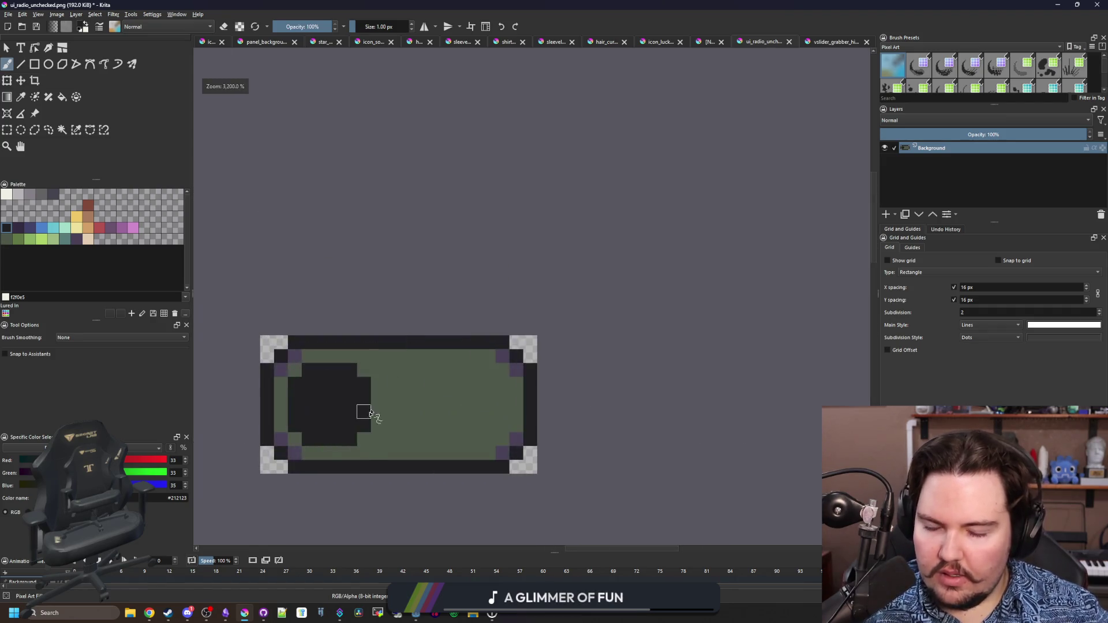
# Add purple corner pixels around the knob's upper and lower corners
pyautogui.keyDown('ctrl'); pyautogui.click(229, 255); pyautogui.keyUp('ctrl')
pyautogui.click(238, 309)
pyautogui.click(266, 282)
pyautogui.click(348, 282)
pyautogui.click(376, 310)
pyautogui.click(378, 395)
pyautogui.click(350, 423)
pyautogui.click(266, 423)
pyautogui.click(239, 396)
pyautogui.scroll(-8, 341, 294)
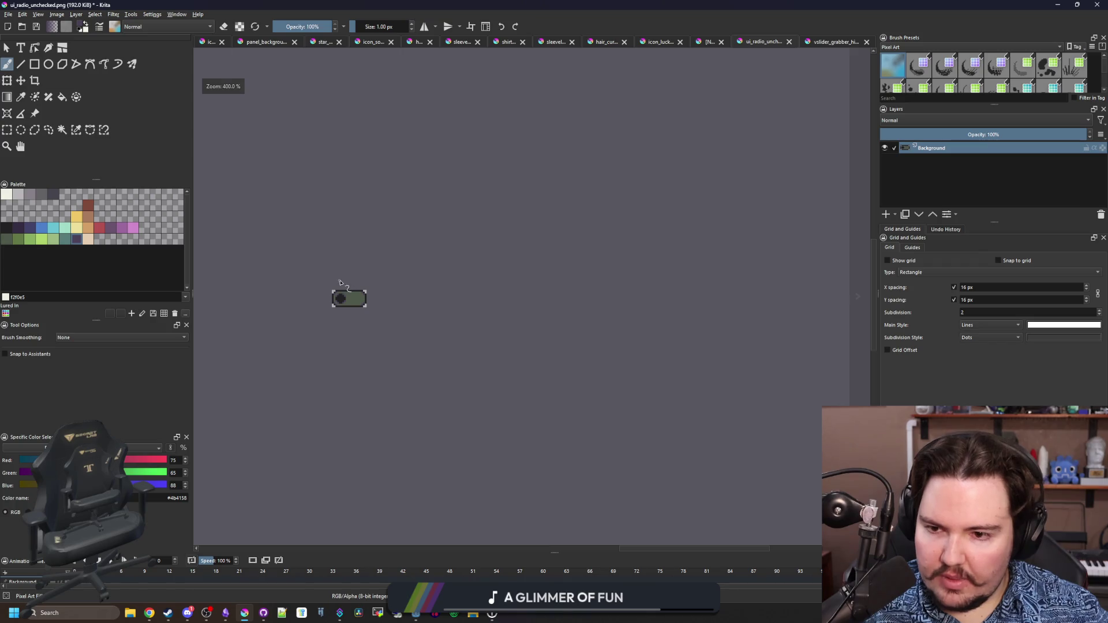
pyautogui.scroll(8, 339, 283)
# Darken the knob's lighter centre, add purple top-left and top-right pixels, and shrink Krita's window
pyautogui.moveTo(346, 375)
pyautogui.mouseDown()
pyautogui.moveTo(356, 382)
pyautogui.moveTo(345, 379)
pyautogui.mouseUp()
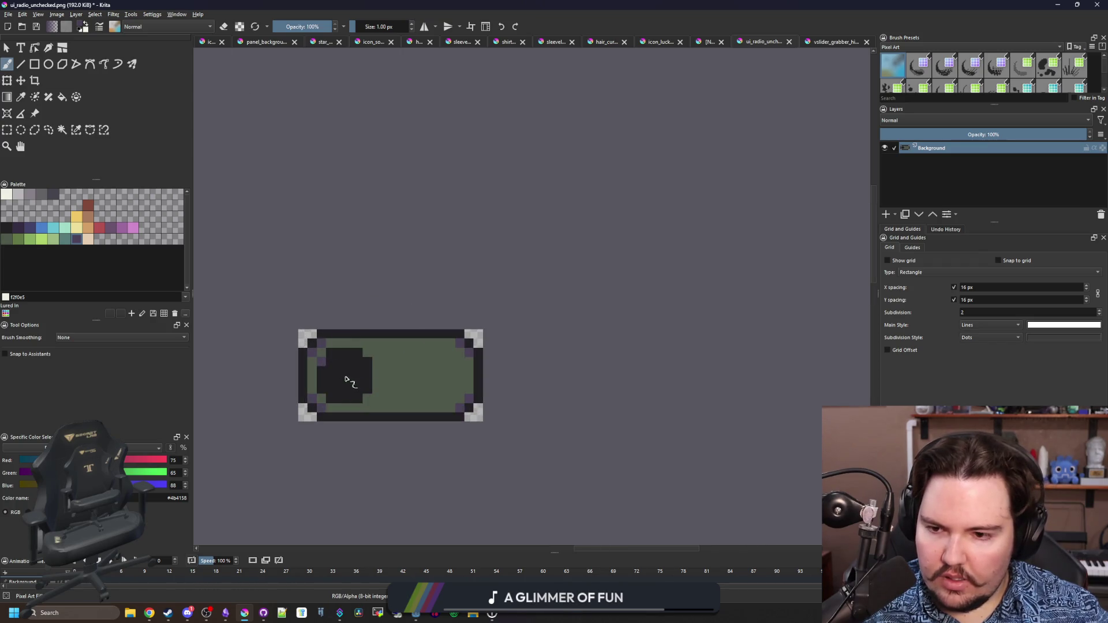
pyautogui.scroll(3, 345, 379)
pyautogui.click(280, 332)
pyautogui.click(391, 305)
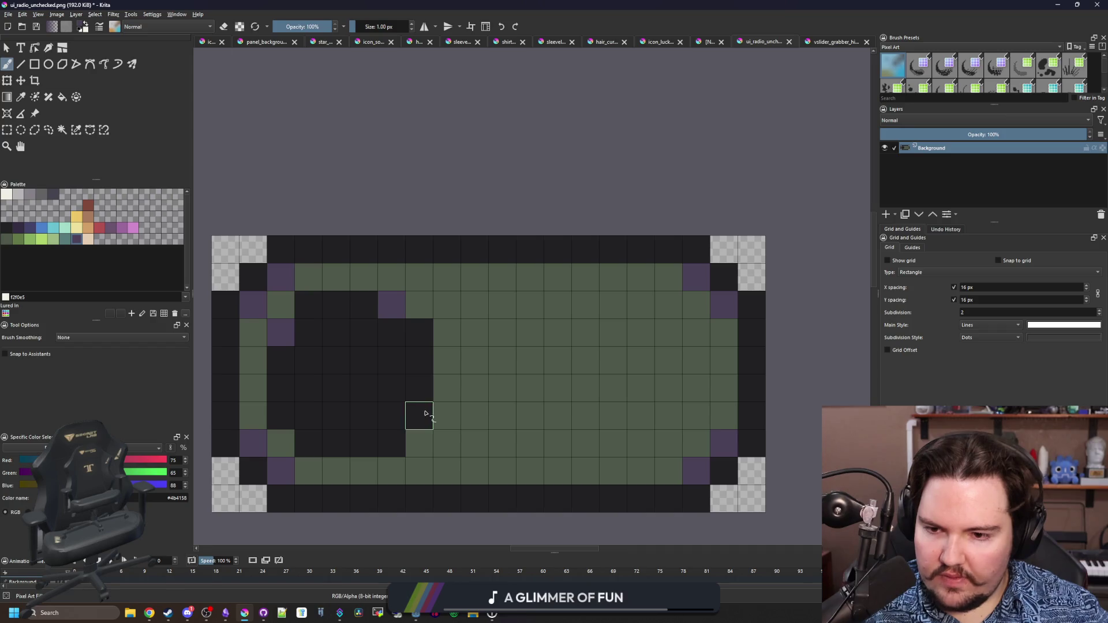
pyautogui.scroll(-8, 329, 317)
pyautogui.scroll(4, 343, 314)
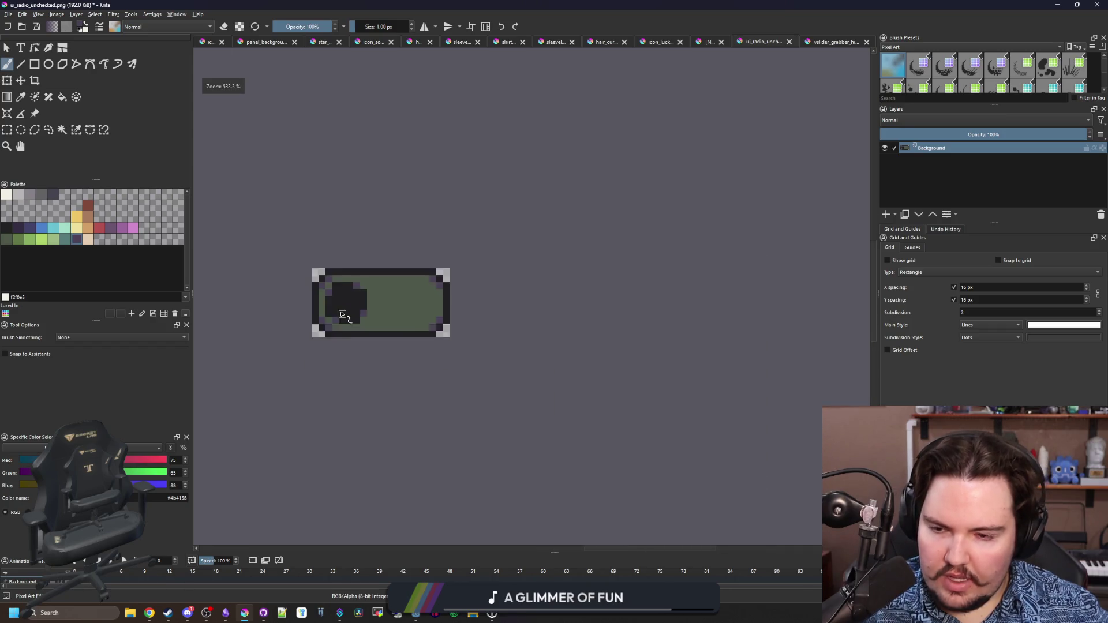
pyautogui.scroll(1, 343, 314)
pyautogui.scroll(2, 367, 282)
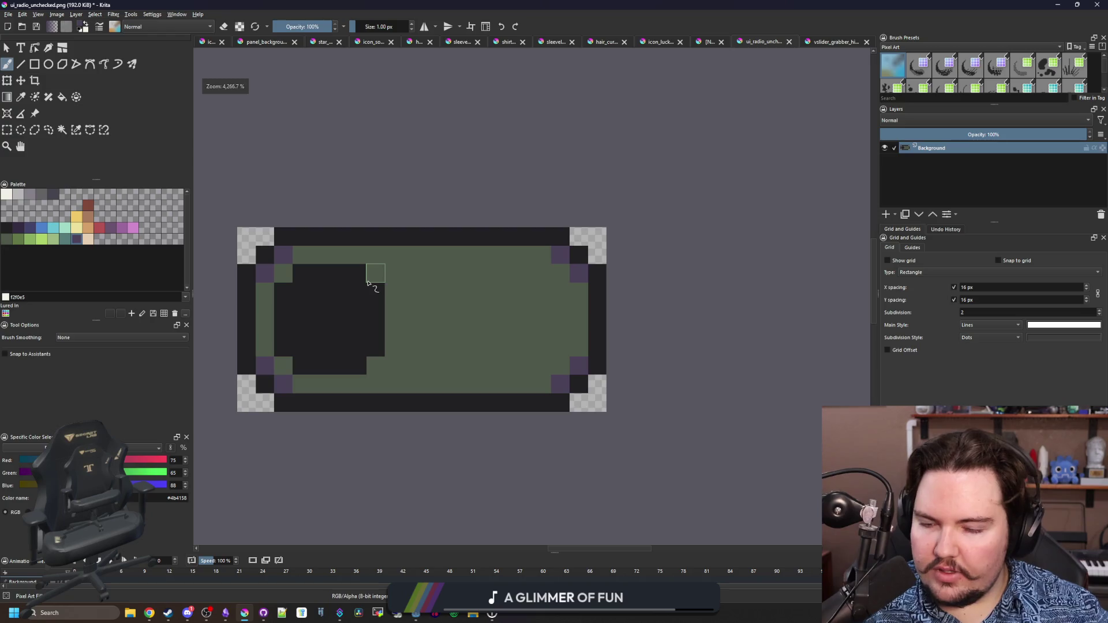
pyautogui.moveTo(111, 4)
pyautogui.mouseDown()
pyautogui.moveTo(669, 384)
pyautogui.moveTo(411, 507)
pyautogui.moveTo(452, 135)
pyautogui.moveTo(289, 432)
pyautogui.moveTo(191, 207)
pyautogui.mouseUp()
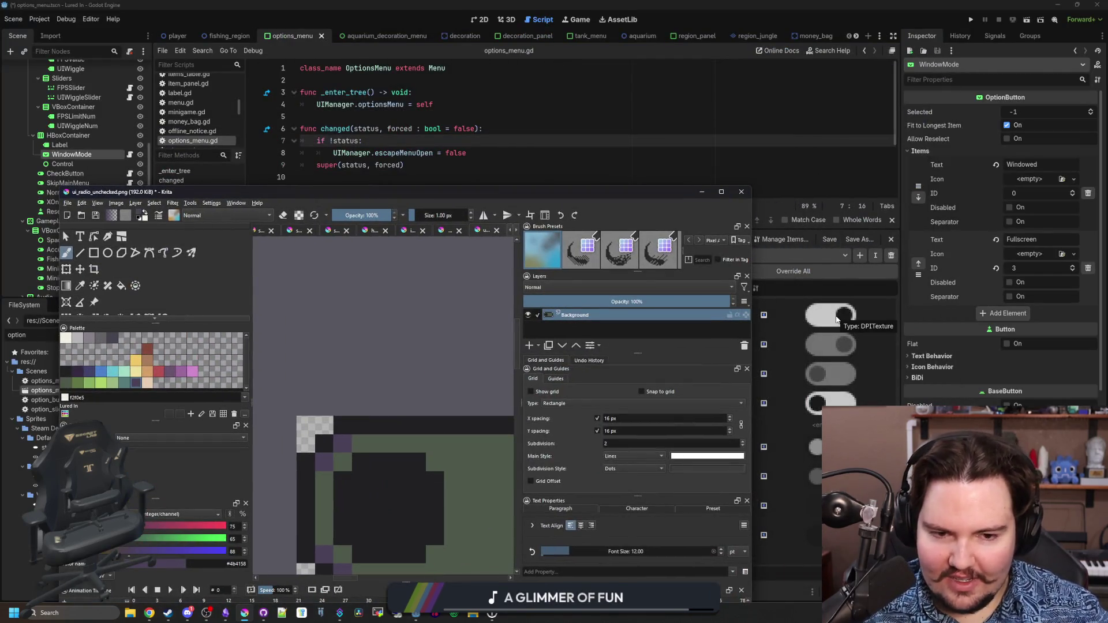
# Save the toggle as check_button_unchecked.png in Sprites, accepting the default PNG options
pyautogui.click(74, 203)
pyautogui.click(90, 249)
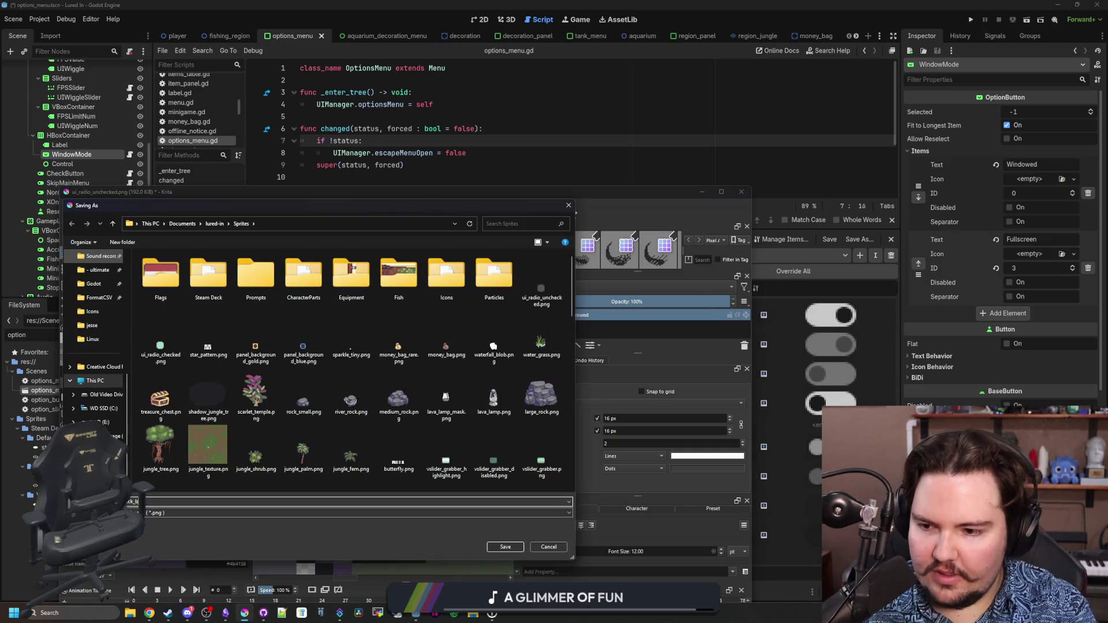
pyautogui.write('_checked')
pyautogui.press('BackSpace')
pyautogui.press('BackSpace')
pyautogui.press('BackSpace')
pyautogui.press('BackSpace')
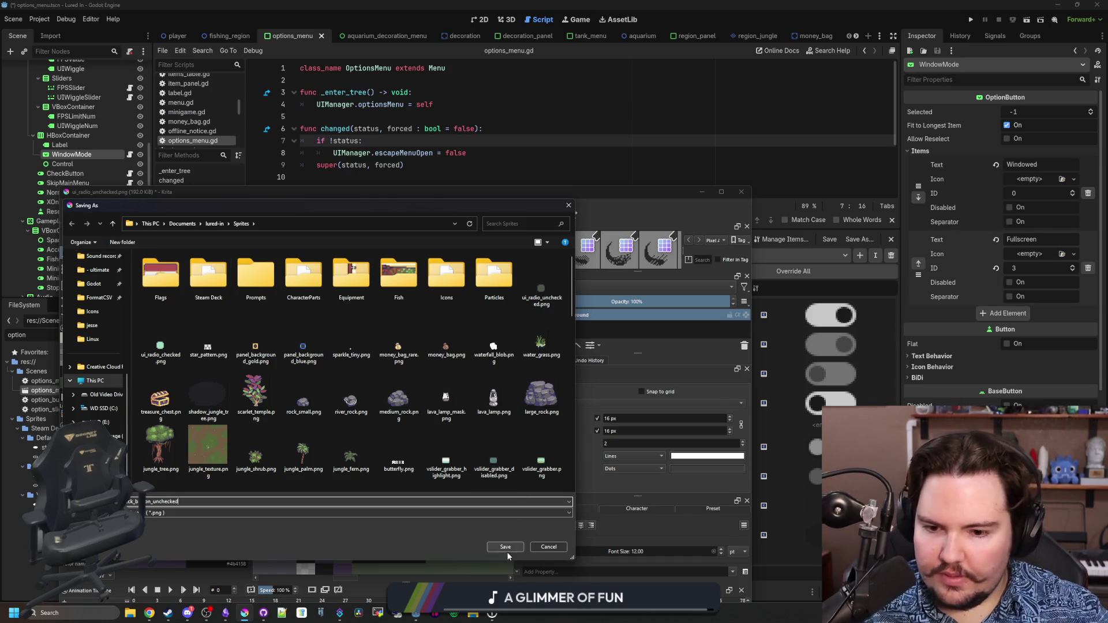
pyautogui.click(510, 548)
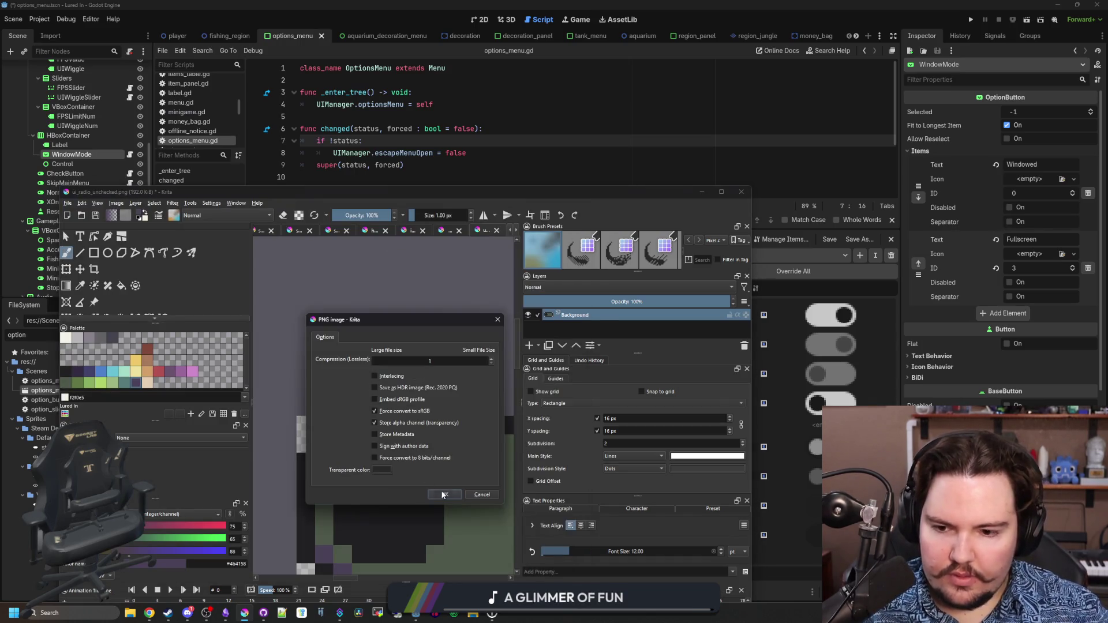
pyautogui.press('Return')
pyautogui.moveTo(563, 195)
pyautogui.mouseDown()
pyautogui.moveTo(583, 175)
pyautogui.moveTo(503, 122)
pyautogui.moveTo(542, 130)
pyautogui.moveTo(603, 326)
pyautogui.moveTo(601, 515)
pyautogui.moveTo(576, 113)
pyautogui.mouseUp()
pyautogui.scroll(-3, 321, 353)
# Select the dark knob and move it to the toggle's right end
pyautogui.scroll(2, 321, 353)
pyautogui.scroll(-2, 322, 353)
pyautogui.scroll(1, 322, 353)
pyautogui.scroll(1, 321, 353)
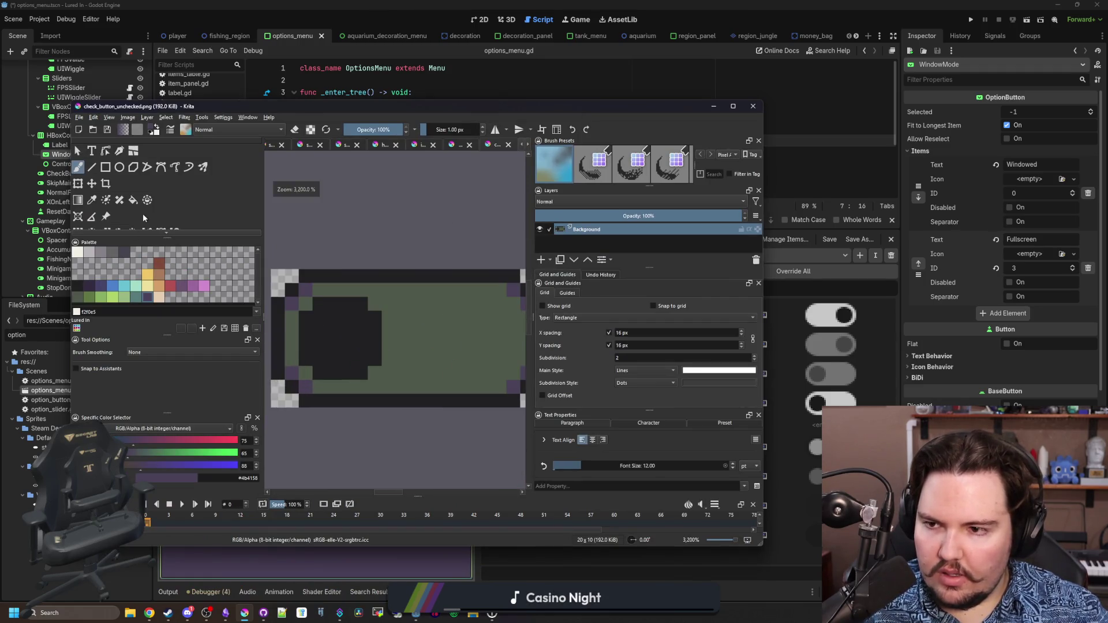
pyautogui.scroll(-1, 133, 190)
pyautogui.click(132, 213)
pyautogui.click(321, 346)
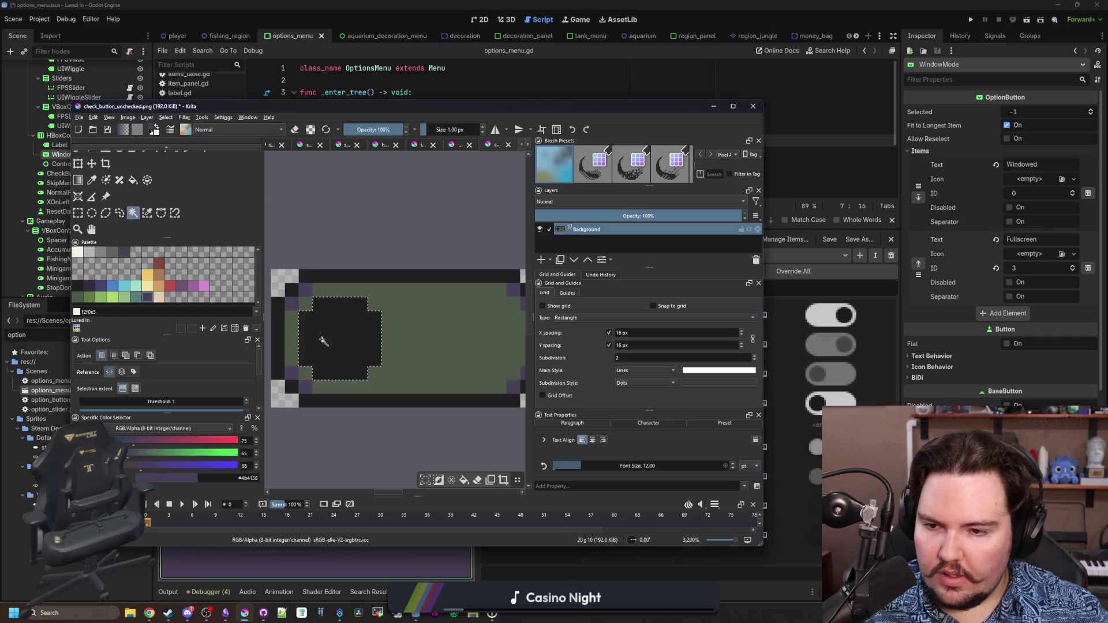
pyautogui.scroll(-1, 321, 346)
pyautogui.press('Delete')
pyautogui.hotkey('ctrl', 'z')
pyautogui.hotkey('ctrl', 't')
pyautogui.moveTo(341, 345); pyautogui.dragTo(434, 345)
pyautogui.scroll(1, 386, 340)
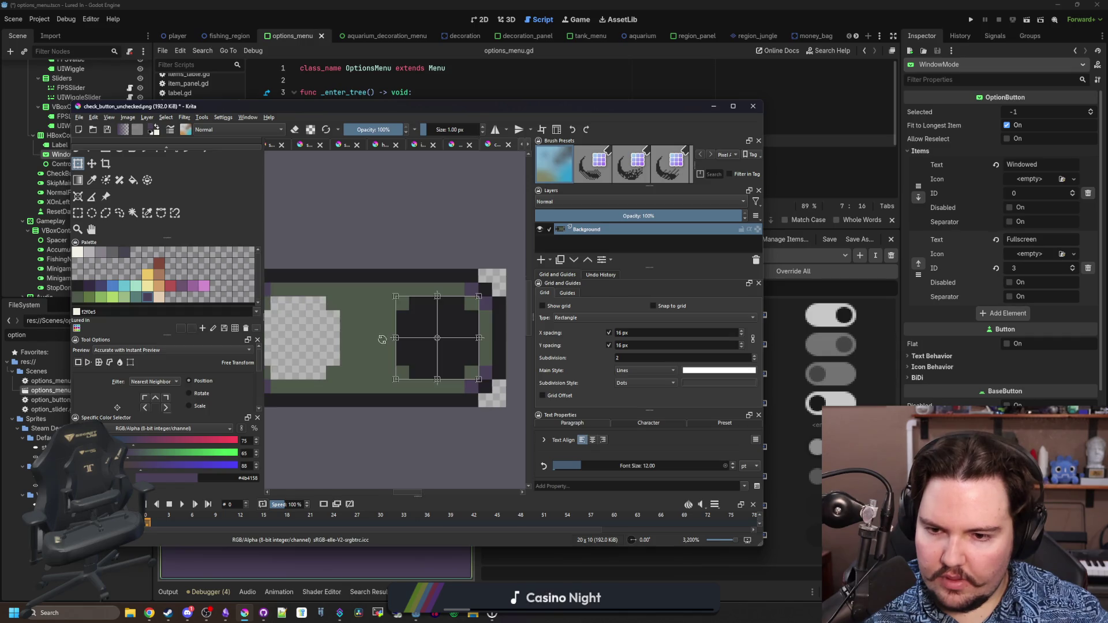
pyautogui.press('Return')
# Fill the vacated spot green and make the knob off-white
pyautogui.press('f')
pyautogui.click(358, 342)
pyautogui.scroll(-6, 359, 340)
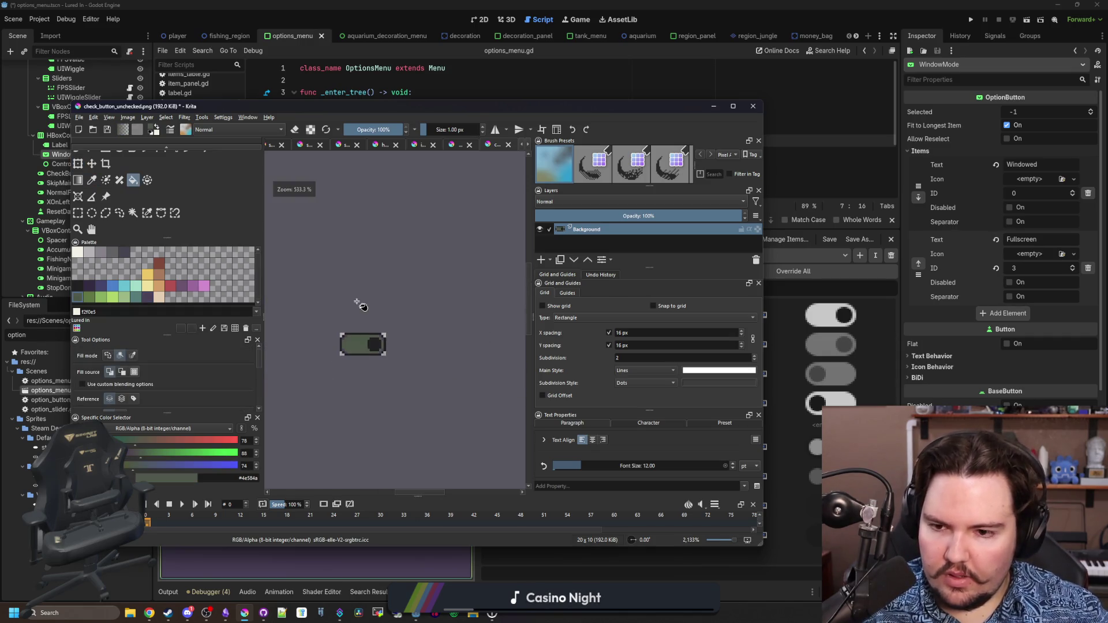
pyautogui.scroll(4, 346, 340)
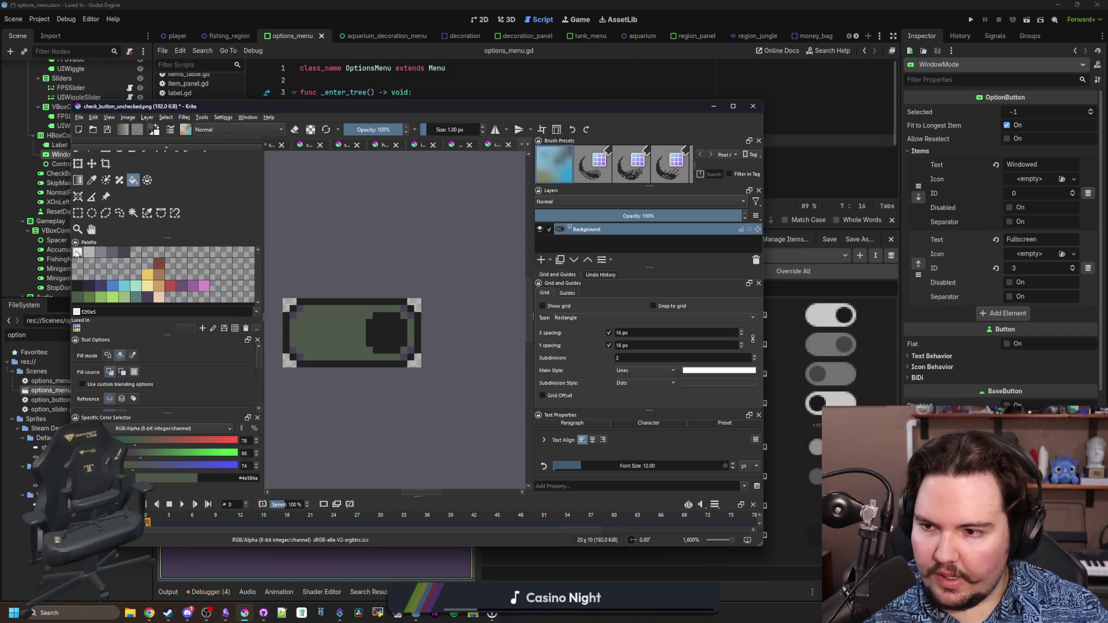
pyautogui.click(76, 252)
pyautogui.click(383, 331)
# Recolour the green track blue, adjusting the fill spread mode, then pick the dark blue-grey colour
pyautogui.scroll(1, 330, 339)
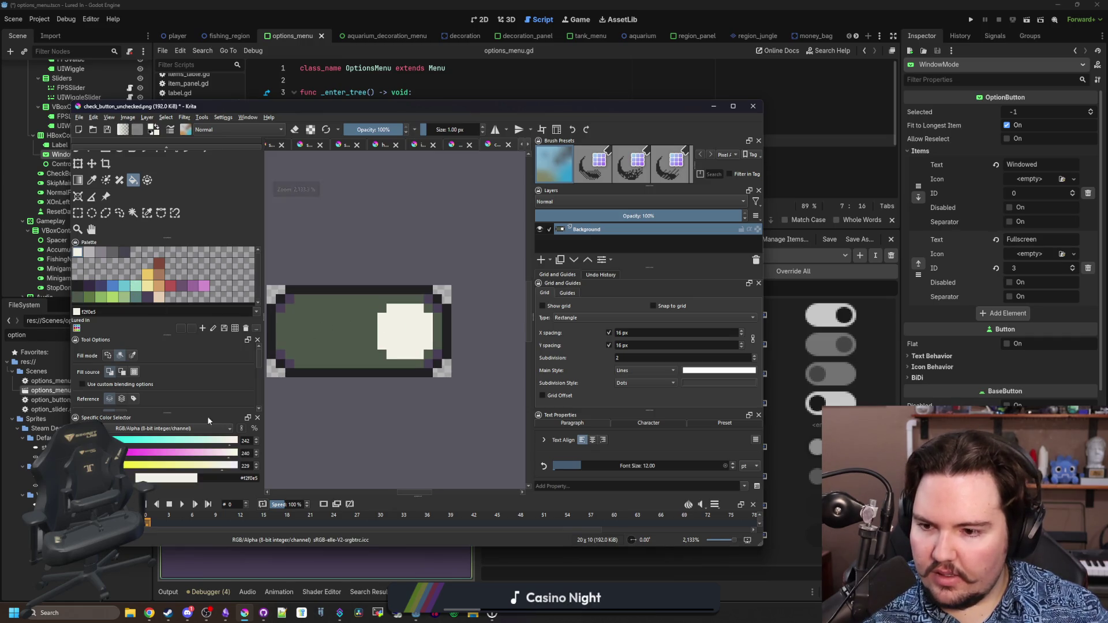
pyautogui.click(115, 286)
pyautogui.click(334, 339)
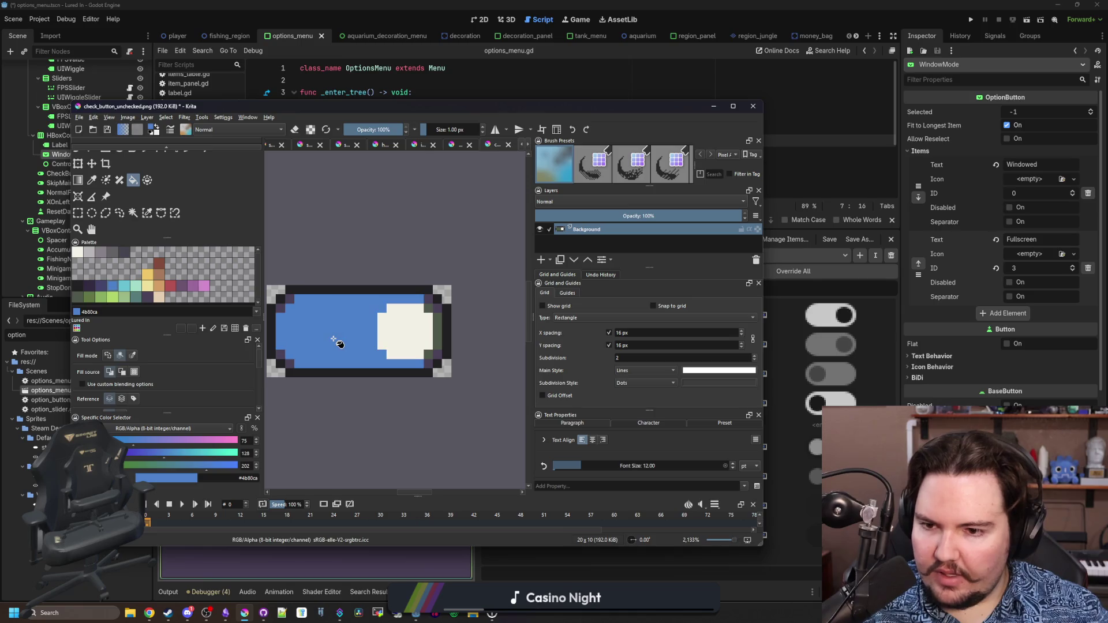
pyautogui.scroll(3, 427, 330)
pyautogui.hotkey('ctrl', 'z')
pyautogui.click(133, 355)
pyautogui.scroll(-2, 415, 357)
pyautogui.click(394, 359)
pyautogui.scroll(-2, 394, 359)
pyautogui.scroll(2, 306, 360)
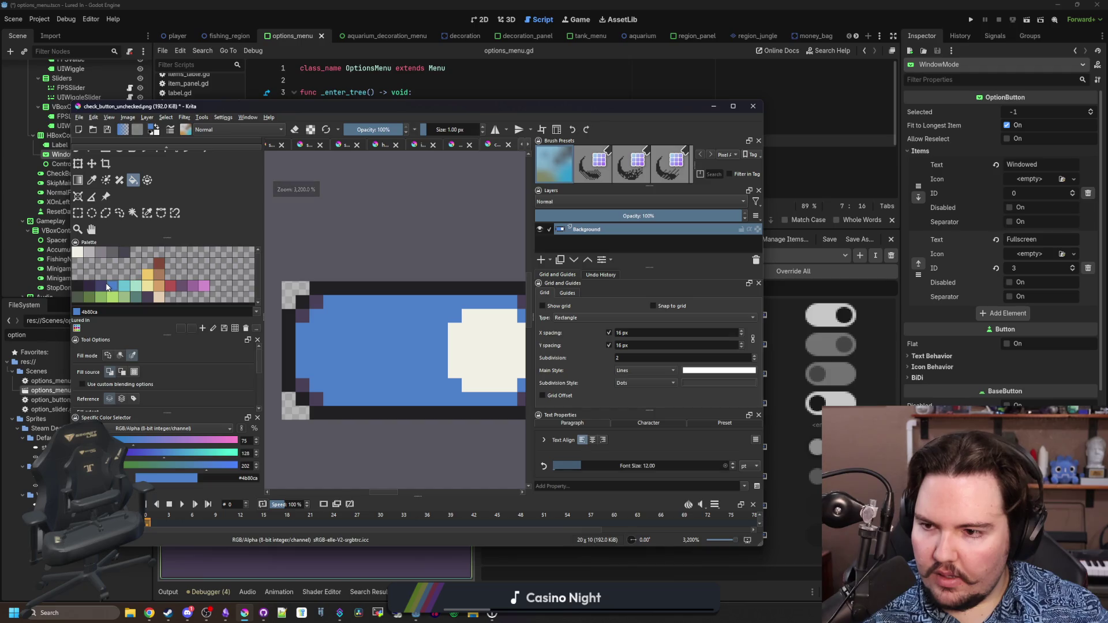
pyautogui.click(106, 286)
pyautogui.scroll(-2, 295, 350)
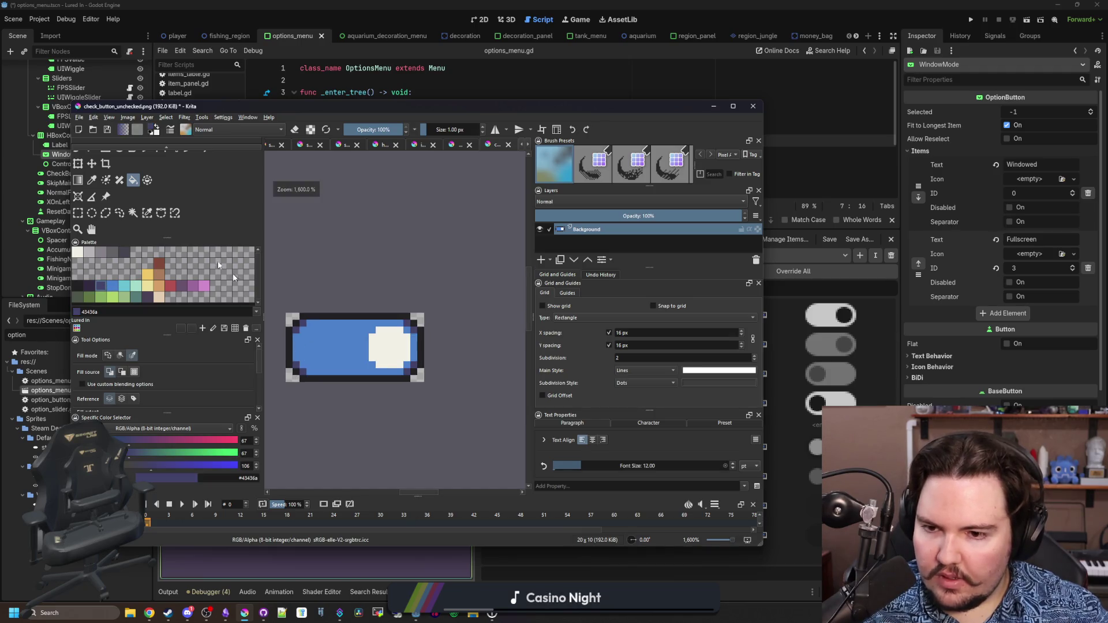
# Save the image as check_button_checked.png in Sprites and return to Godot
pyautogui.click(79, 117)
pyautogui.click(96, 167)
pyautogui.write('ck_button_checked')
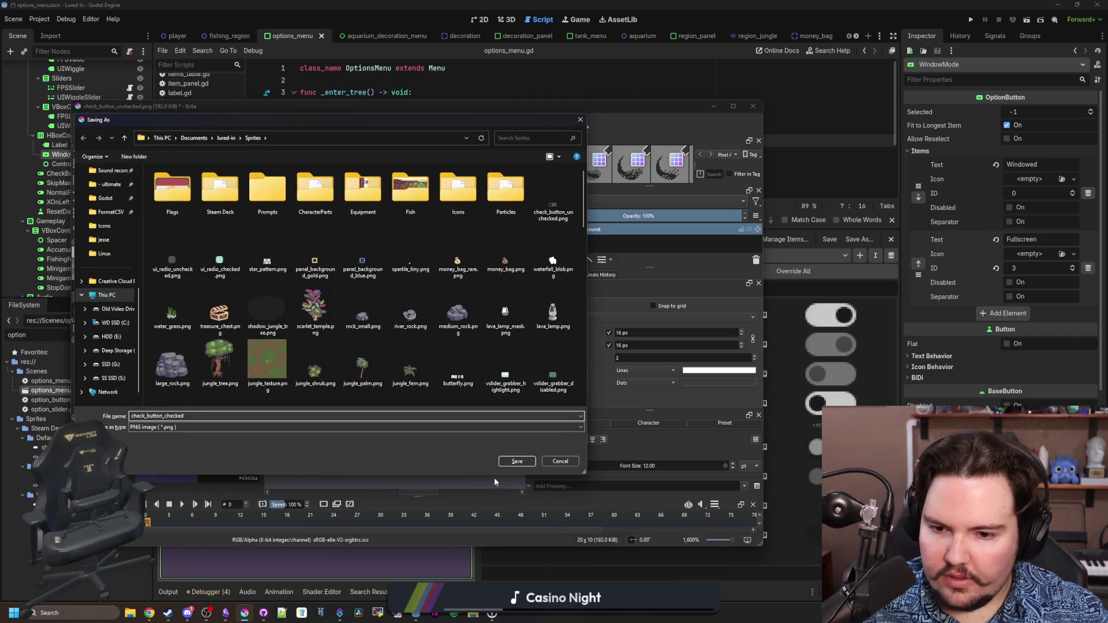
pyautogui.click(522, 460)
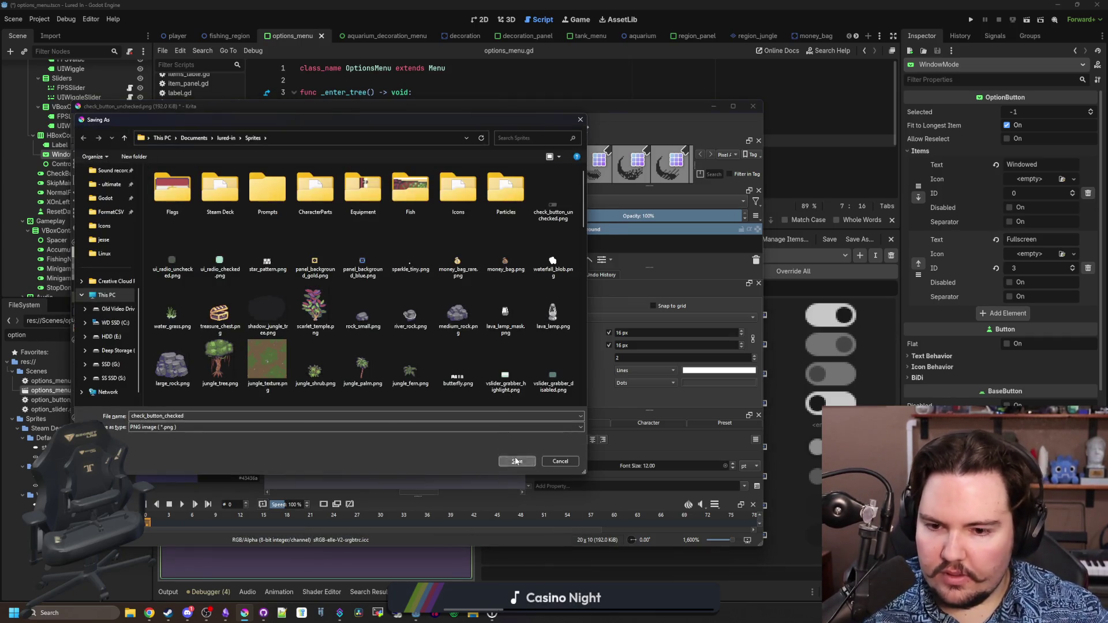
pyautogui.click(469, 407)
pyautogui.click(713, 106)
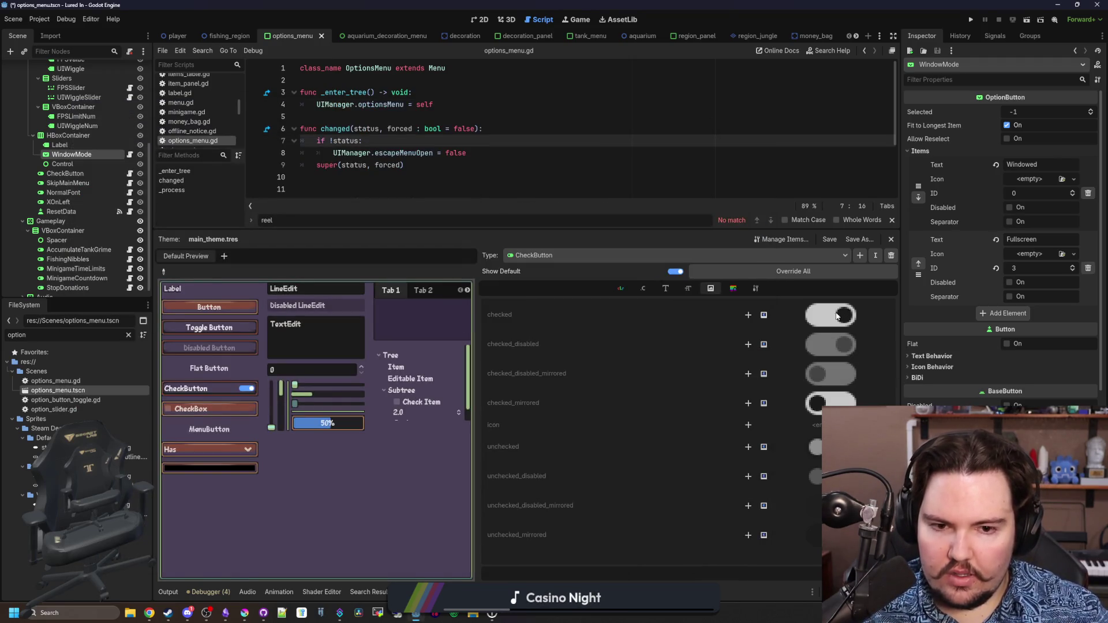
# Override the CheckButton checked icon with check_button_checked.png via Quick Load search 'check'
pyautogui.click(747, 315)
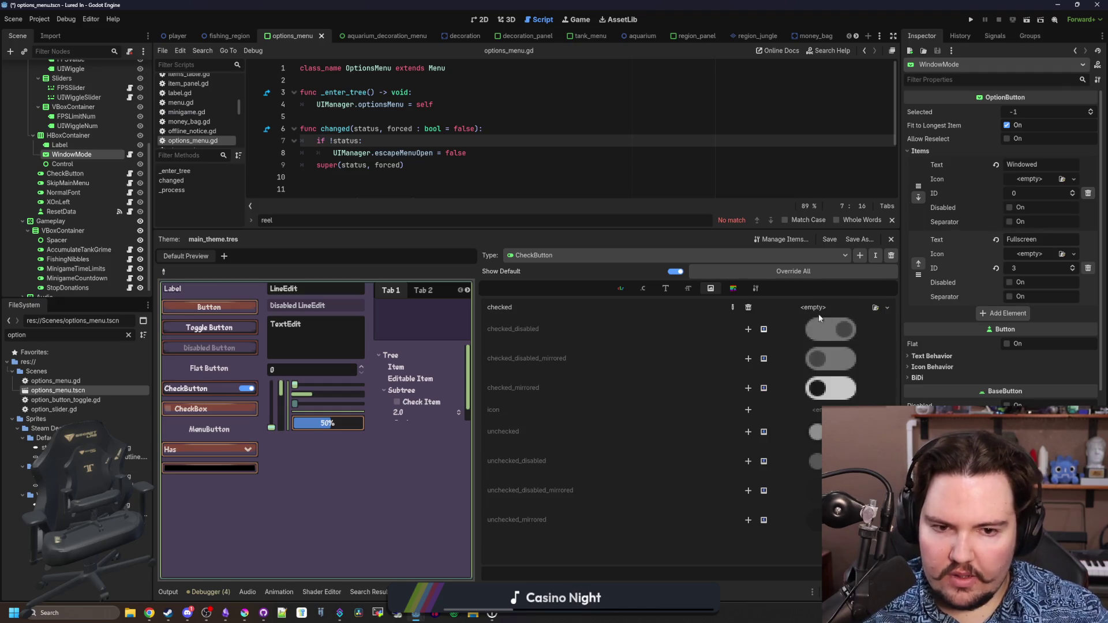
pyautogui.click(887, 308)
pyautogui.click(860, 496)
pyautogui.write('check')
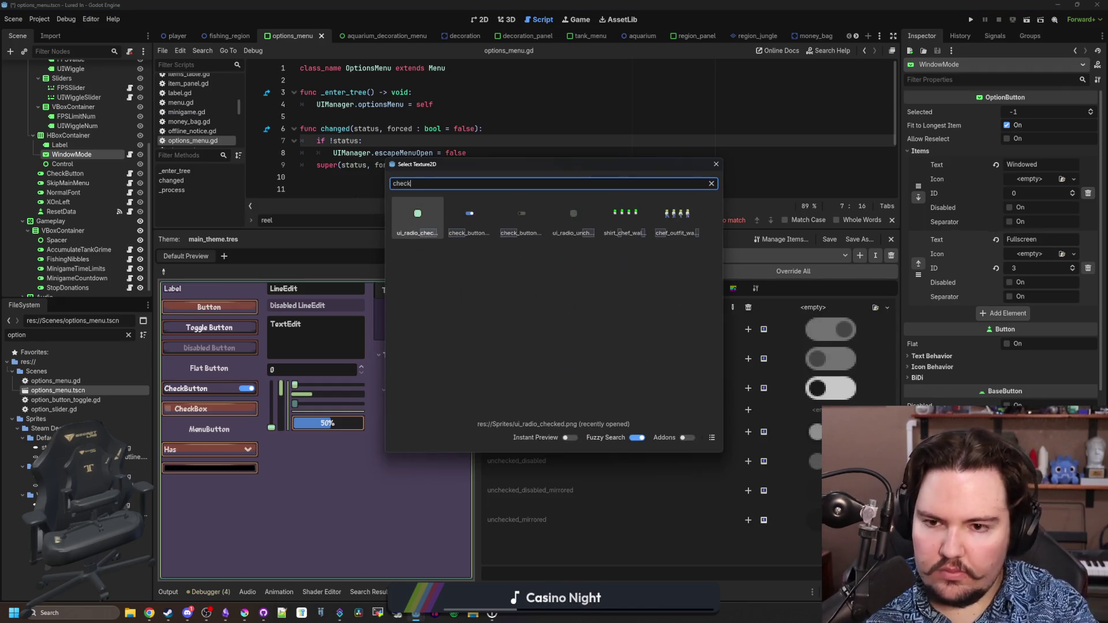
pyautogui.click(478, 220)
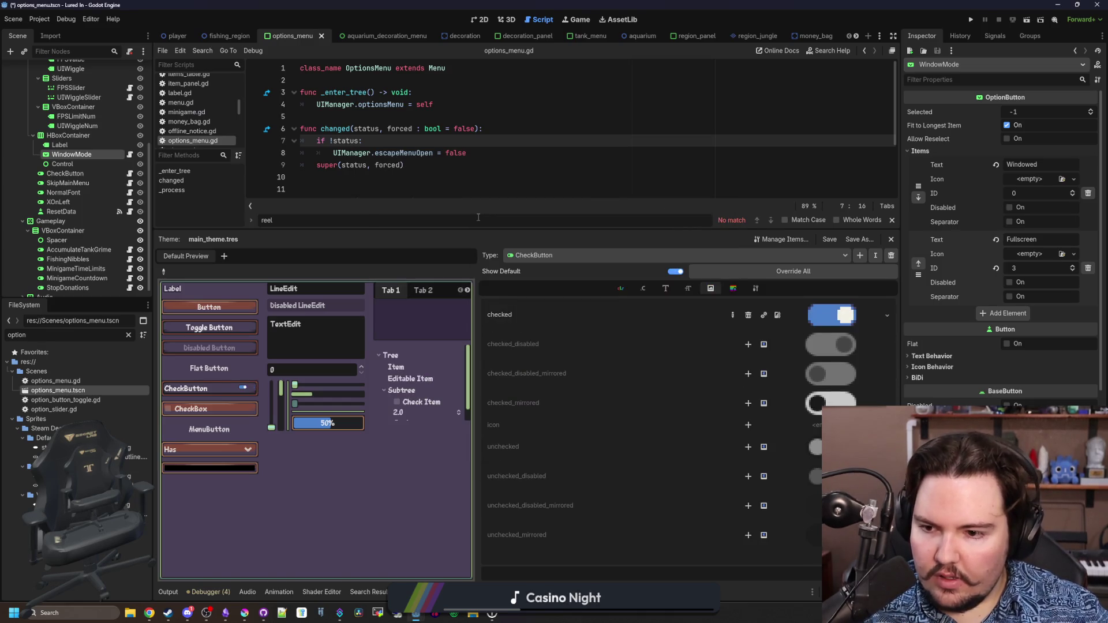
pyautogui.click(244, 613)
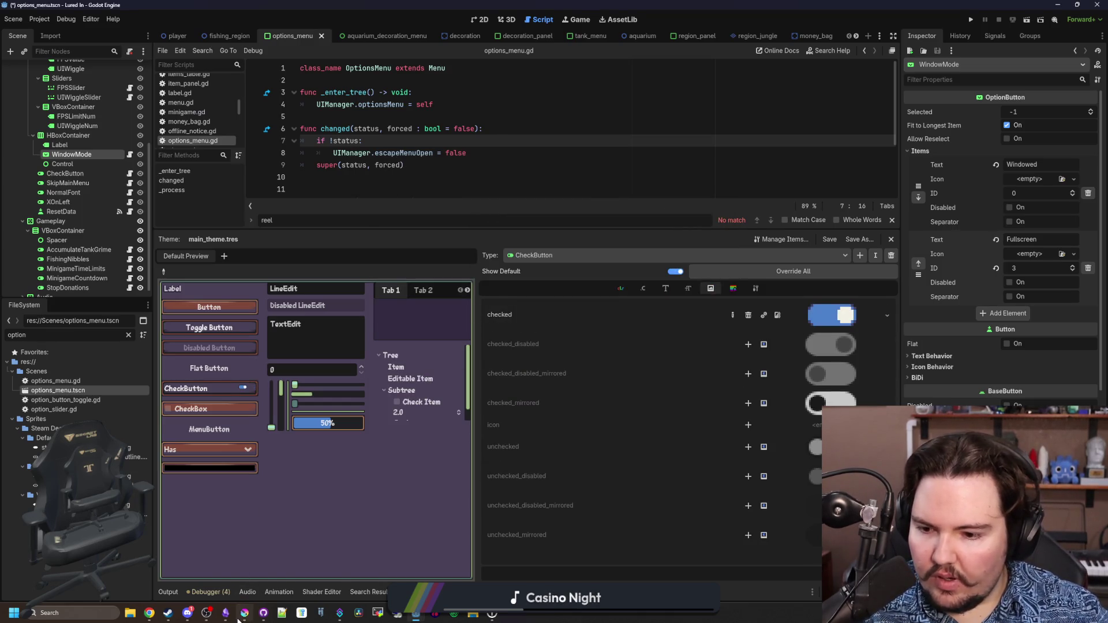
# Open check_button_unchecked.png, scale it to 40 pixels wide, and save the PNG
pyautogui.click(128, 117)
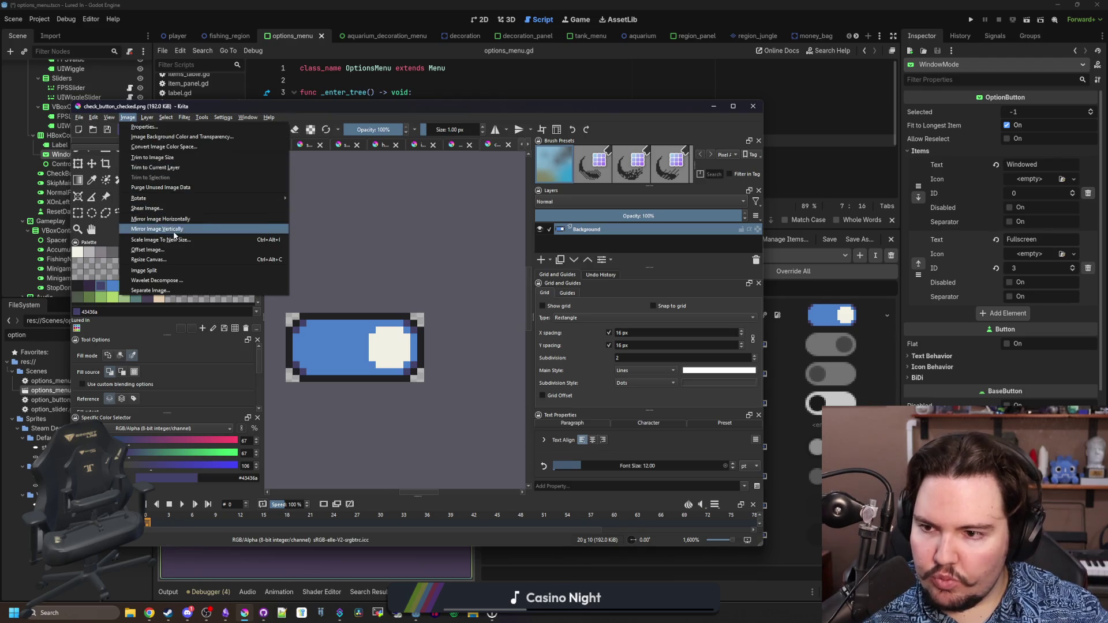
pyautogui.click(482, 148)
pyautogui.click(460, 146)
pyautogui.click(493, 146)
pyautogui.click(79, 118)
pyautogui.click(94, 137)
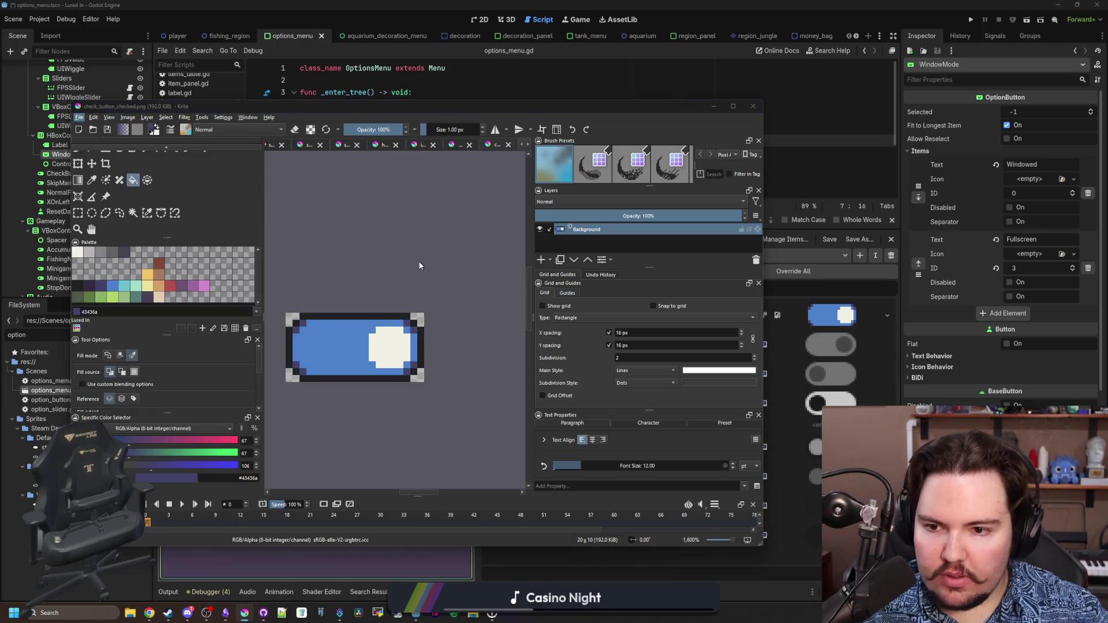
pyautogui.doubleClick(172, 262)
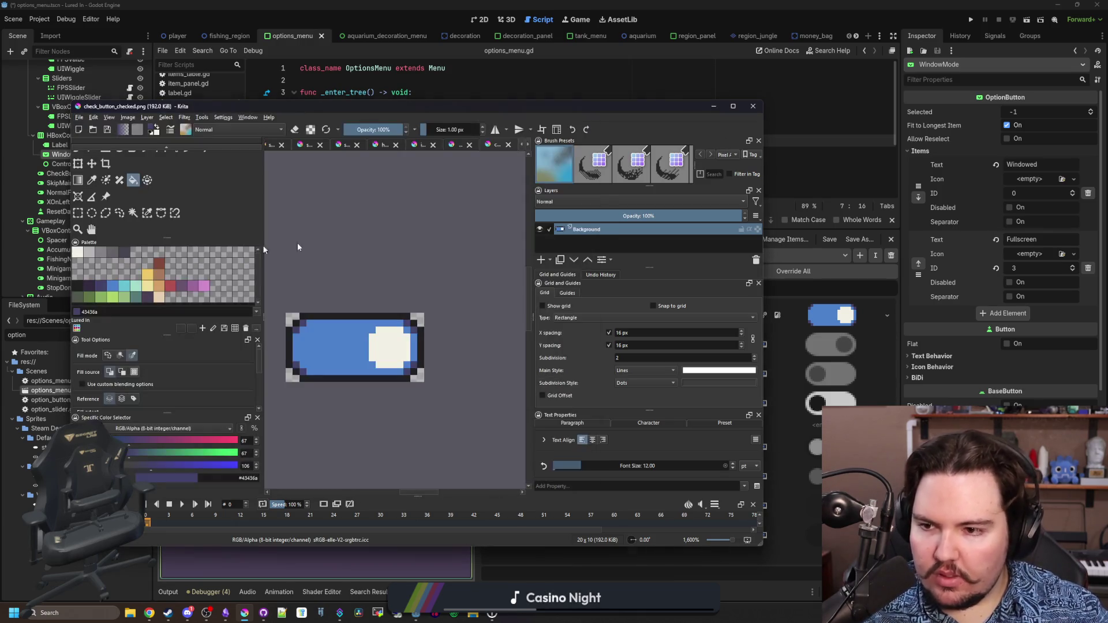
pyautogui.click(732, 106)
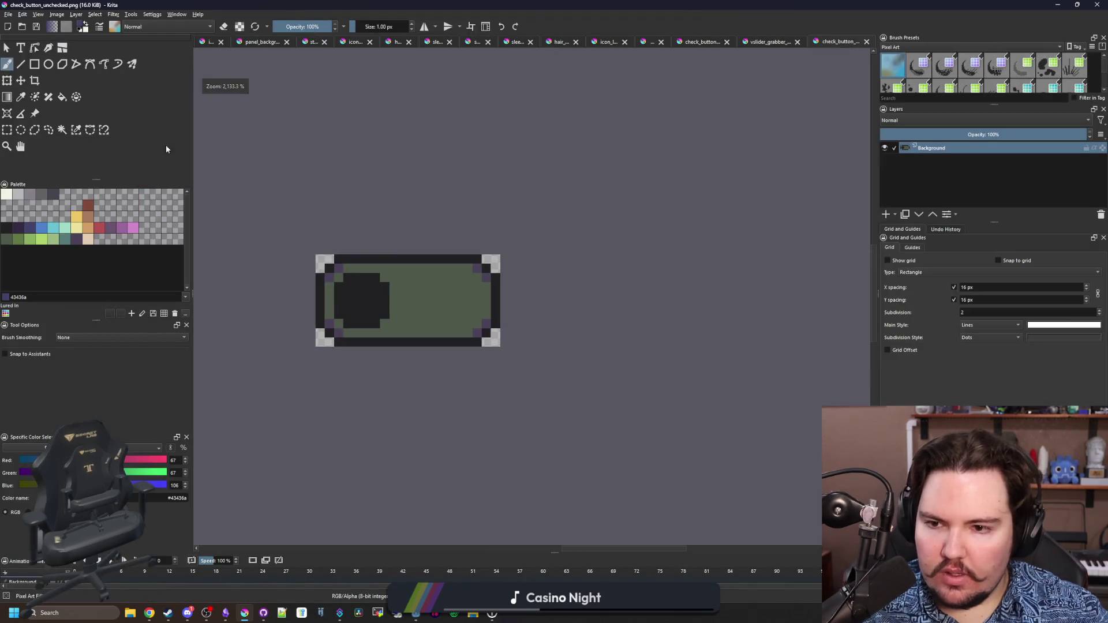
pyautogui.click(56, 14)
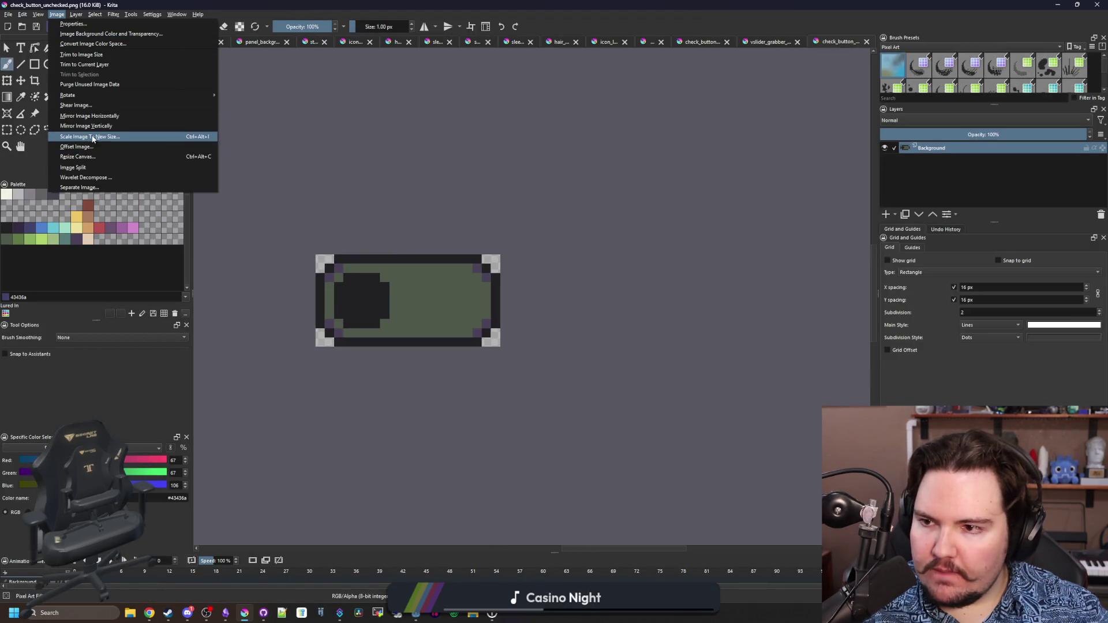
pyautogui.click(87, 134)
pyautogui.write('40')
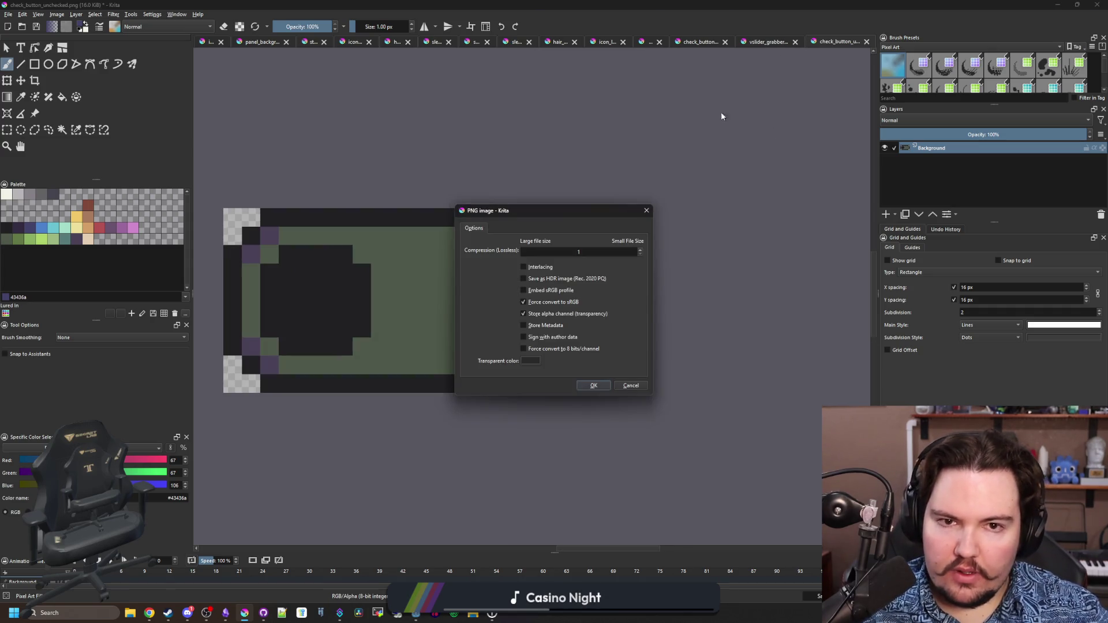
pyautogui.click(600, 389)
# Scale check_button_checked to 40×20, save the PNG, and return to Godot
pyautogui.click(773, 43)
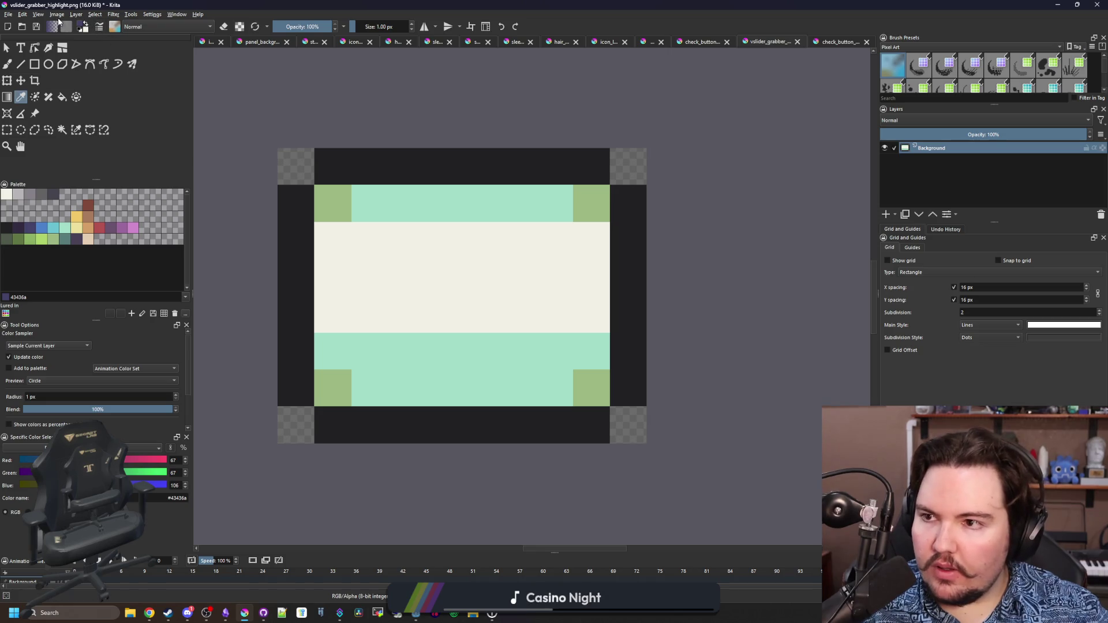
pyautogui.hotkey('ctrl', 'Tab')
pyautogui.hotkey('ctrl', 'Tab')
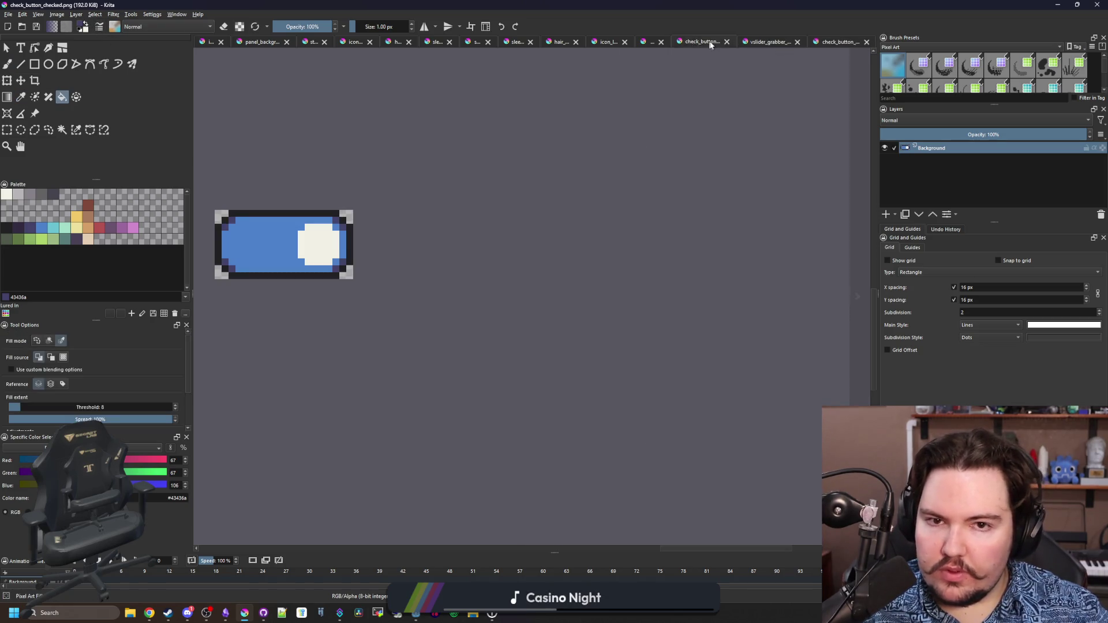
pyautogui.click(56, 14)
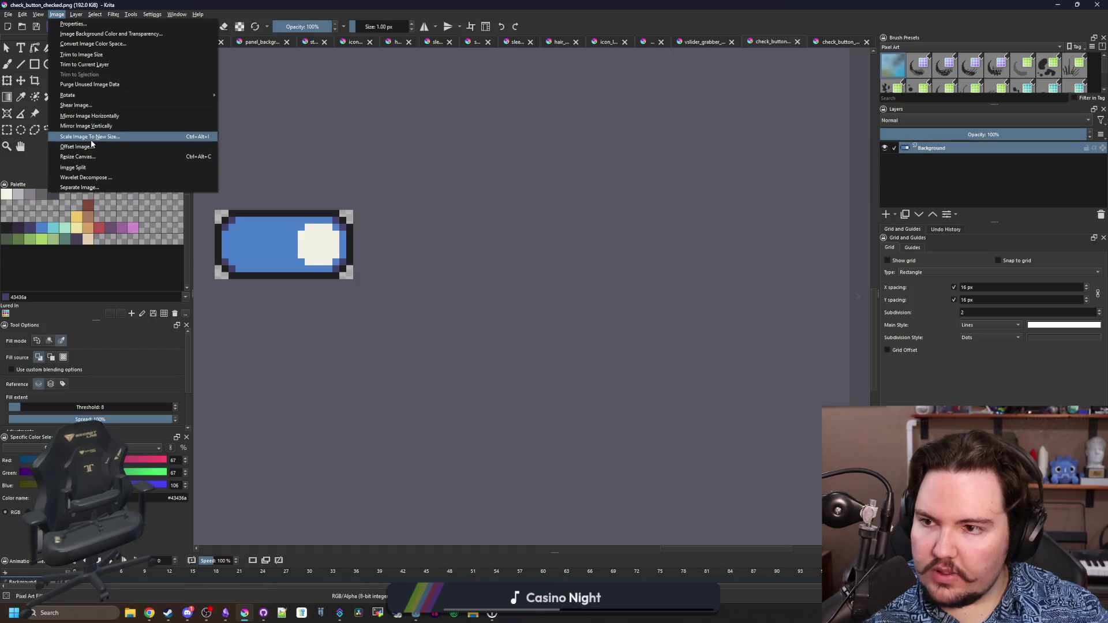
pyautogui.click(70, 139)
pyautogui.write('40')
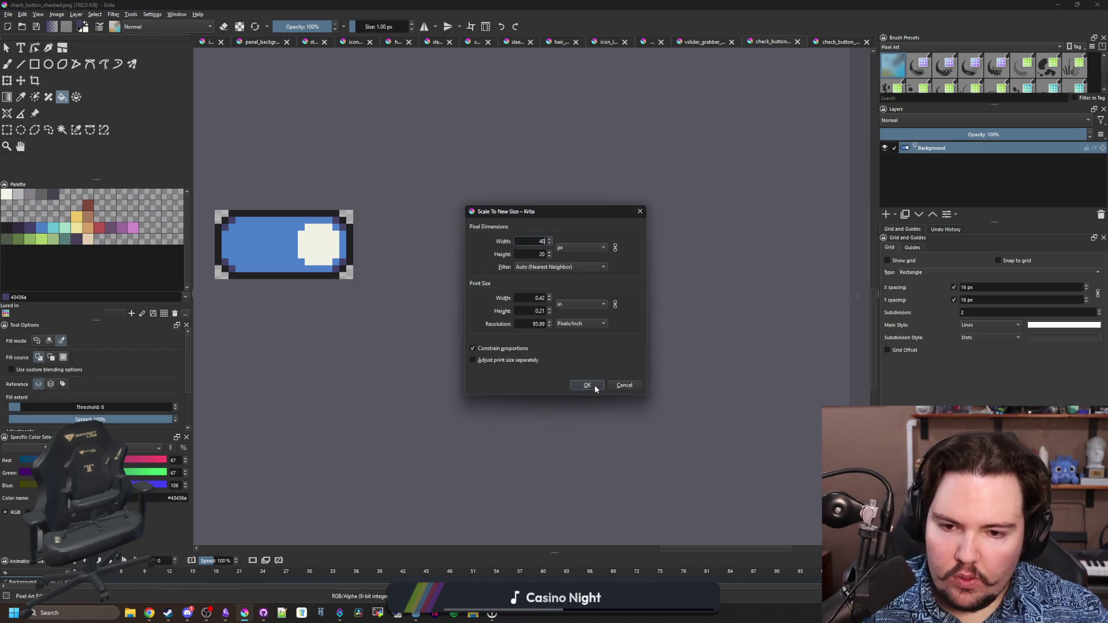
pyautogui.click(595, 389)
pyautogui.hotkey('ctrl', 's')
pyautogui.click(593, 385)
pyautogui.click(331, 606)
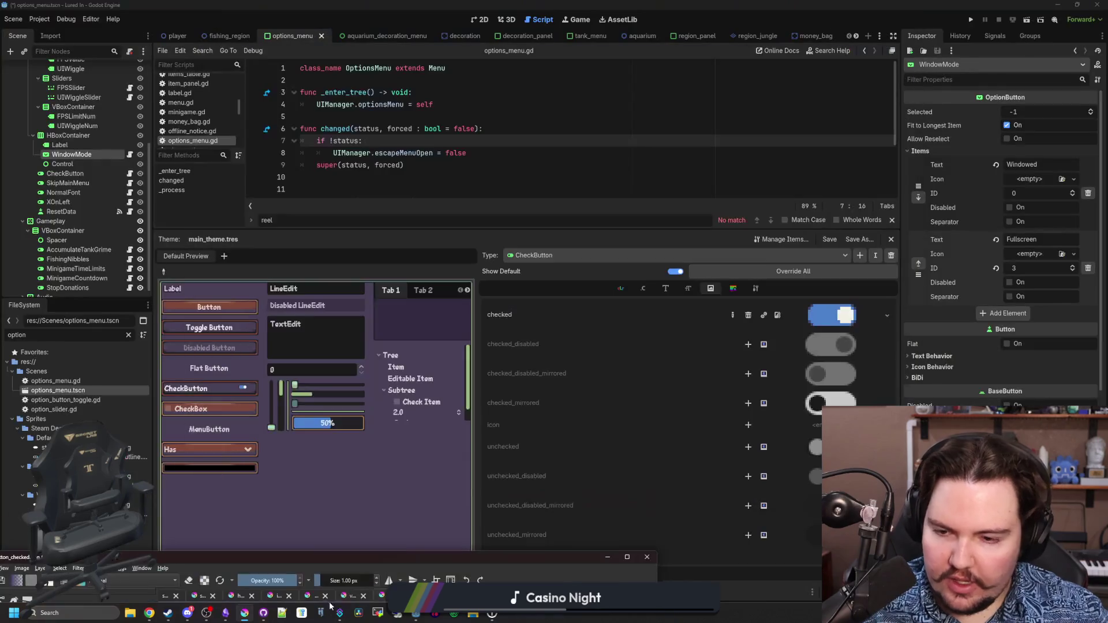
# Assign check_button_unchecked.png to the CheckButton unchecked icon and toggle the preview off and on
pyautogui.click(243, 391)
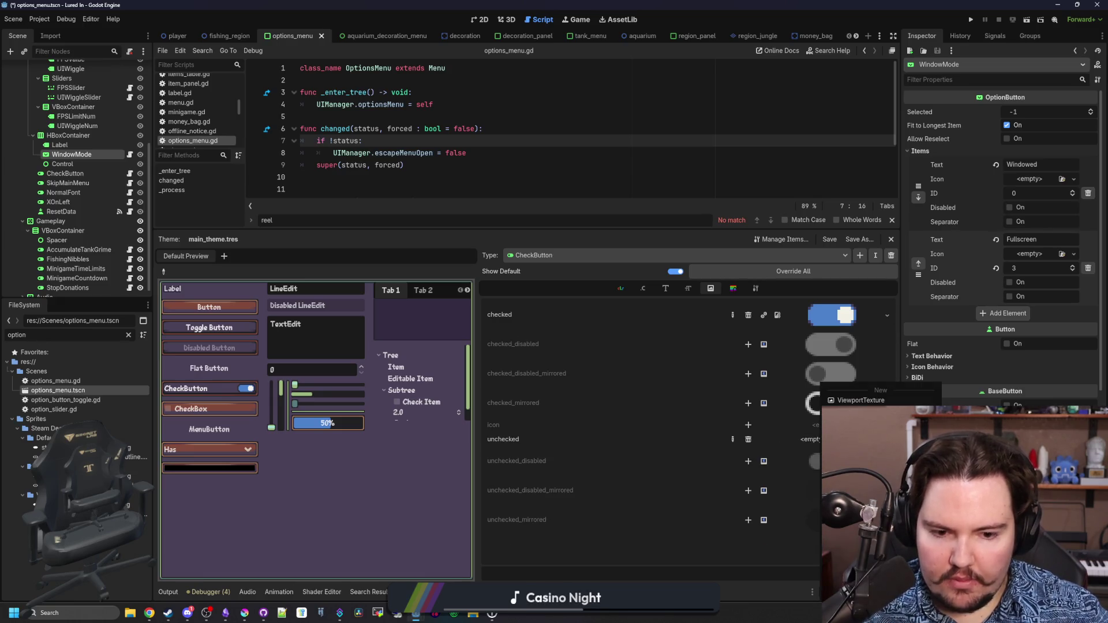
pyautogui.click(810, 439)
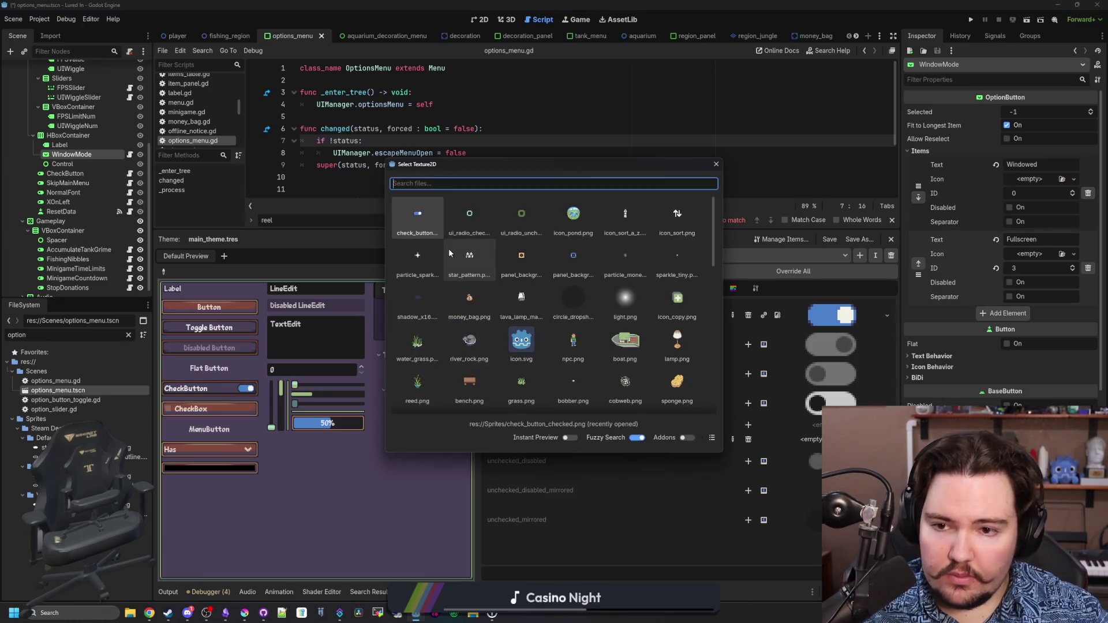
pyautogui.write('unchec')
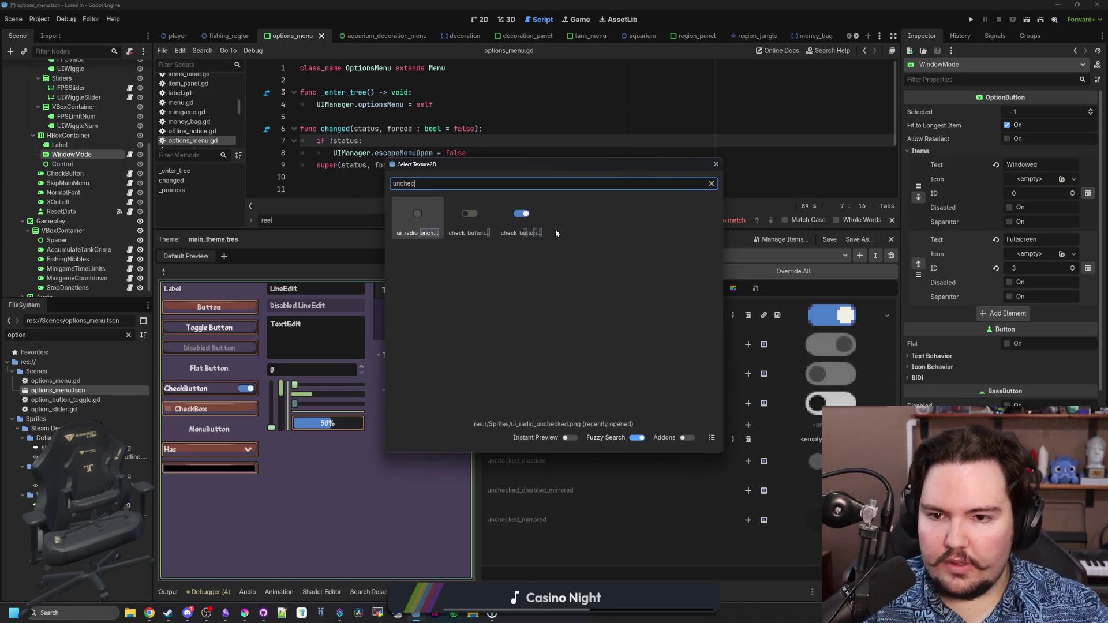
pyautogui.doubleClick(469, 216)
pyautogui.click(235, 395)
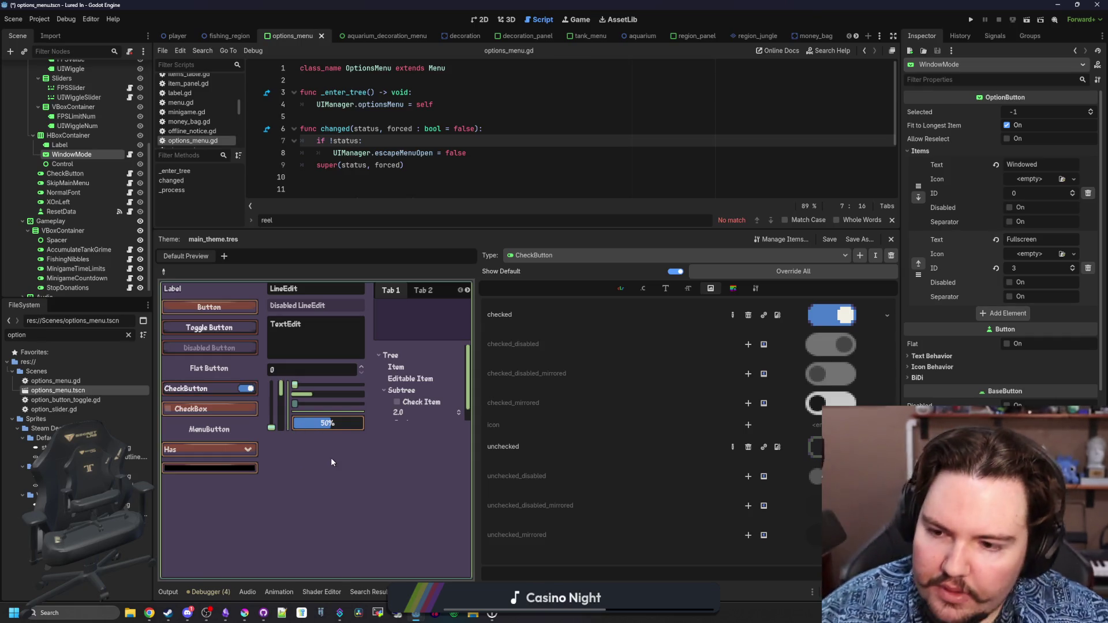
pyautogui.click(245, 612)
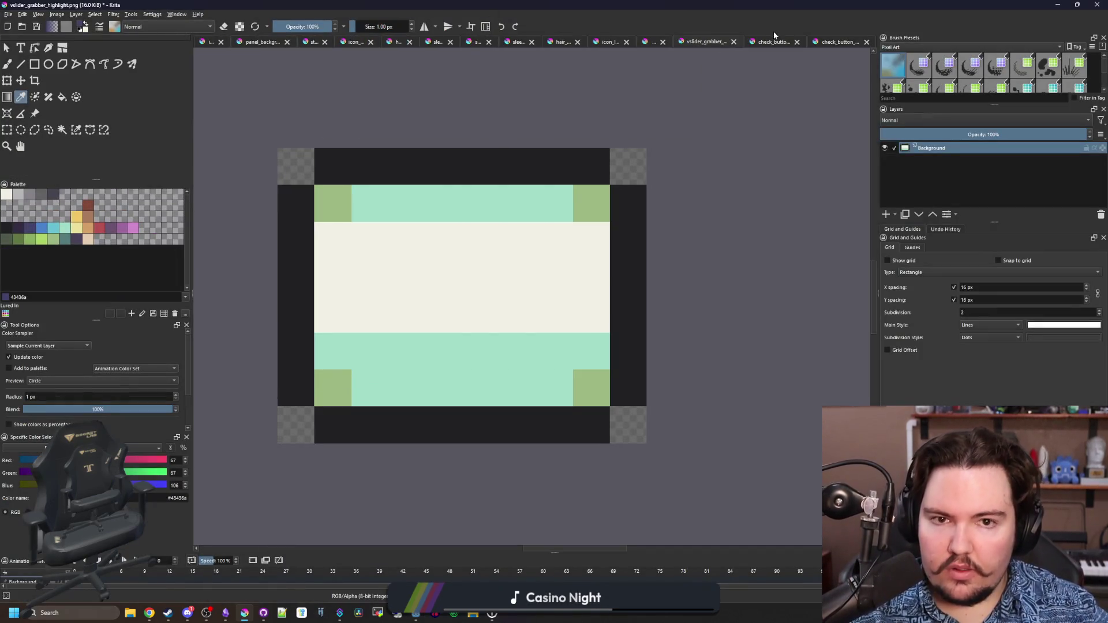
# Touch up pixels on check_button_checked with the canvas blue and save it as PNG
pyautogui.click(765, 42)
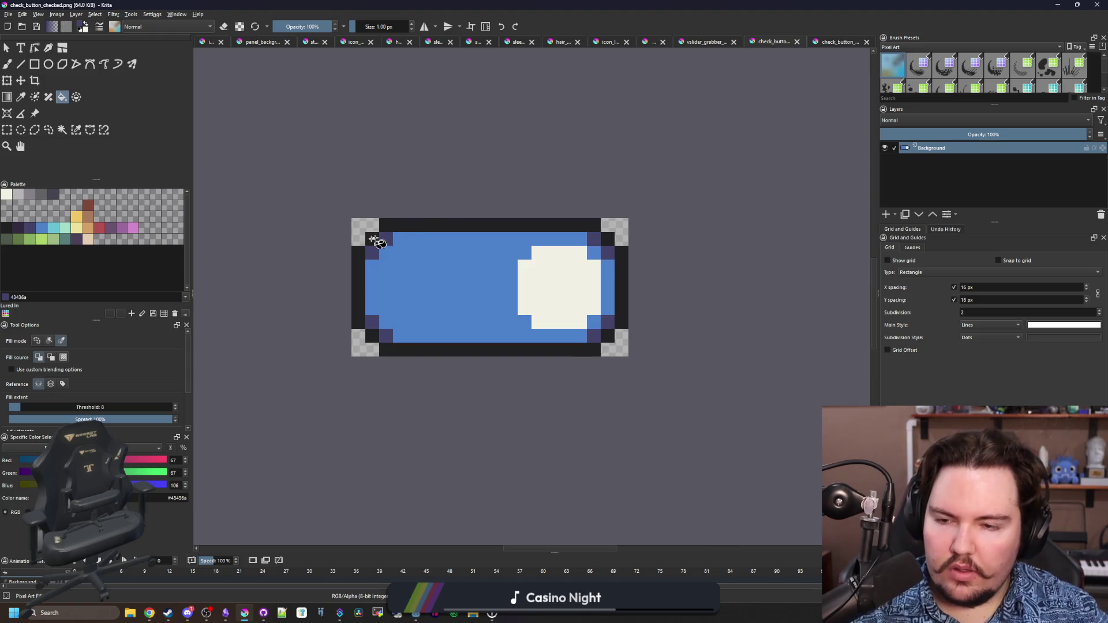
pyautogui.scroll(2, 378, 240)
pyautogui.press('b')
pyautogui.keyDown('ctrl'); pyautogui.click(355, 280); pyautogui.keyUp('ctrl')
pyautogui.press('f')
pyautogui.click(355, 282)
pyautogui.scroll(-6, 364, 279)
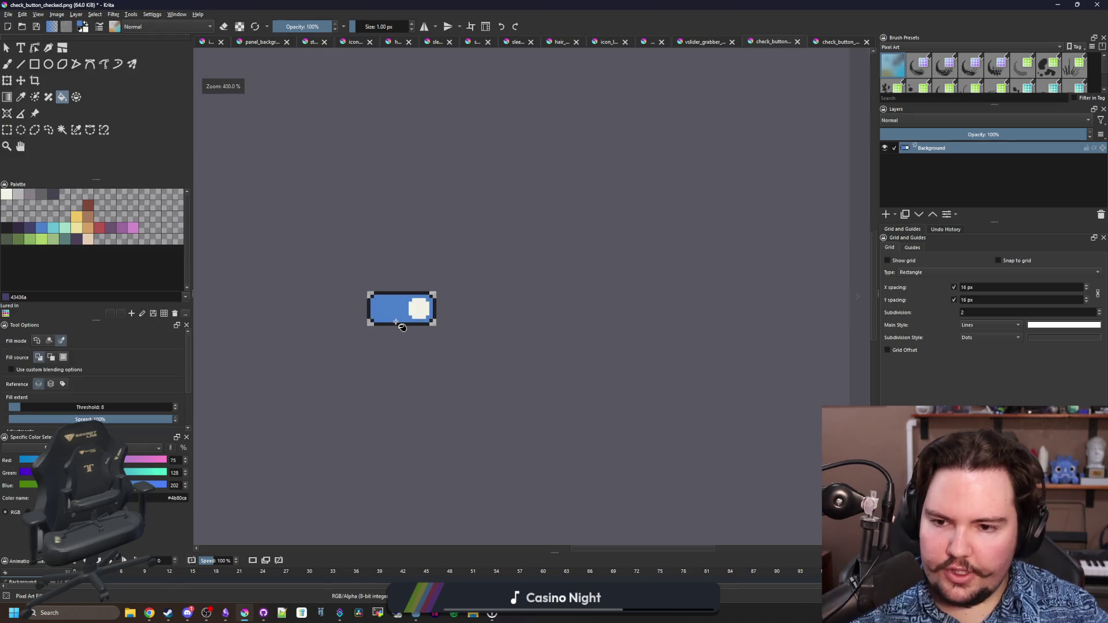
pyautogui.scroll(1, 426, 277)
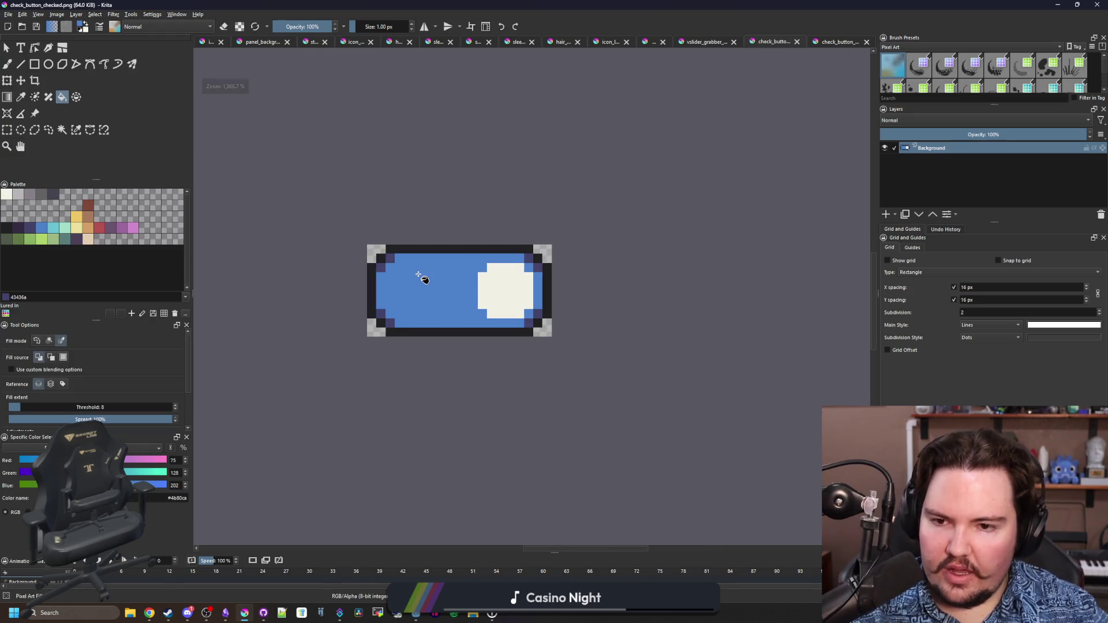
pyautogui.scroll(-3, 430, 300)
pyautogui.scroll(-2, 430, 304)
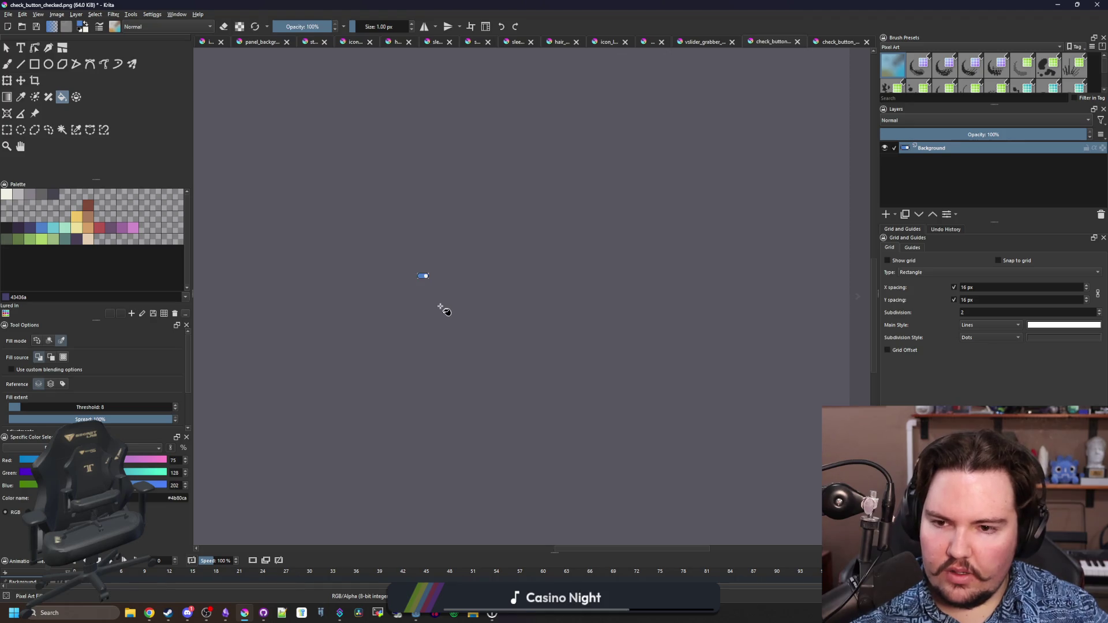
pyautogui.scroll(8, 442, 310)
pyautogui.scroll(-3, 363, 233)
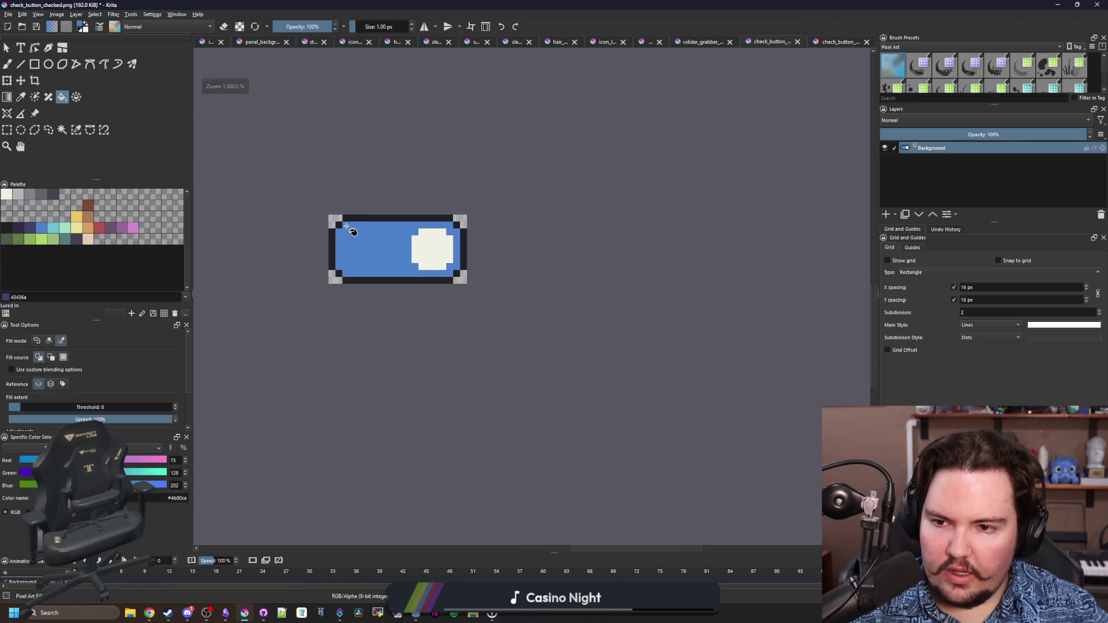
pyautogui.scroll(-3, 398, 271)
pyautogui.scroll(9, 407, 277)
pyautogui.hotkey('ctrl', 's')
pyautogui.click(601, 386)
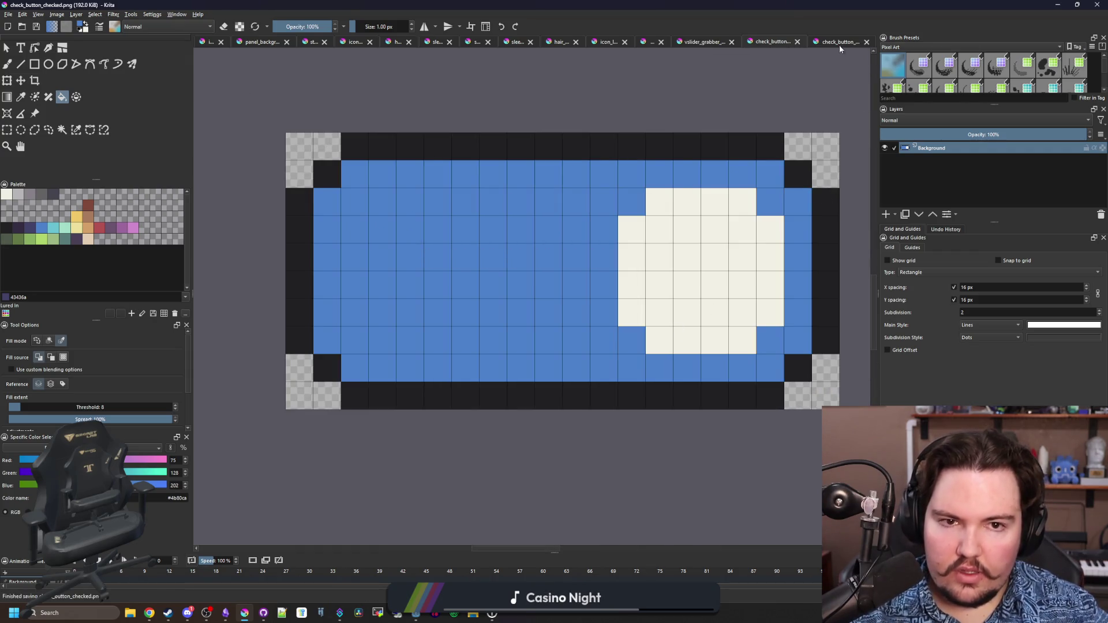
# Bucket-fill the purple corner pixels of check_button_unchecked green and save it as PNG
pyautogui.click(839, 44)
pyautogui.scroll(1, 306, 268)
pyautogui.press('b')
pyautogui.press('f')
pyautogui.click(808, 220)
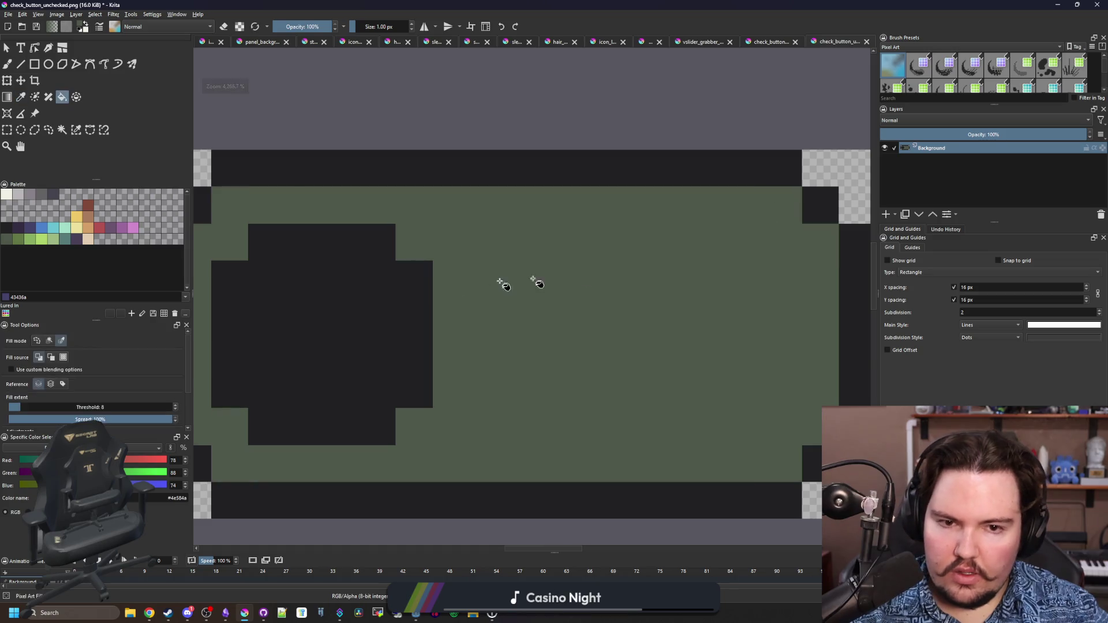
pyautogui.scroll(-4, 625, 369)
pyautogui.hotkey('ctrl', 's')
pyautogui.click(600, 387)
# Scale check_button_checked down to 40×20 with Scale Image To New Size and save as PNG
pyautogui.hotkey('ctrl', 'shift', 'Tab')
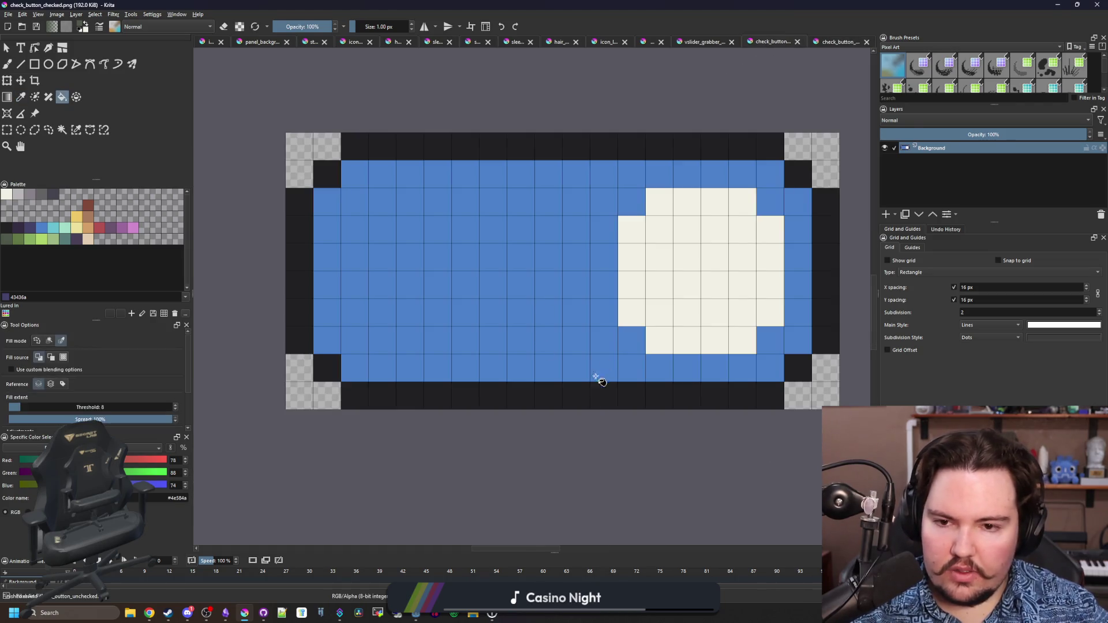
pyautogui.hotkey('alt', 'Tab')
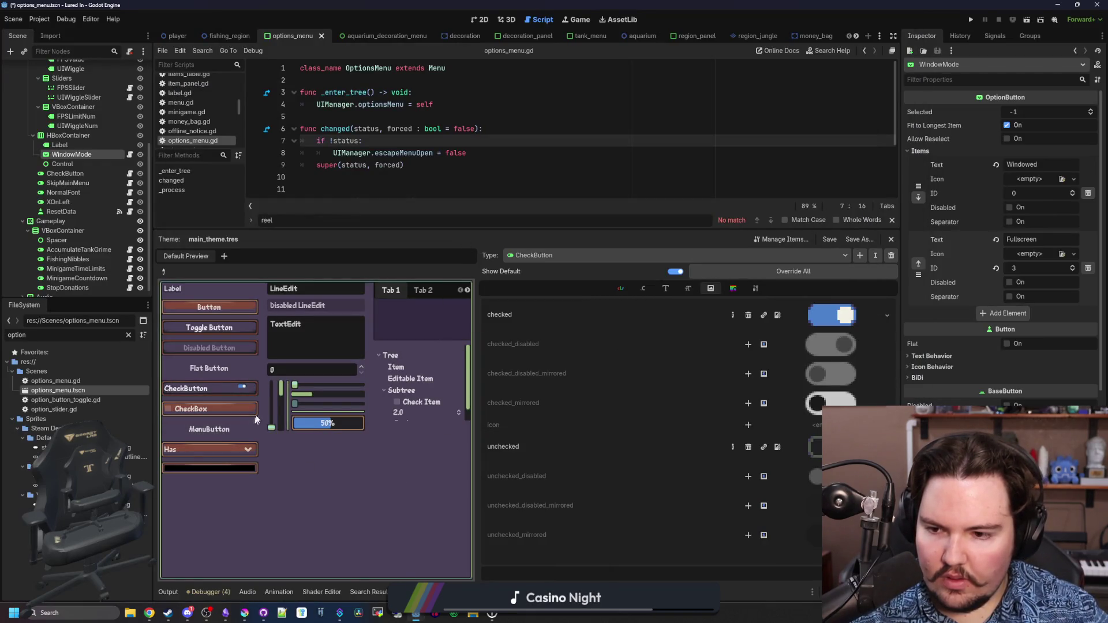
pyautogui.click(244, 613)
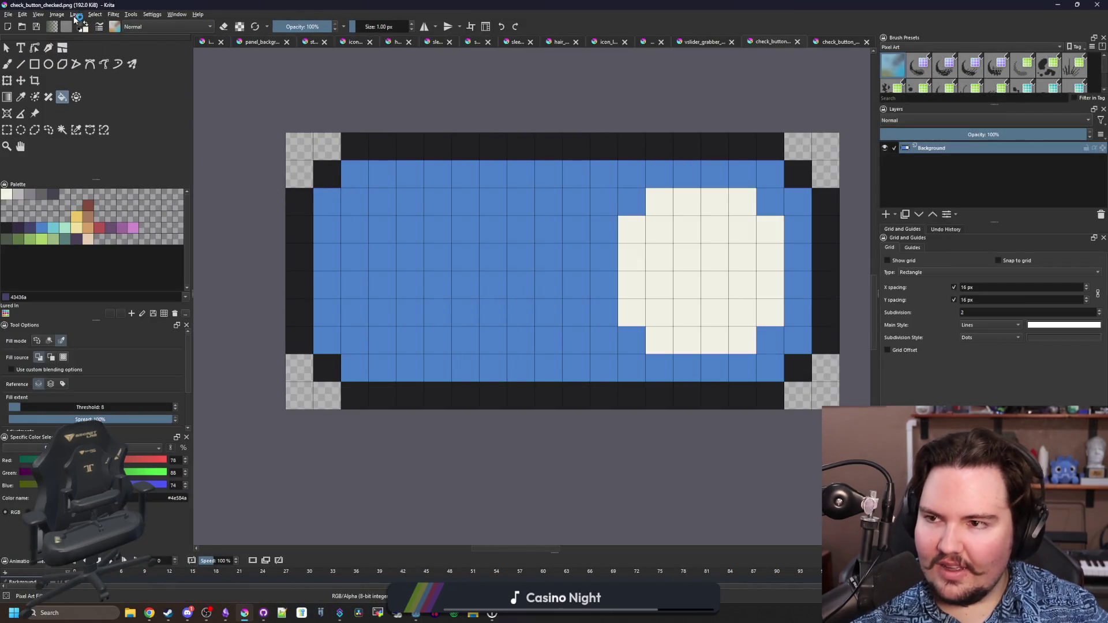
pyautogui.click(60, 15)
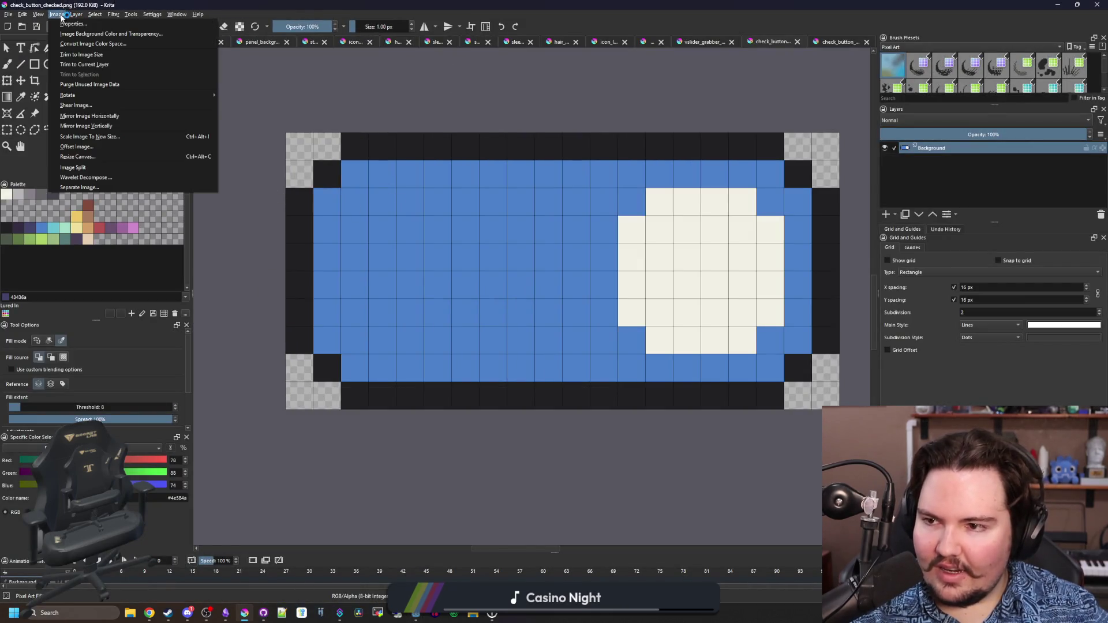
pyautogui.click(89, 137)
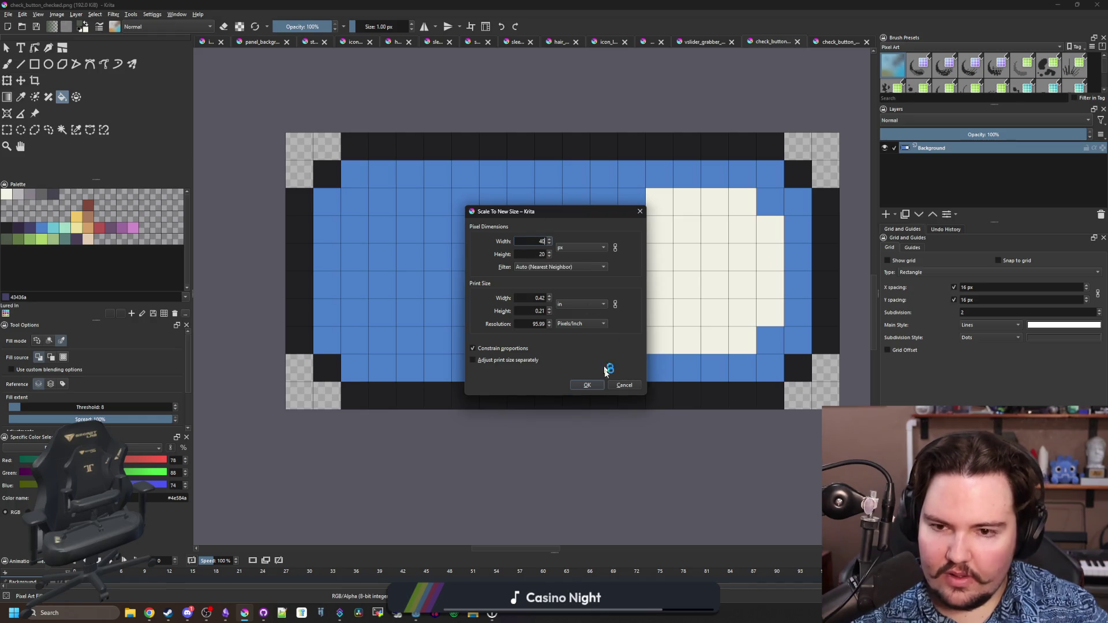
pyautogui.click(588, 385)
pyautogui.hotkey('ctrl', 's')
pyautogui.click(593, 384)
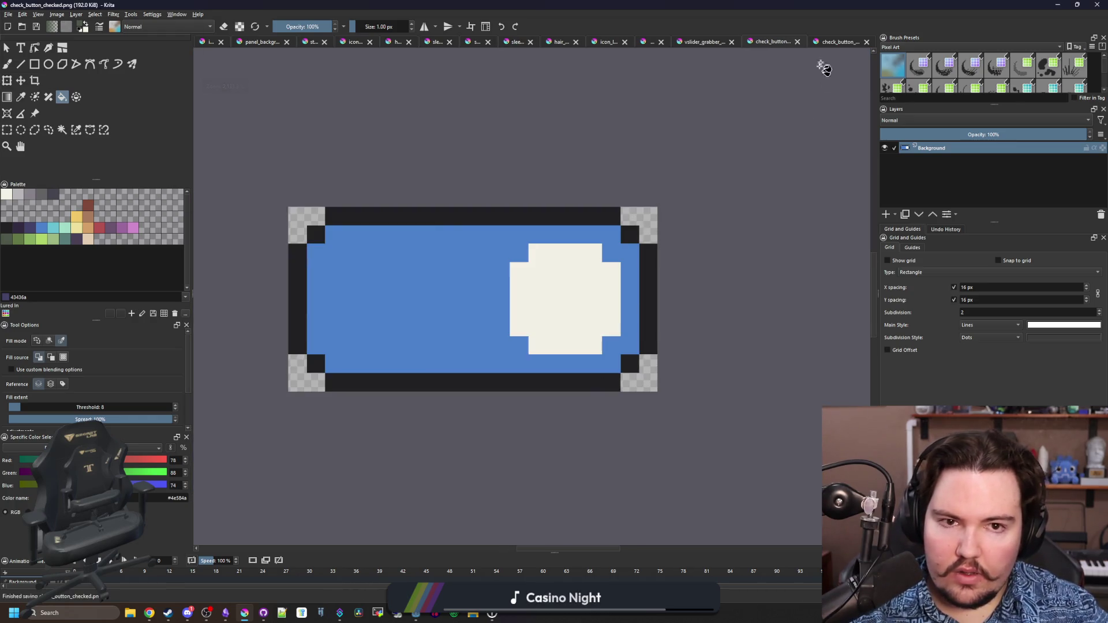
# Scale check_button_unchecked down to the smaller size as well, then restore the Krita window down
pyautogui.click(836, 42)
pyautogui.click(58, 15)
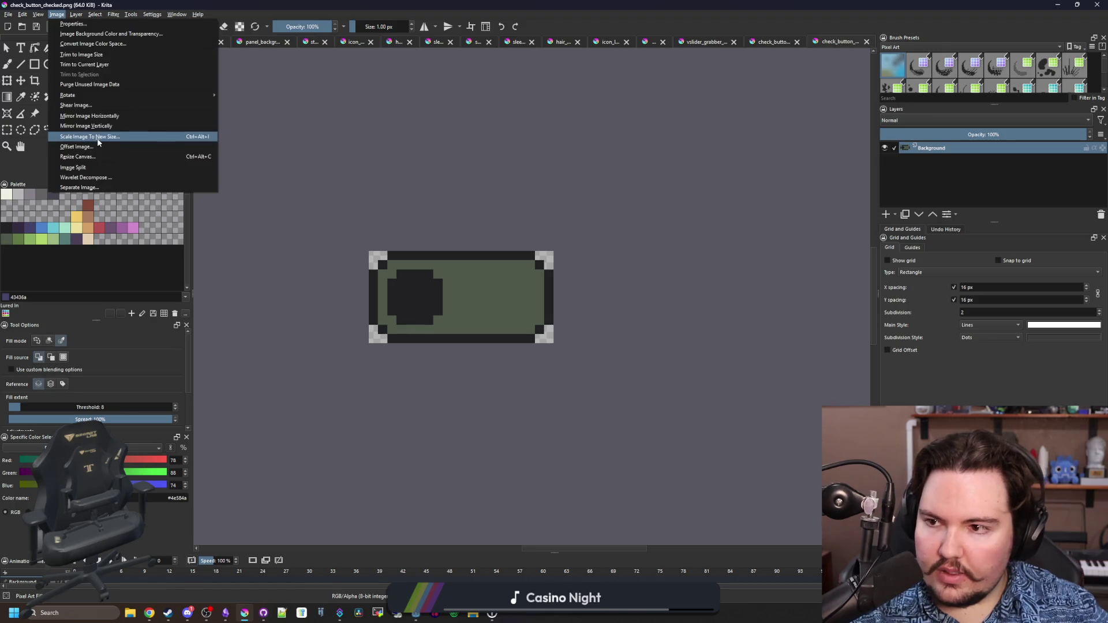
pyautogui.click(89, 136)
pyautogui.click(587, 384)
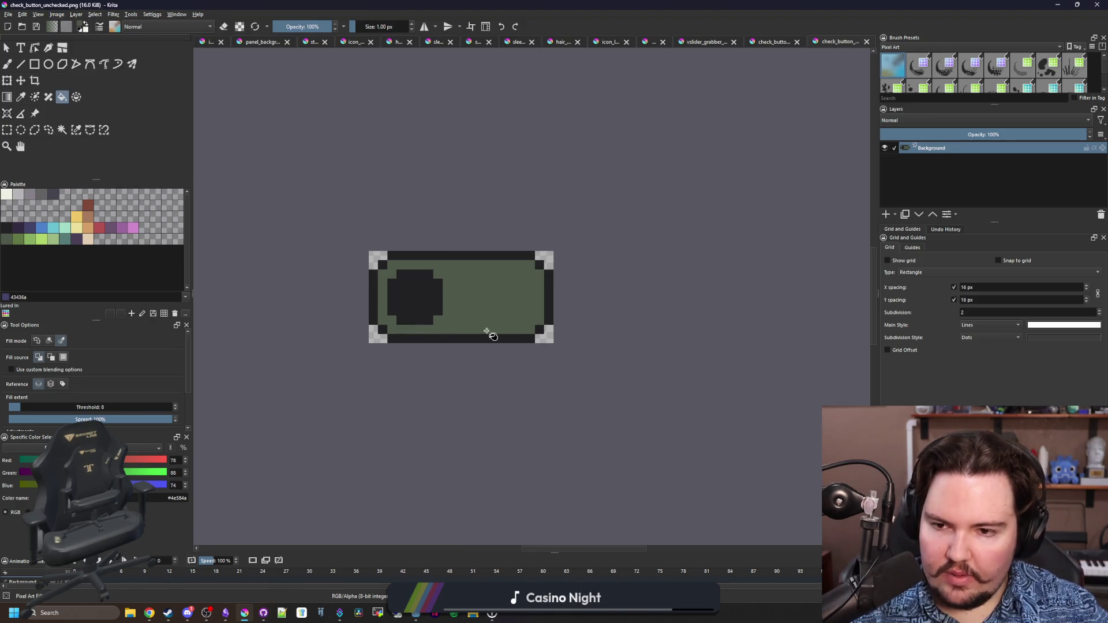
pyautogui.press('super+Down')
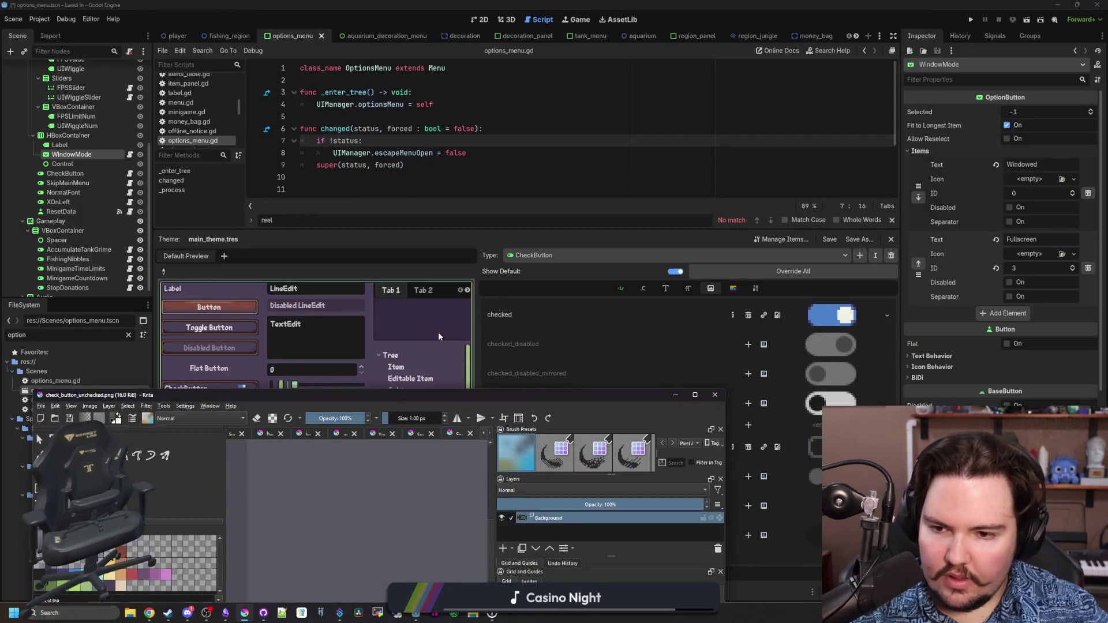
# Toggle the preview CheckButton off and back on, then save the options menu scene
pyautogui.press('super+Down')
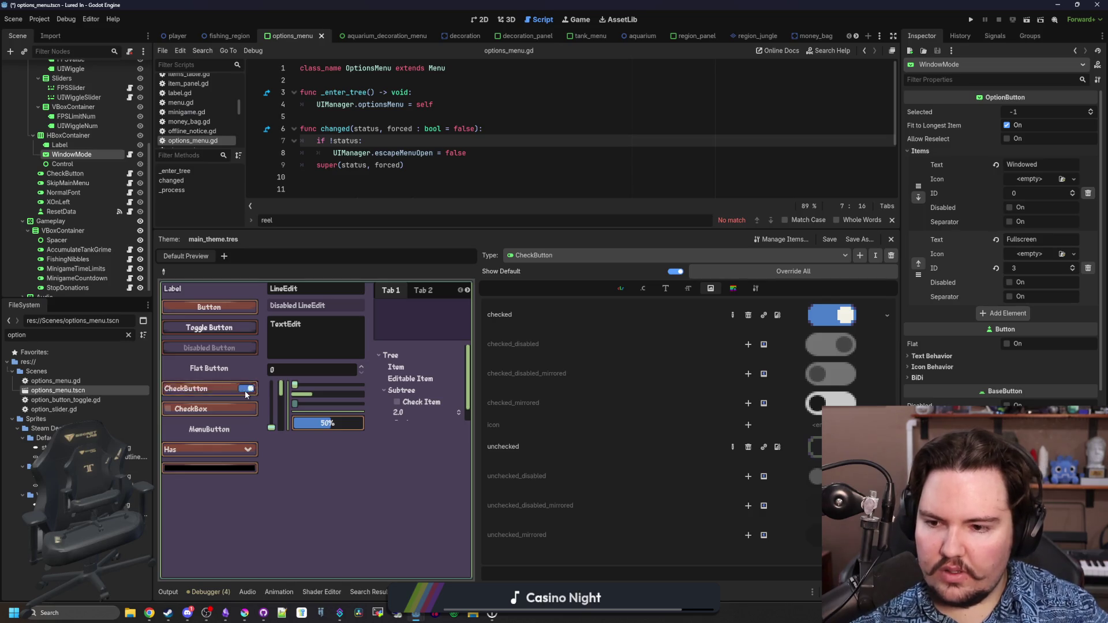
pyautogui.click(245, 390)
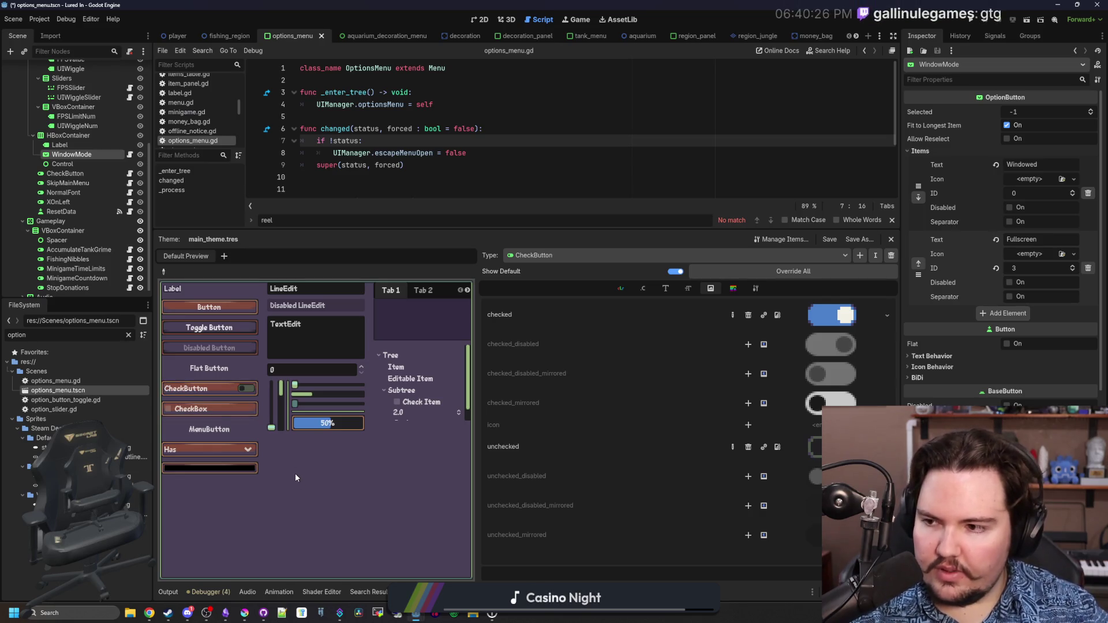
pyautogui.click(244, 388)
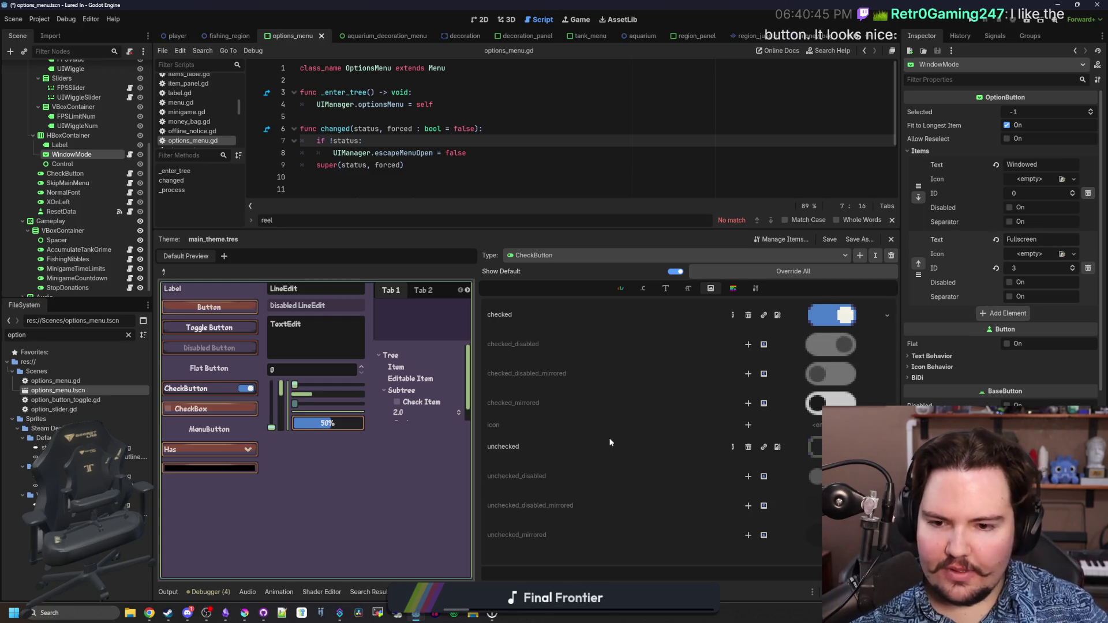
pyautogui.hotkey('ctrl', 's')
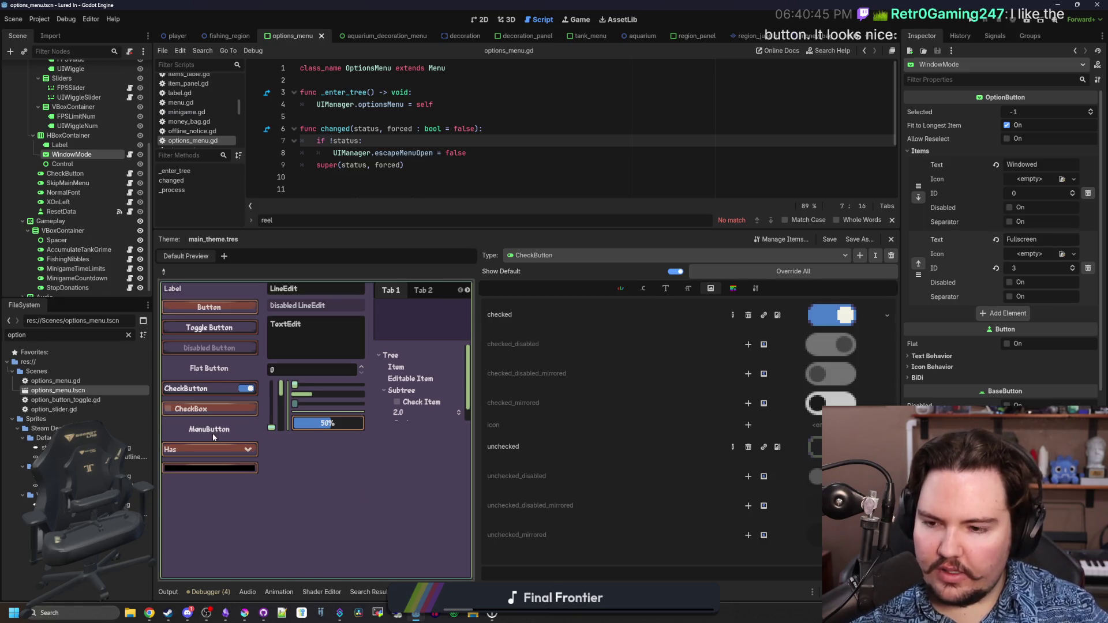
# Cycle the preview OptionButton through Options, OptionButton and Many to inspect the radio icons
pyautogui.click(245, 449)
pyautogui.click(245, 449)
pyautogui.click(237, 450)
pyautogui.click(207, 509)
pyautogui.click(235, 453)
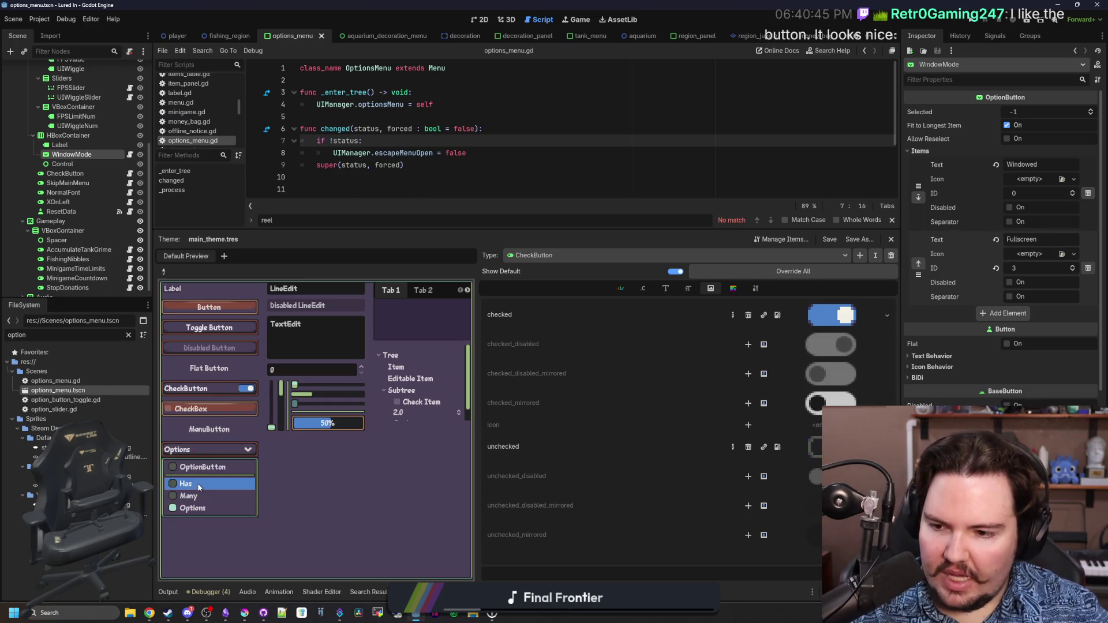
pyautogui.click(208, 466)
pyautogui.click(214, 449)
pyautogui.click(216, 499)
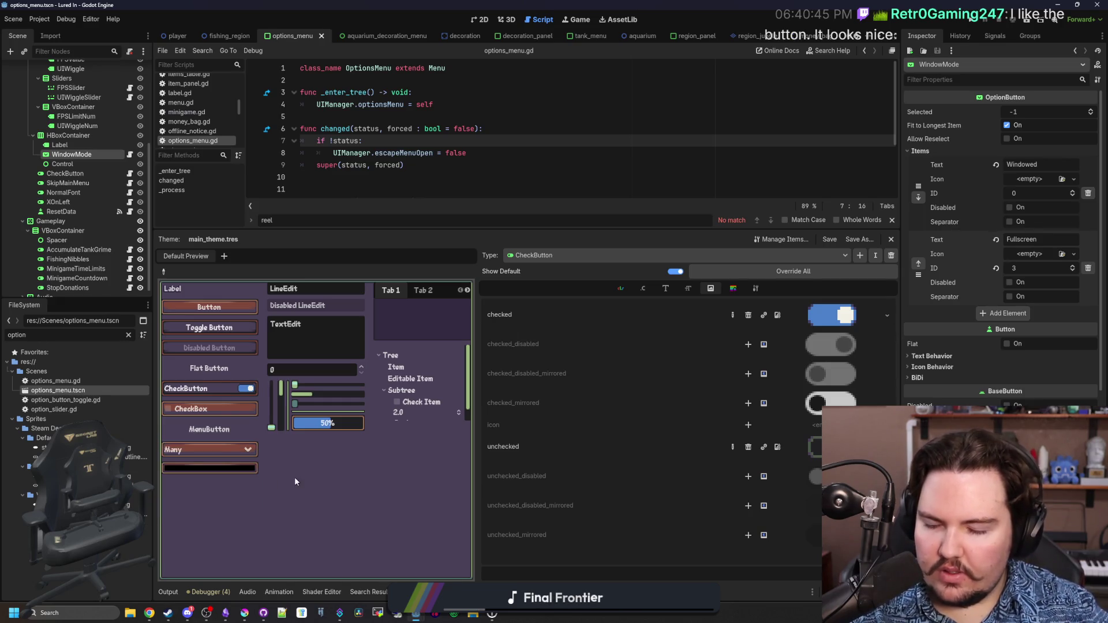
pyautogui.click(210, 454)
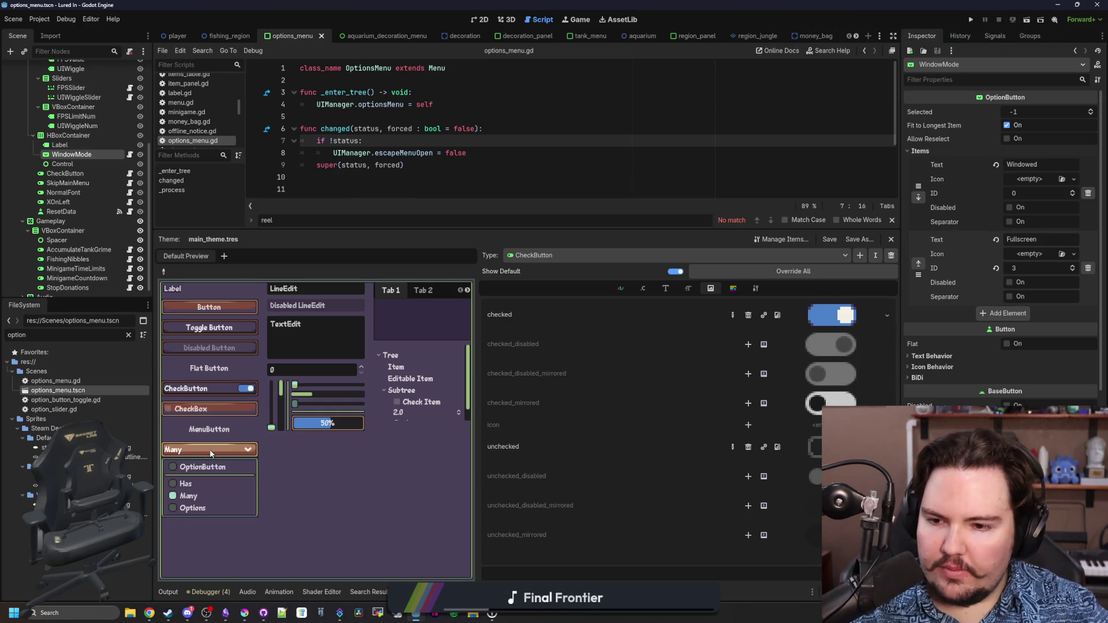
pyautogui.click(309, 367)
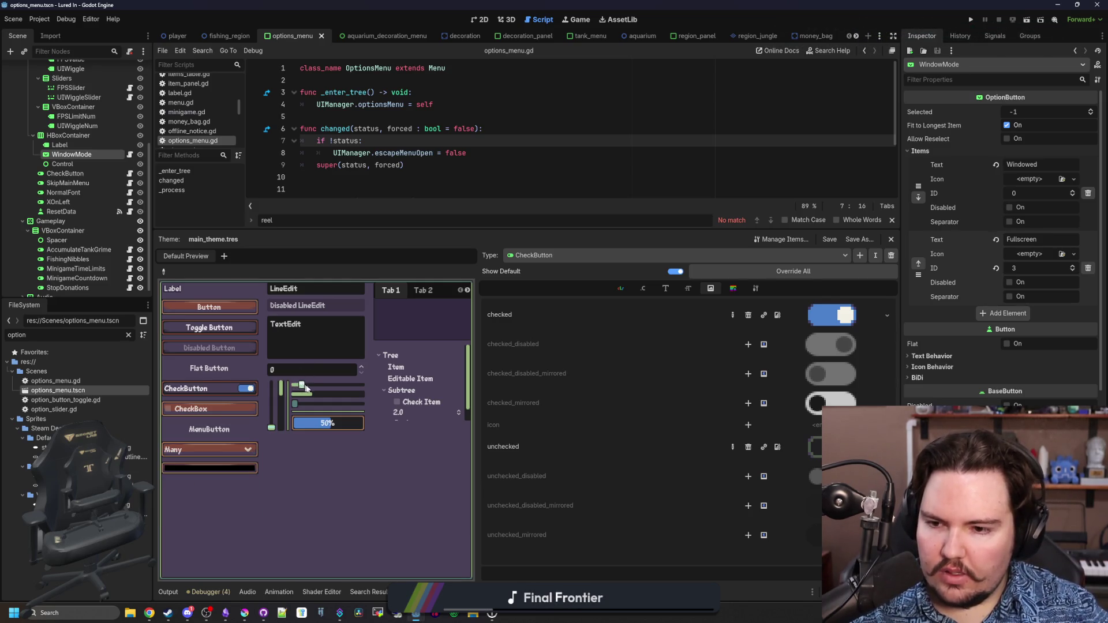
# Tick the preview tree's Check Item, toggle the CheckBox, set the OptionButton to Options, then maximize Krita
pyautogui.click(396, 402)
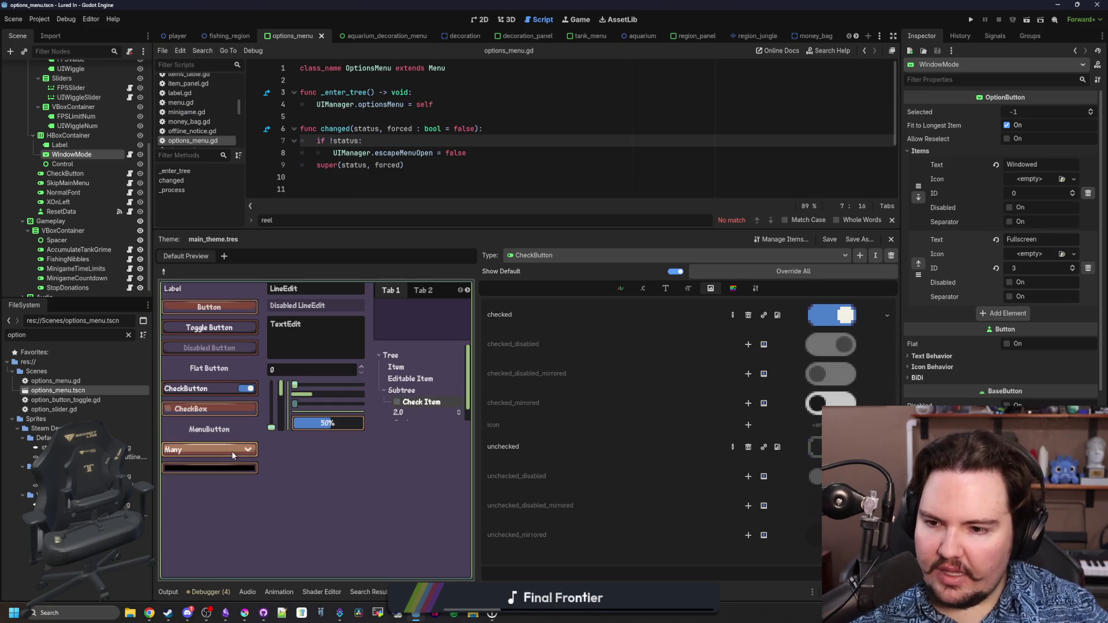
pyautogui.click(228, 409)
pyautogui.click(227, 409)
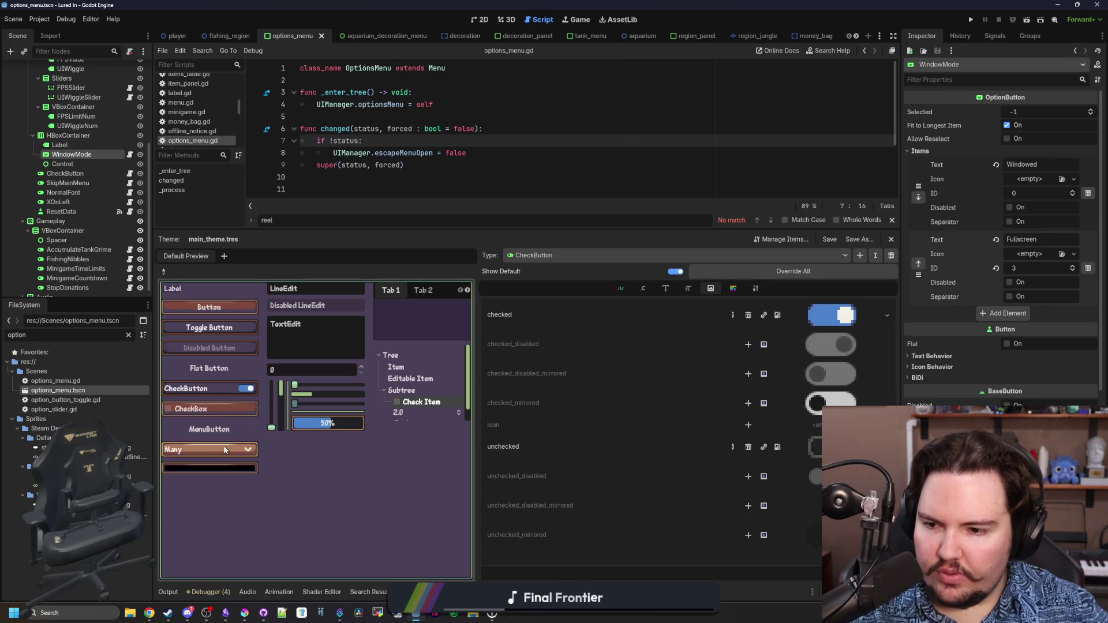
pyautogui.click(203, 449)
pyautogui.click(190, 508)
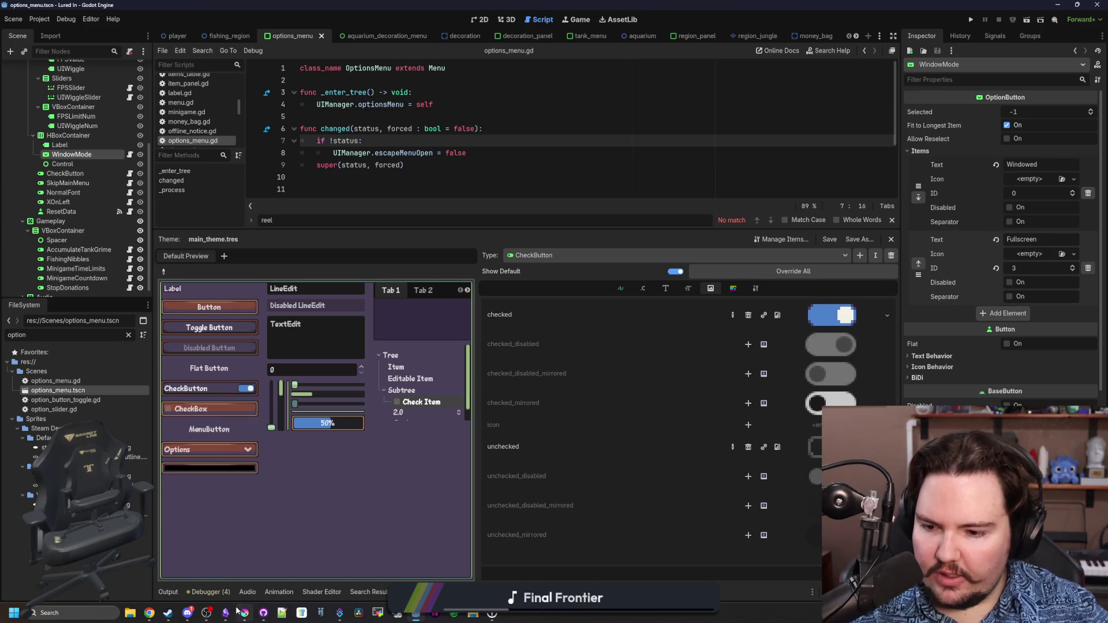
pyautogui.click(245, 613)
pyautogui.doubleClick(445, 397)
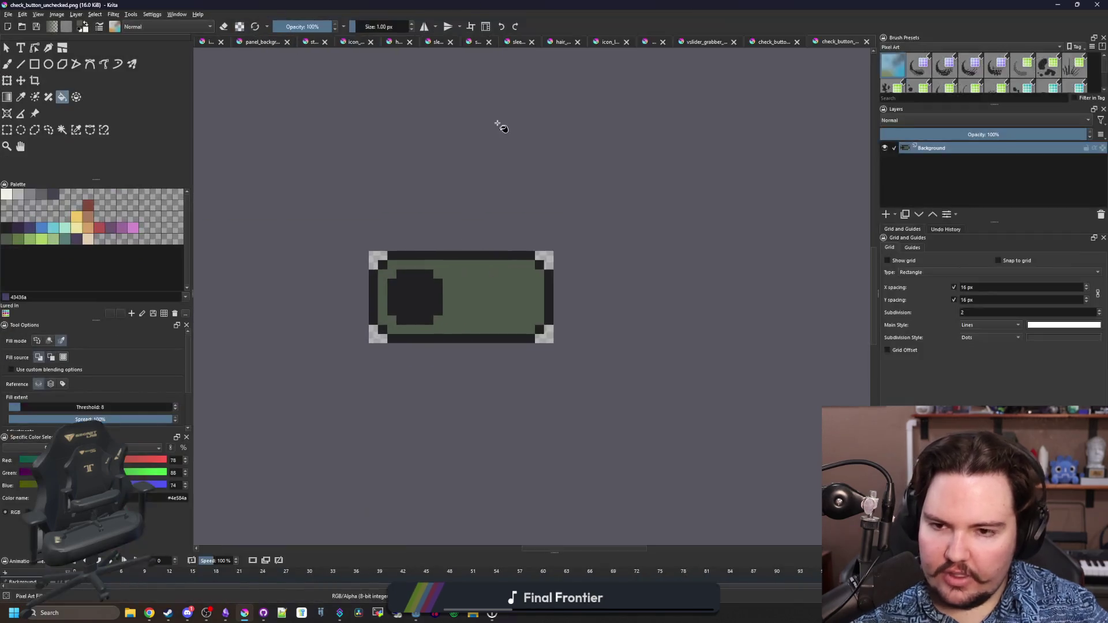
# Open ui_radio_checked.png in Krita
pyautogui.click(768, 41)
pyautogui.click(644, 40)
pyautogui.click(649, 42)
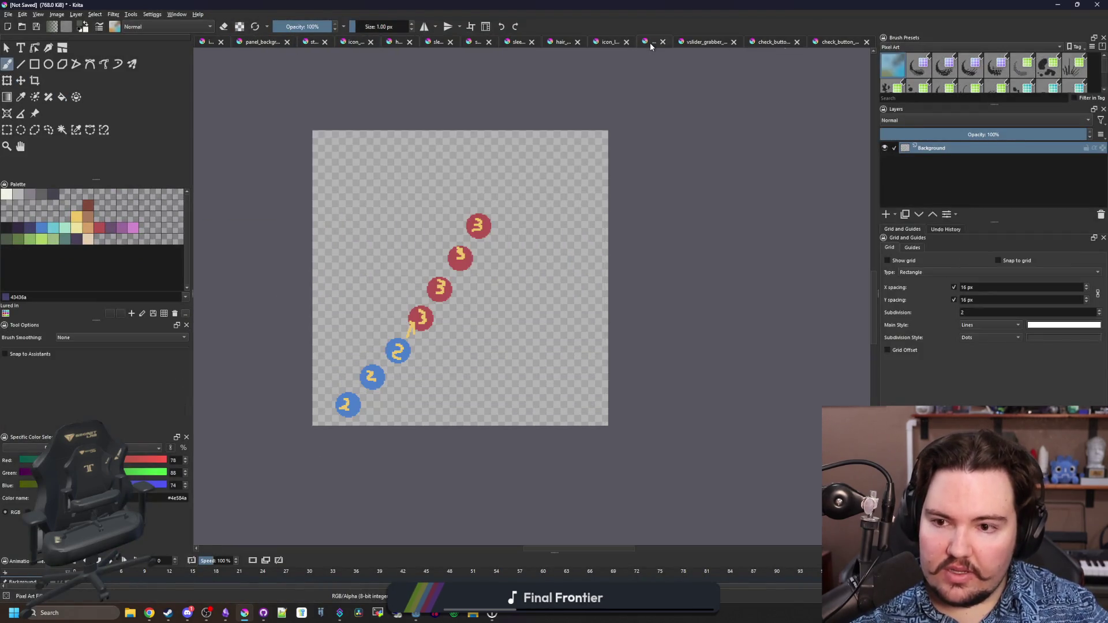
pyautogui.click(8, 14)
pyautogui.press('Escape')
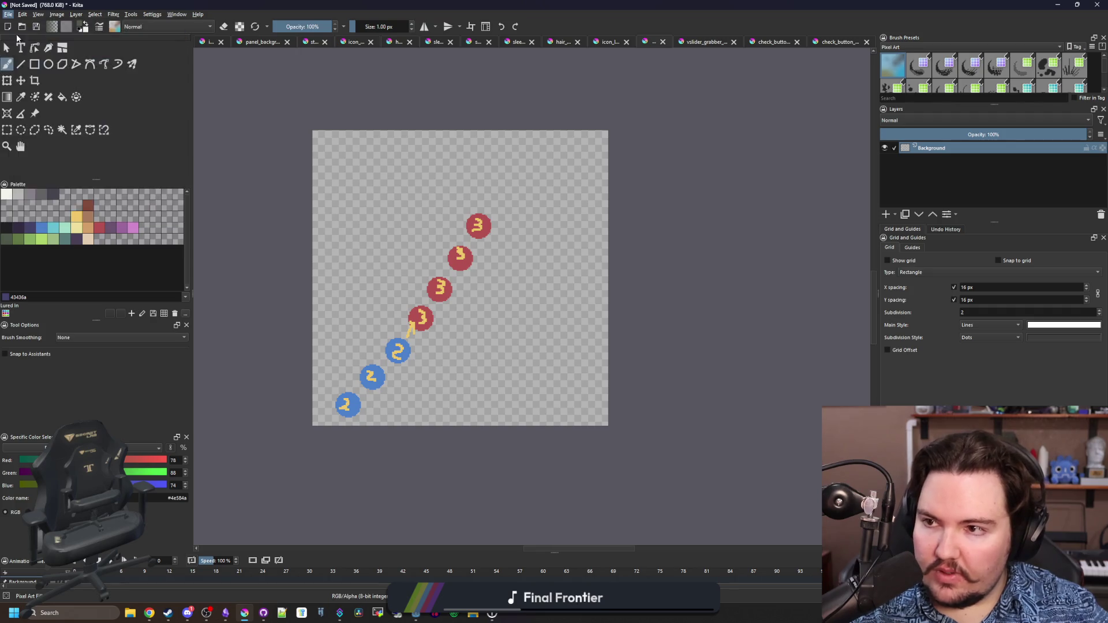
pyautogui.hotkey('ctrl', 'o')
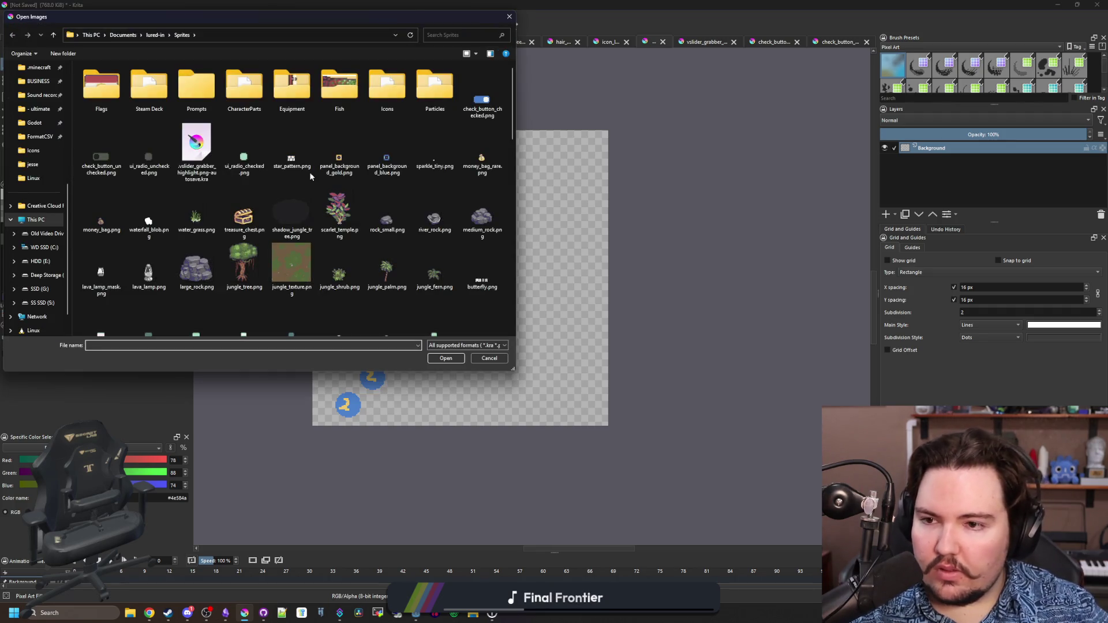
pyautogui.click(242, 147)
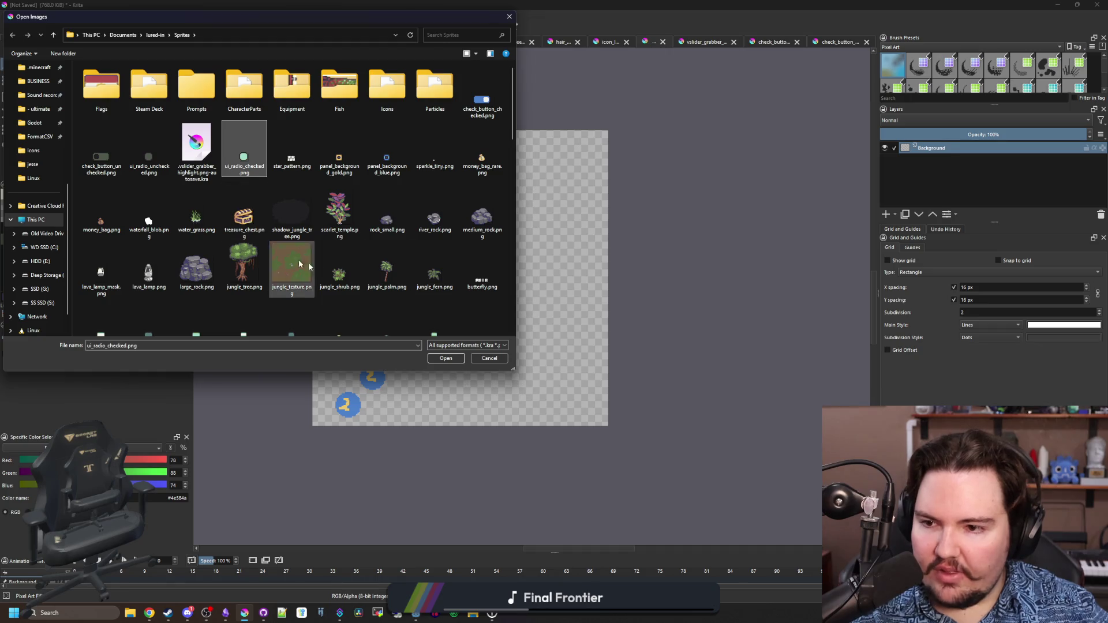
pyautogui.click(446, 358)
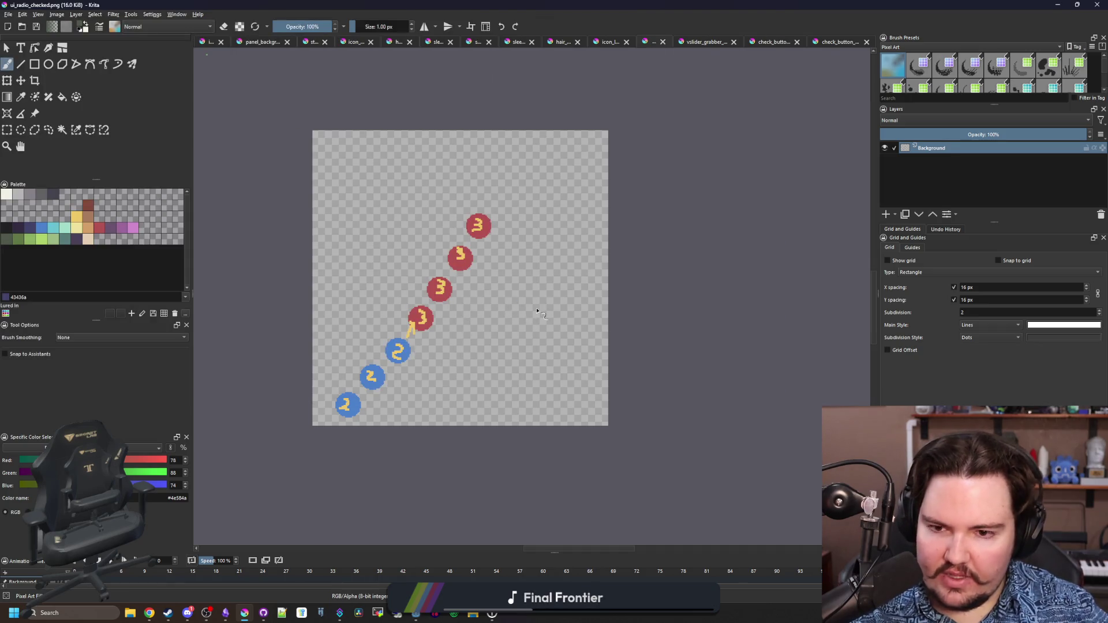
# Try blue, teal and mint fills inside the radio icon, and fill its corner pixels teal
pyautogui.press('p')
pyautogui.click(43, 230)
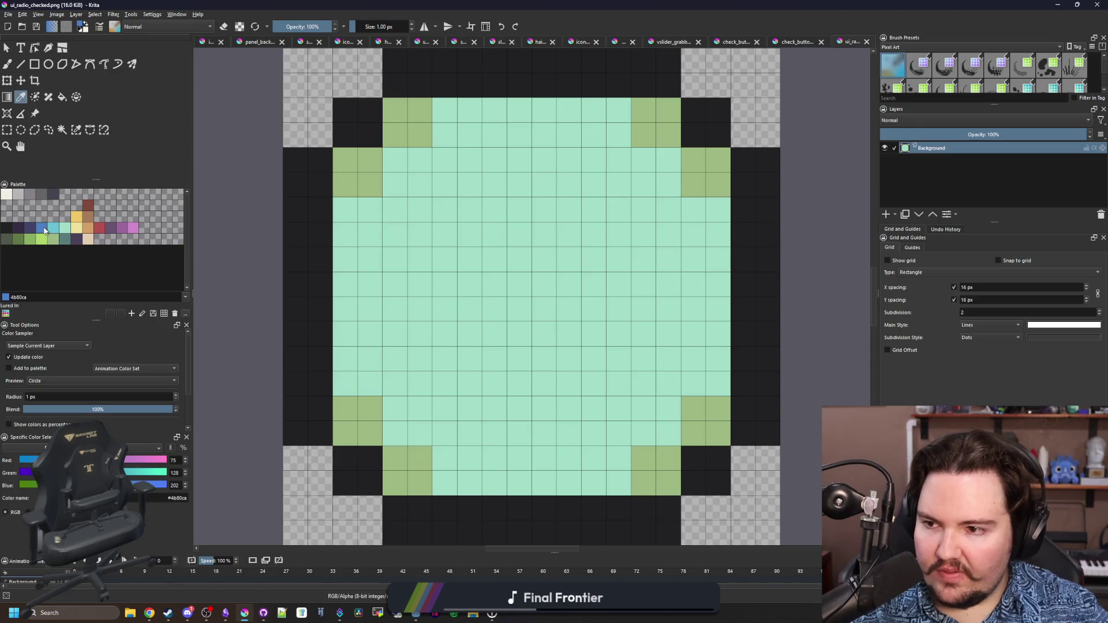
pyautogui.press('f')
pyautogui.click(414, 272)
pyautogui.click(53, 228)
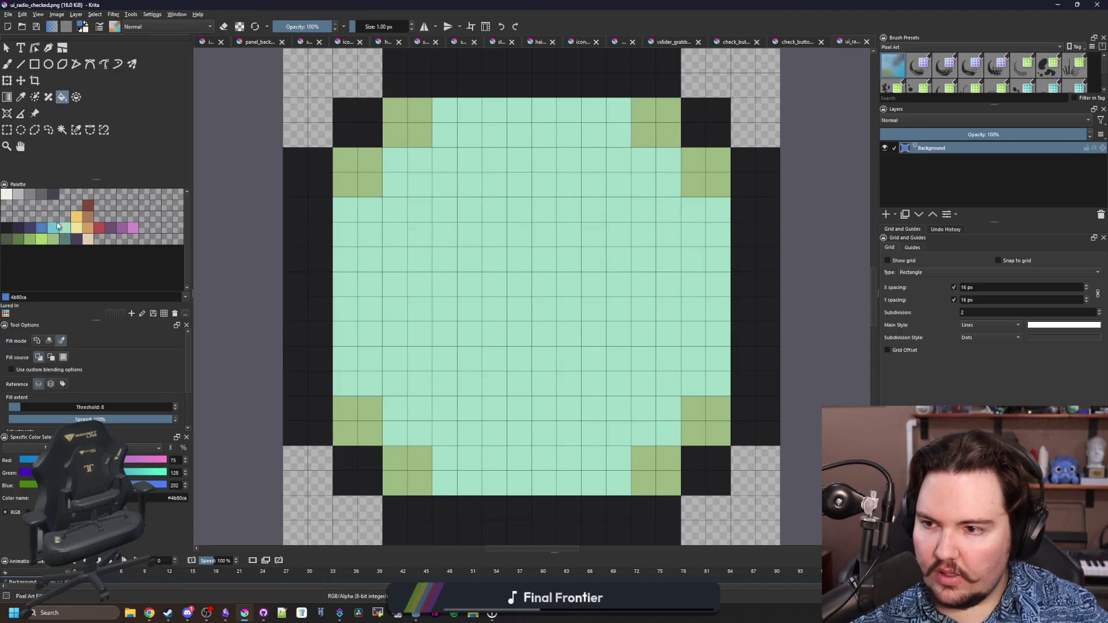
pyautogui.click(455, 255)
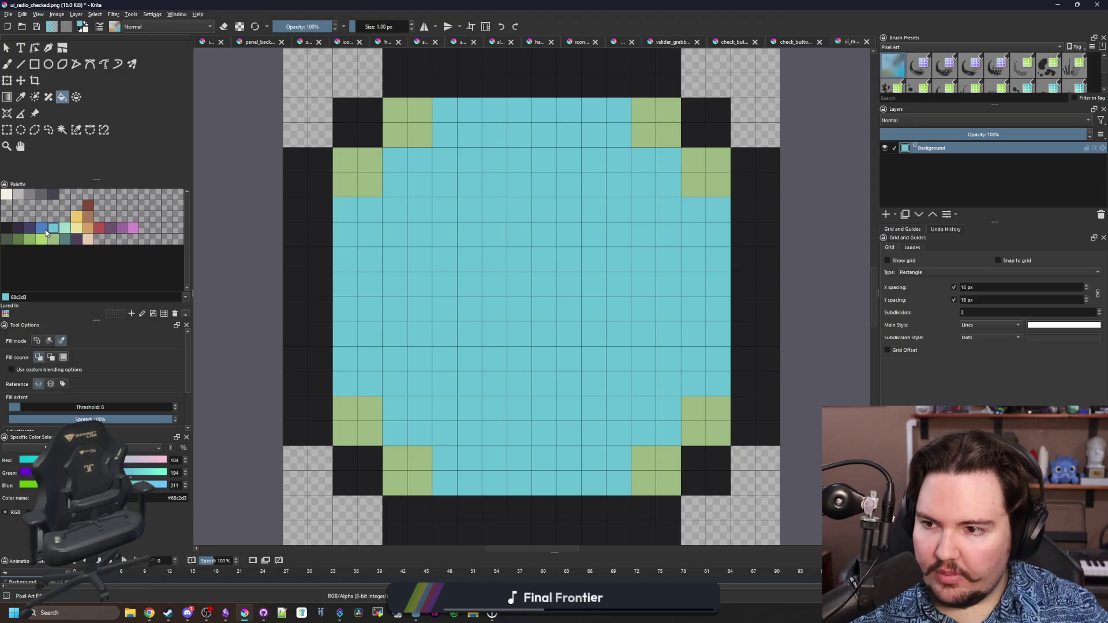
pyautogui.click(68, 228)
pyautogui.click(525, 282)
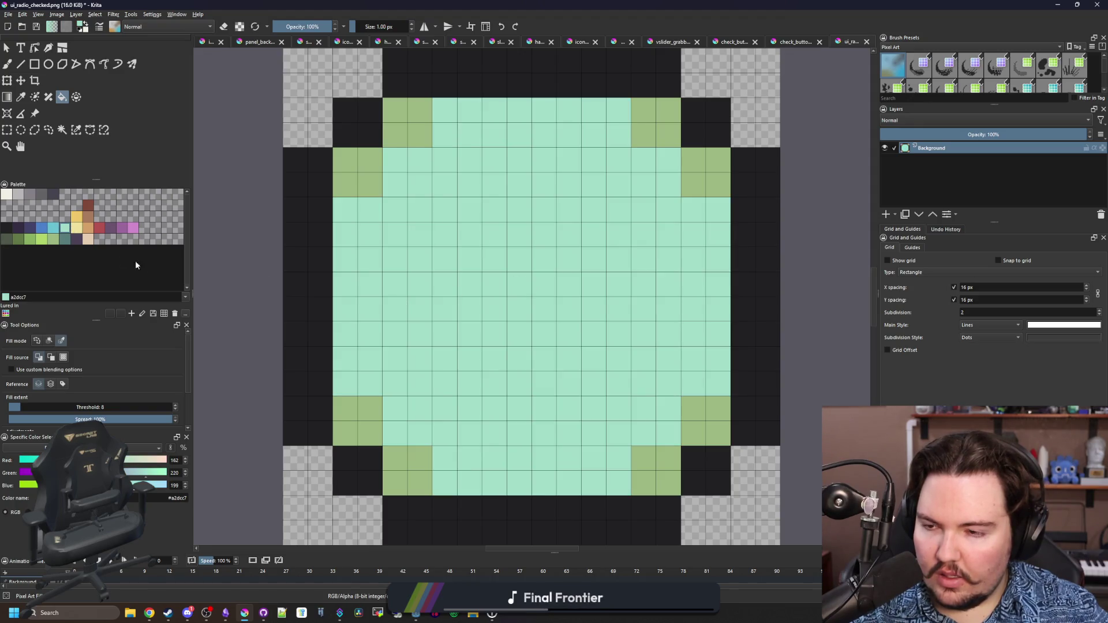
pyautogui.click(343, 283)
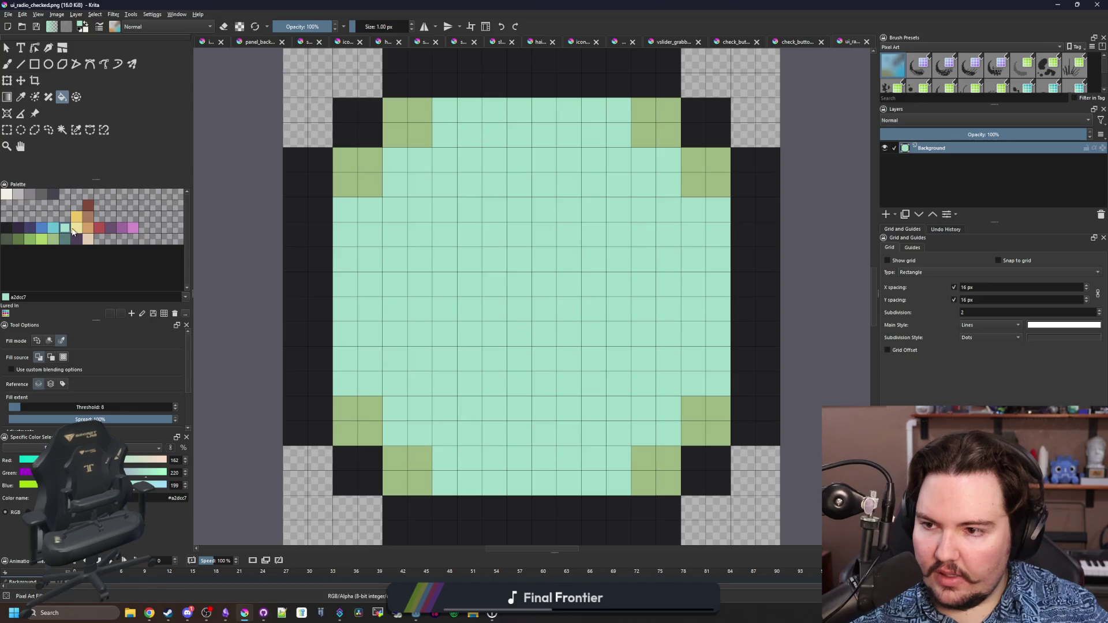
pyautogui.click(55, 232)
pyautogui.click(379, 195)
pyautogui.scroll(-5, 398, 322)
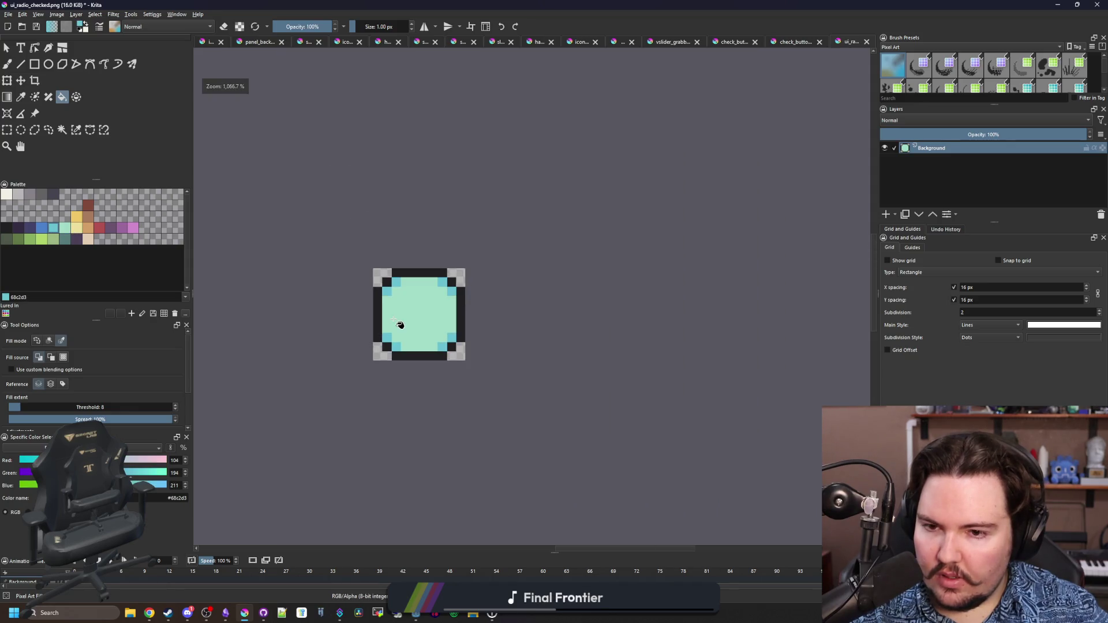
pyautogui.scroll(8, 396, 321)
# Fill the radio icon's centre off-white and save ui_radio_checked.png as PNG
pyautogui.click(7, 195)
pyautogui.click(474, 256)
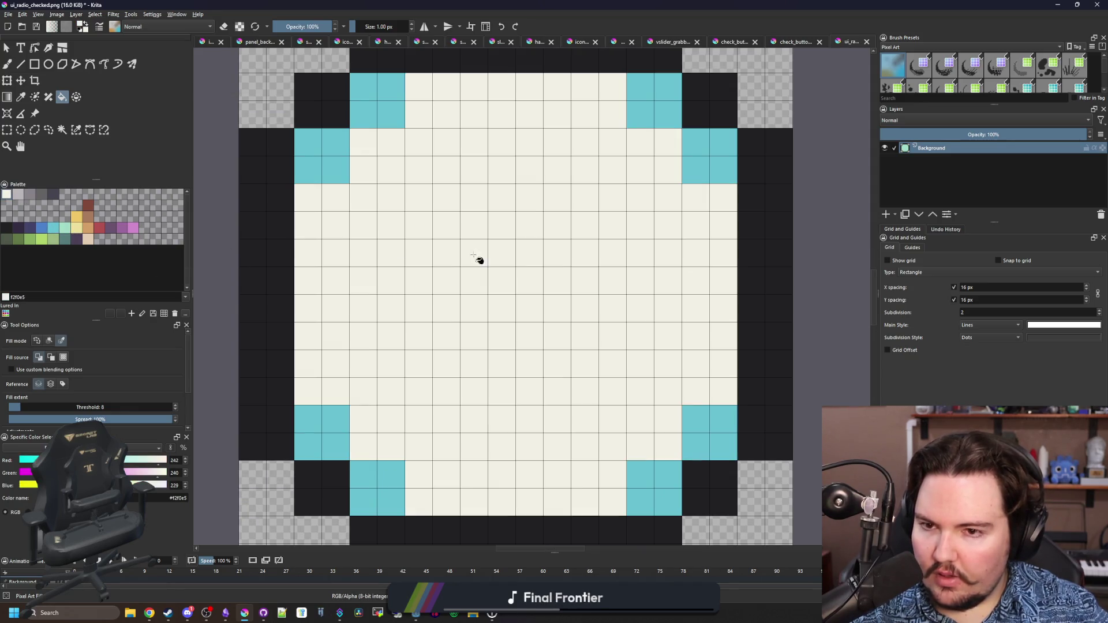
pyautogui.click(53, 227)
pyautogui.scroll(-8, 460, 297)
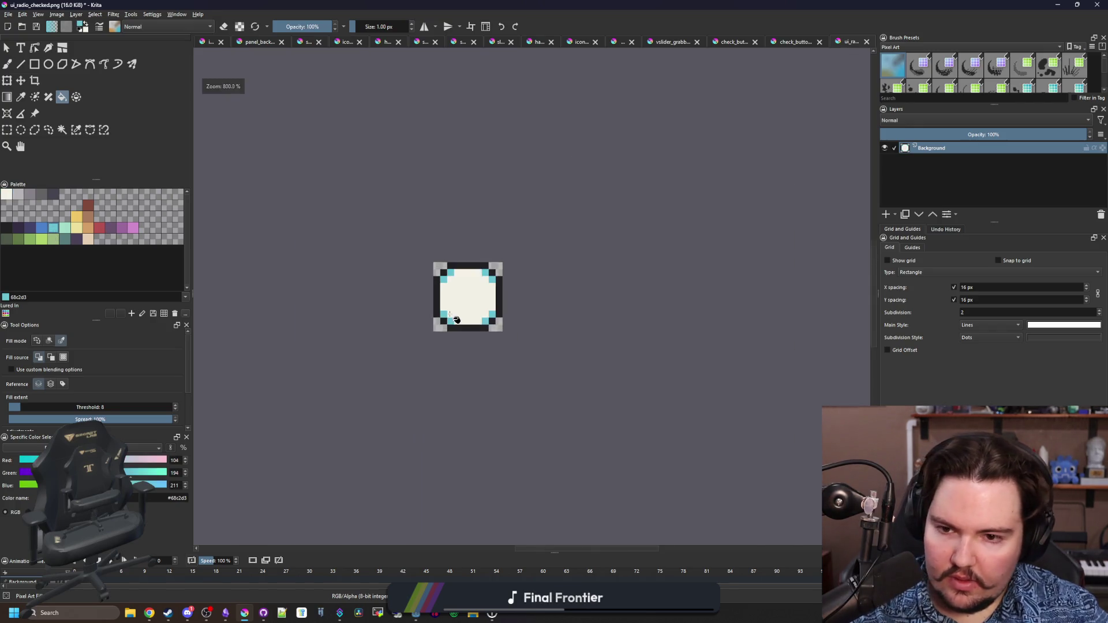
pyautogui.scroll(5, 465, 345)
pyautogui.hotkey('ctrl', 's')
pyautogui.click(603, 391)
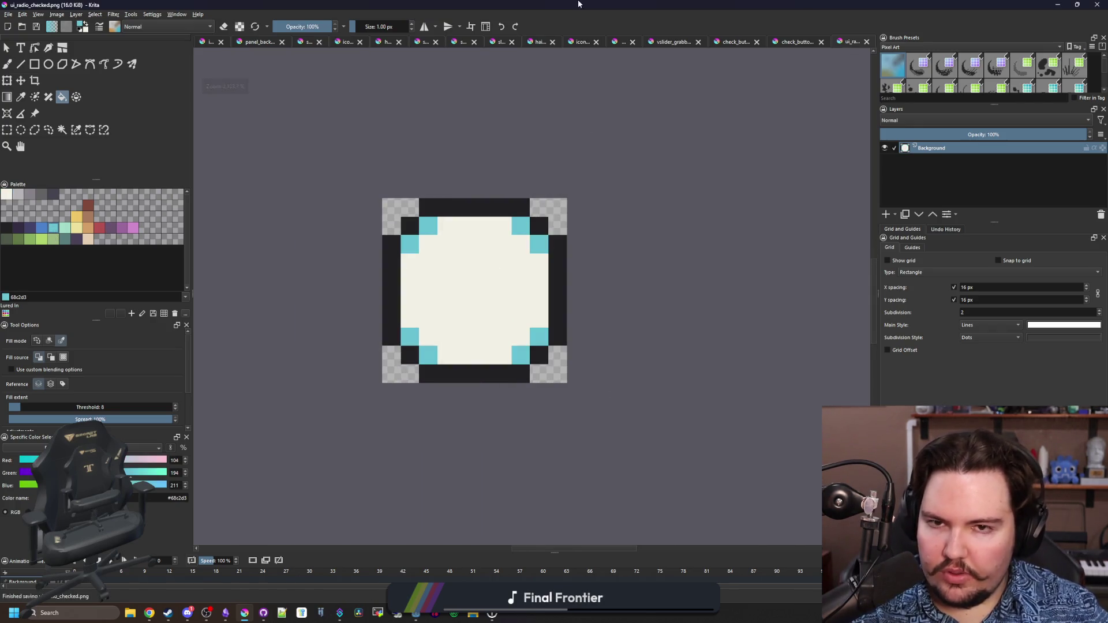
pyautogui.hotkey('alt', 'Tab')
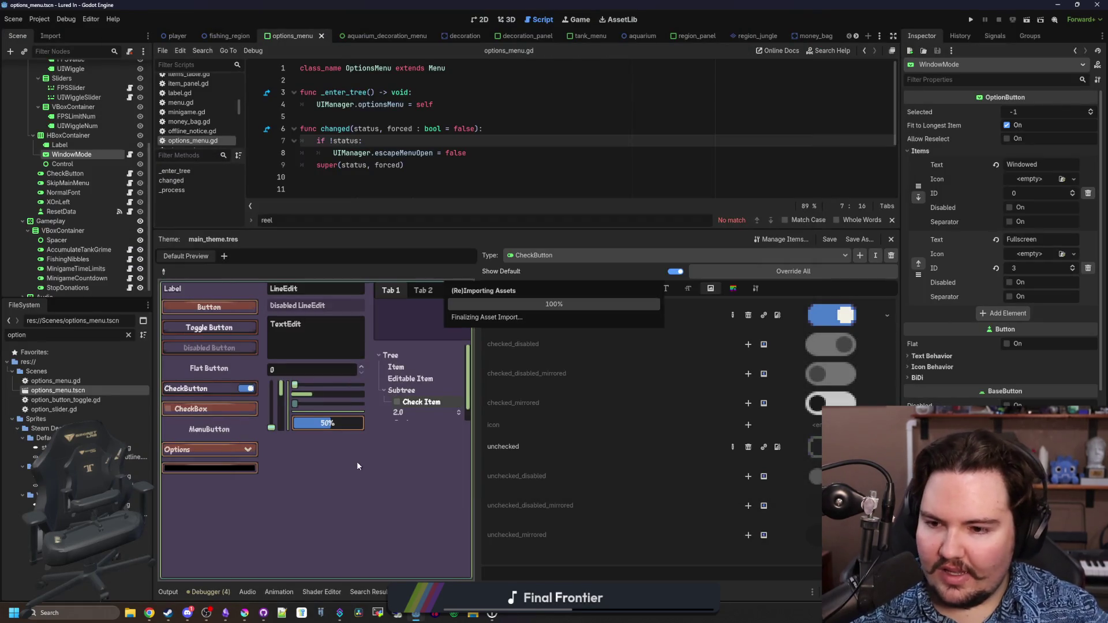
# Pick Many, then Has, in the preview OptionButton dropdown to check the radio icons
pyautogui.click(202, 453)
pyautogui.click(196, 495)
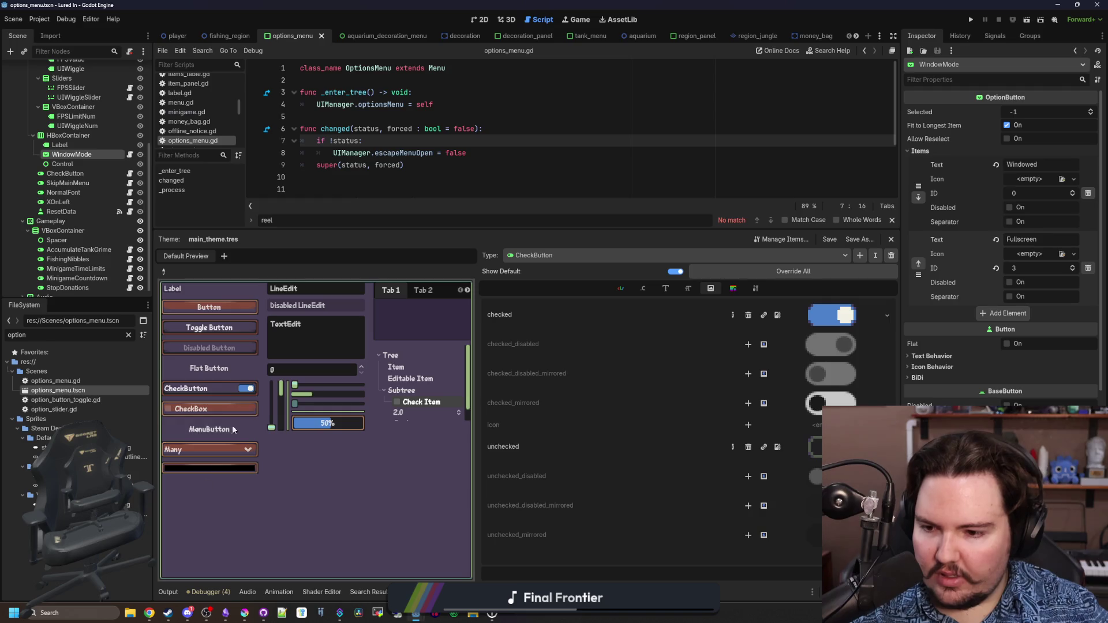
pyautogui.click(205, 450)
pyautogui.click(186, 484)
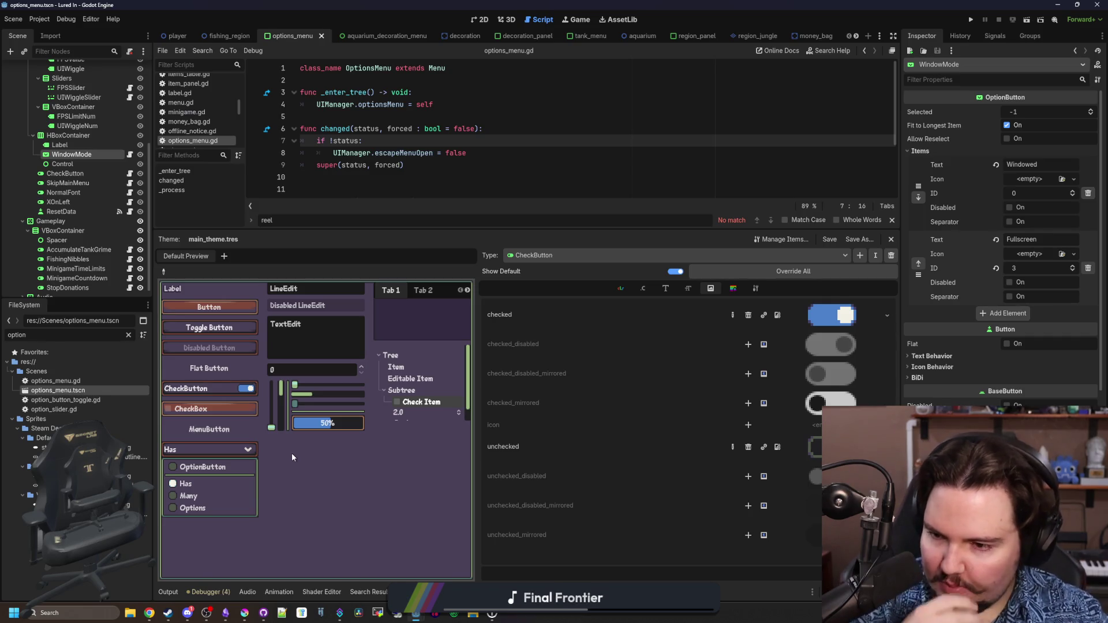
pyautogui.click(297, 483)
# Cycle the dropdown through Many, Options and Has, then run the game project
pyautogui.click(202, 452)
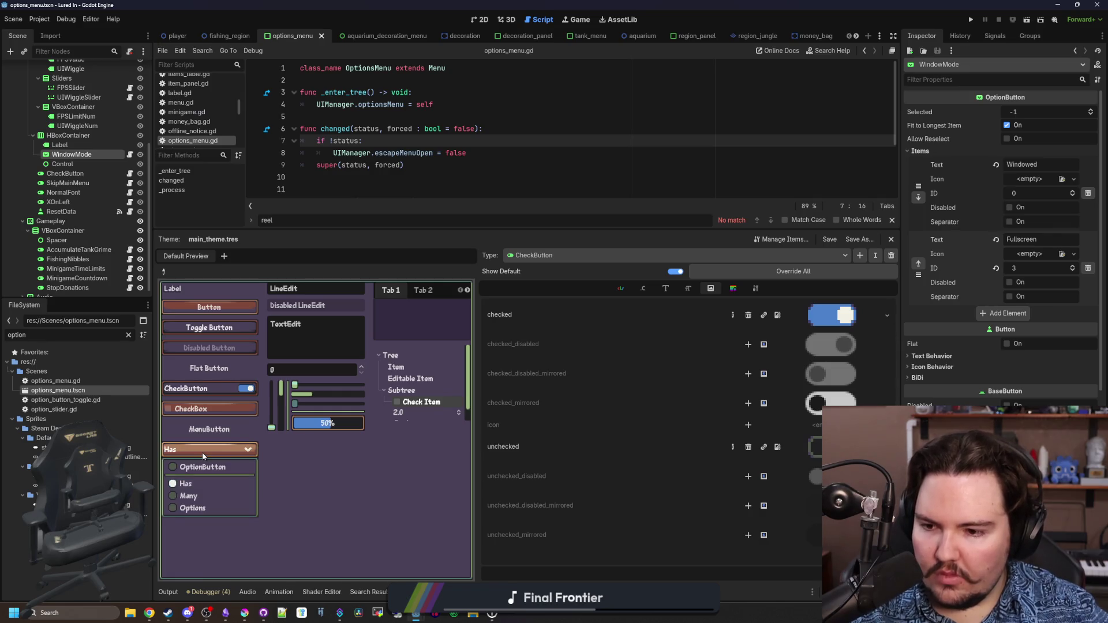
pyautogui.click(179, 495)
pyautogui.click(214, 448)
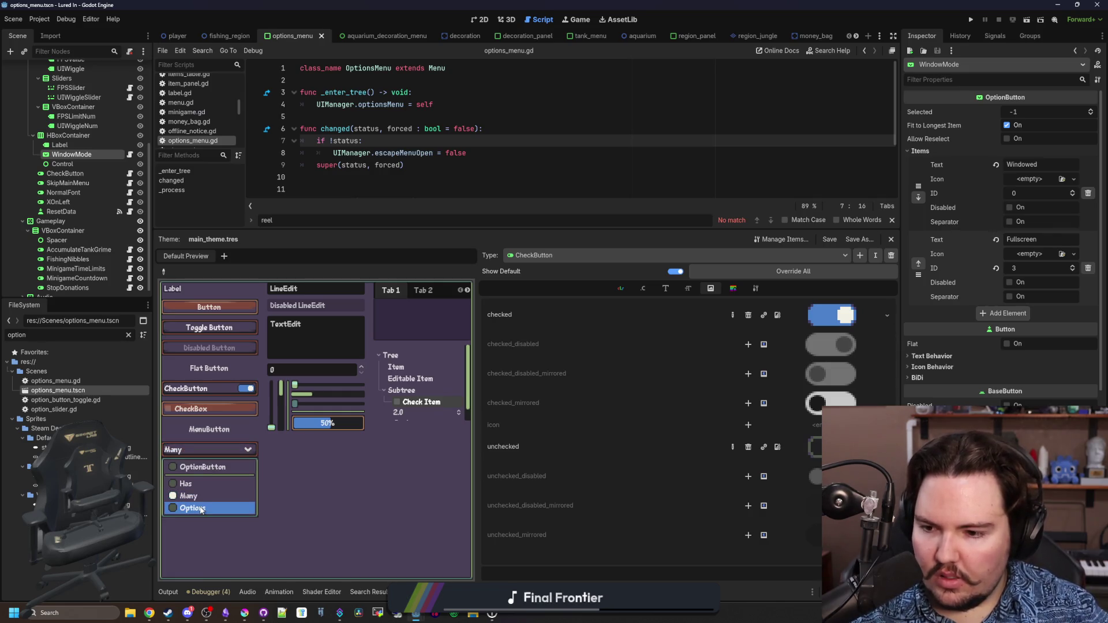
pyautogui.click(200, 509)
pyautogui.click(220, 449)
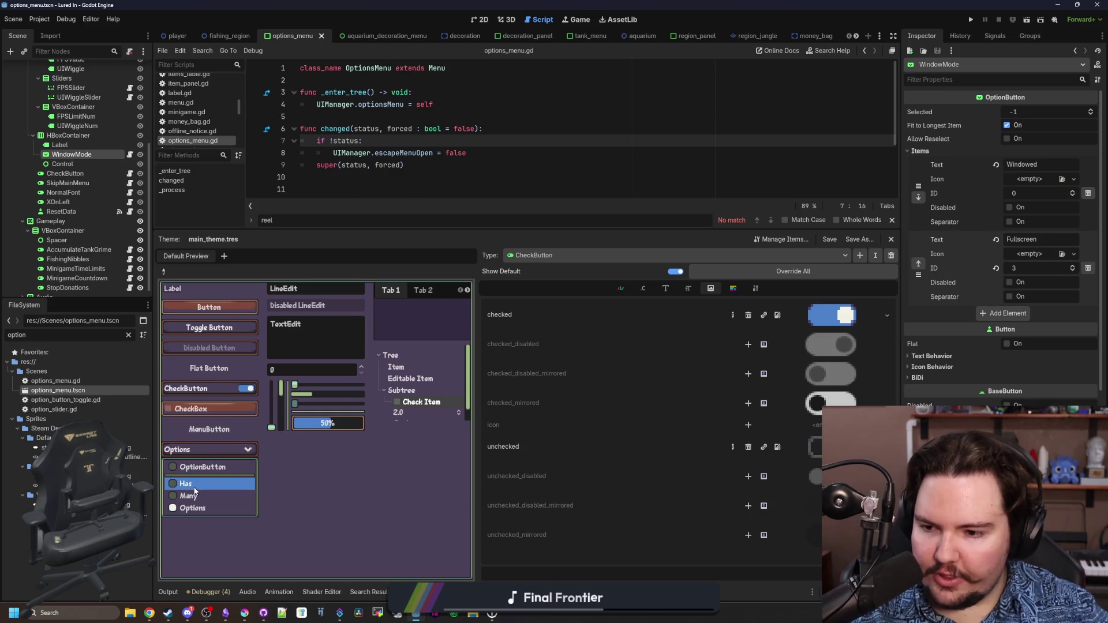
pyautogui.click(242, 484)
pyautogui.click(772, 100)
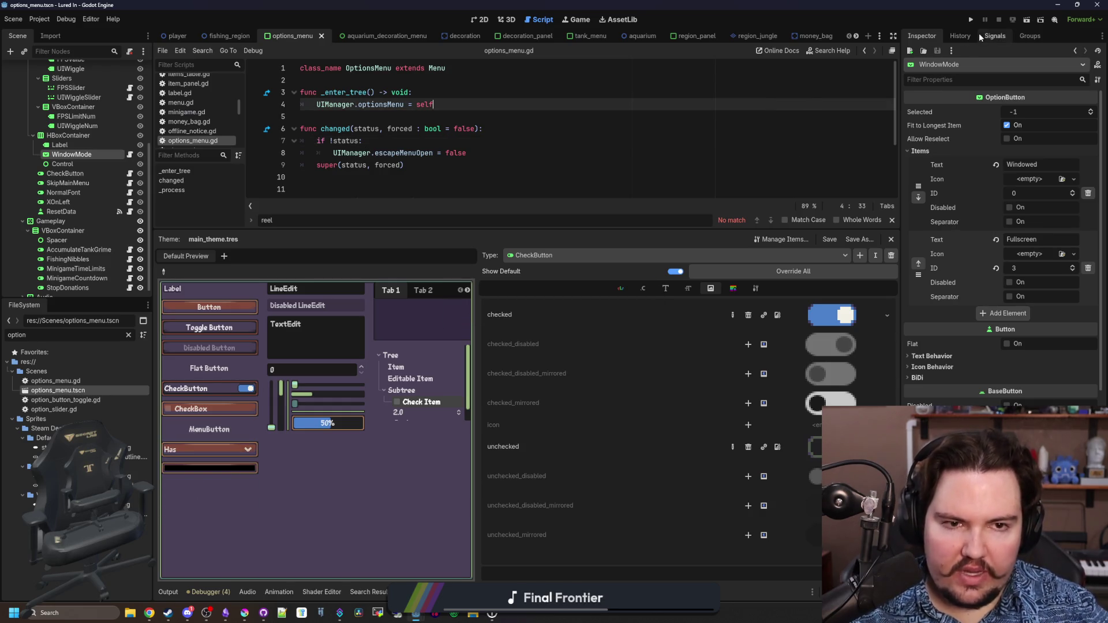
pyautogui.click(972, 20)
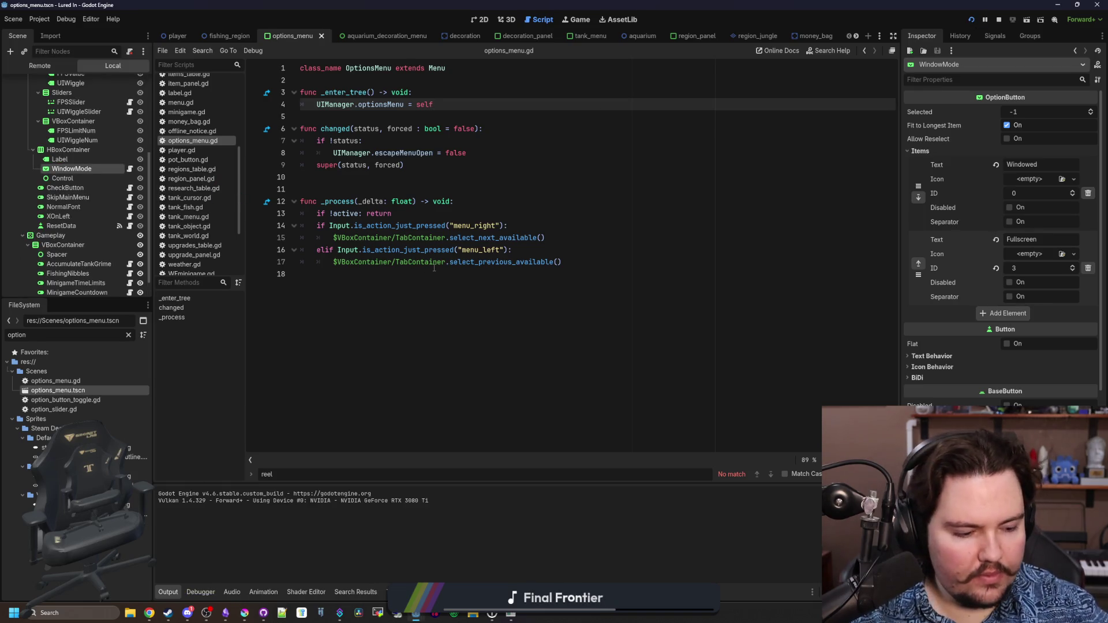
# In the running game, close Feedback, start Play, dismiss Welcome Back and open Options from the escape menu
pyautogui.moveTo(434, 268)
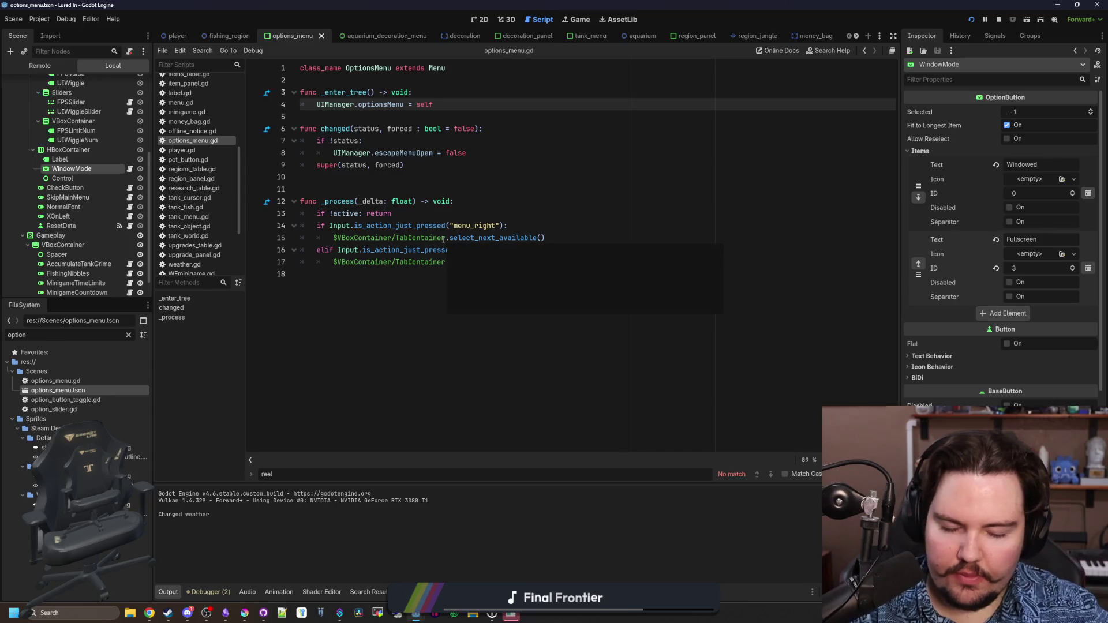
pyautogui.click(510, 617)
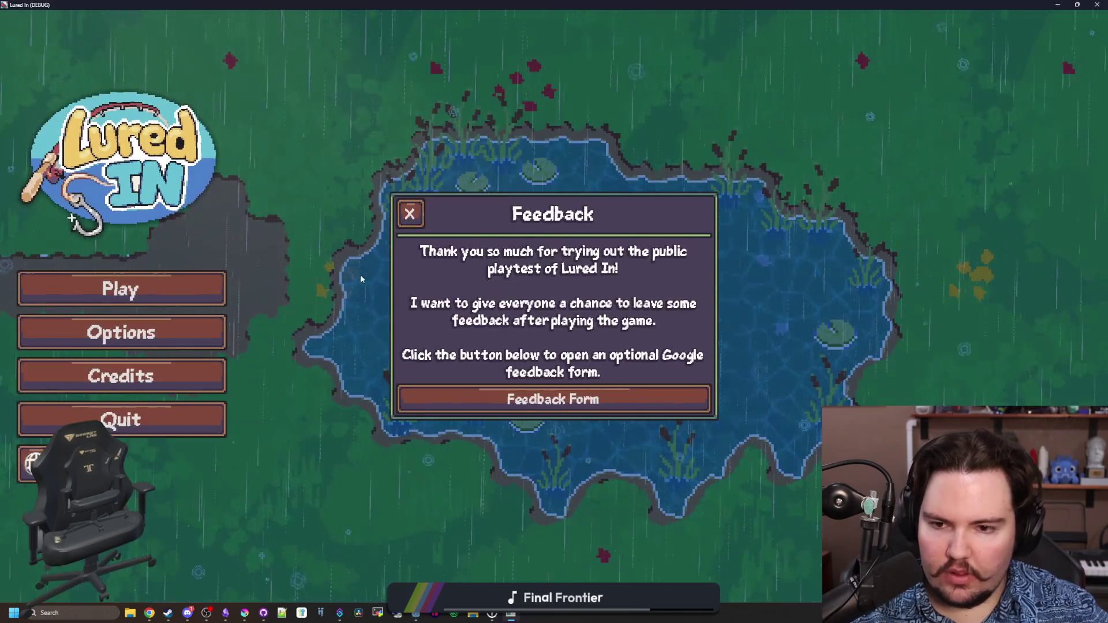
pyautogui.click(410, 214)
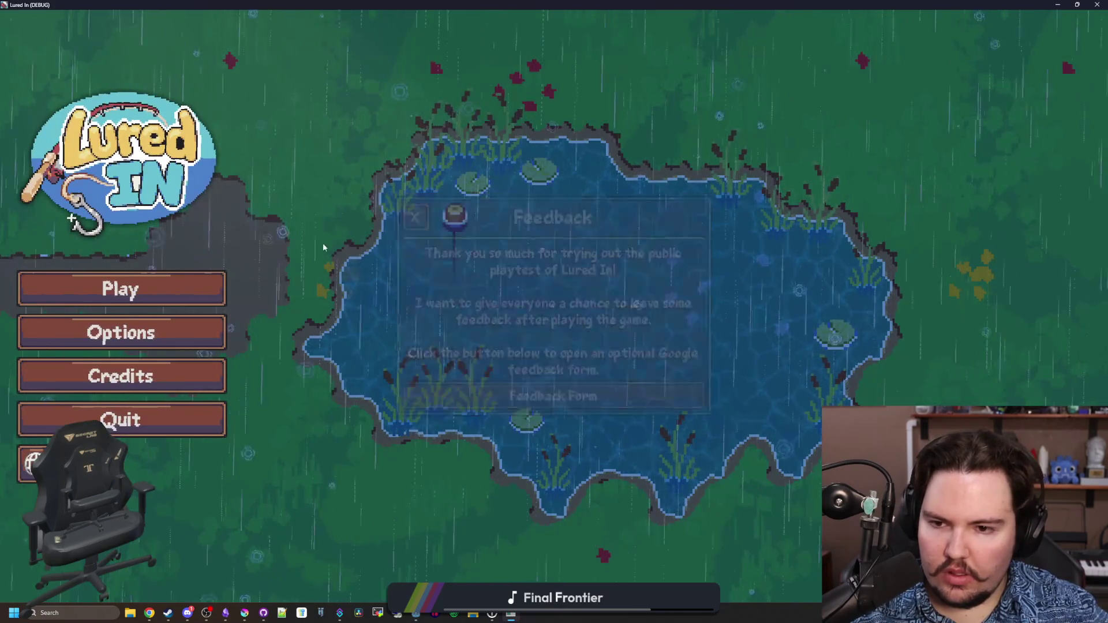
pyautogui.click(120, 289)
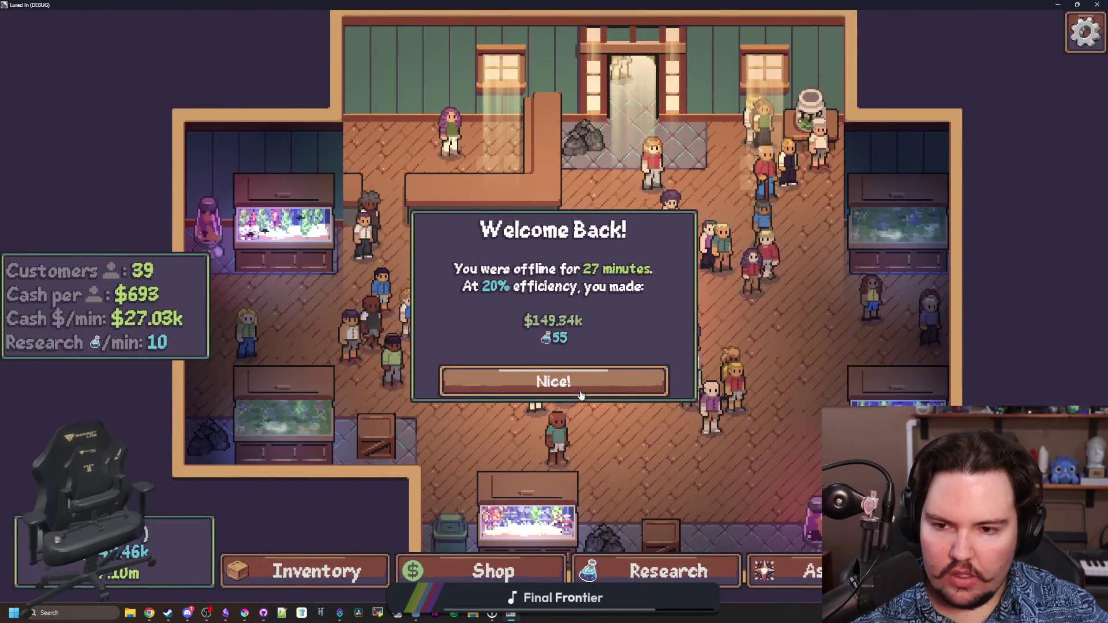
pyautogui.click(554, 382)
pyautogui.scroll(4, 600, 391)
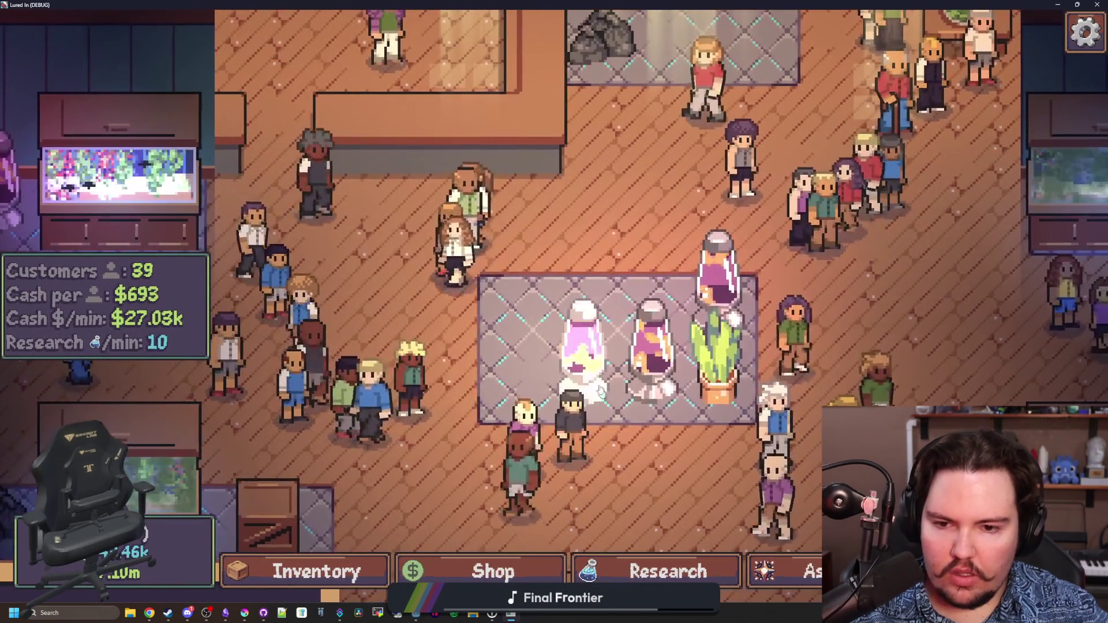
pyautogui.press('Escape')
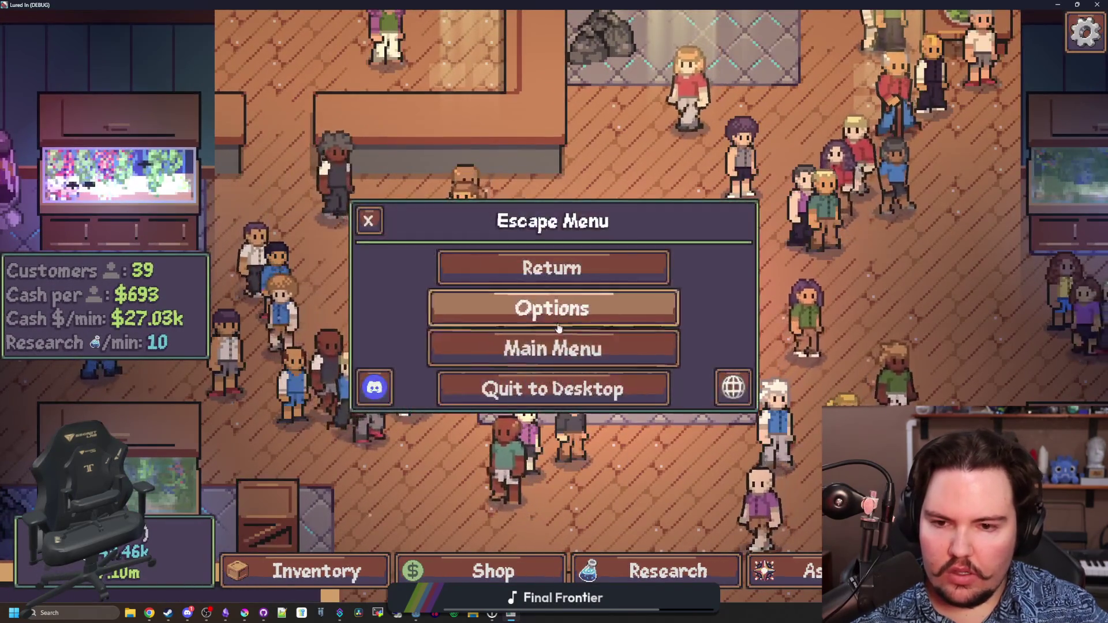
pyautogui.click(554, 305)
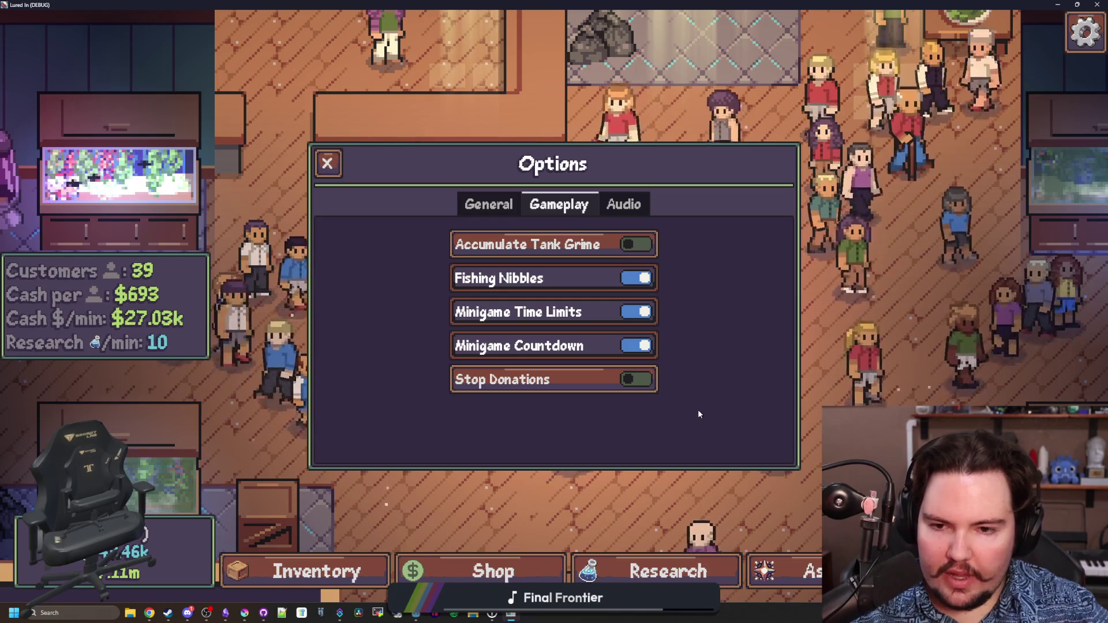
# Toggle the Accumulate Tank Grime switch off and back on, review General options, then minimise the game
pyautogui.click(639, 244)
pyautogui.click(639, 244)
pyautogui.click(639, 244)
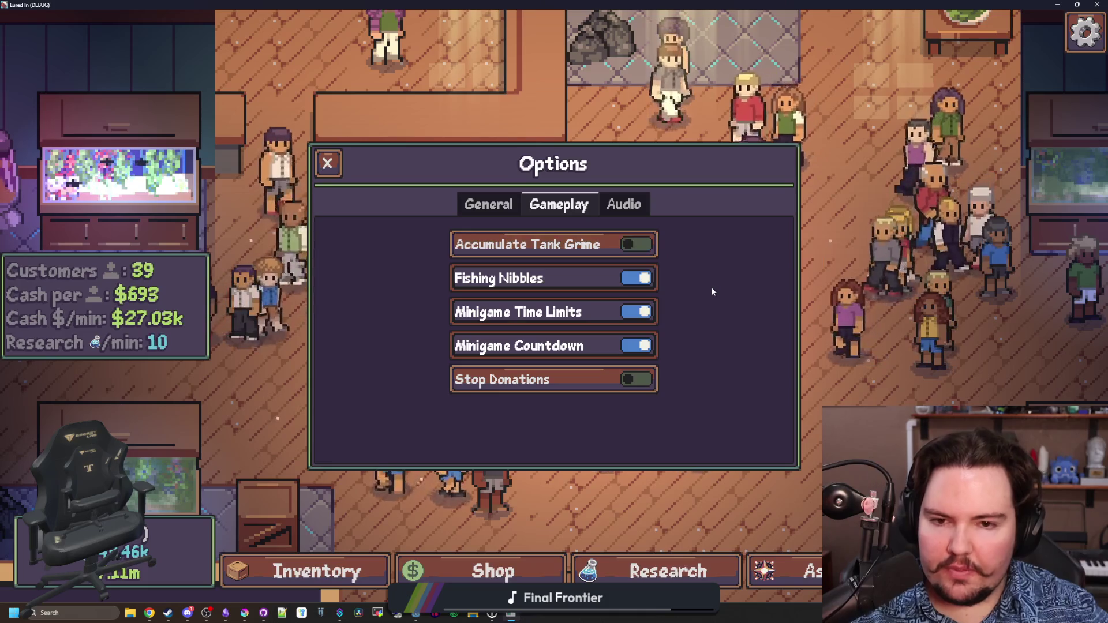
pyautogui.click(488, 204)
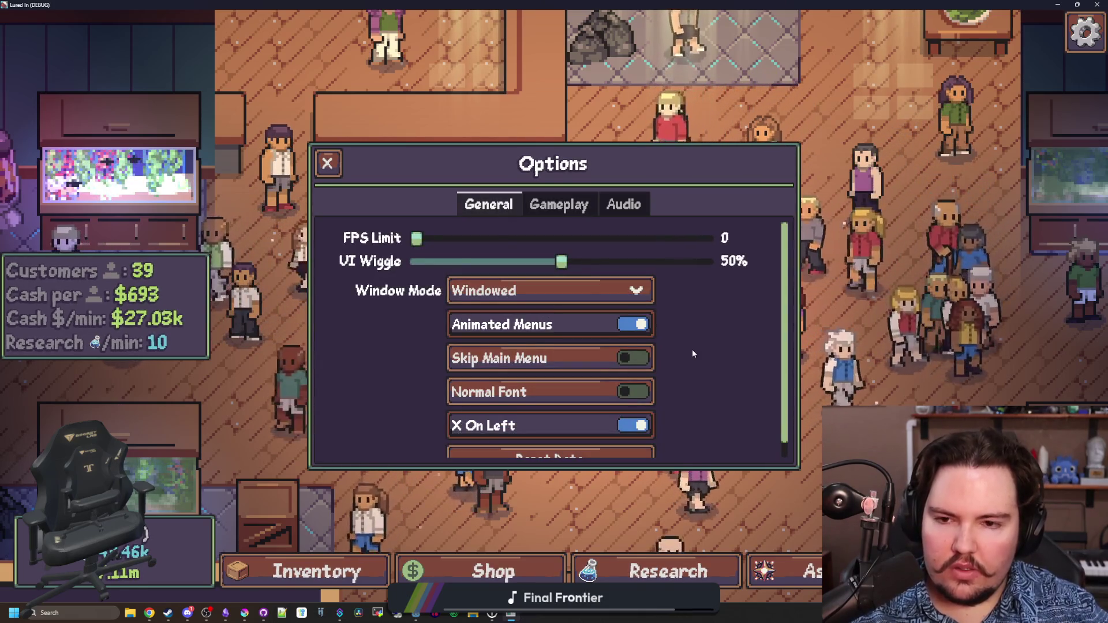
pyautogui.scroll(-1, 693, 353)
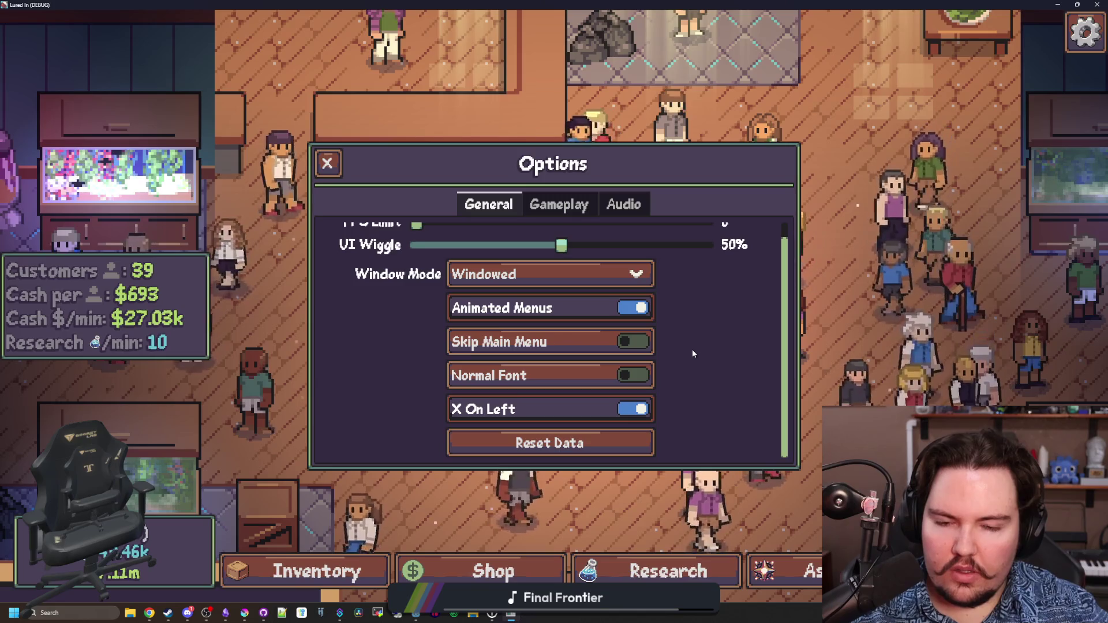
pyautogui.scroll(1, 693, 353)
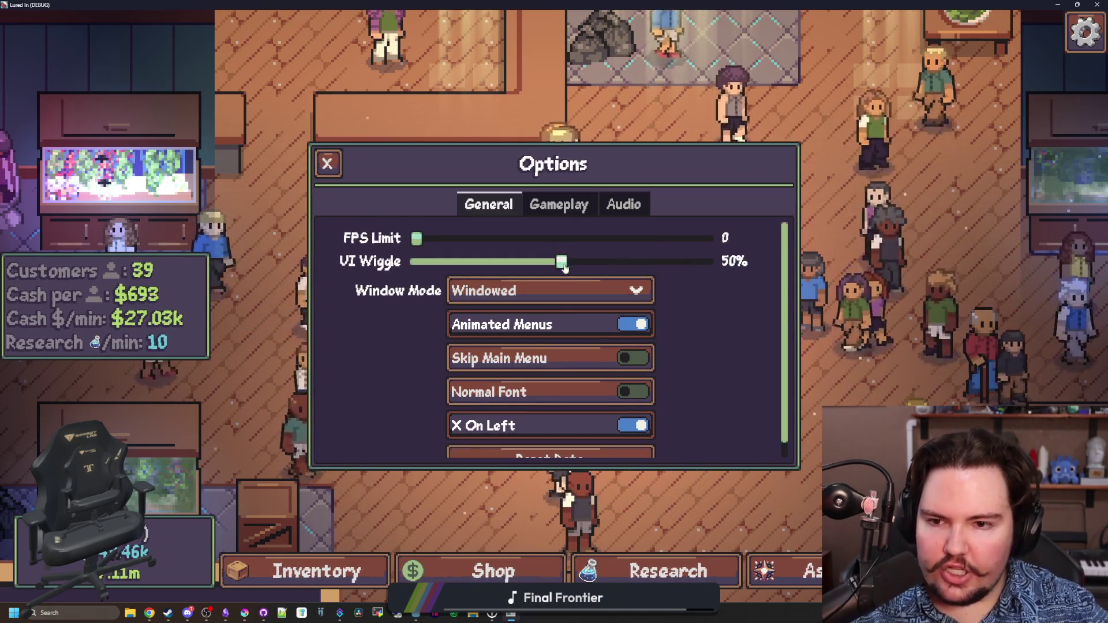
pyautogui.press('super+Down')
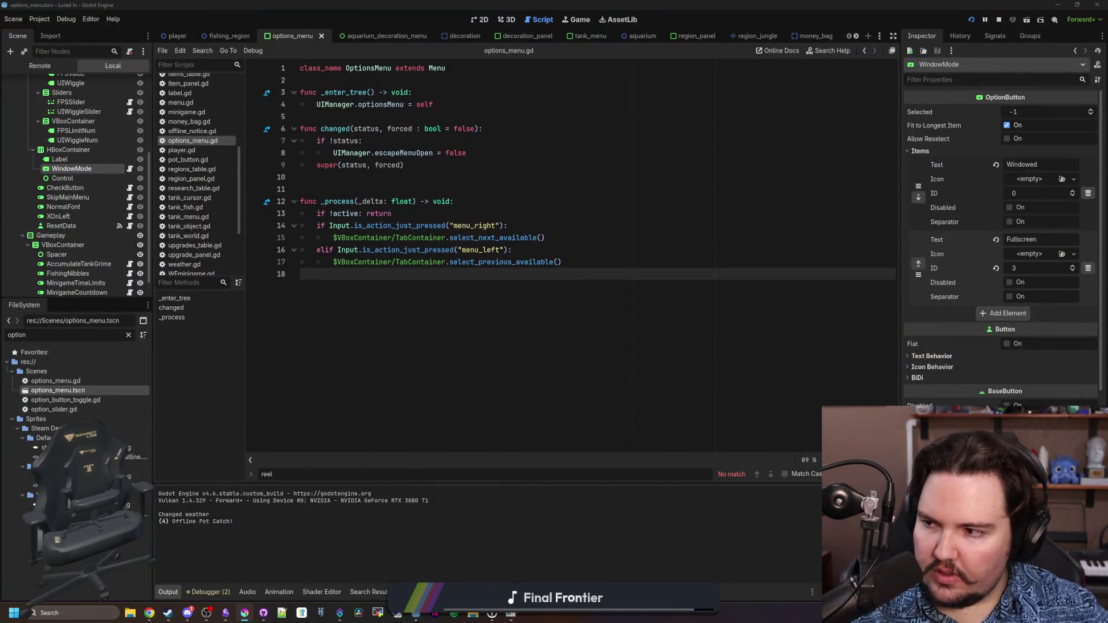
pyautogui.hotkey('alt', 'Tab')
# Bring up check_button_checked and centre the switch on the canvas, with the Rectangle tool ready
pyautogui.click(798, 42)
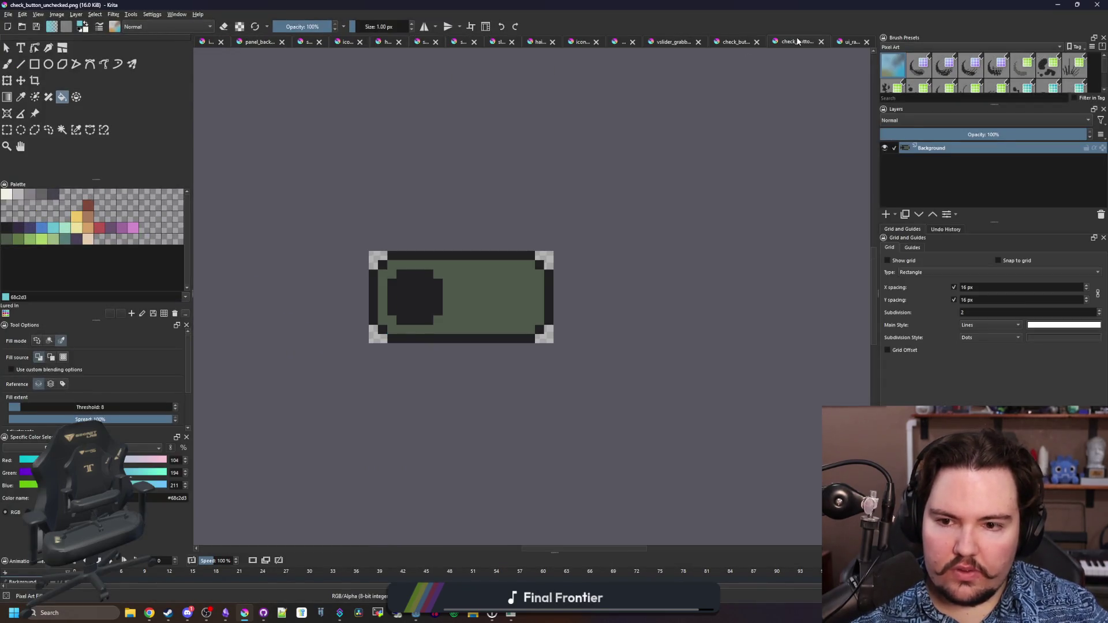
pyautogui.scroll(1, 502, 269)
pyautogui.scroll(1, 579, 210)
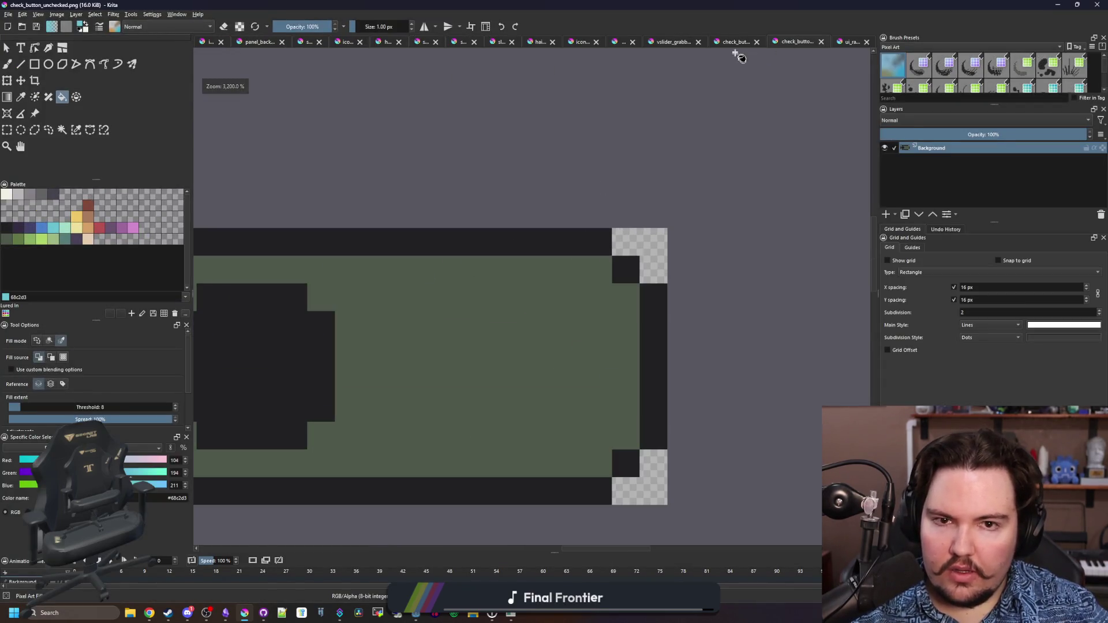
pyautogui.click(741, 45)
pyautogui.scroll(1, 386, 300)
pyautogui.press('p')
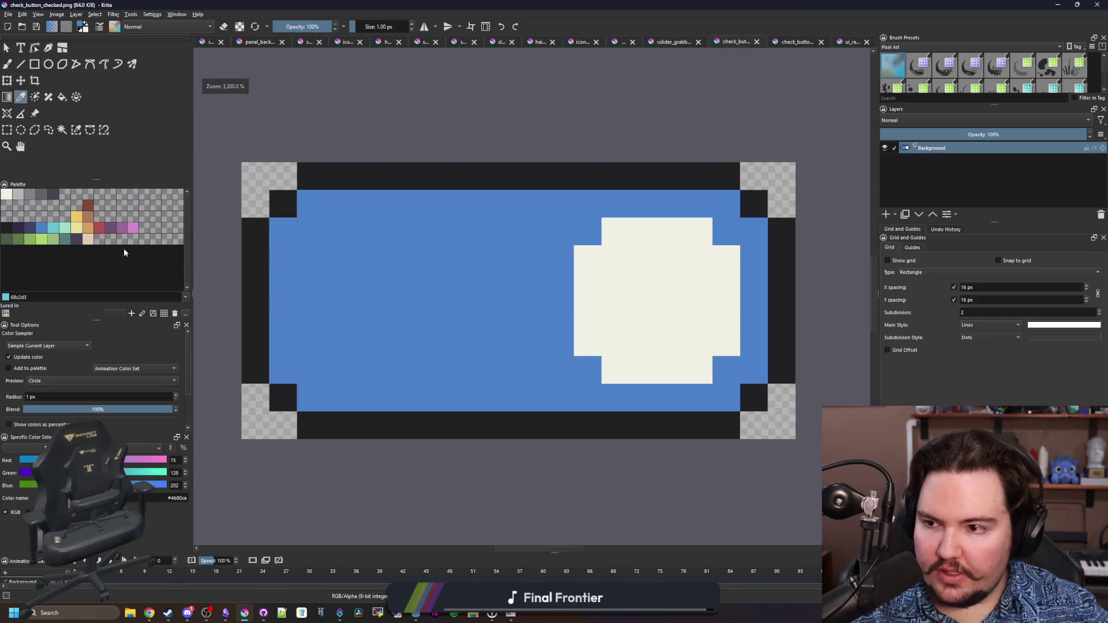
pyautogui.click(34, 66)
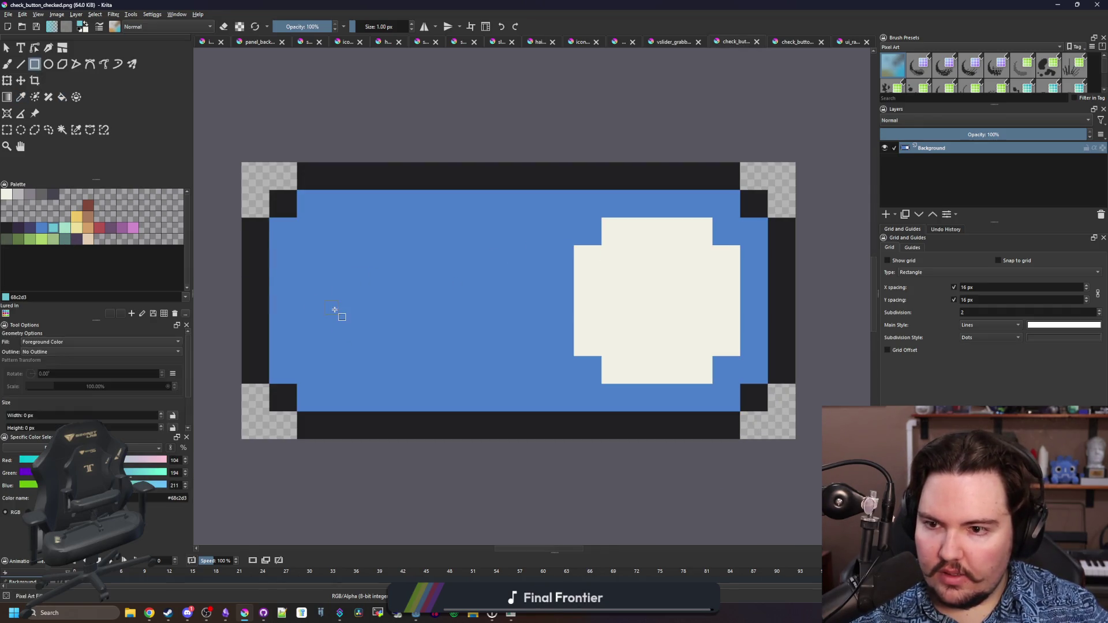
pyautogui.scroll(3, 338, 288)
pyautogui.moveTo(427, 345); pyautogui.dragTo(489, 355)
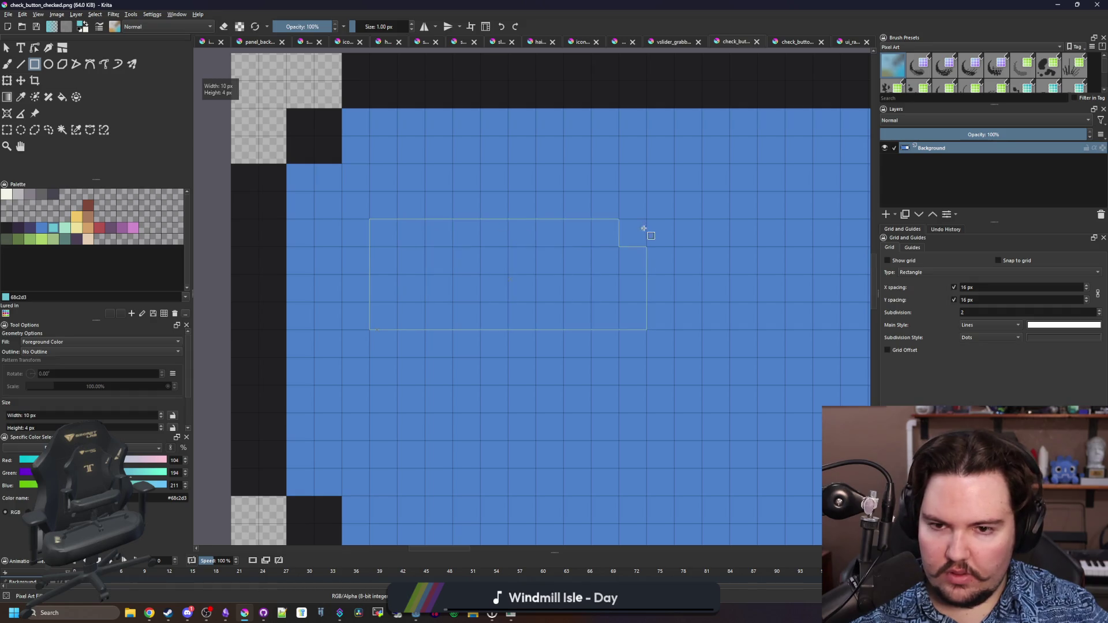
# Fill several cyan rectangles into the track to extend the cyan bar, including a thin strip above
pyautogui.moveTo(644, 229); pyautogui.dragTo(645, 231)
pyautogui.scroll(-3, 357, 259)
pyautogui.scroll(3, 379, 292)
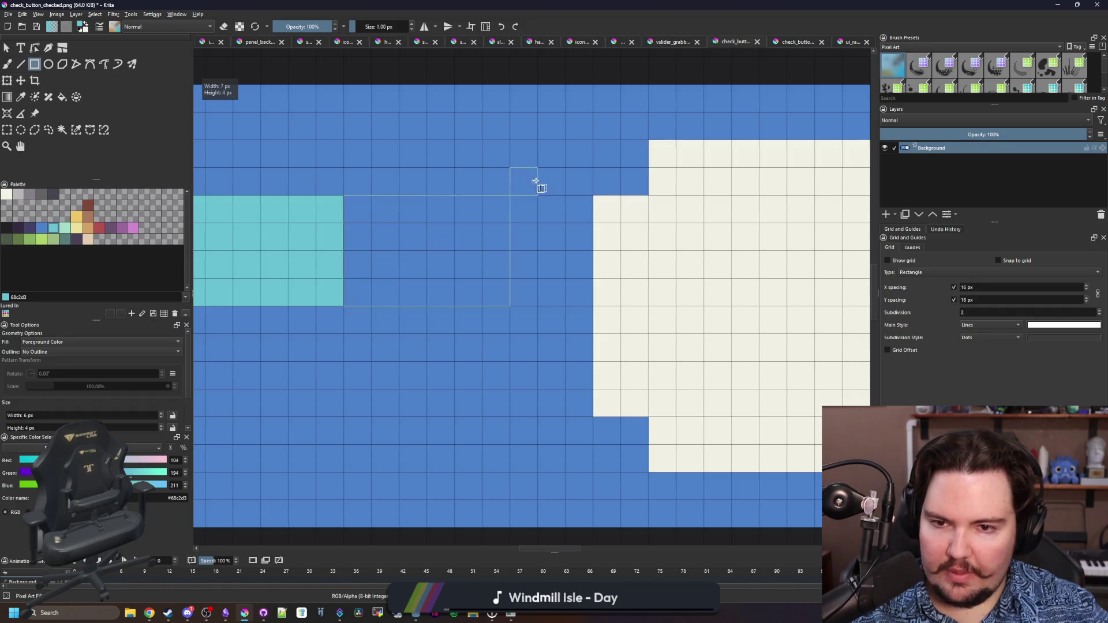
pyautogui.moveTo(548, 197); pyautogui.dragTo(549, 197)
pyautogui.scroll(-3, 582, 234)
pyautogui.scroll(3, 488, 218)
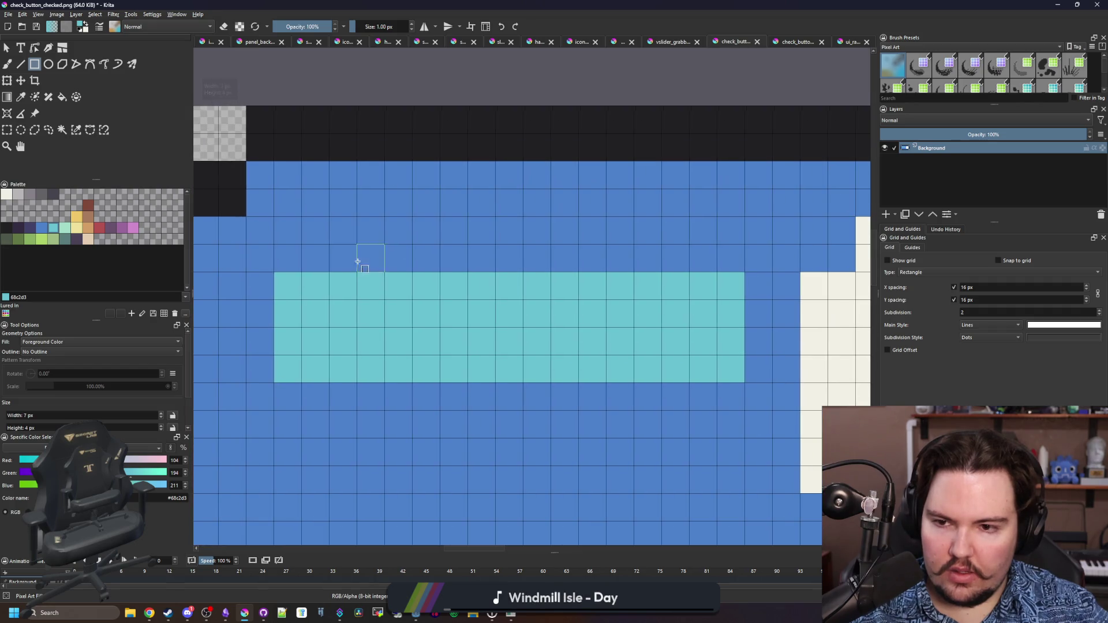
pyautogui.moveTo(701, 214); pyautogui.dragTo(731, 216)
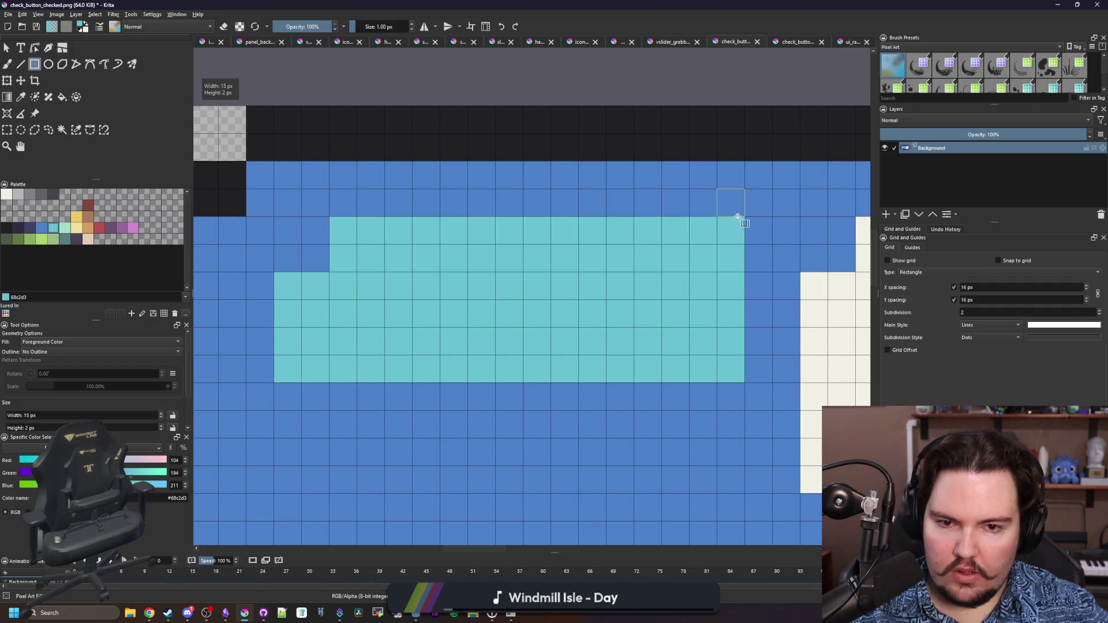
pyautogui.scroll(-4, 730, 217)
pyautogui.scroll(2, 511, 319)
pyautogui.scroll(2, 511, 318)
pyautogui.moveTo(483, 272); pyautogui.dragTo(424, 326)
pyautogui.scroll(-5, 533, 353)
# Paint cyan pixels freehand along the bar's bottom-left and up its left columns
pyautogui.press('b')
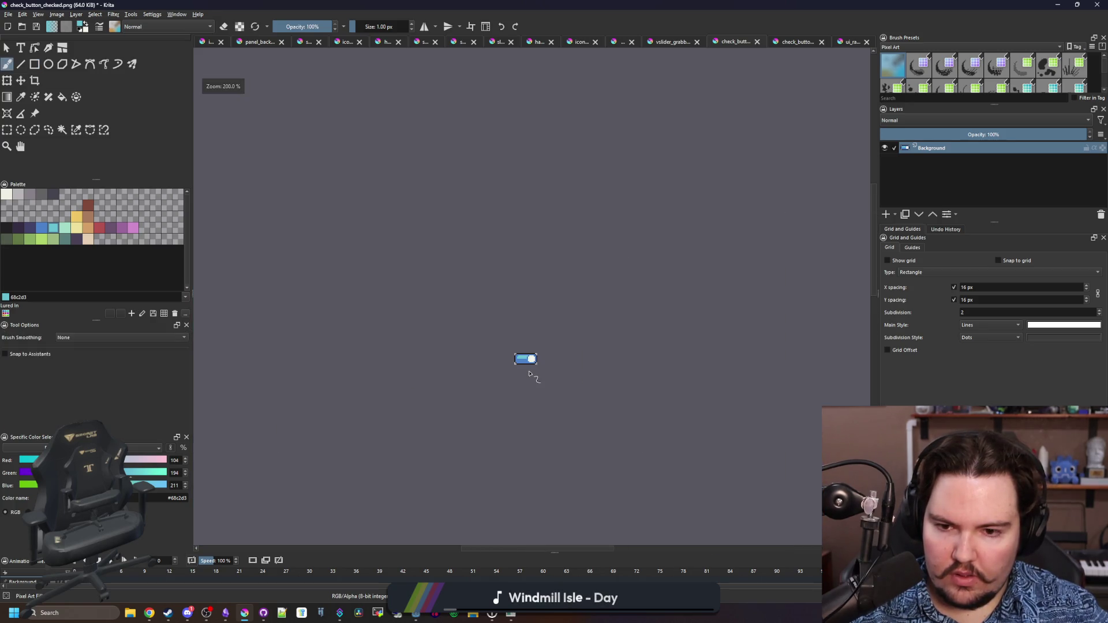
pyautogui.scroll(10, 528, 362)
pyautogui.moveTo(283, 358)
pyautogui.mouseDown()
pyautogui.moveTo(675, 359)
pyautogui.moveTo(310, 393)
pyautogui.mouseUp()
pyautogui.moveTo(231, 371)
pyautogui.mouseDown()
pyautogui.moveTo(264, 245)
pyautogui.moveTo(260, 374)
pyautogui.mouseUp()
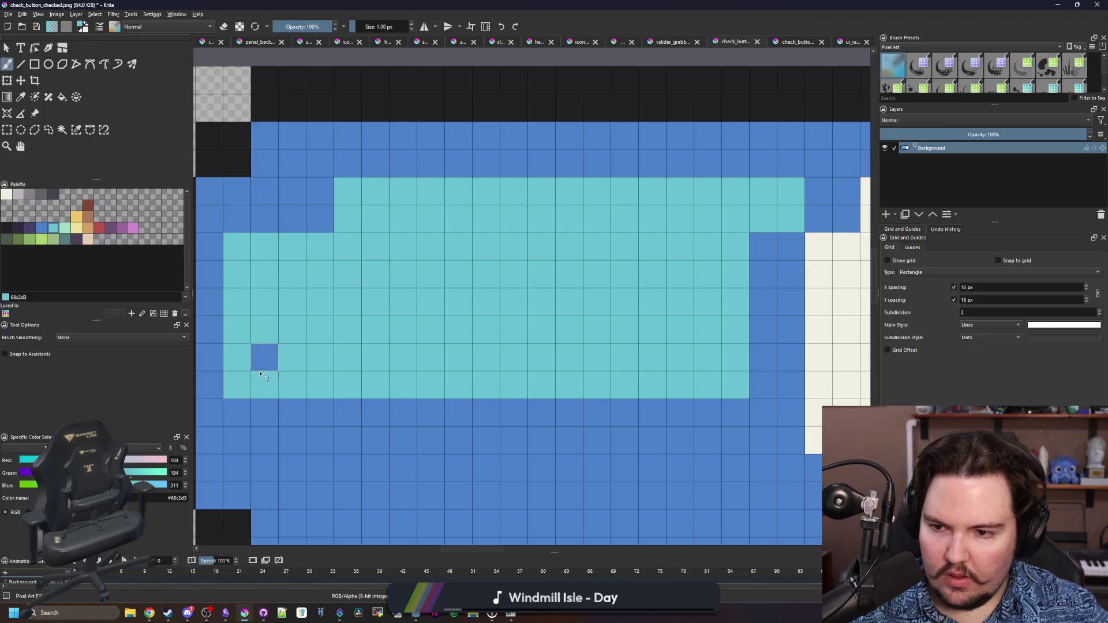
pyautogui.scroll(-5, 298, 205)
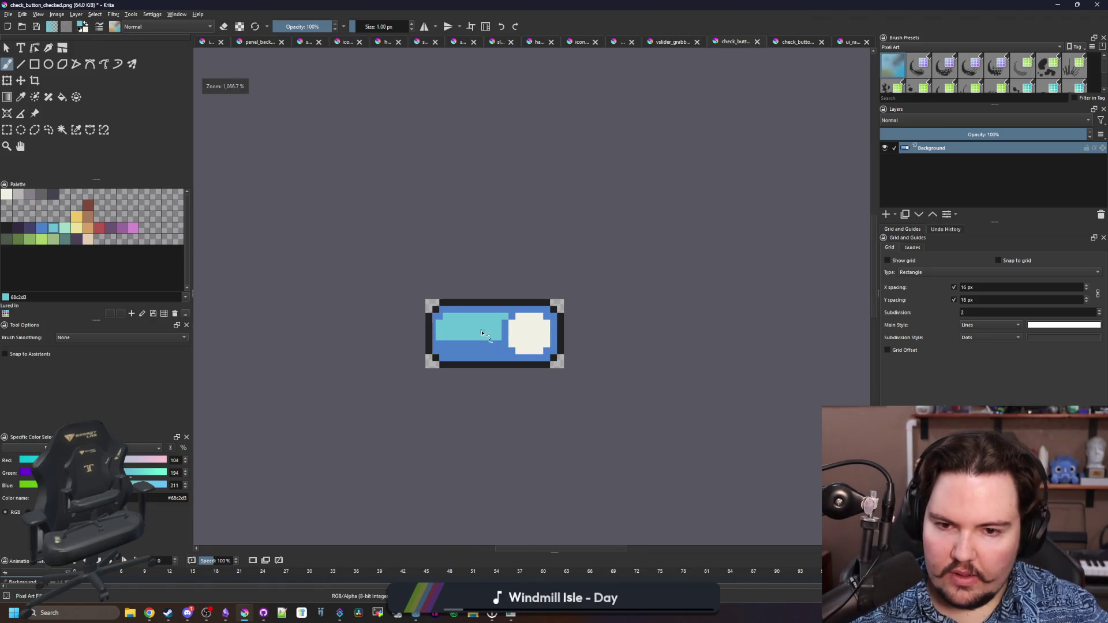
pyautogui.scroll(2, 548, 335)
pyautogui.scroll(5, 549, 334)
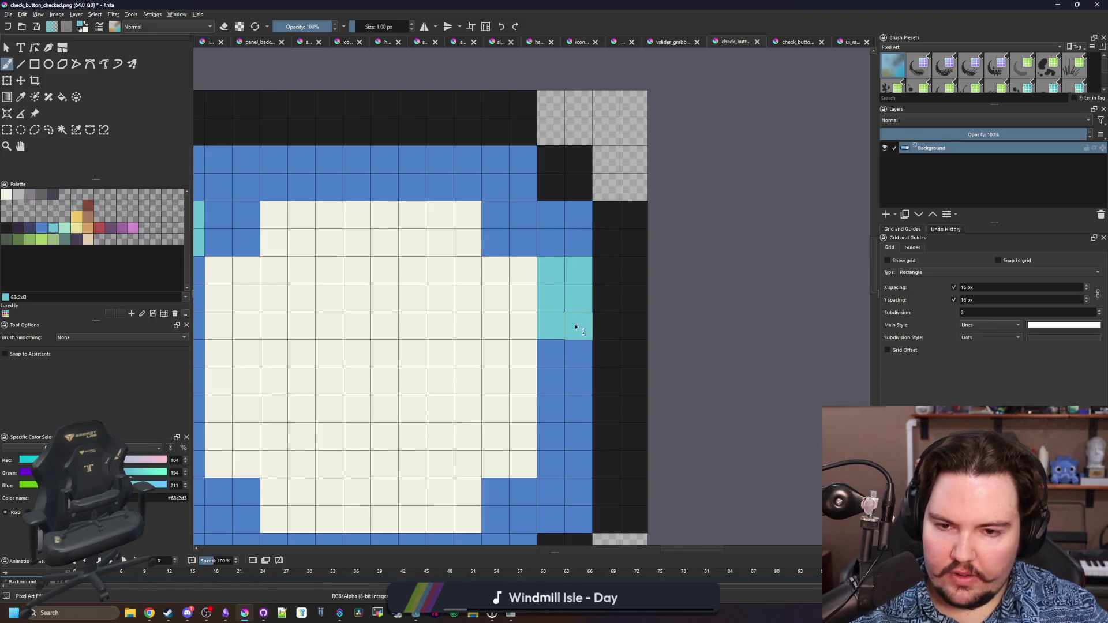
pyautogui.scroll(-8, 553, 359)
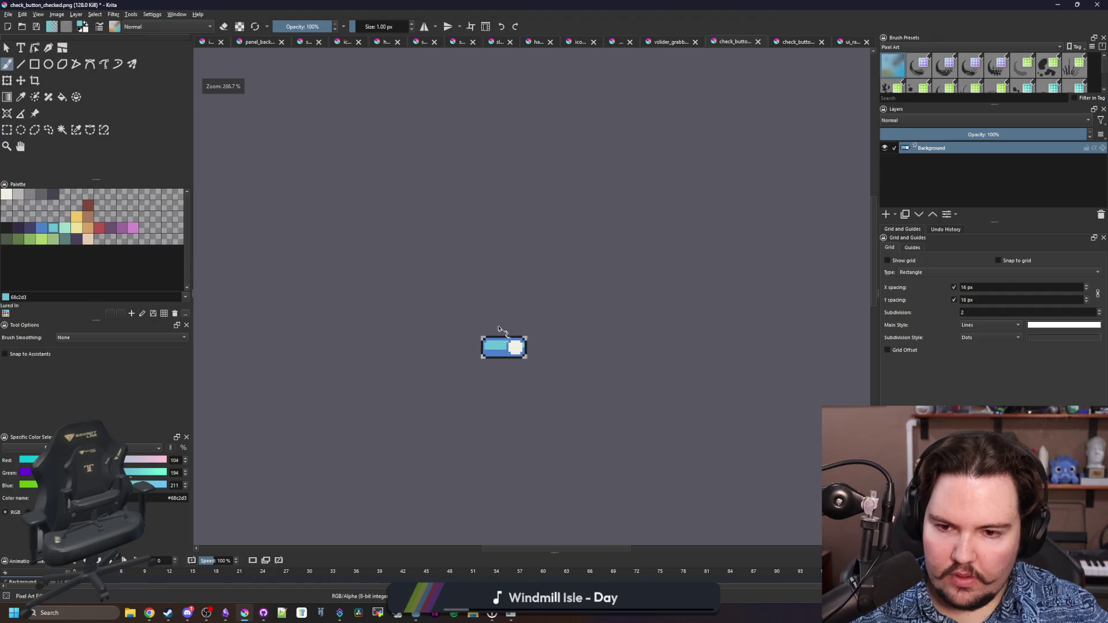
pyautogui.scroll(6, 520, 339)
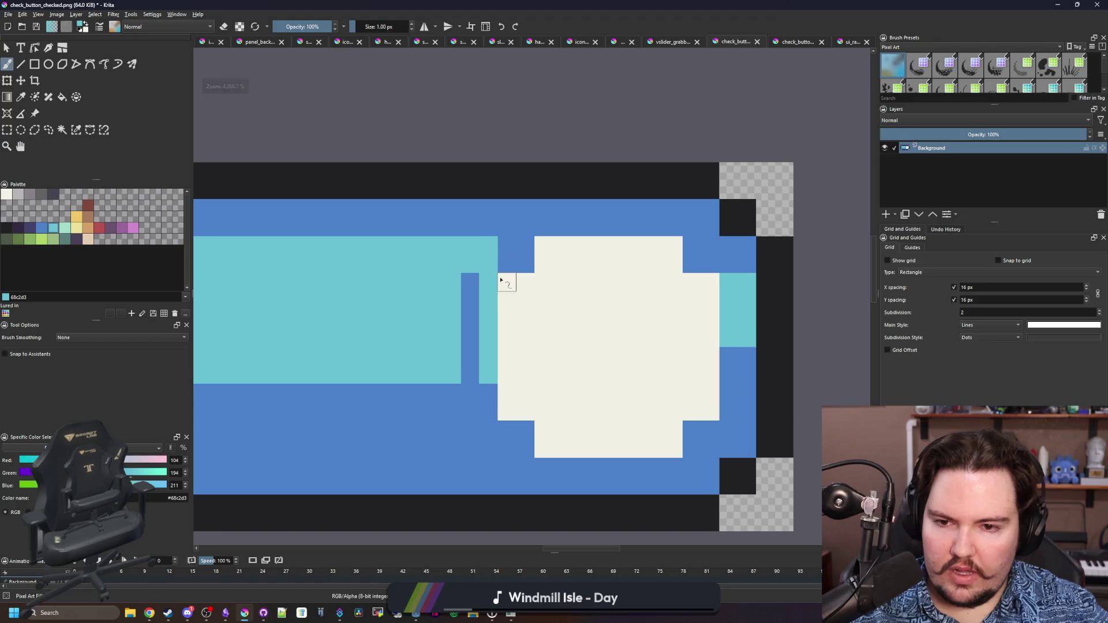
pyautogui.scroll(-3, 519, 284)
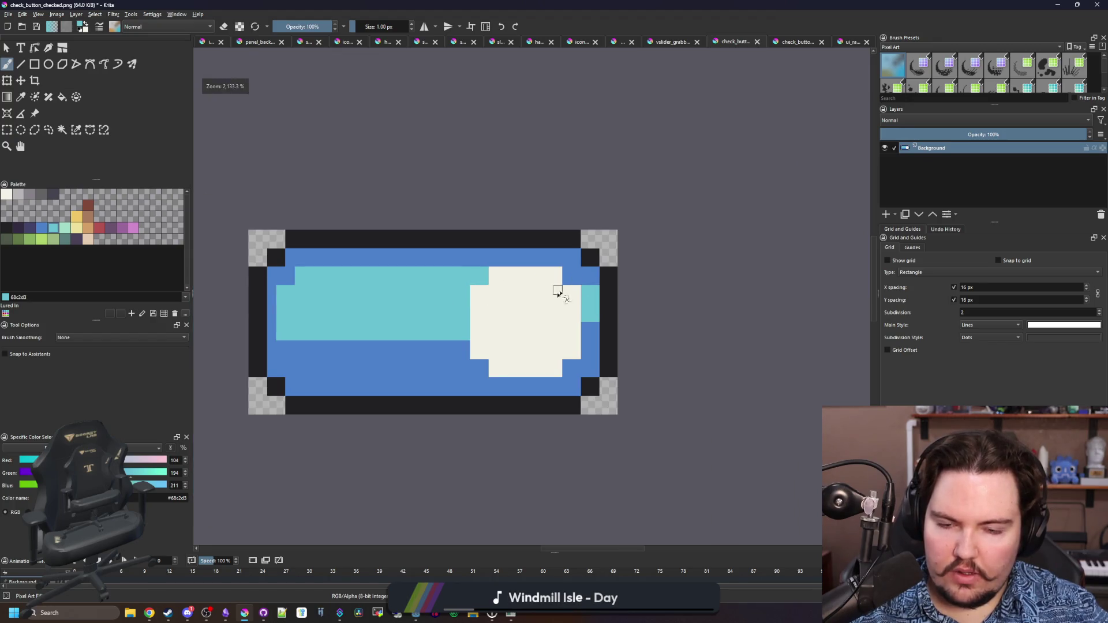
pyautogui.scroll(5, 579, 286)
pyautogui.scroll(-5, 575, 261)
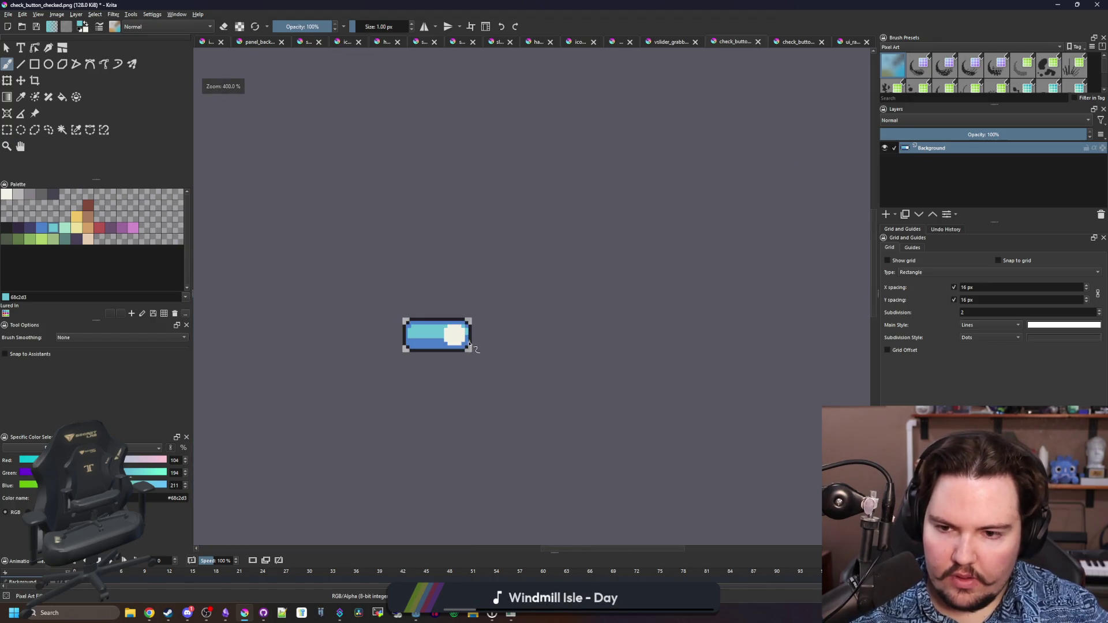
pyautogui.scroll(6, 452, 329)
pyautogui.scroll(-10, 482, 329)
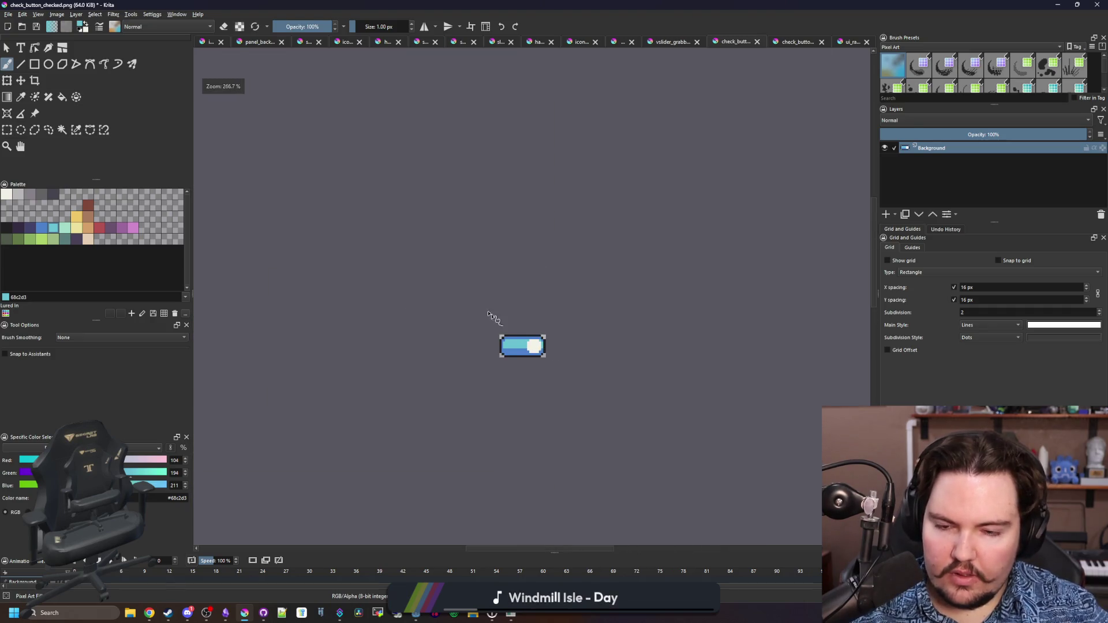
pyautogui.scroll(8, 513, 329)
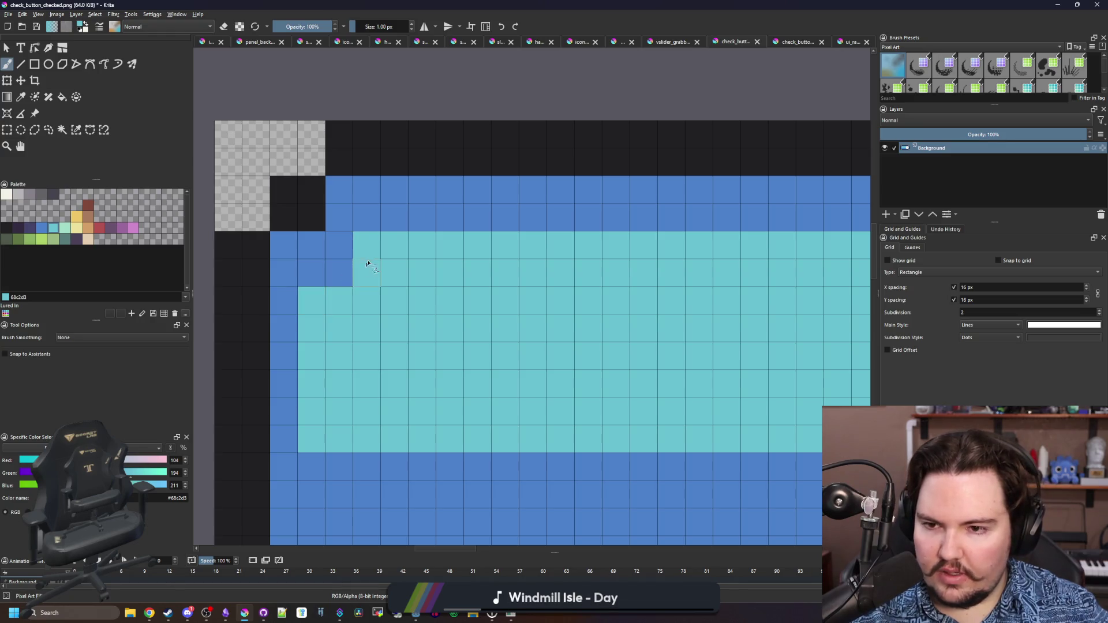
# Repaint a column of cyan cells with the track's blue, then save to bring up PNG options
pyautogui.keyDown('ctrl'); pyautogui.click(347, 247); pyautogui.keyUp('ctrl')
pyautogui.moveTo(321, 310); pyautogui.dragTo(309, 440)
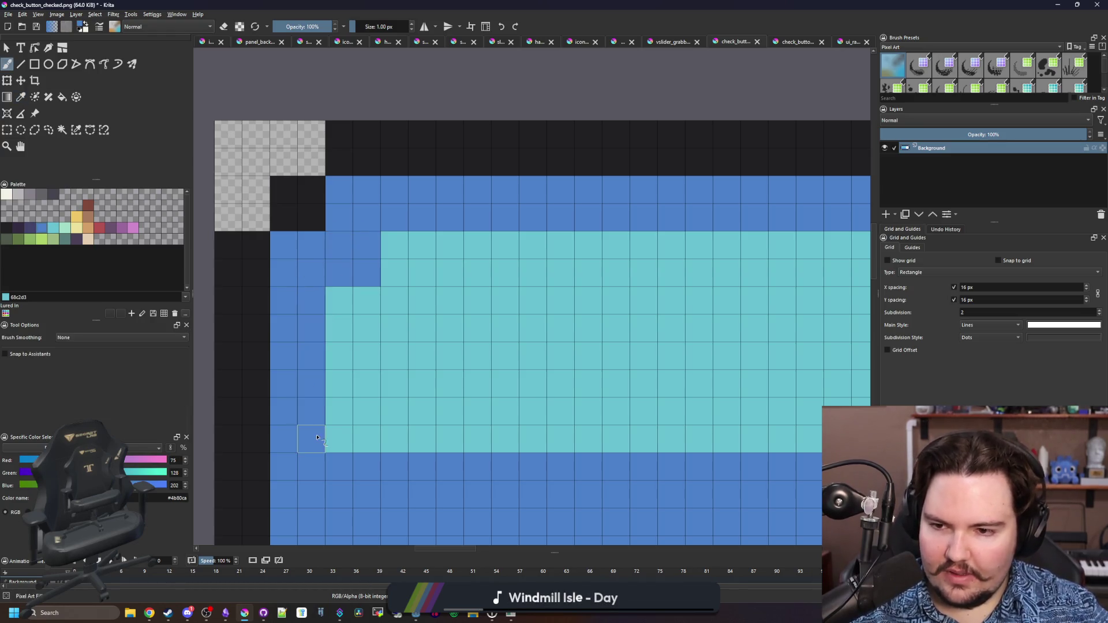
pyautogui.scroll(-4, 542, 332)
pyautogui.scroll(2, 645, 376)
pyautogui.hotkey('ctrl', 's')
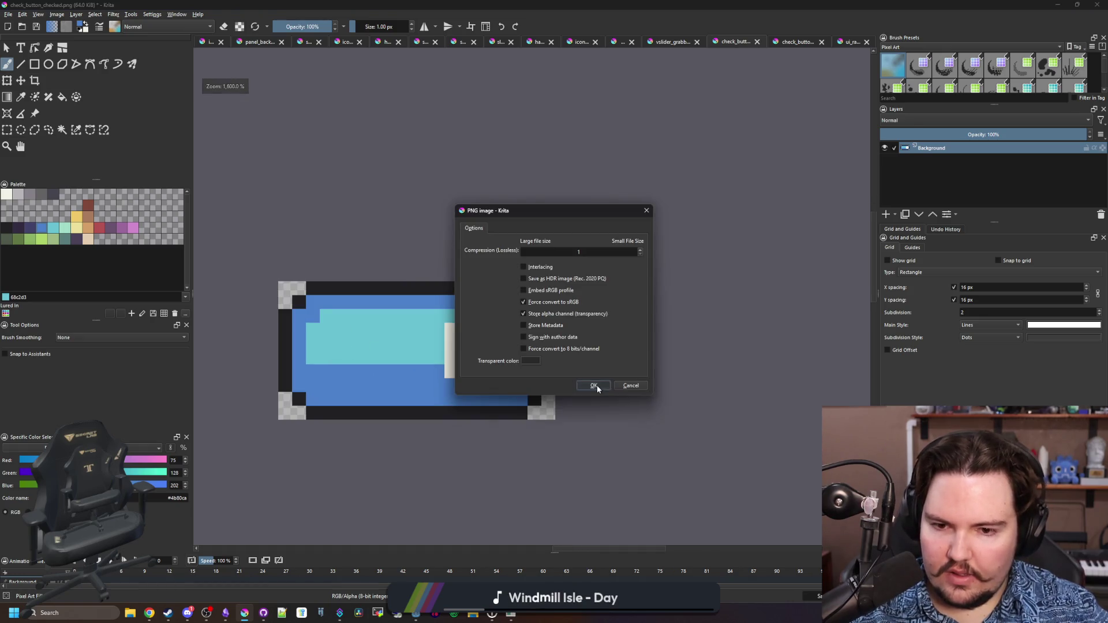
# Confirm the PNG save, maximise the running game and toggle Animated Menus off and on
pyautogui.click(593, 385)
pyautogui.click(510, 615)
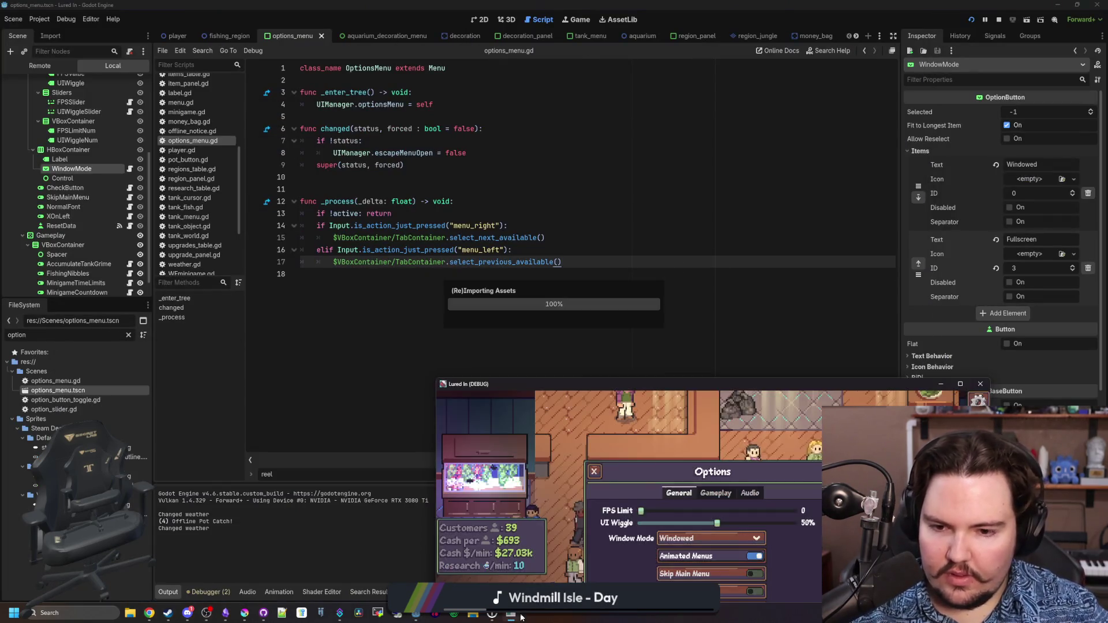
pyautogui.doubleClick(767, 387)
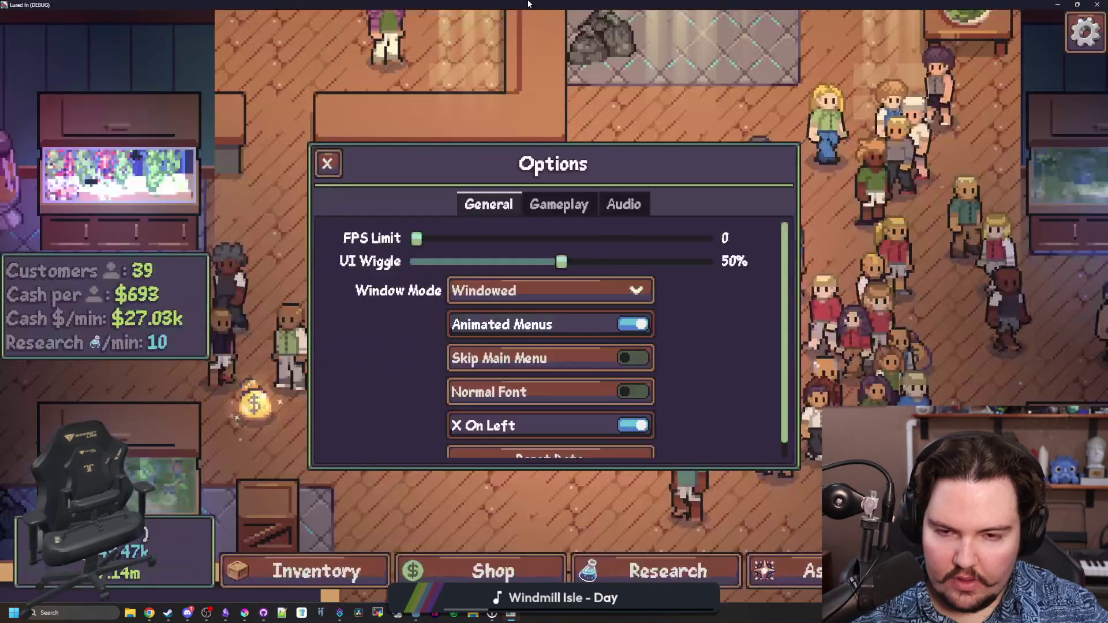
pyautogui.scroll(-1, 712, 366)
pyautogui.scroll(1, 670, 356)
pyautogui.click(634, 326)
pyautogui.click(635, 327)
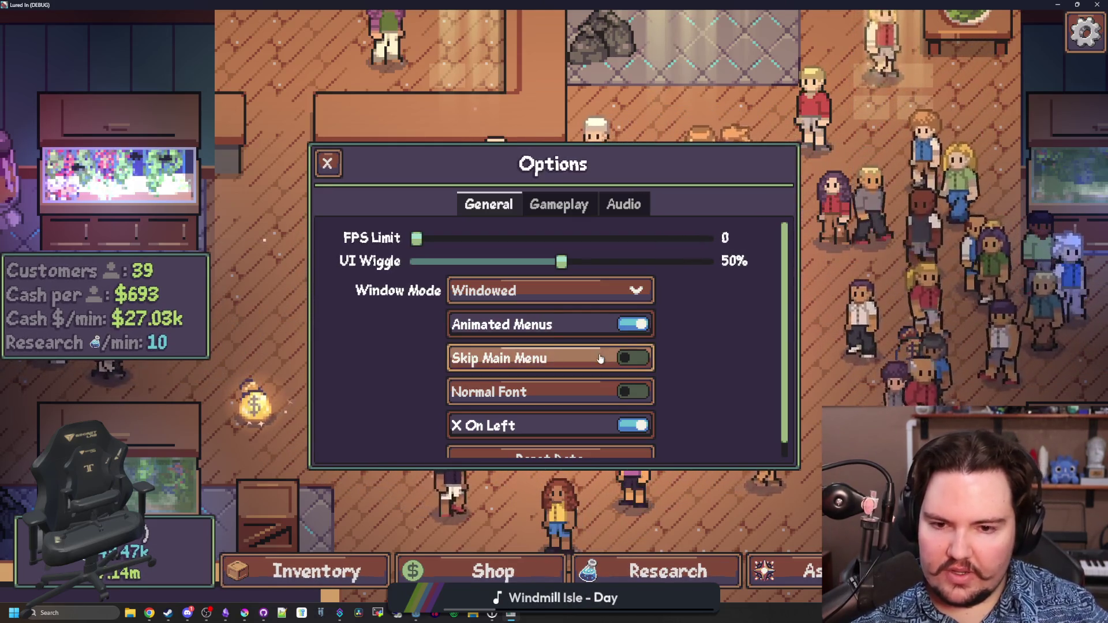
# Browse the Gameplay, Audio and General settings pages, then restore the game to a small window
pyautogui.scroll(-1, 727, 312)
pyautogui.scroll(1, 727, 312)
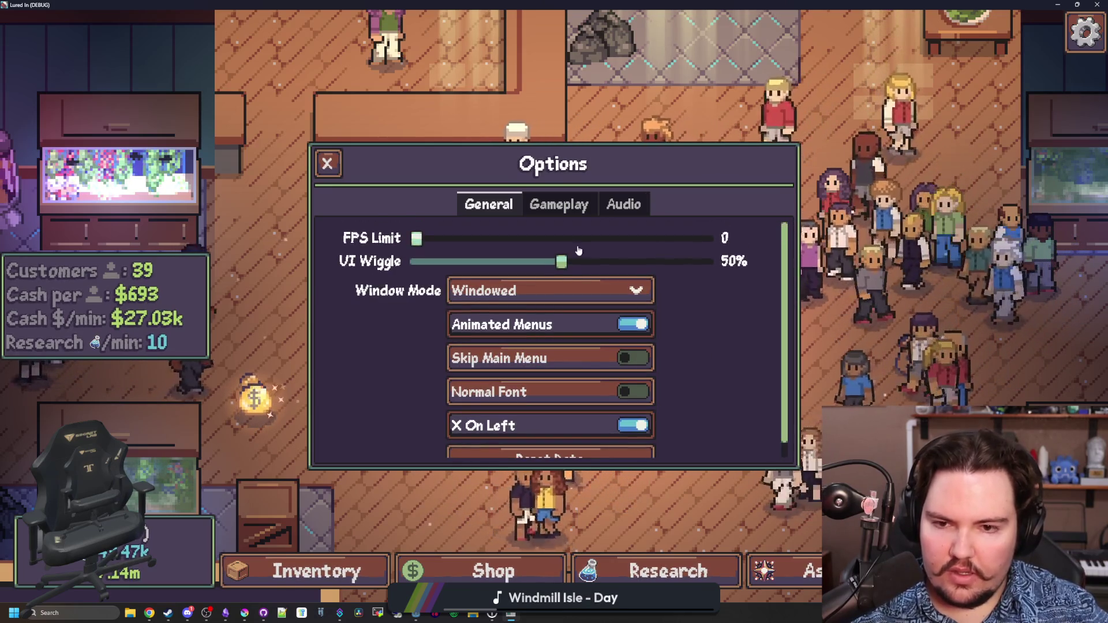
pyautogui.click(558, 205)
pyautogui.click(635, 201)
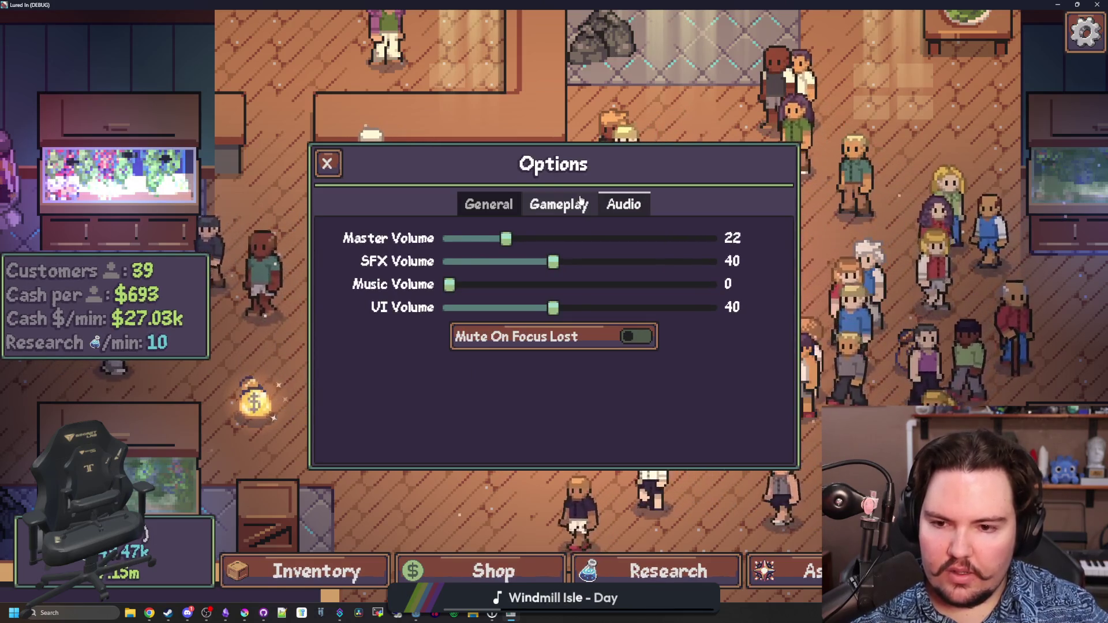
pyautogui.click(483, 206)
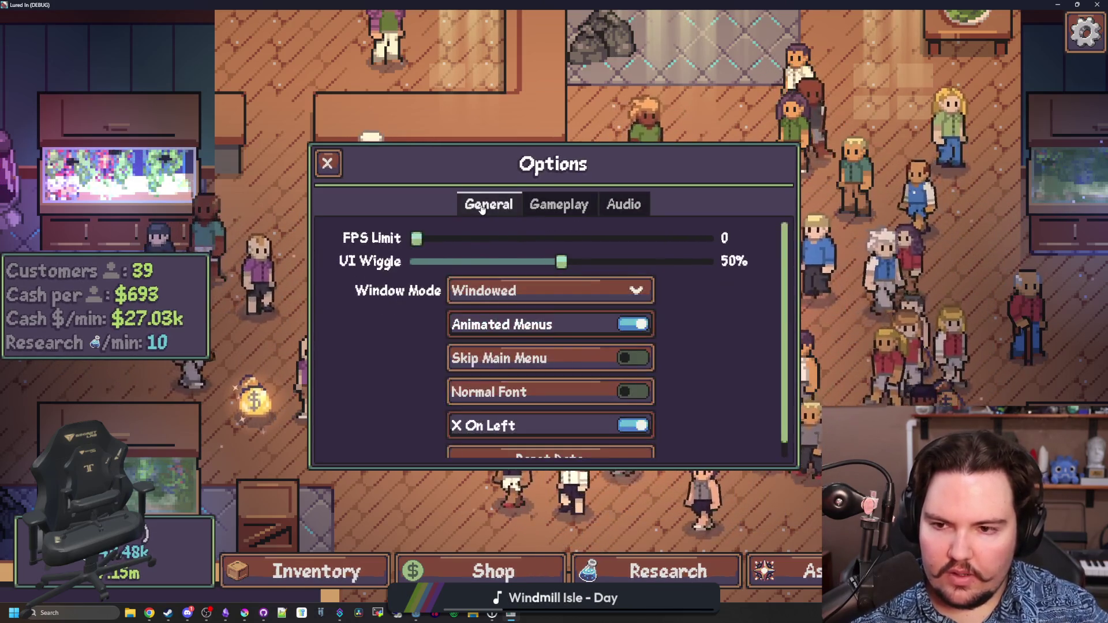
pyautogui.scroll(-1, 690, 320)
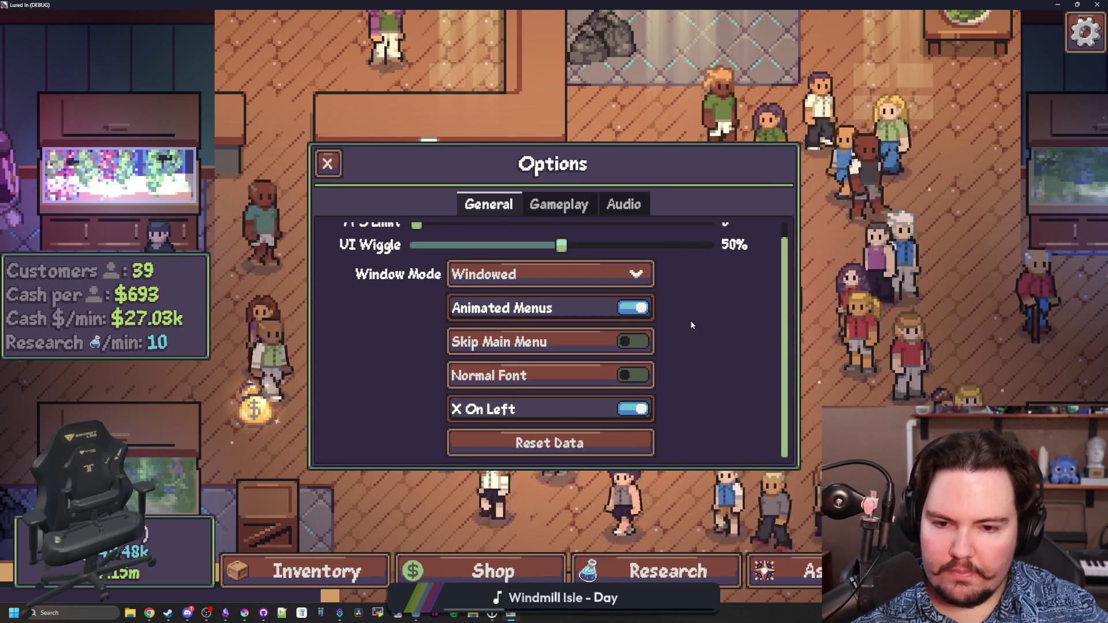
pyautogui.press('super+Down')
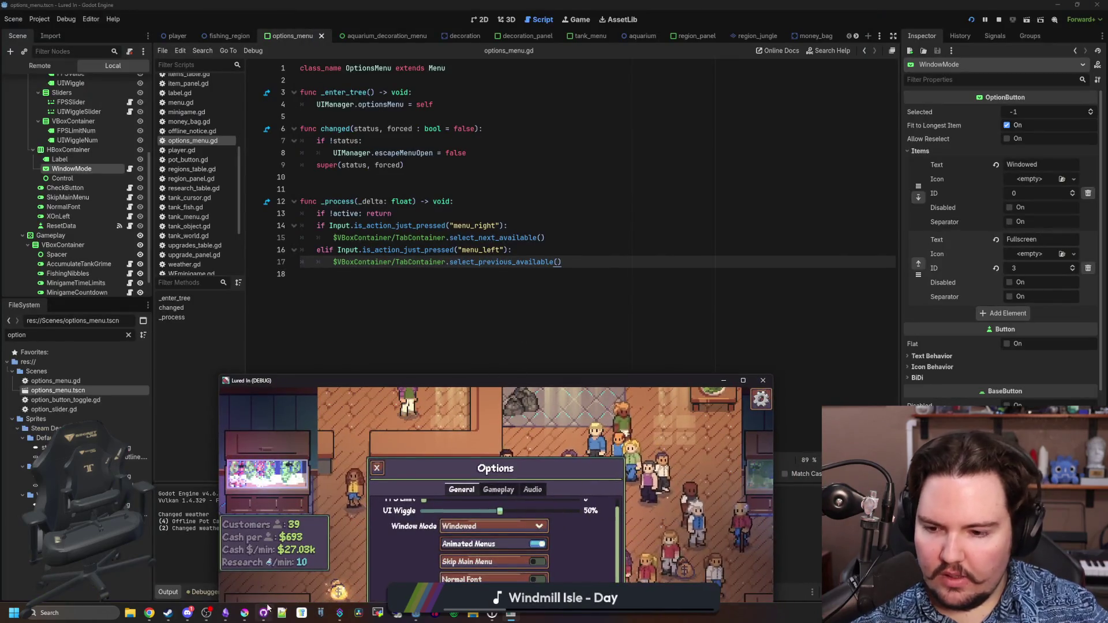
pyautogui.click(245, 612)
# Sample the dark outline colour and paint the first corner cells semi-transparent dark
pyautogui.doubleClick(493, 359)
pyautogui.scroll(6, 323, 271)
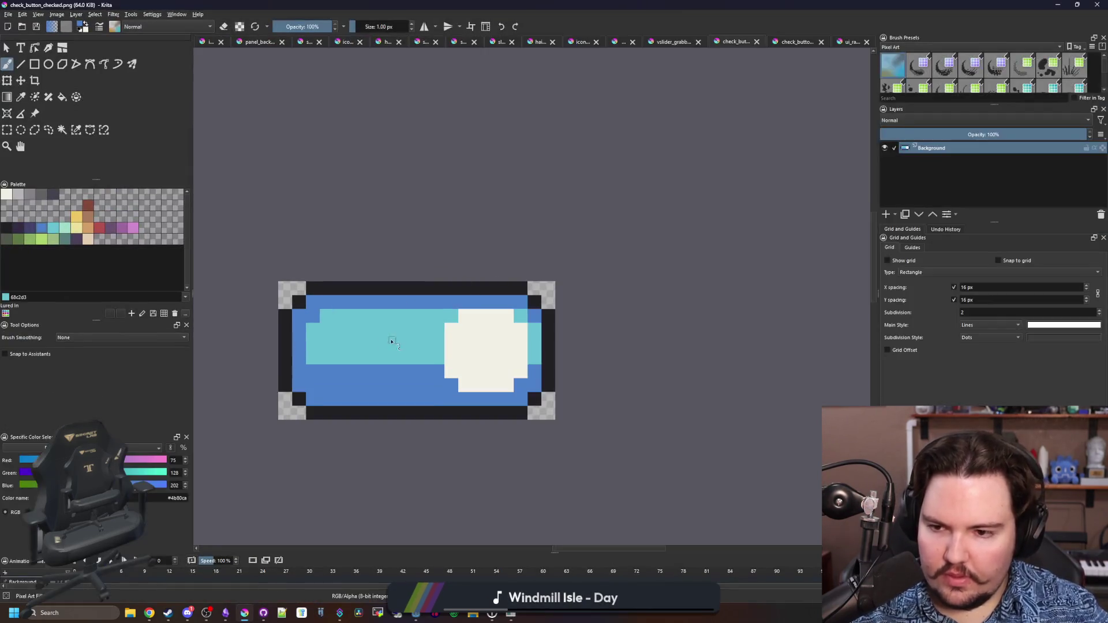
pyautogui.press('p')
pyautogui.click(327, 252)
pyautogui.scroll(1, 270, 154)
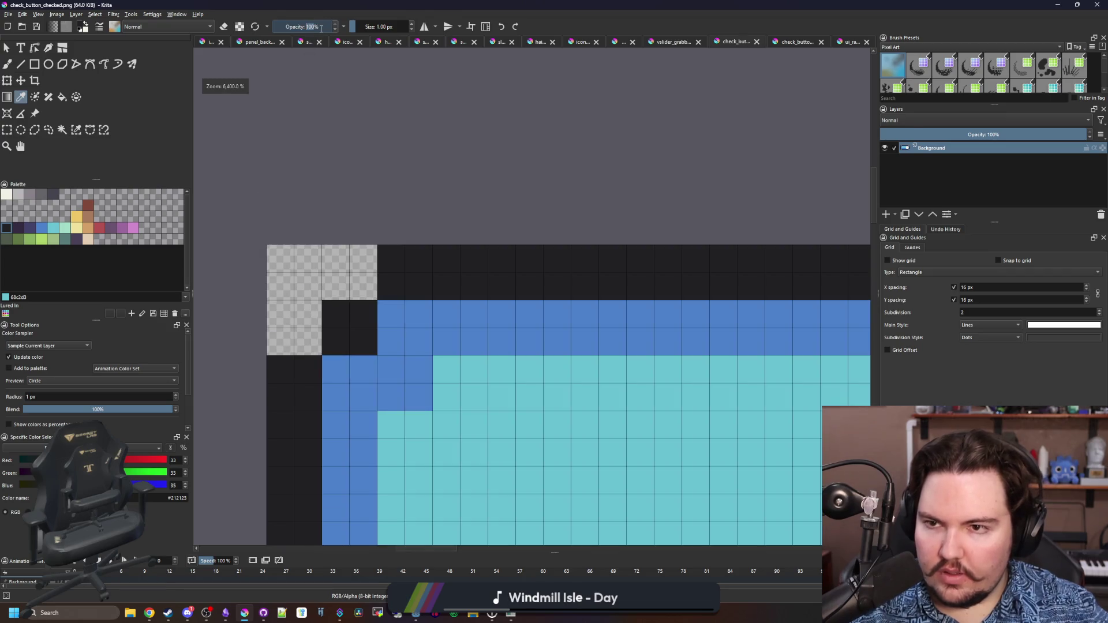
pyautogui.press('b')
pyautogui.click(288, 324)
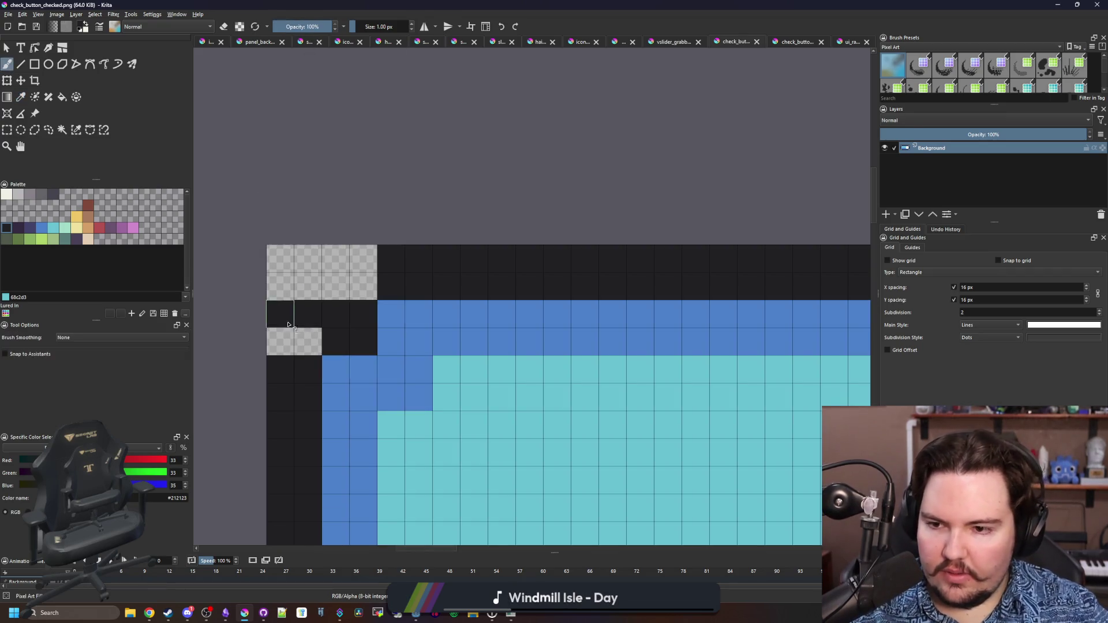
pyautogui.hotkey('ctrl', 'z')
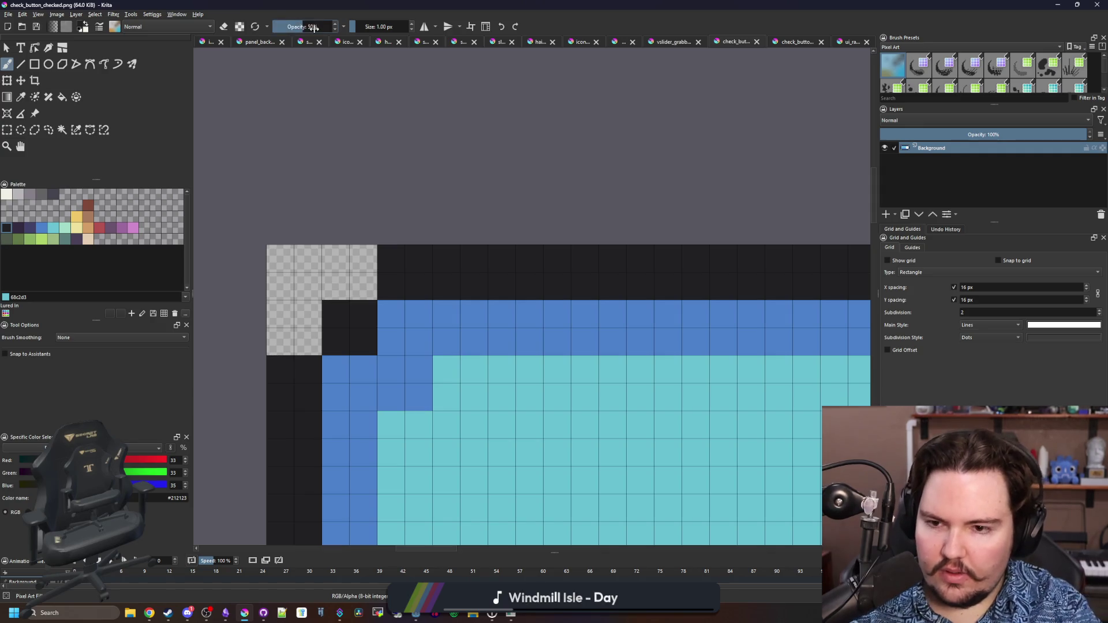
pyautogui.click(369, 292)
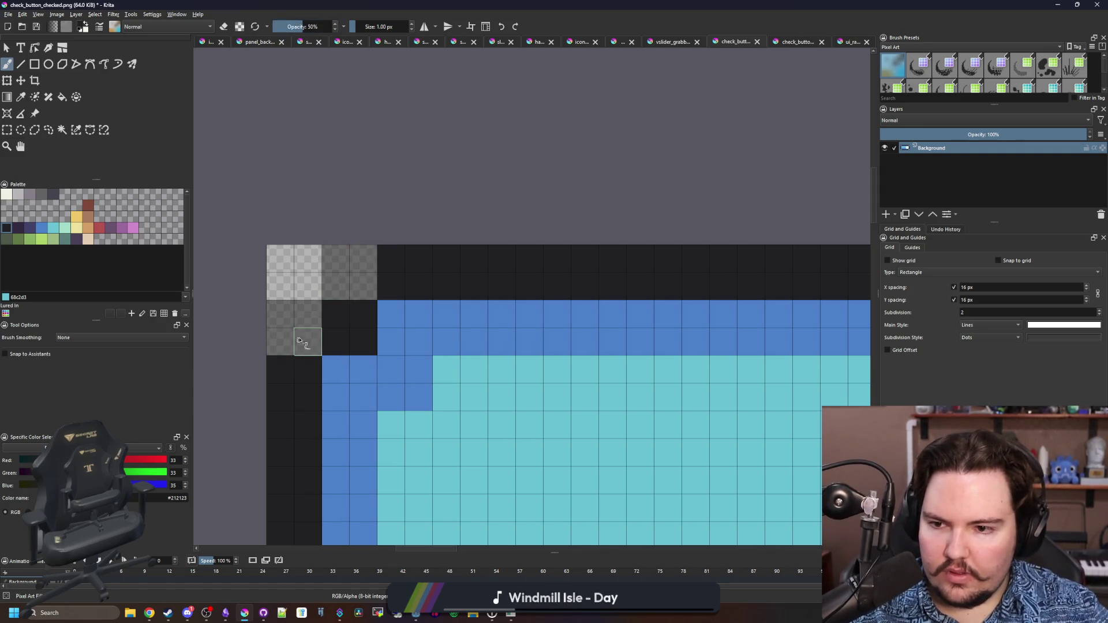
pyautogui.click(306, 317)
# Shade the bottom-right and top-right corner pixels dark and save the image as PNG
pyautogui.scroll(-4, 314, 311)
pyautogui.scroll(4, 316, 299)
pyautogui.scroll(-4, 381, 350)
pyautogui.scroll(4, 510, 339)
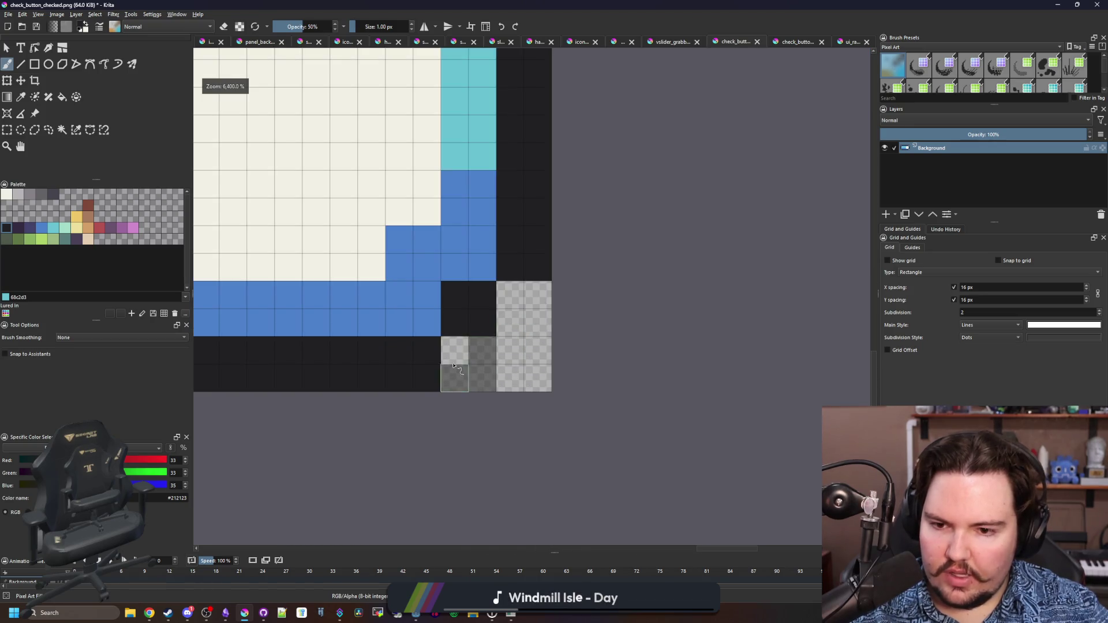
pyautogui.moveTo(519, 313); pyautogui.dragTo(536, 300)
pyautogui.scroll(-4, 522, 323)
pyautogui.scroll(4, 507, 225)
pyautogui.click(522, 236)
pyautogui.moveTo(493, 237); pyautogui.dragTo(523, 222)
pyautogui.click(449, 176)
pyautogui.scroll(-4, 449, 176)
pyautogui.scroll(-2, 626, 253)
pyautogui.hotkey('ctrl', 's')
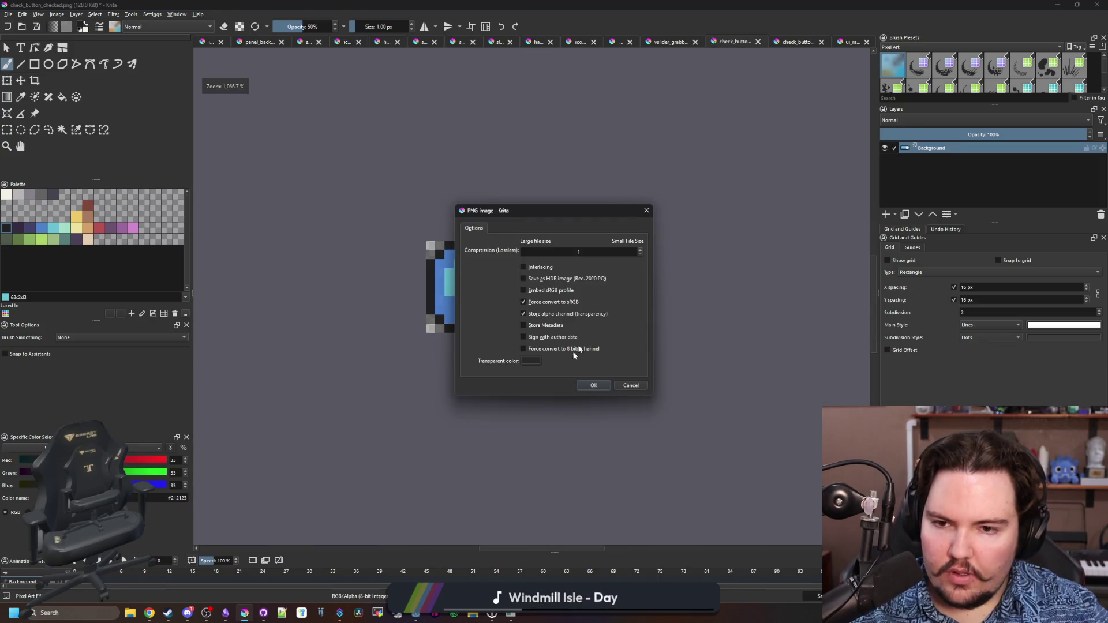
pyautogui.click(594, 384)
# On check_button_unchecked, shade the top-right and bottom-right corner pixels dark
pyautogui.click(799, 41)
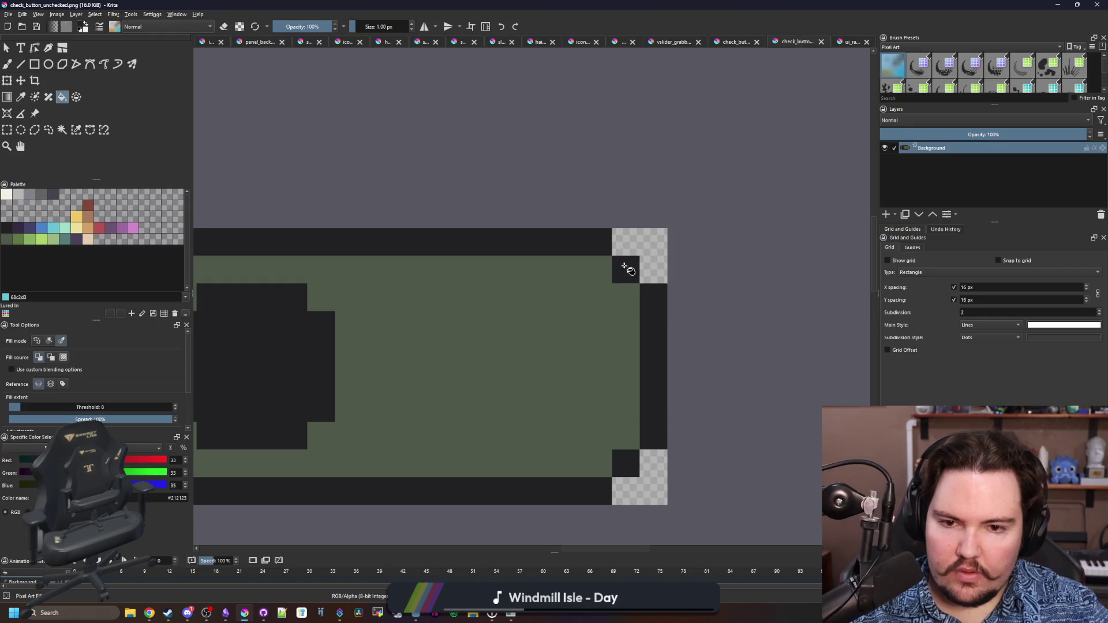
pyautogui.scroll(2, 654, 271)
pyautogui.moveTo(641, 271)
pyautogui.mouseDown()
pyautogui.moveTo(655, 271)
pyautogui.moveTo(629, 216)
pyautogui.moveTo(601, 203)
pyautogui.mouseUp()
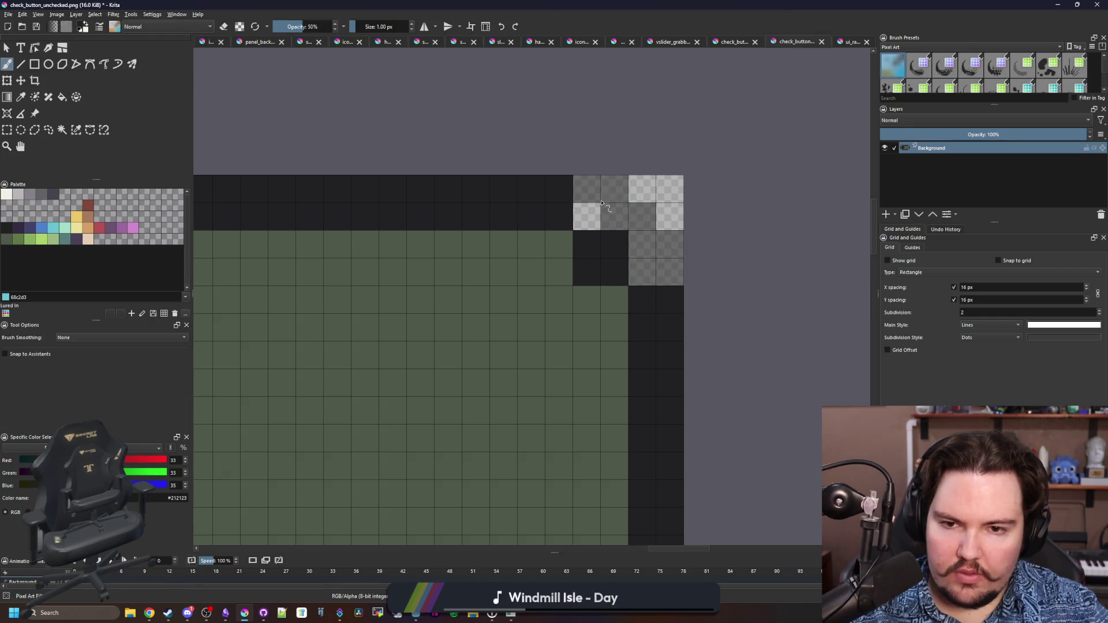
pyautogui.click(610, 190)
pyautogui.scroll(-2, 611, 359)
pyautogui.scroll(2, 610, 358)
pyautogui.moveTo(606, 346)
pyautogui.mouseDown()
pyautogui.moveTo(598, 329)
pyautogui.moveTo(535, 410)
pyautogui.moveTo(546, 355)
pyautogui.mouseUp()
pyautogui.scroll(-2, 635, 392)
pyautogui.scroll(-1, 709, 323)
pyautogui.scroll(3, 537, 357)
pyautogui.scroll(-3, 515, 329)
pyautogui.scroll(3, 493, 271)
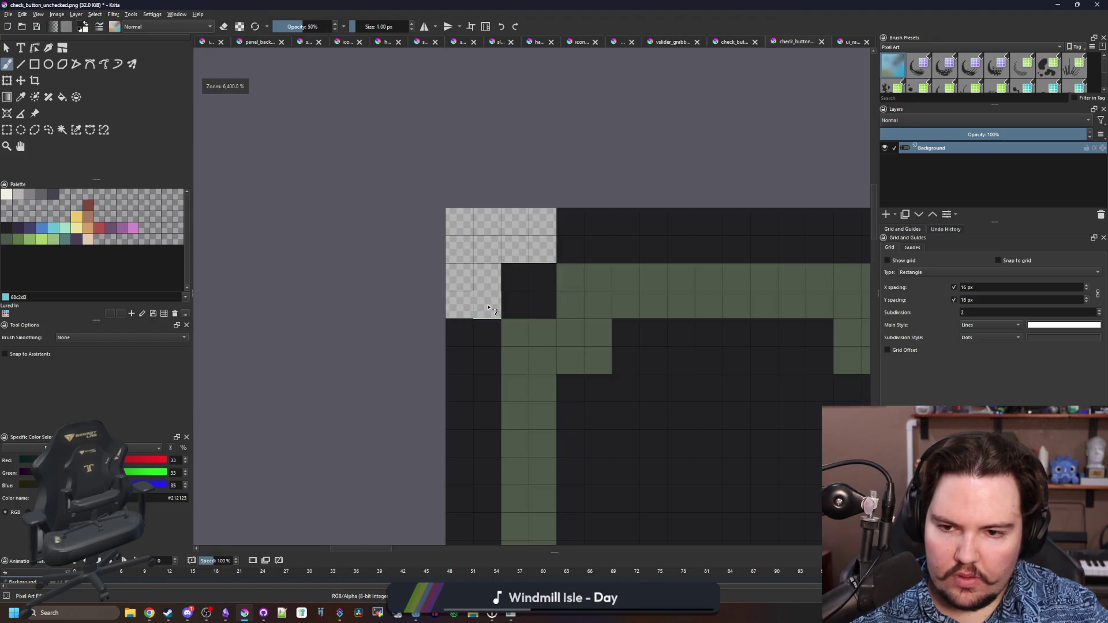
pyautogui.scroll(-3, 538, 229)
# Save check_button_unchecked.png as PNG and go back to the checked image
pyautogui.hotkey('ctrl', 's')
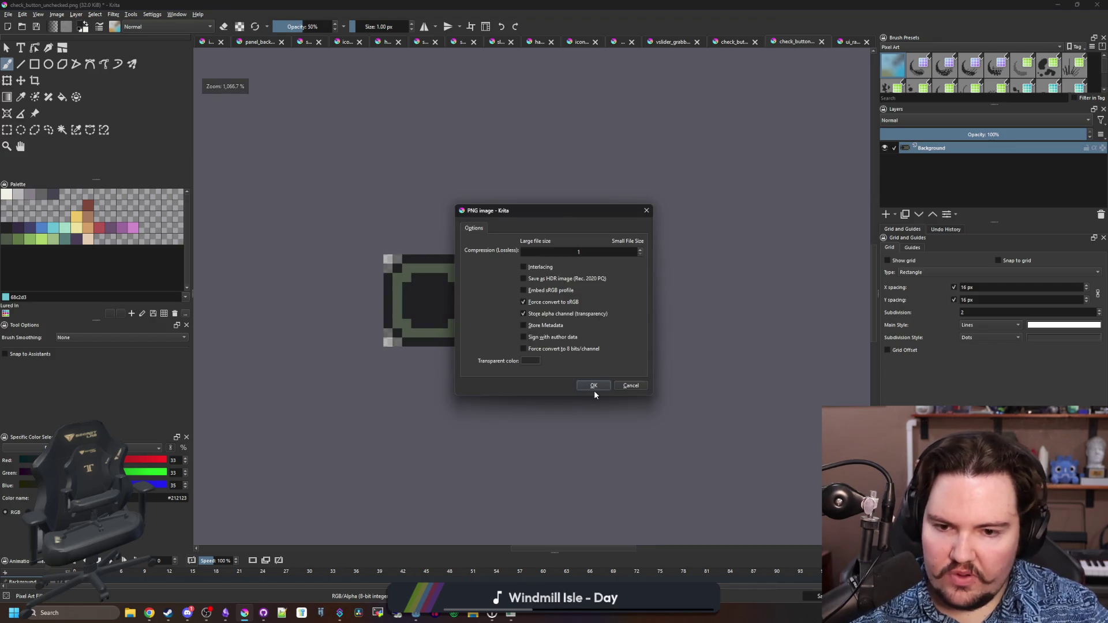
pyautogui.click(594, 390)
pyautogui.click(722, 40)
pyautogui.scroll(1, 510, 231)
pyautogui.hotkey('alt', 'Tab')
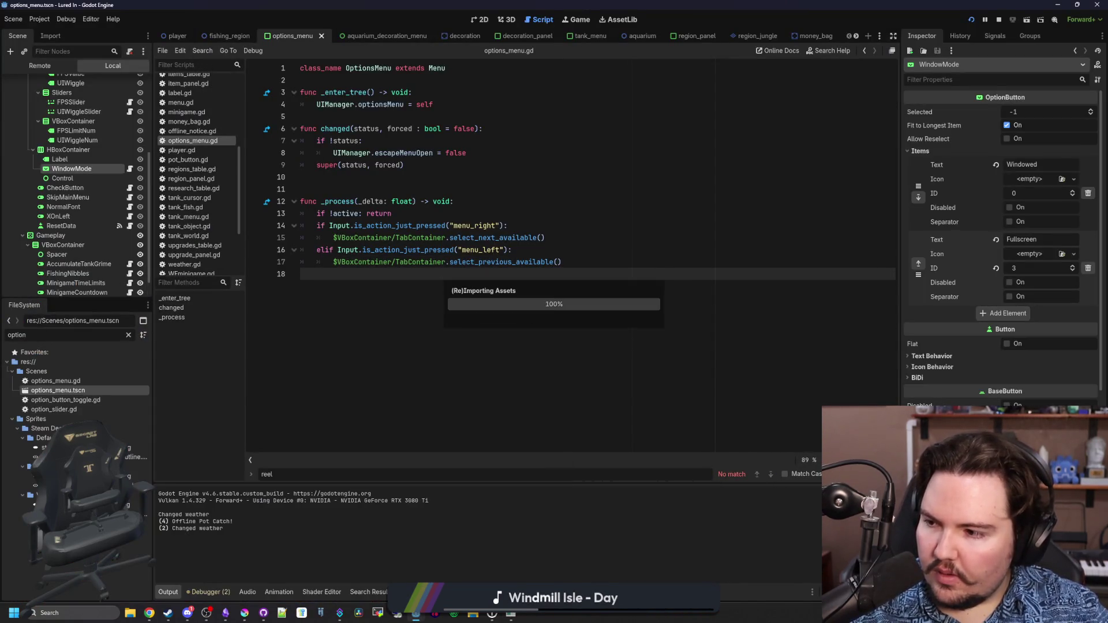
# Run the game, toggle X On Left off and on to test the new switch icons, then close it
pyautogui.hotkey('alt', 'Tab')
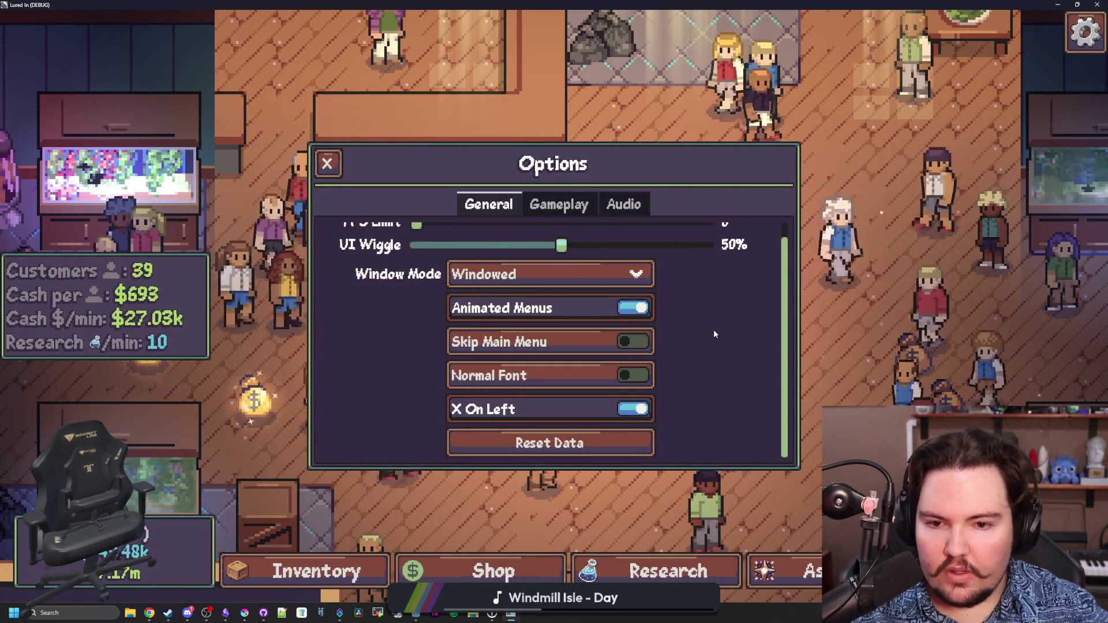
pyautogui.click(633, 408)
pyautogui.click(632, 408)
pyautogui.moveTo(519, 4)
pyautogui.mouseDown()
pyautogui.moveTo(552, 450)
pyautogui.moveTo(536, 291)
pyautogui.mouseUp()
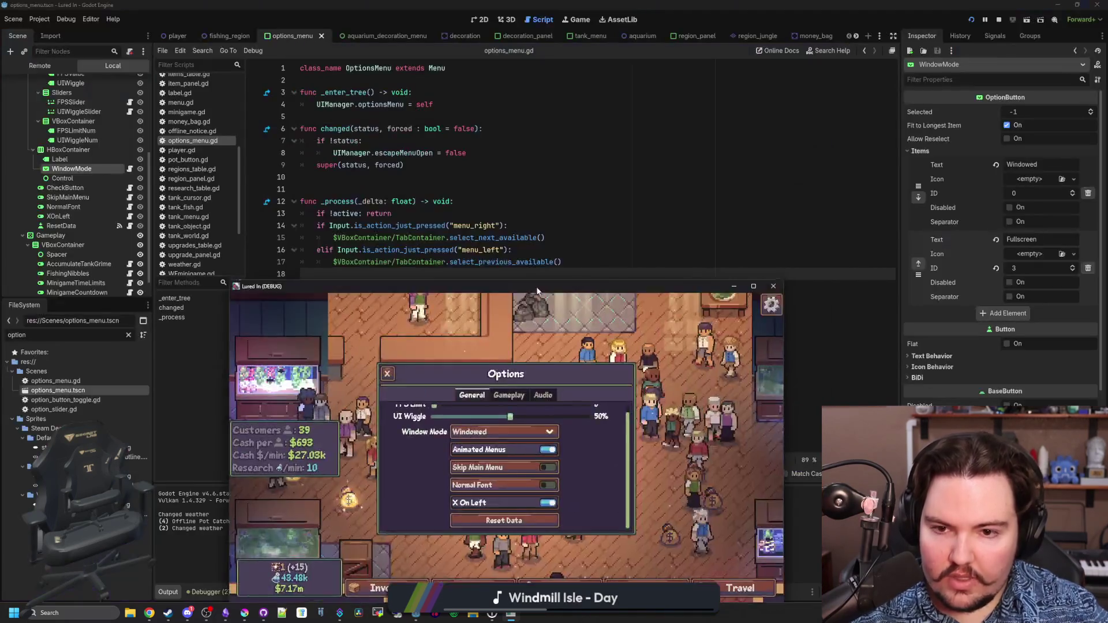
pyautogui.press('F8')
pyautogui.click(245, 612)
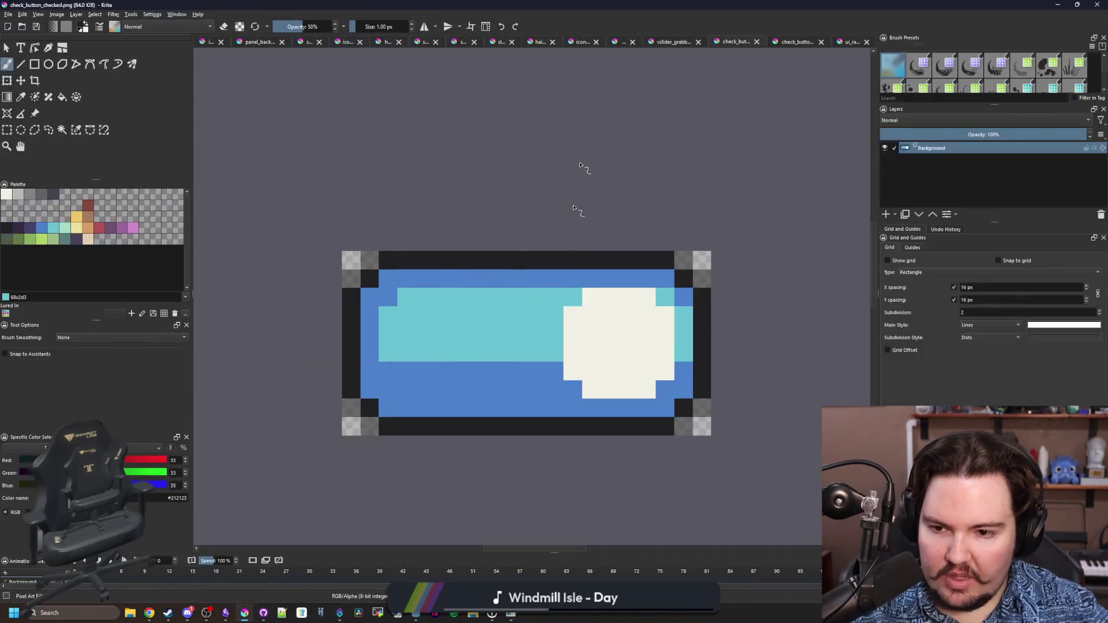
# Paint the track's left column and top row in lighter blue and cyan
pyautogui.scroll(3, 378, 336)
pyautogui.moveTo(365, 397)
pyautogui.mouseDown()
pyautogui.moveTo(338, 332)
pyautogui.moveTo(352, 224)
pyautogui.mouseUp()
pyautogui.moveTo(348, 379)
pyautogui.mouseDown()
pyautogui.moveTo(358, 227)
pyautogui.moveTo(403, 209)
pyautogui.mouseUp()
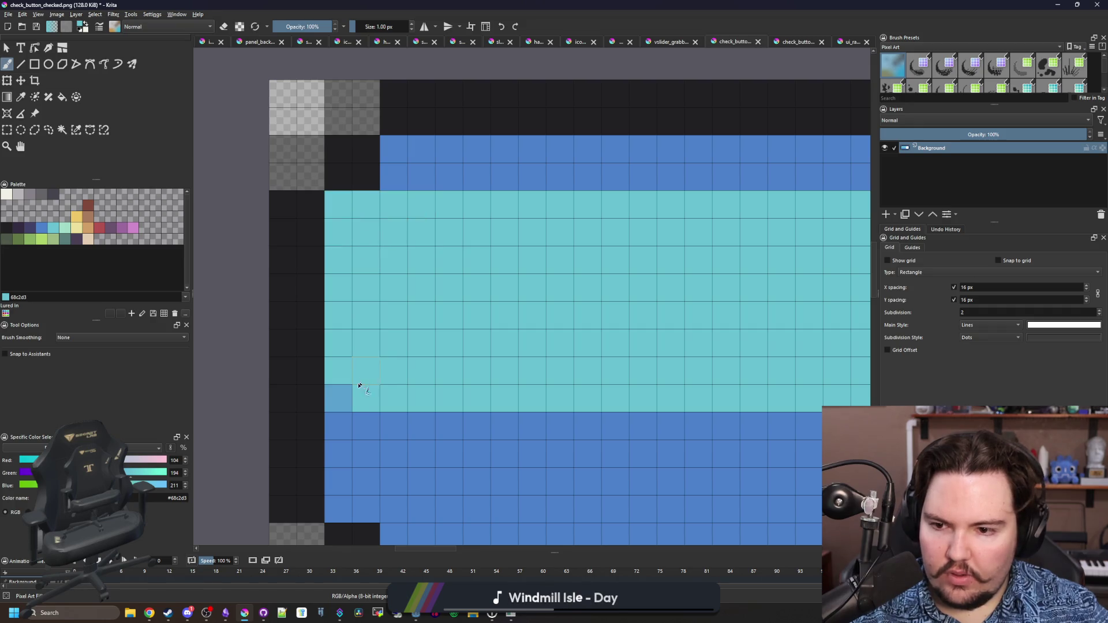
pyautogui.scroll(-5, 292, 366)
pyautogui.scroll(5, 623, 285)
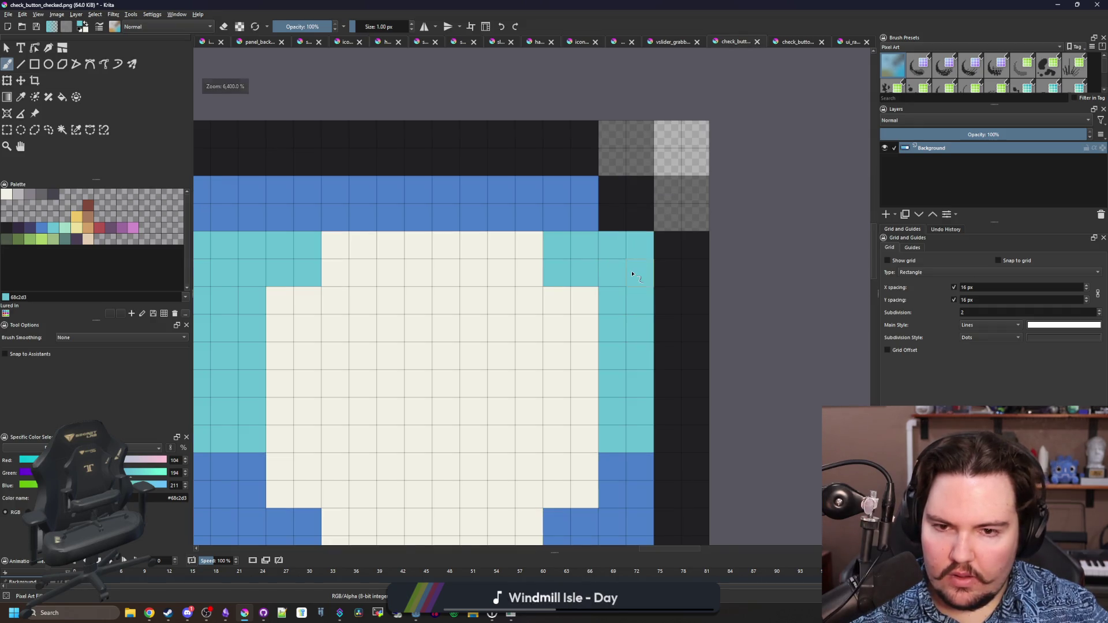
pyautogui.scroll(-5, 633, 275)
# Pick the lower band's blue and raise the blue band two pixels with a rectangle
pyautogui.press('f')
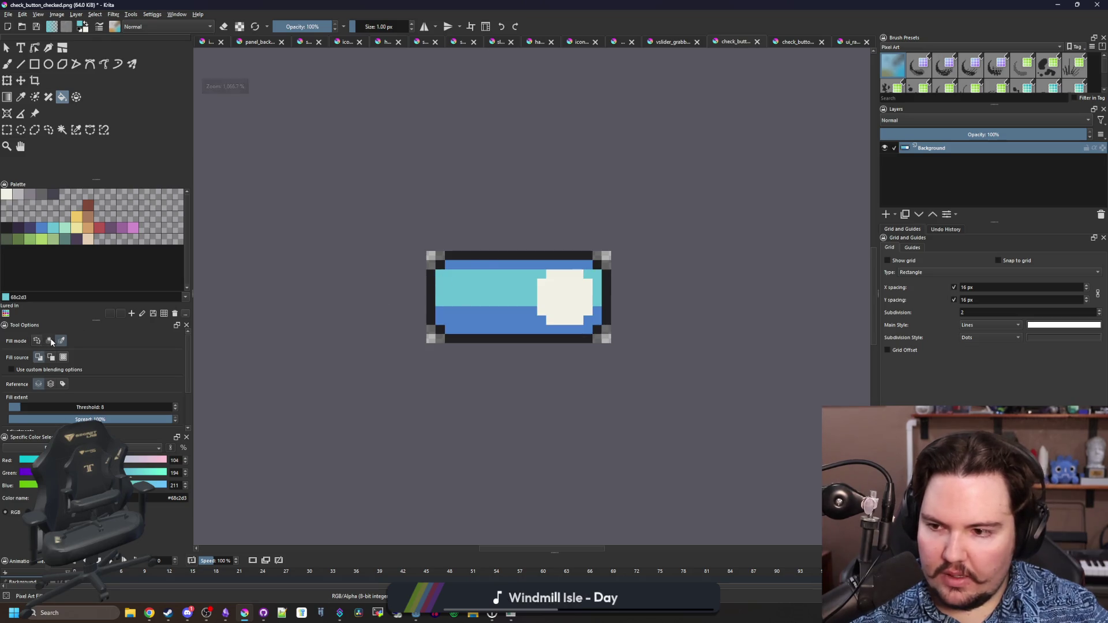
pyautogui.click(50, 341)
pyautogui.scroll(-6, 487, 263)
pyautogui.scroll(3, 483, 248)
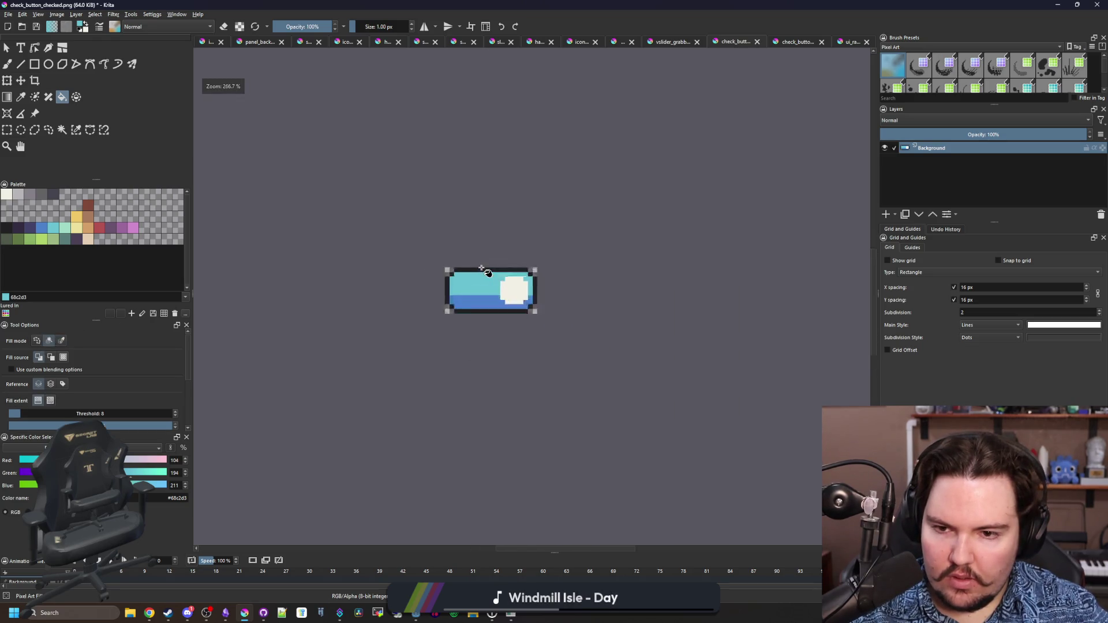
pyautogui.scroll(6, 487, 272)
pyautogui.press('b')
pyautogui.keyDown('ctrl'); pyautogui.click(532, 375); pyautogui.keyUp('ctrl')
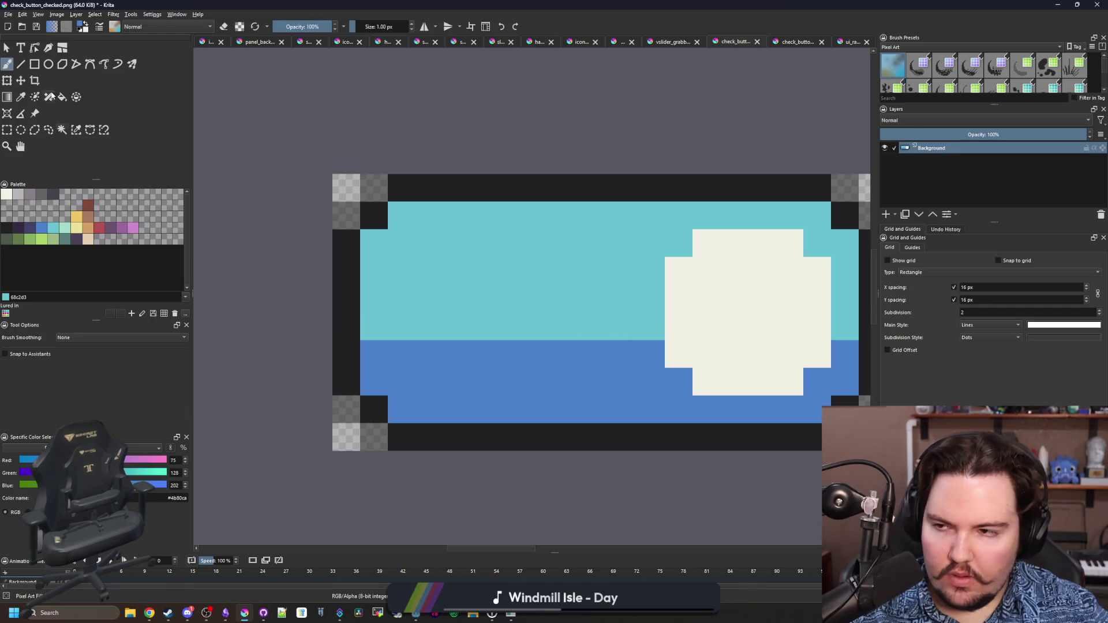
pyautogui.click(35, 65)
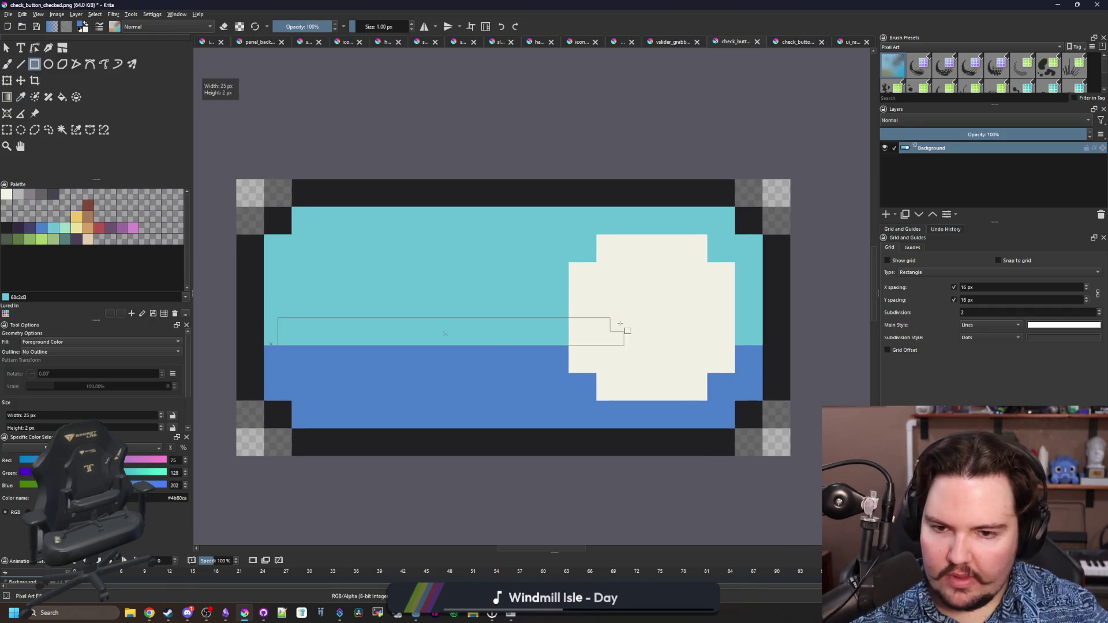
pyautogui.moveTo(563, 318); pyautogui.dragTo(563, 317)
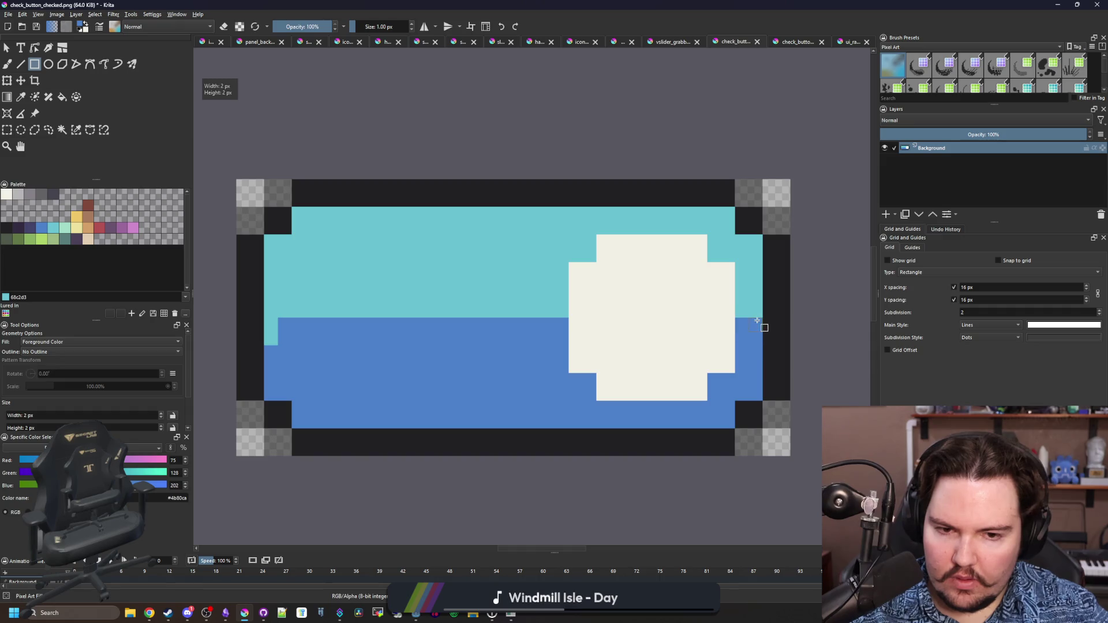
# Repaint the left, top-left, right-edge and knob-side cyan pixels blue at full opacity
pyautogui.press('b')
pyautogui.scroll(-10, 476, 338)
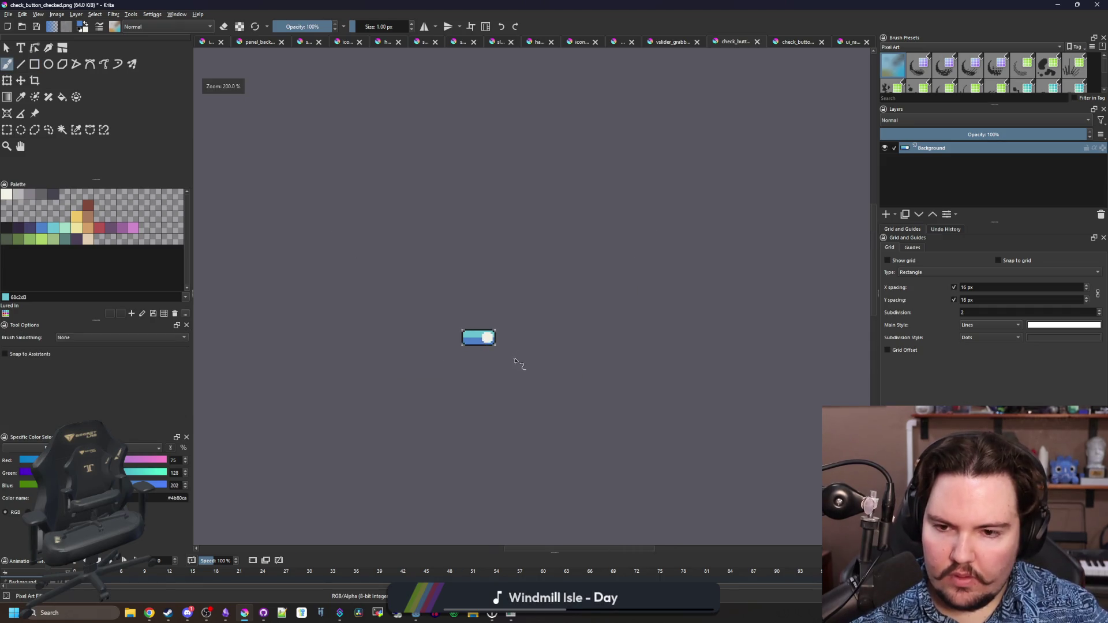
pyautogui.scroll(6, 479, 342)
pyautogui.press('p')
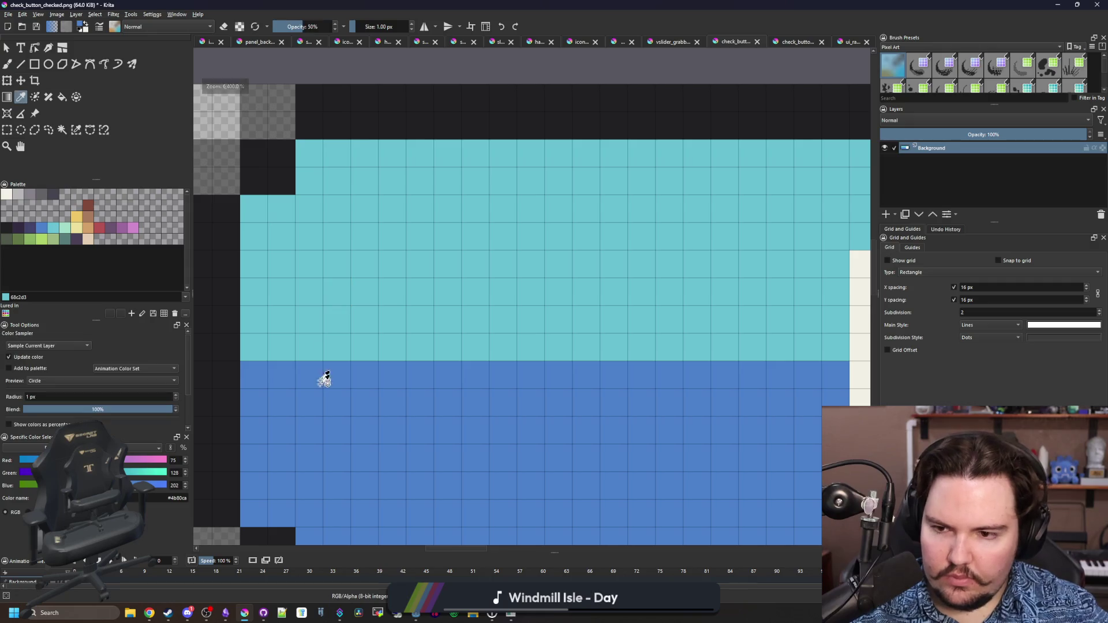
pyautogui.press('b')
pyautogui.moveTo(254, 355)
pyautogui.mouseDown()
pyautogui.moveTo(254, 228)
pyautogui.moveTo(275, 336)
pyautogui.mouseUp()
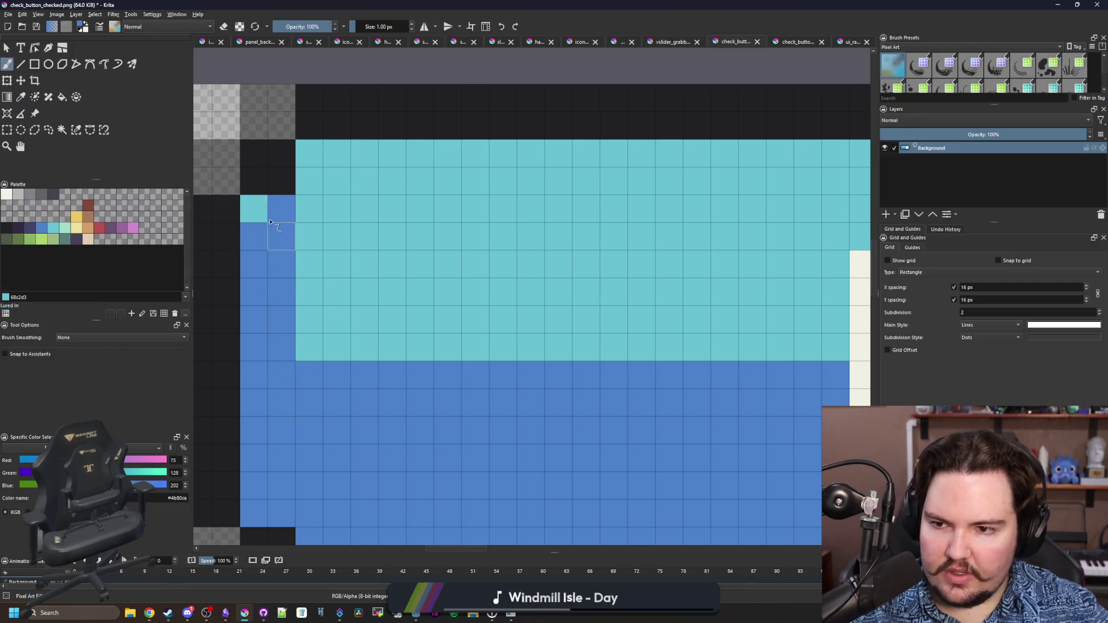
pyautogui.moveTo(313, 189); pyautogui.dragTo(337, 153)
pyautogui.scroll(-6, 429, 291)
pyautogui.scroll(5, 450, 298)
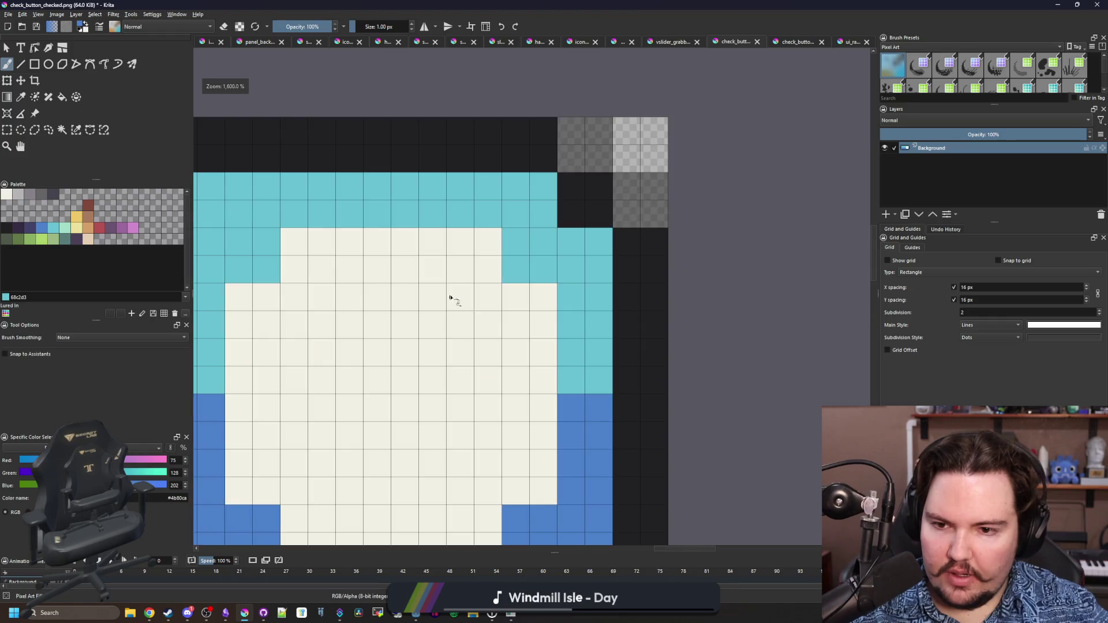
pyautogui.moveTo(575, 382)
pyautogui.mouseDown()
pyautogui.moveTo(597, 236)
pyautogui.moveTo(584, 287)
pyautogui.mouseUp()
pyautogui.moveTo(544, 222); pyautogui.dragTo(516, 186)
pyautogui.scroll(-6, 495, 360)
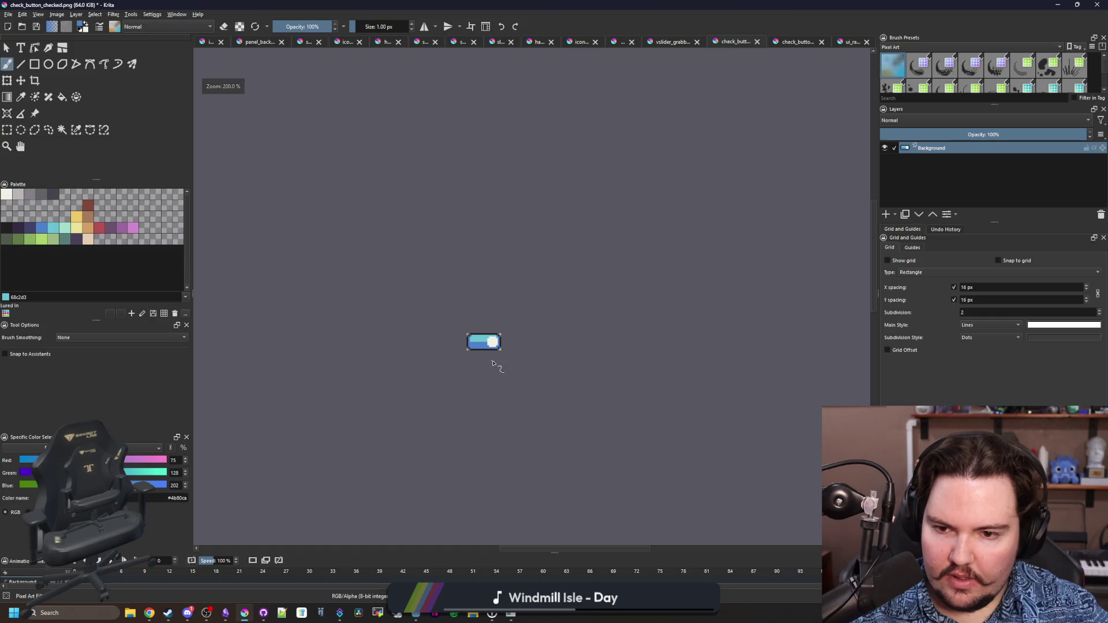
pyautogui.scroll(8, 494, 358)
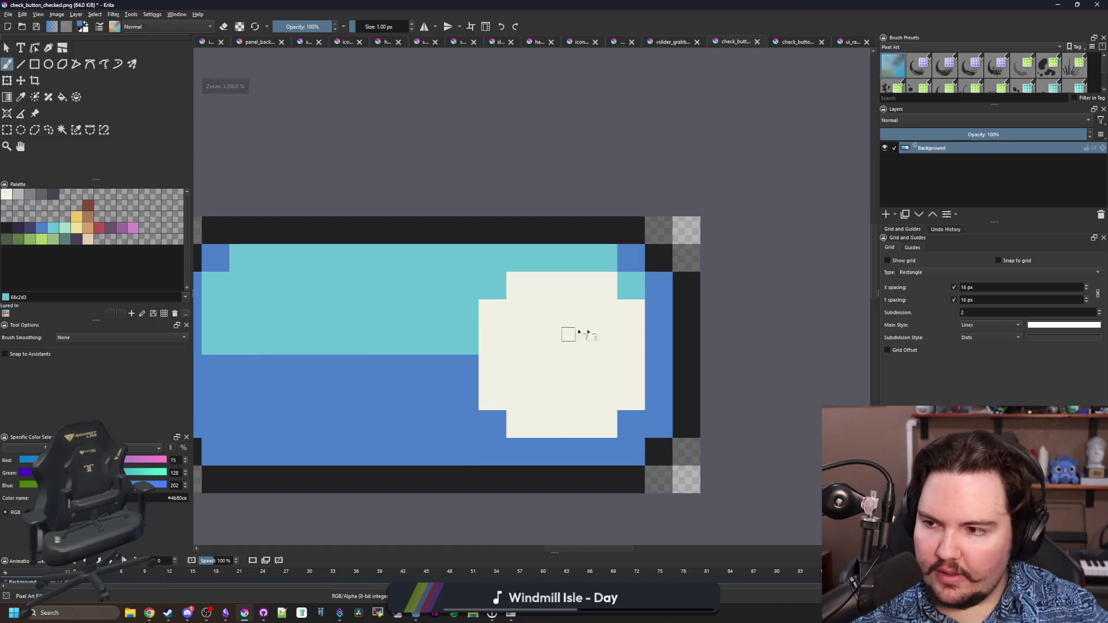
pyautogui.scroll(1, 569, 334)
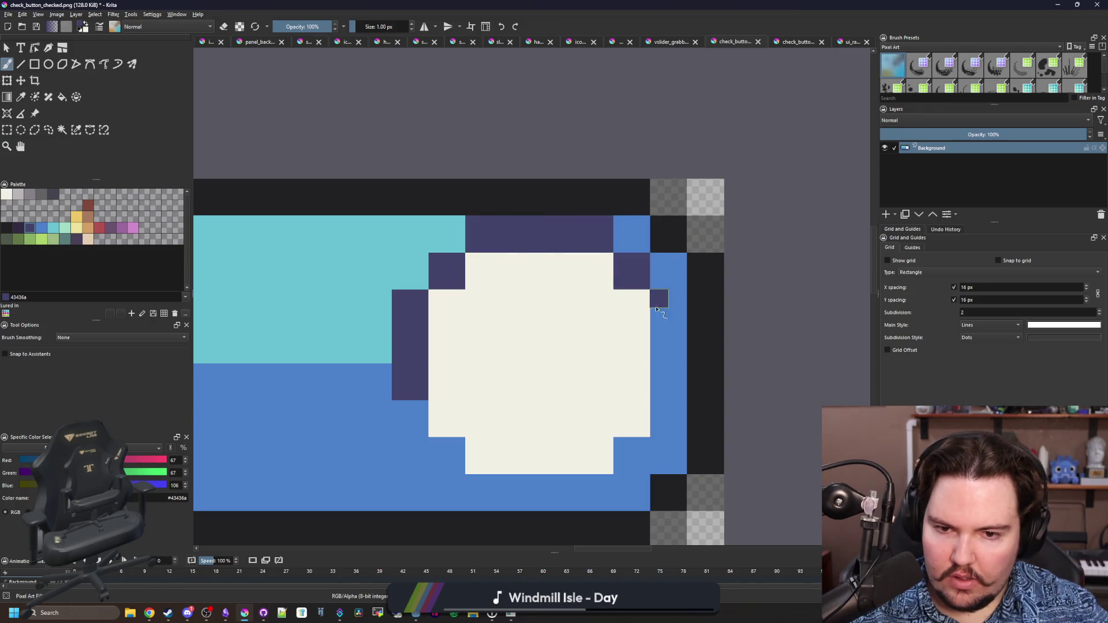
# Redo the knob's navy outline down the right column, left side and bottom edge
pyautogui.hotkey('ctrl', 'z')
pyautogui.moveTo(678, 297); pyautogui.dragTo(679, 403)
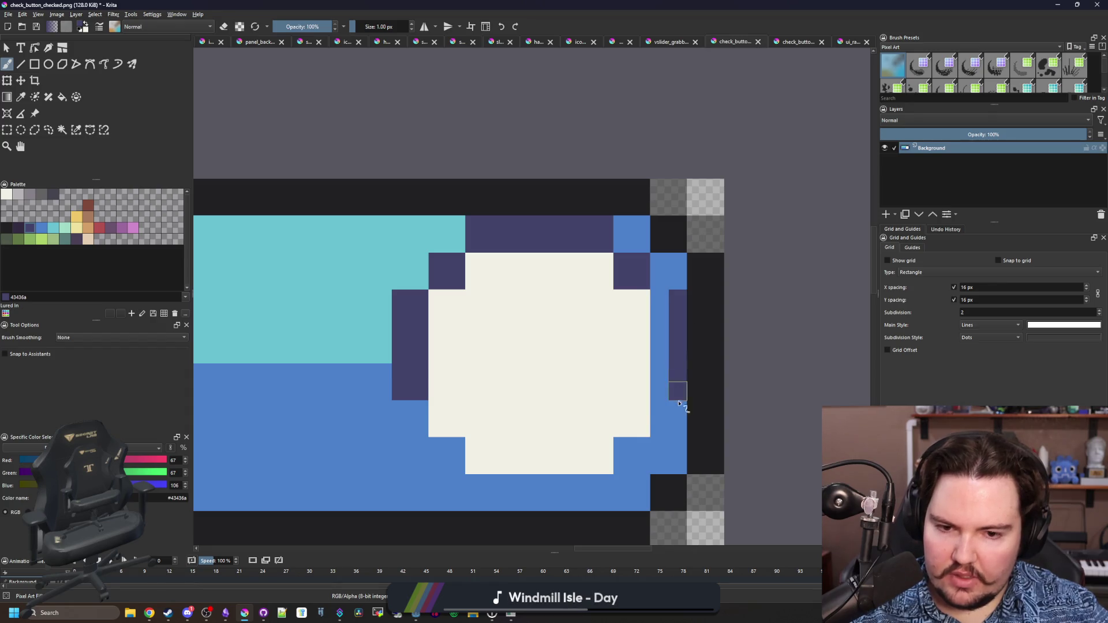
pyautogui.scroll(-4, 555, 327)
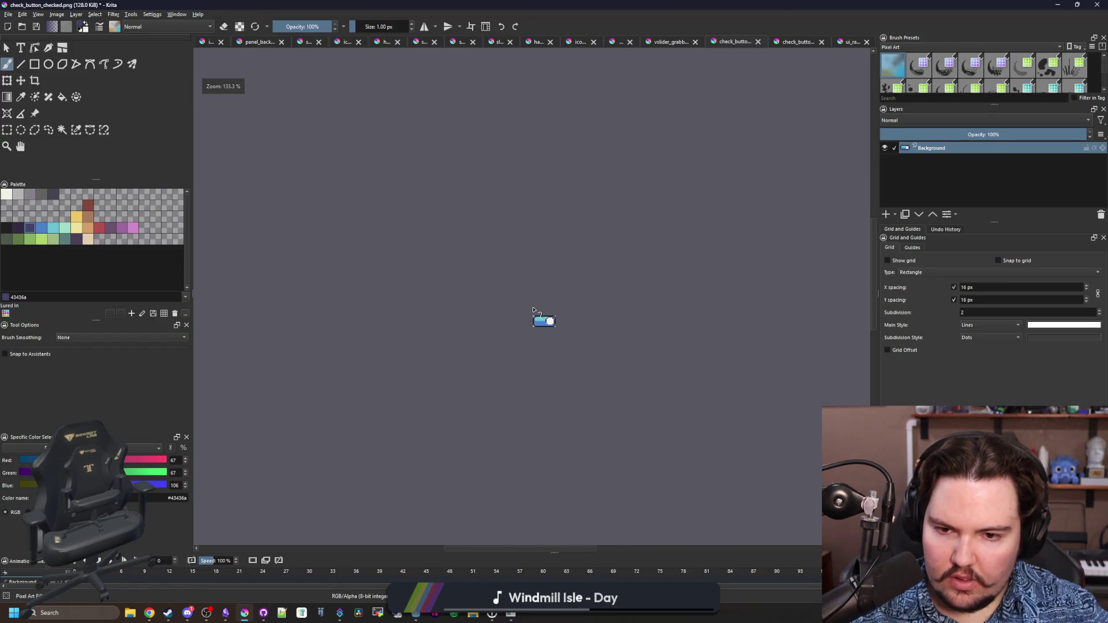
pyautogui.scroll(3, 561, 323)
pyautogui.scroll(6, 551, 326)
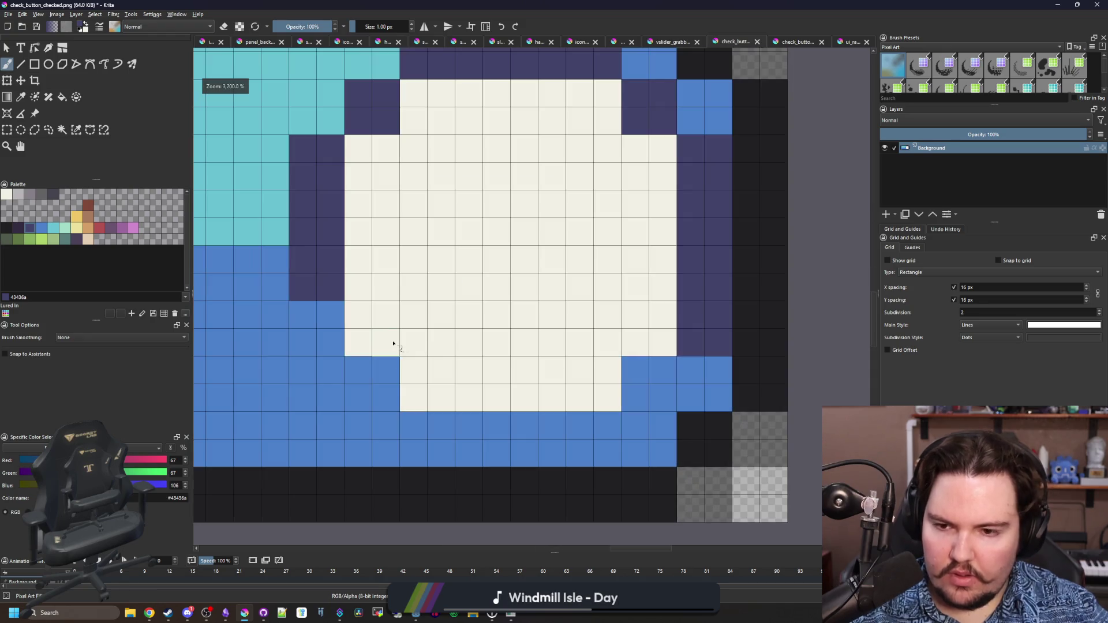
pyautogui.moveTo(393, 372); pyautogui.dragTo(358, 397)
pyautogui.moveTo(332, 346); pyautogui.dragTo(320, 315)
pyautogui.moveTo(413, 426)
pyautogui.mouseDown()
pyautogui.moveTo(577, 425)
pyautogui.moveTo(551, 453)
pyautogui.moveTo(429, 453)
pyautogui.mouseUp()
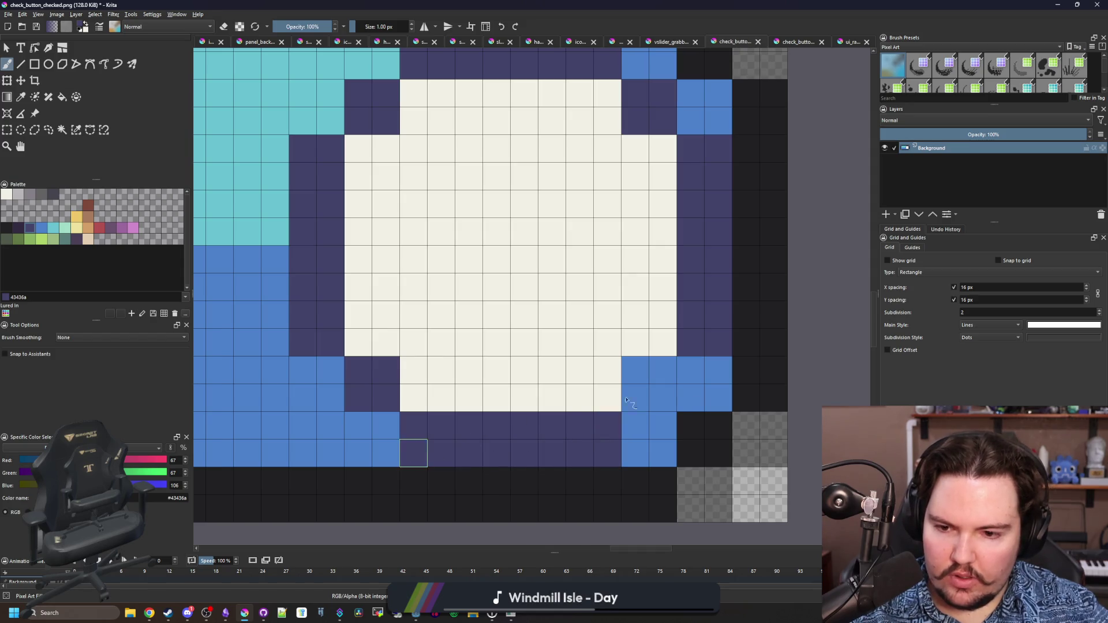
pyautogui.moveTo(637, 378); pyautogui.dragTo(663, 392)
pyautogui.scroll(-10, 638, 376)
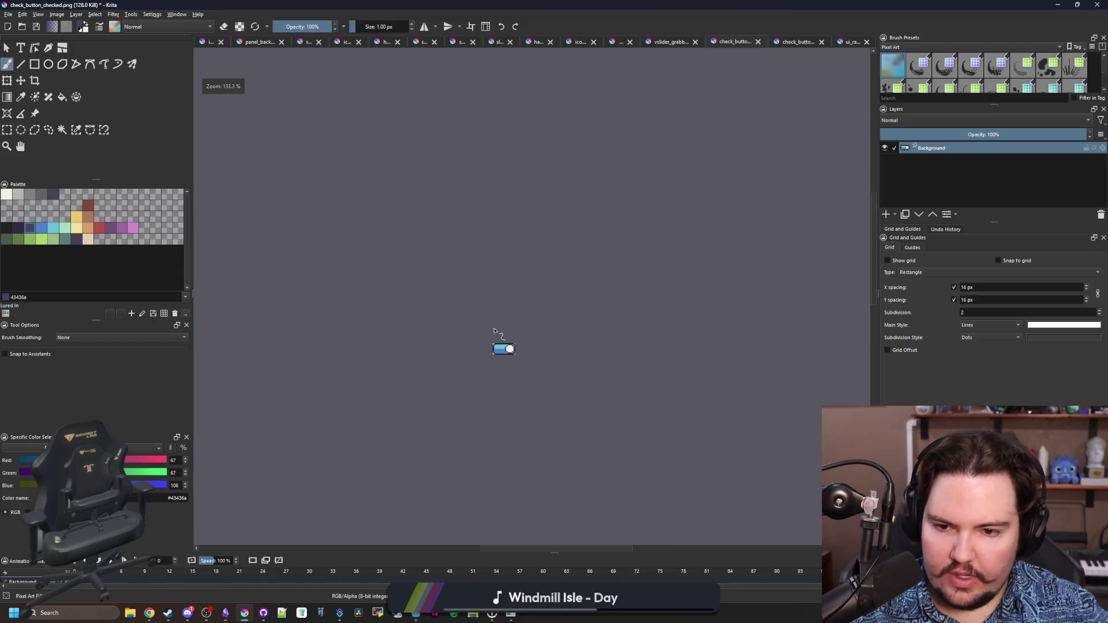
pyautogui.scroll(10, 503, 349)
# Sample the medium blue and paint the 2x2 cyan block beside the knob with it
pyautogui.keyDown('ctrl'); pyautogui.click(375, 398); pyautogui.keyUp('ctrl')
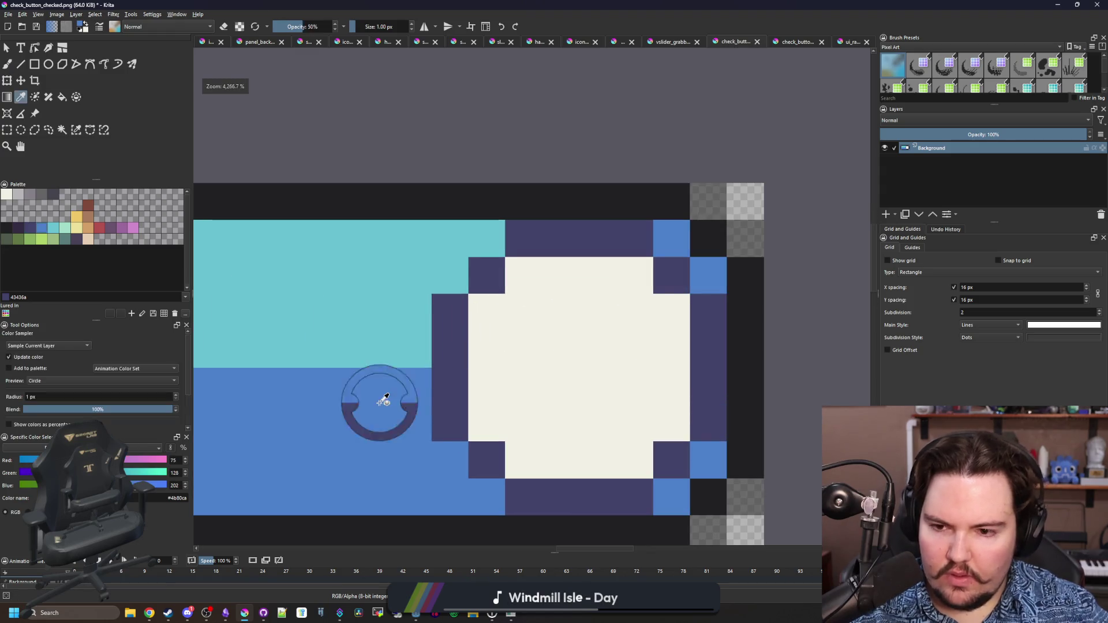
pyautogui.scroll(1, 456, 284)
pyautogui.moveTo(456, 285); pyautogui.dragTo(462, 267)
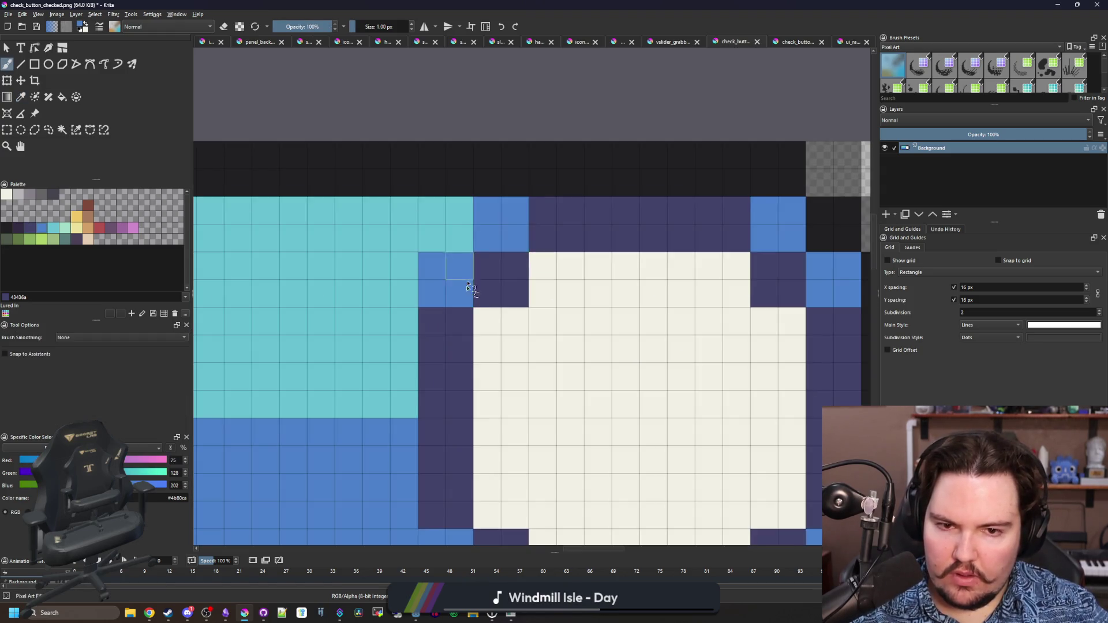
pyautogui.scroll(-6, 468, 285)
pyautogui.hotkey('alt', 'Tab')
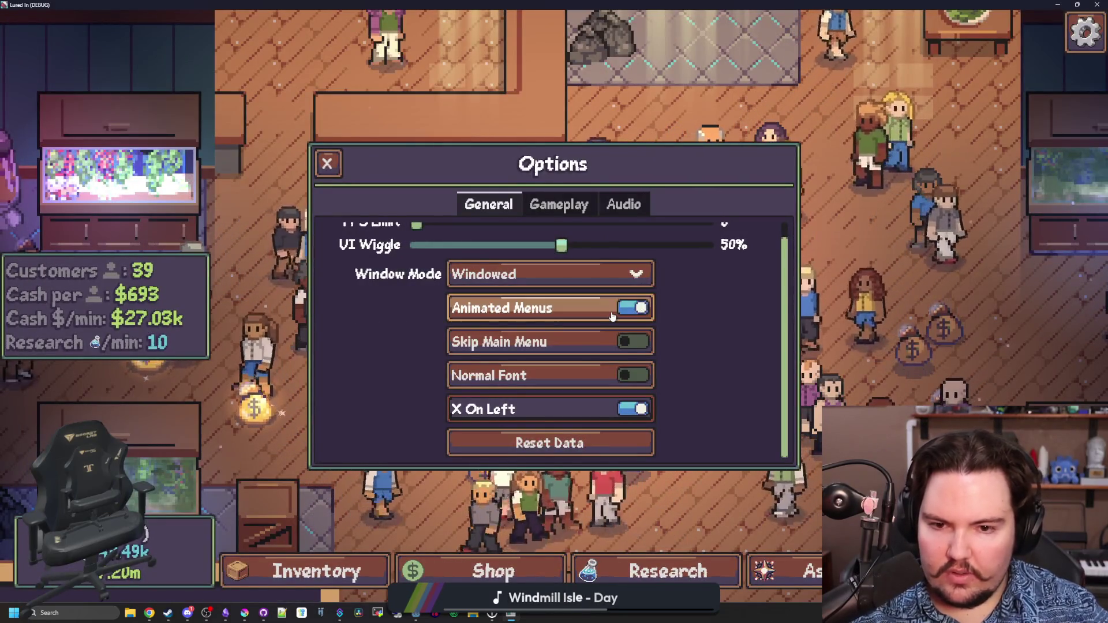
# Flip the Animated Menus switch off and on several times, leaving it on, then hide the game
pyautogui.click(612, 314)
pyautogui.click(611, 315)
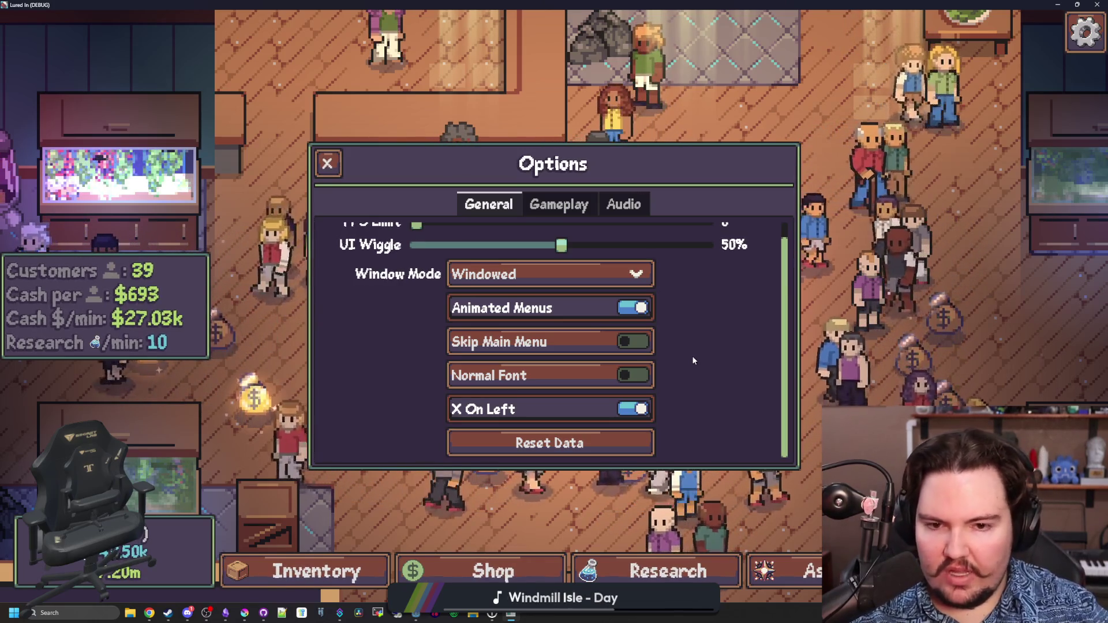
pyautogui.click(584, 315)
pyautogui.click(584, 317)
pyautogui.click(584, 316)
pyautogui.click(584, 316)
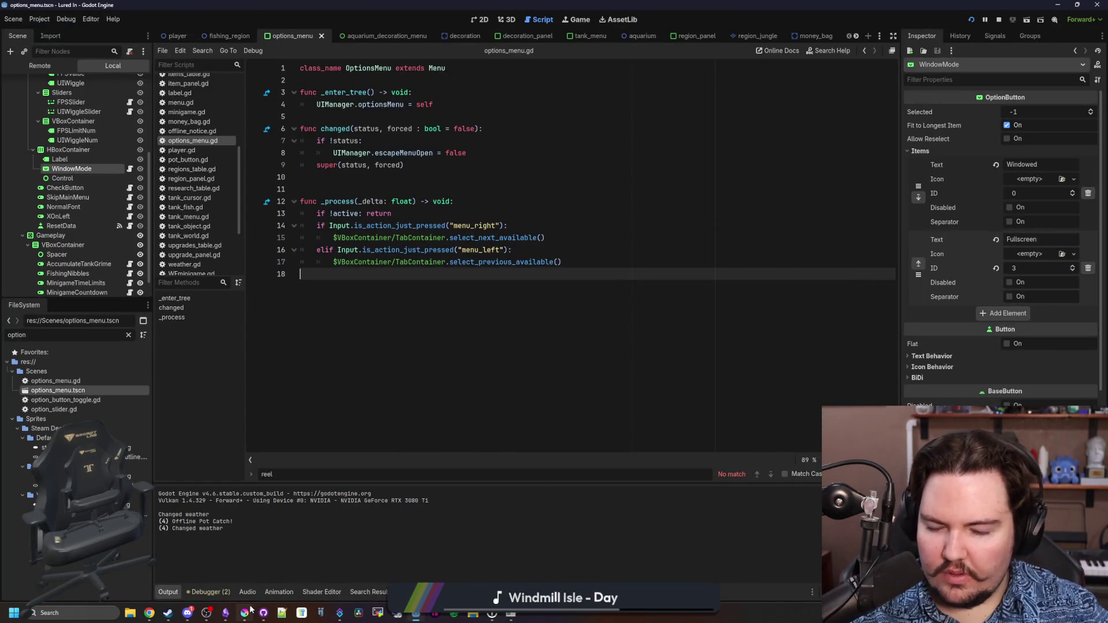
# Back in Krita, zoom in on the knob and sample the medium blue beside it
pyautogui.click(251, 610)
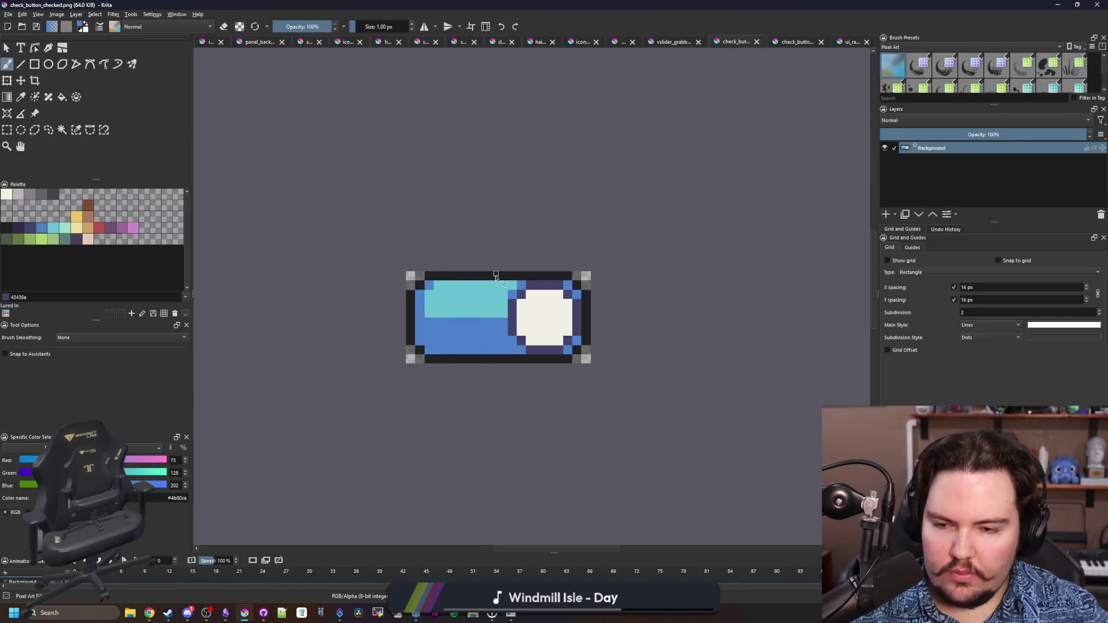
pyautogui.scroll(2, 495, 275)
pyautogui.scroll(1, 474, 402)
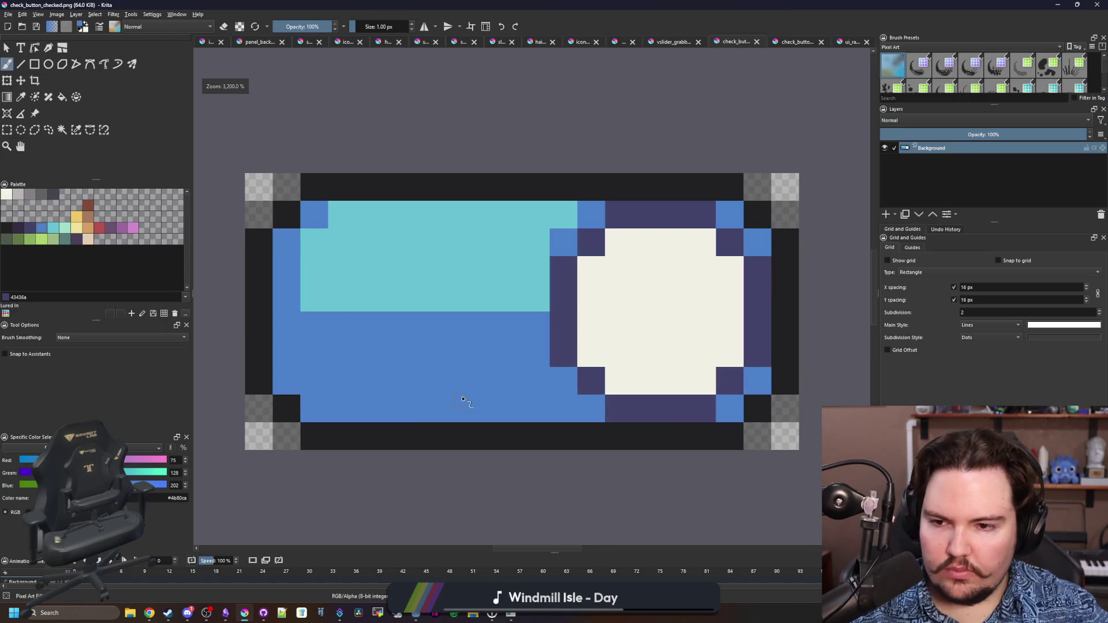
pyautogui.scroll(-1, 486, 359)
pyautogui.scroll(1, 486, 359)
pyautogui.press('p')
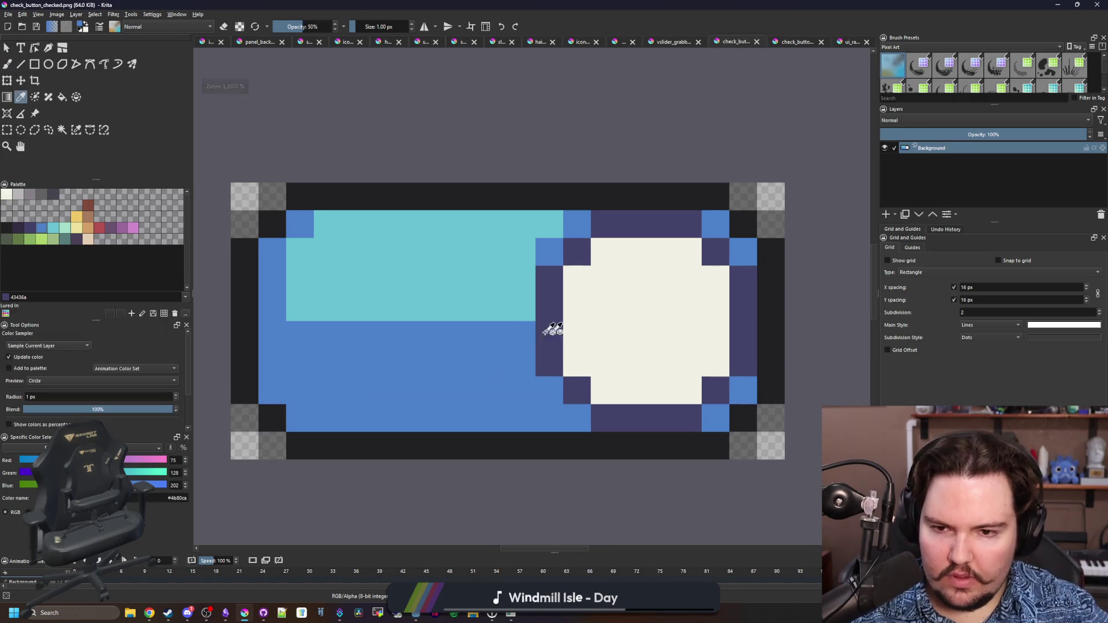
pyautogui.moveTo(539, 322); pyautogui.dragTo(341, 379)
pyautogui.scroll(1, 372, 378)
pyautogui.click(417, 209)
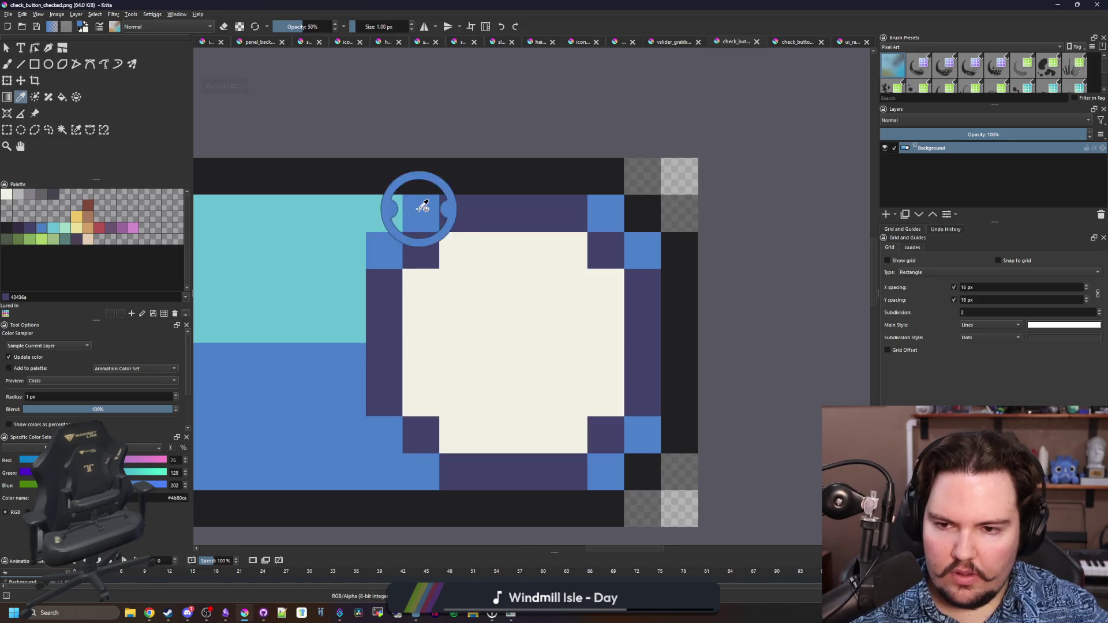
pyautogui.press('b')
# Repaint the navy row above and column right of the knob blue, then export as PNG
pyautogui.moveTo(436, 216)
pyautogui.mouseDown()
pyautogui.moveTo(487, 210)
pyautogui.moveTo(603, 251)
pyautogui.mouseUp()
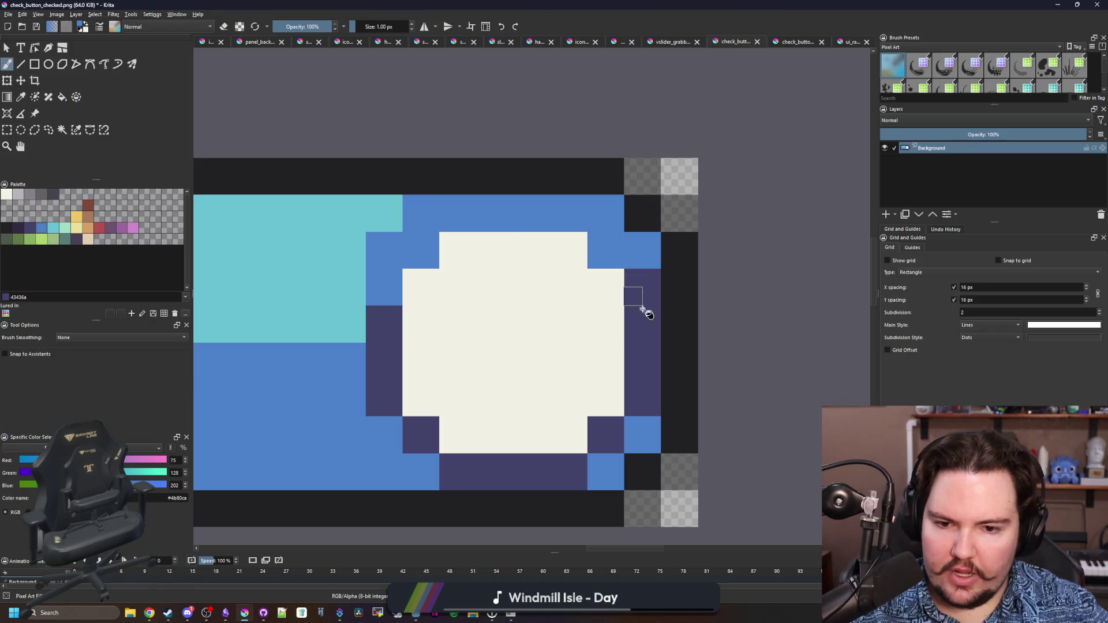
pyautogui.moveTo(642, 309); pyautogui.dragTo(640, 406)
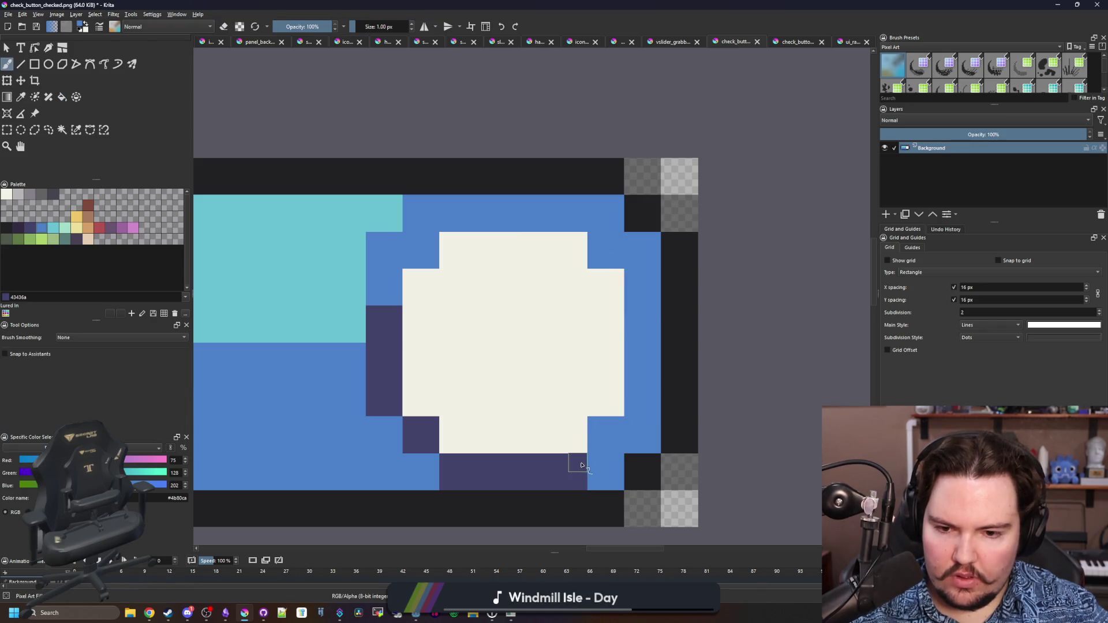
pyautogui.scroll(-8, 438, 397)
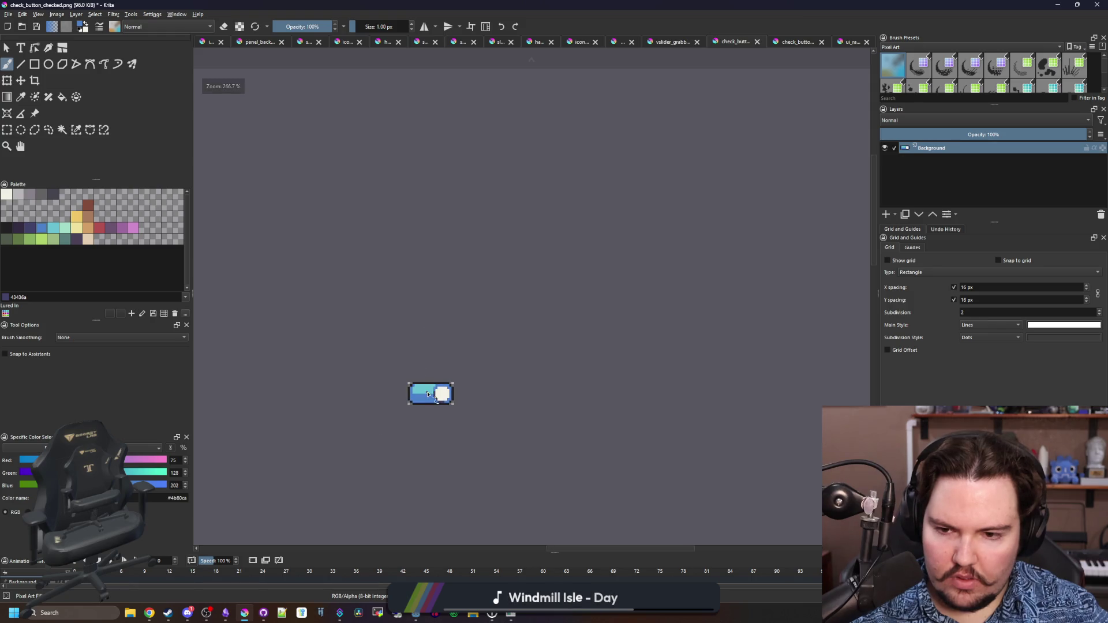
pyautogui.scroll(8, 427, 394)
pyautogui.hotkey('ctrl', 's')
# Confirm the PNG export, glance at the running game, then minimise it
pyautogui.click(597, 387)
pyautogui.hotkey('alt', 'Tab')
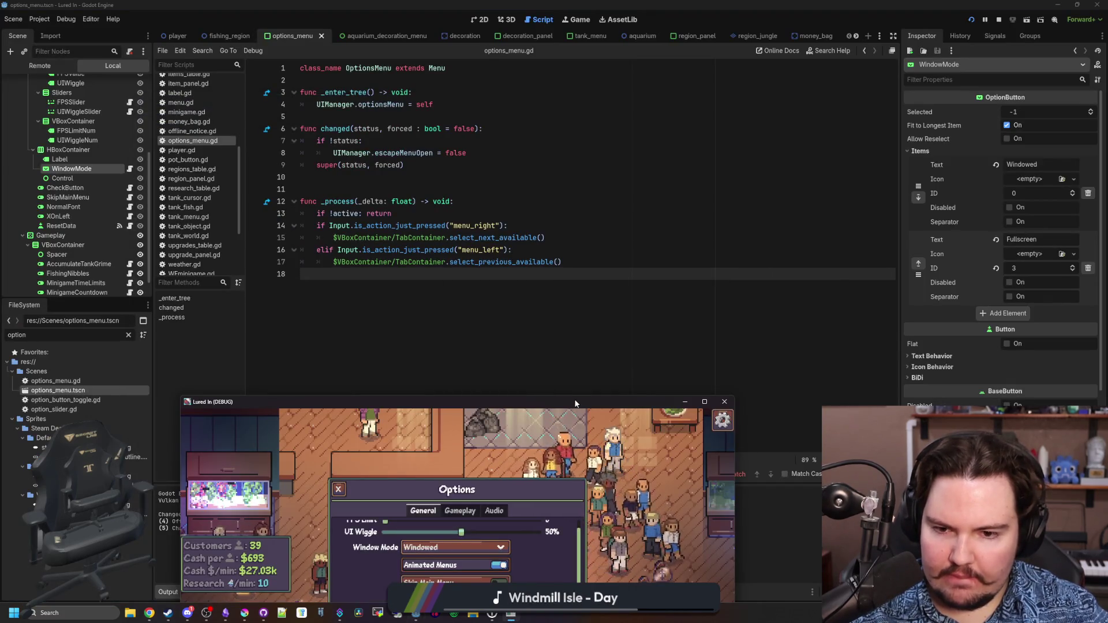
pyautogui.click(510, 615)
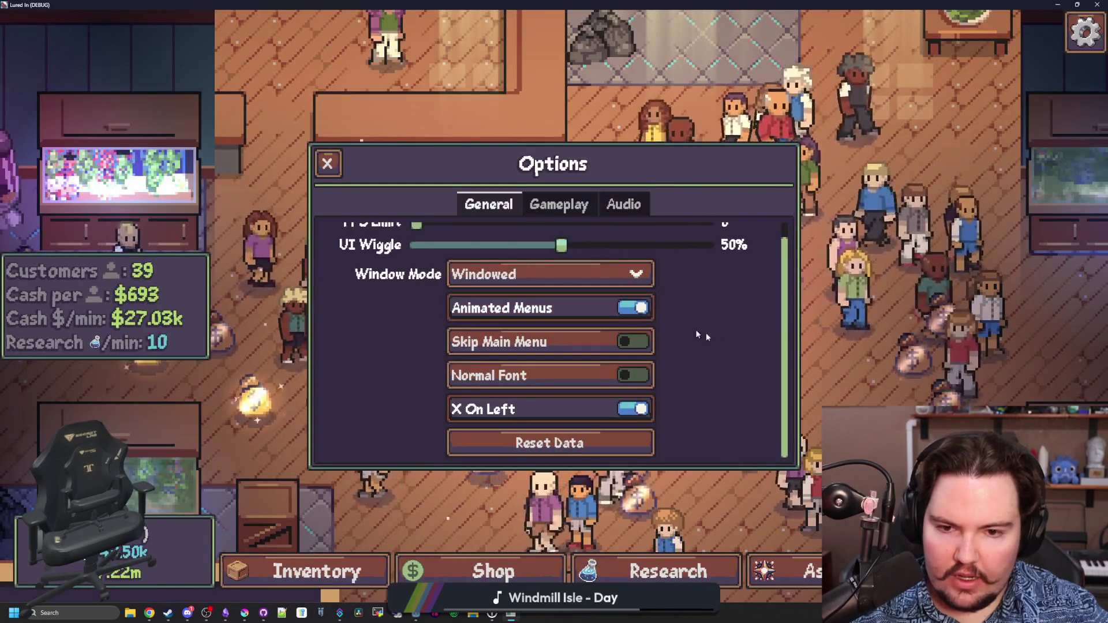
pyautogui.click(510, 615)
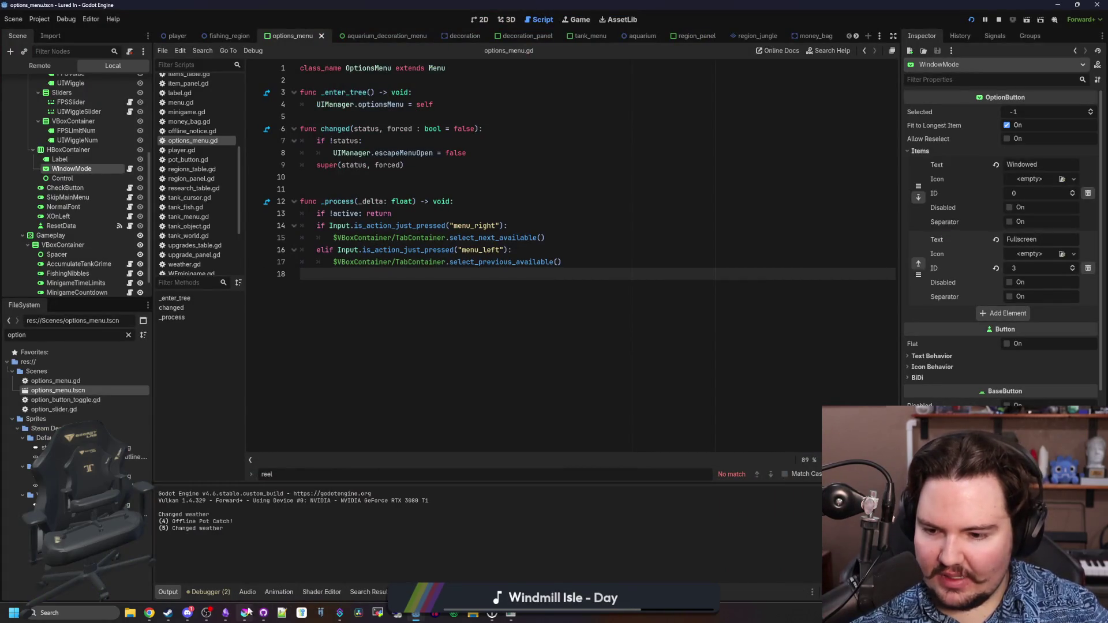
# Flood-fill the ring right of the knob cyan, then refill its lower area medium blue
pyautogui.click(246, 612)
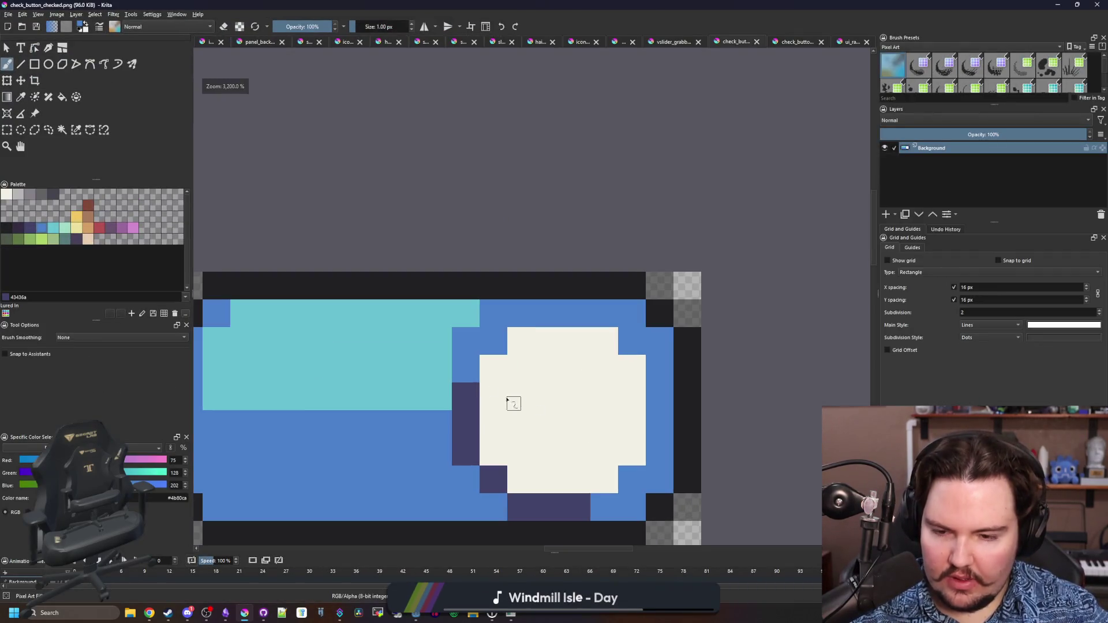
pyautogui.press('f')
pyautogui.keyDown('ctrl'); pyautogui.click(447, 352); pyautogui.keyUp('ctrl')
pyautogui.click(493, 346)
pyautogui.press('b')
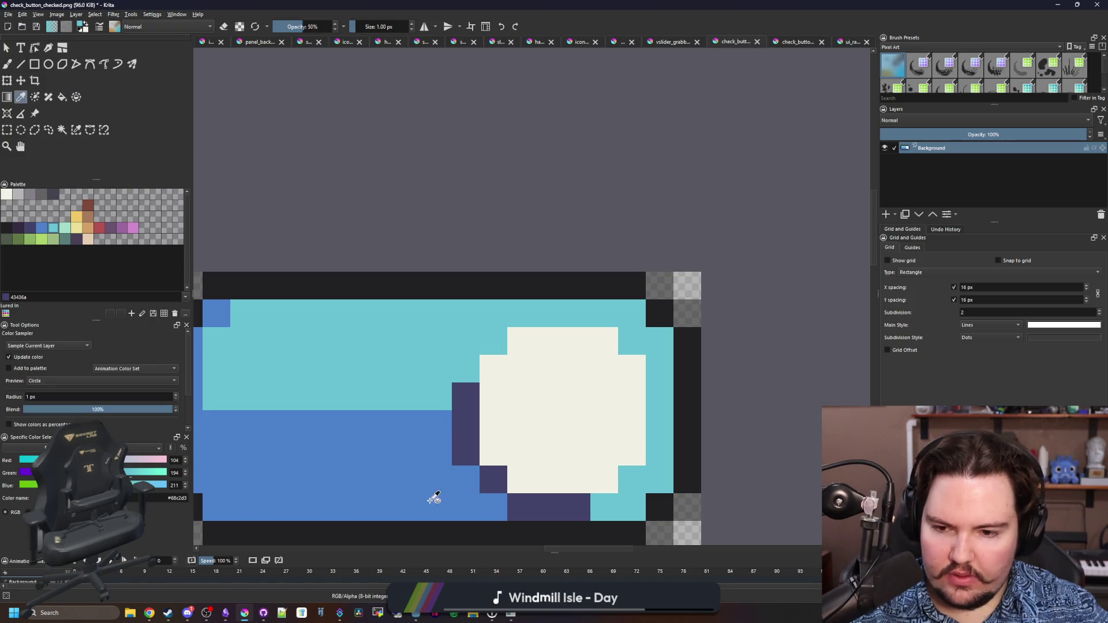
pyautogui.keyDown('ctrl'); pyautogui.click(433, 496); pyautogui.keyUp('ctrl')
pyautogui.press('f')
pyautogui.click(660, 450)
pyautogui.press('-')
pyautogui.press('-')
pyautogui.press('-')
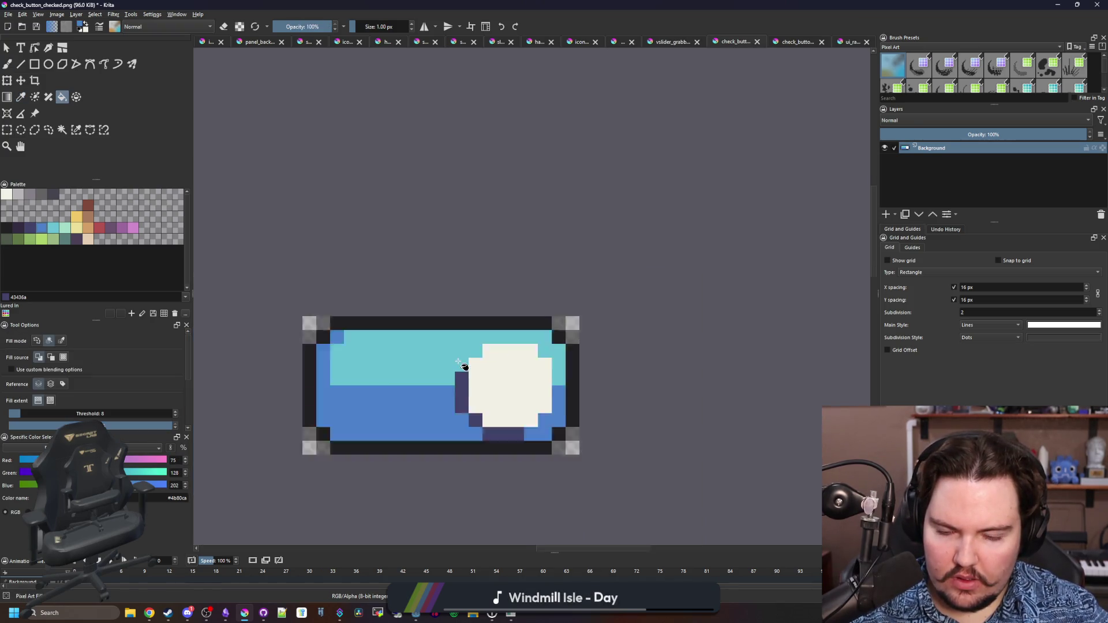
# Export check_button_checked.png, paint three pixels left of the knob blue, and export it again
pyautogui.hotkey('ctrl', 's')
pyautogui.click(580, 391)
pyautogui.scroll(4, 475, 384)
pyautogui.press('b')
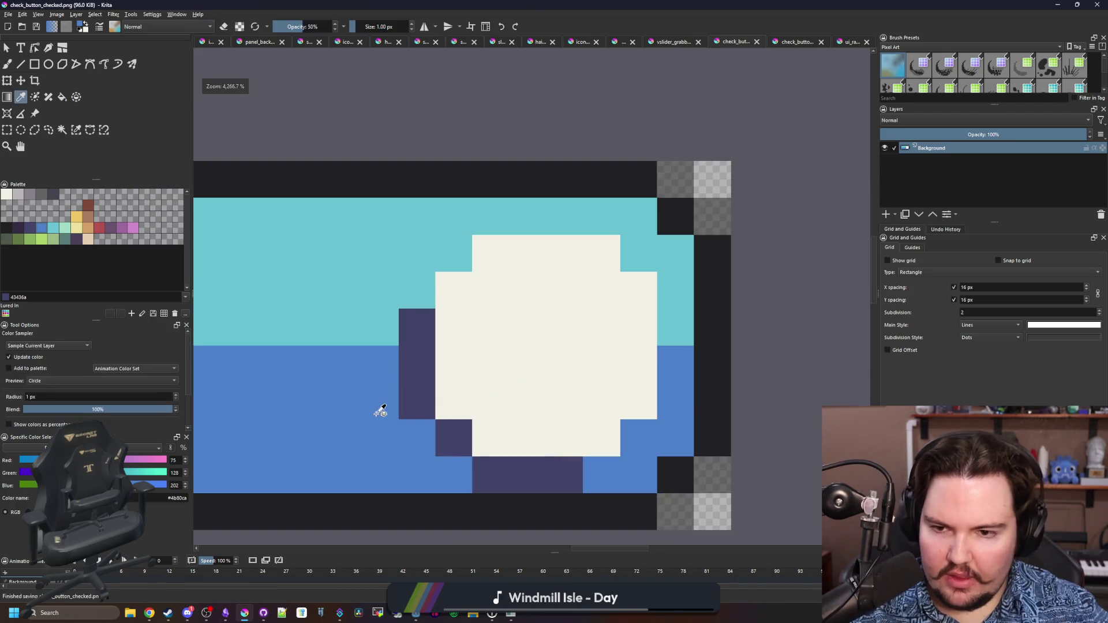
pyautogui.moveTo(427, 300); pyautogui.dragTo(410, 290)
pyautogui.press('-')
pyautogui.press('-')
pyautogui.press('-')
pyautogui.hotkey('ctrl', 's')
pyautogui.click(595, 388)
pyautogui.hotkey('alt', 'Tab')
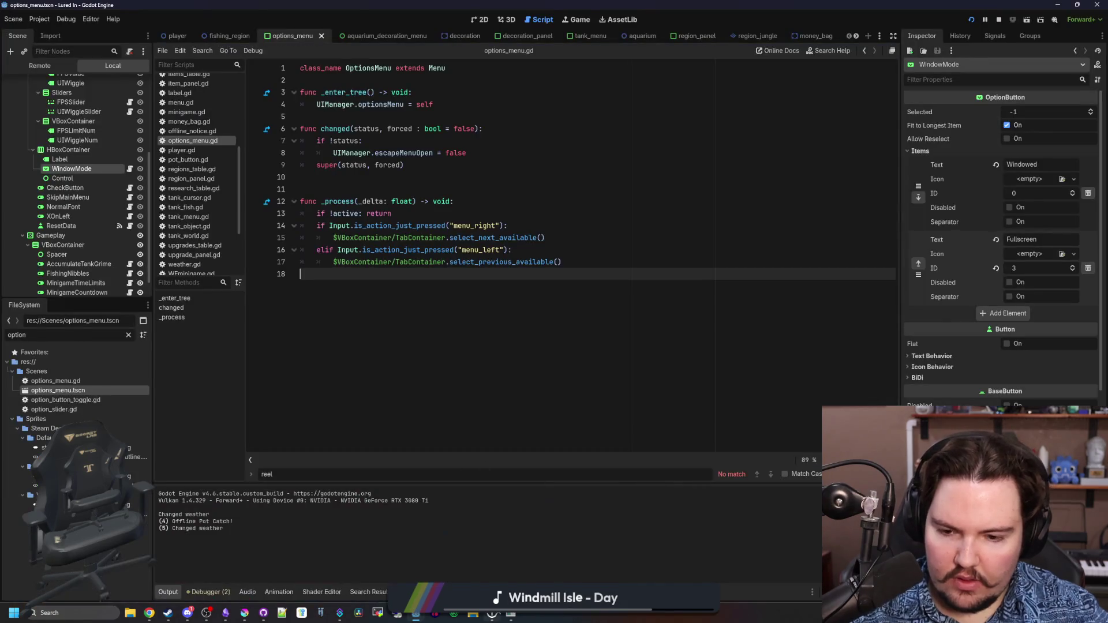
# Maximise the game window and toggle X On Left off and back on
pyautogui.click(512, 615)
pyautogui.click(721, 481)
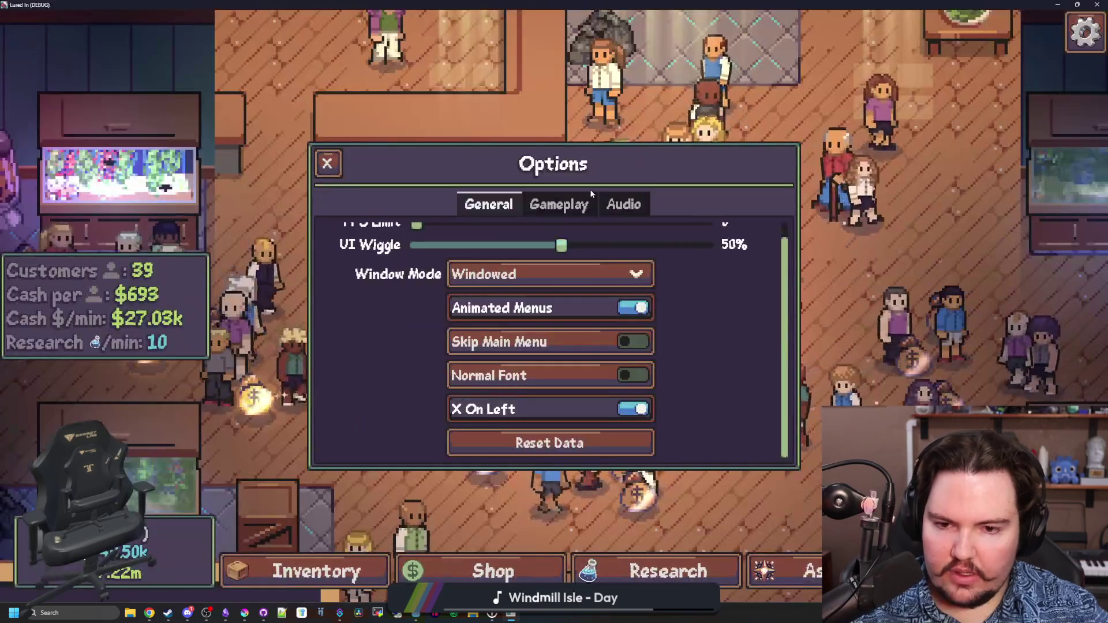
pyautogui.click(570, 408)
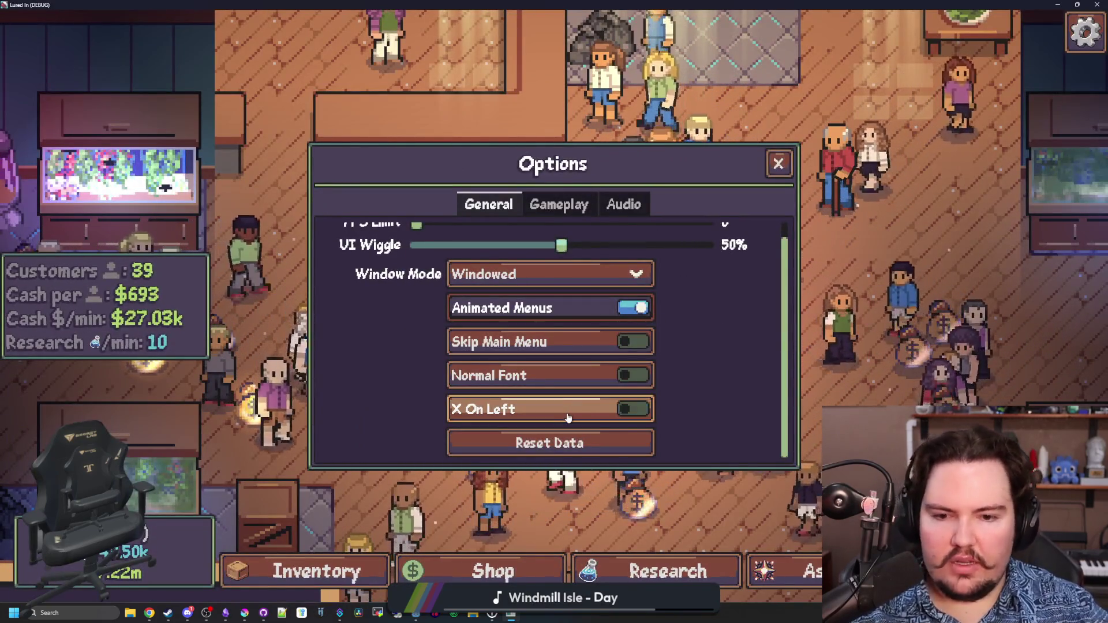
pyautogui.click(570, 409)
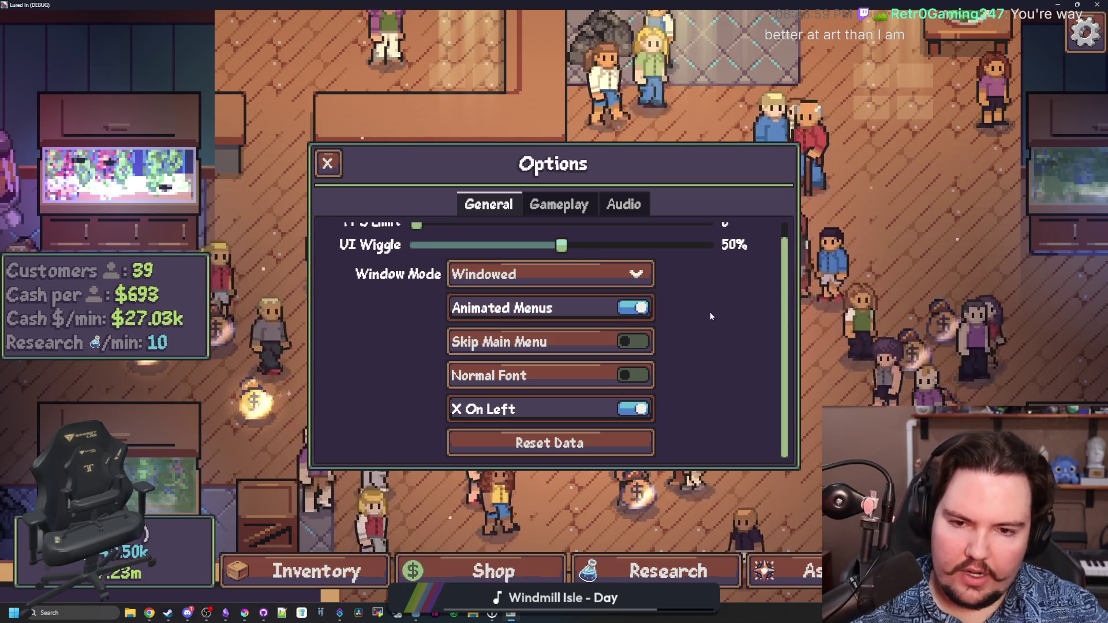
# Check the Gameplay options, then return to General and scroll through its settings
pyautogui.click(581, 206)
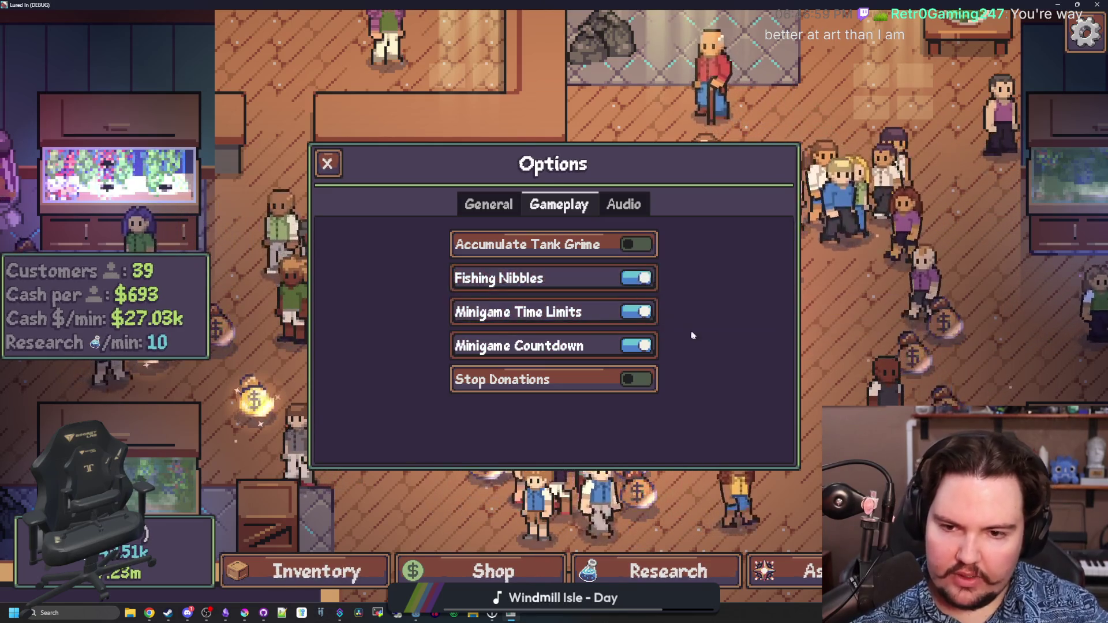
pyautogui.click(490, 204)
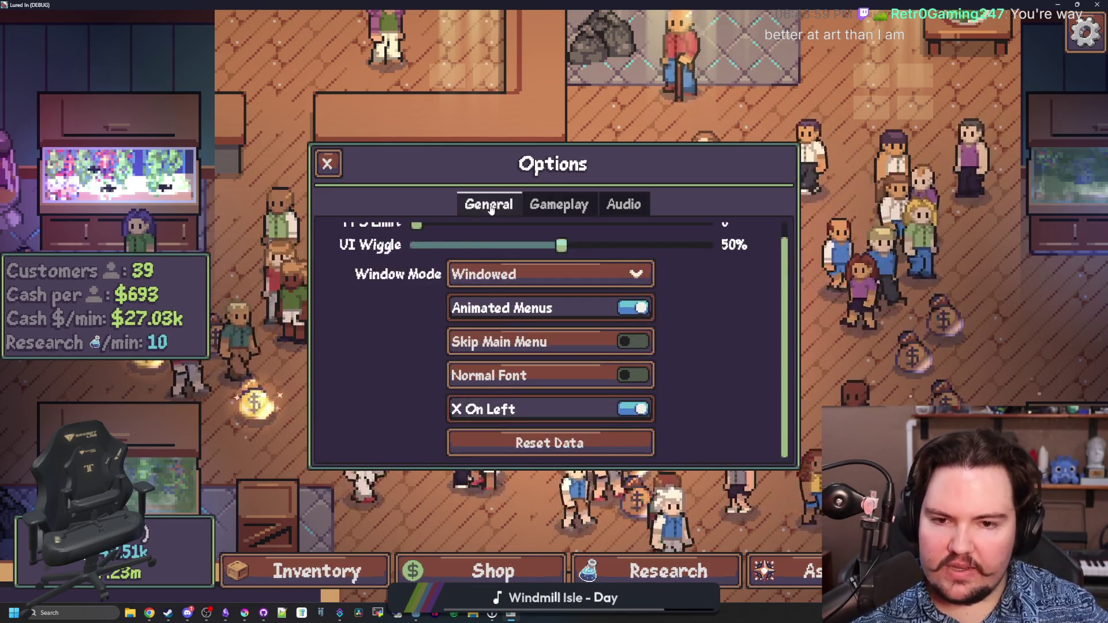
pyautogui.scroll(1, 701, 347)
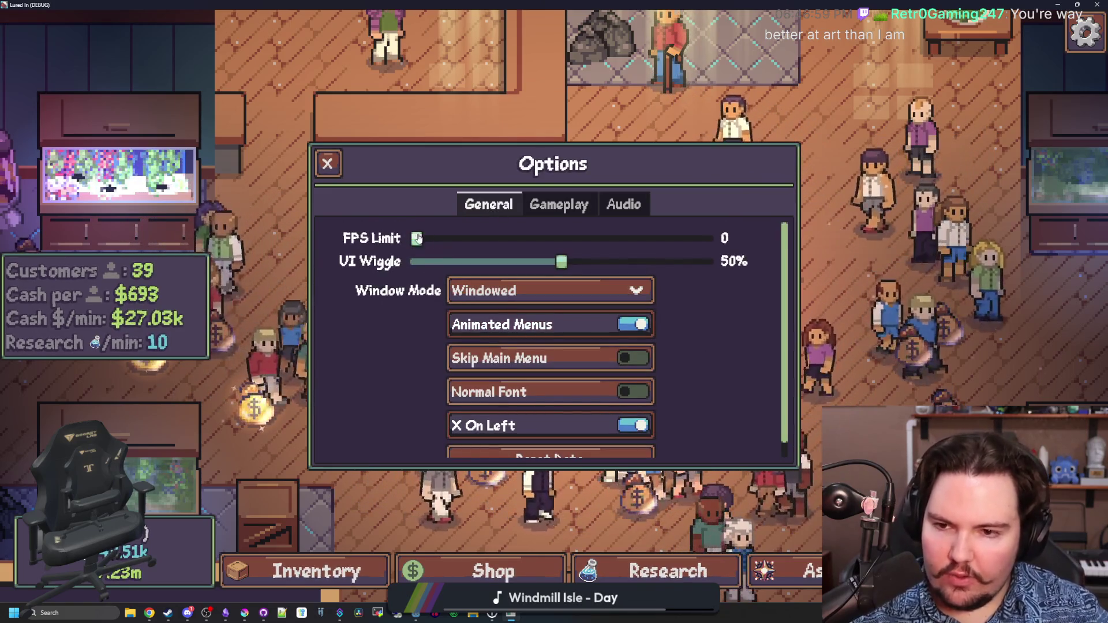
pyautogui.scroll(-1, 565, 262)
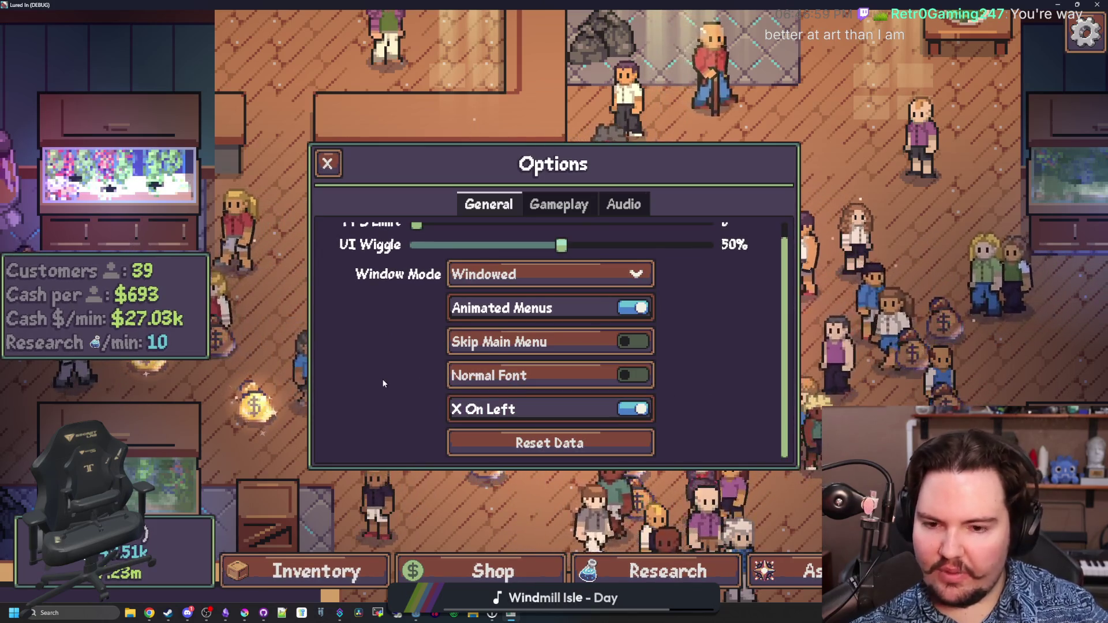
pyautogui.scroll(1, 382, 379)
pyautogui.scroll(-1, 379, 380)
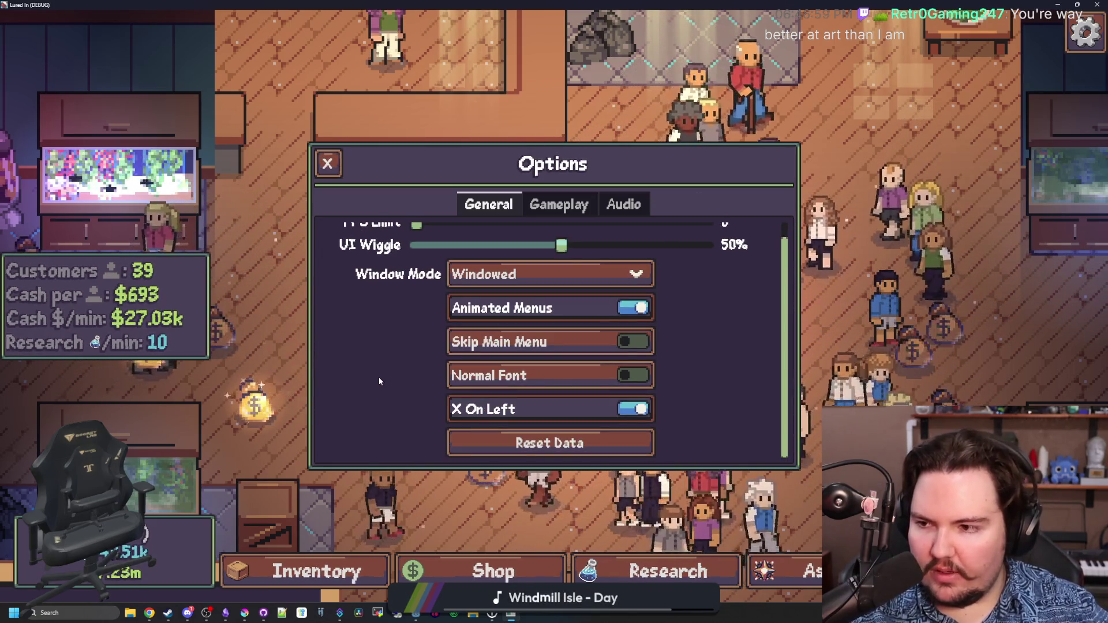
pyautogui.scroll(1, 380, 380)
pyautogui.scroll(-1, 386, 379)
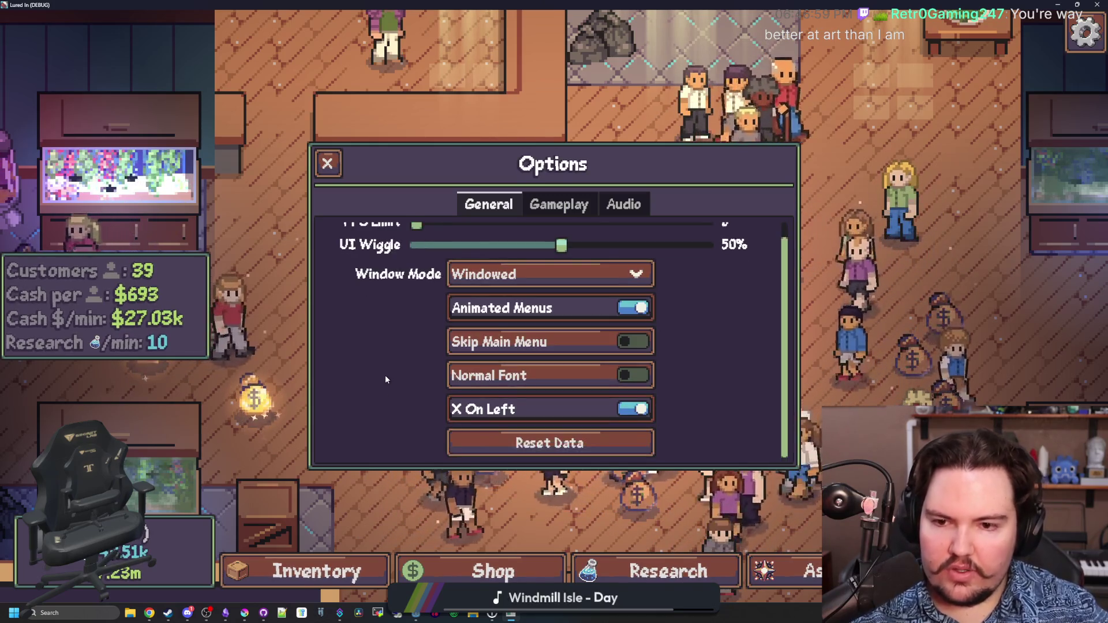
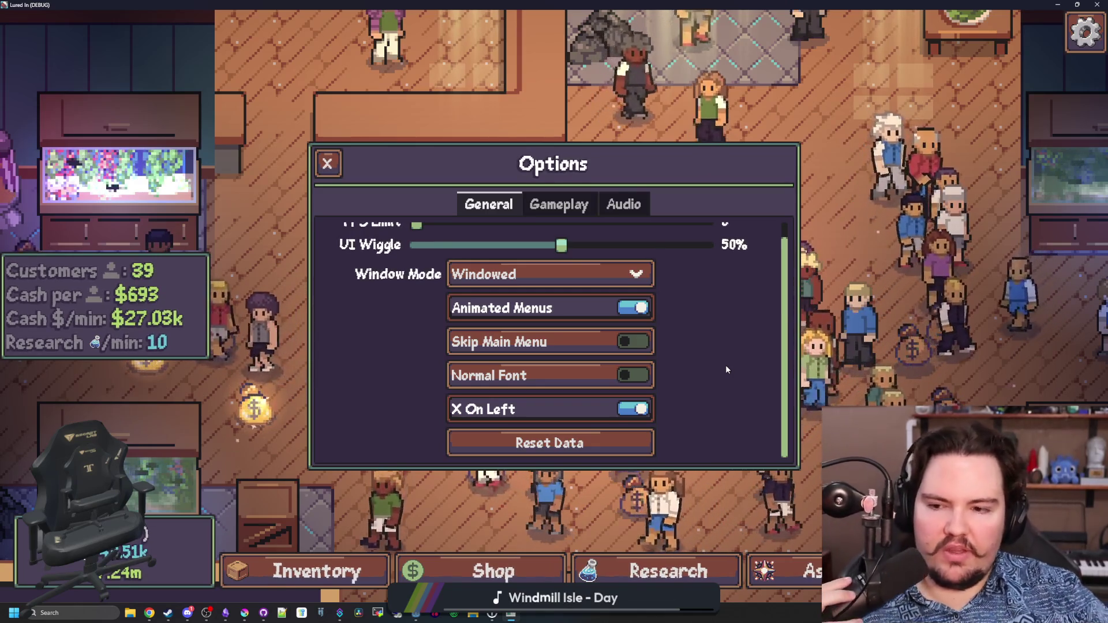
# On the Gameplay tab, toggle Accumulate Tank Grime and Fishing Nibbles, then stop the debug run (F8)
pyautogui.click(557, 204)
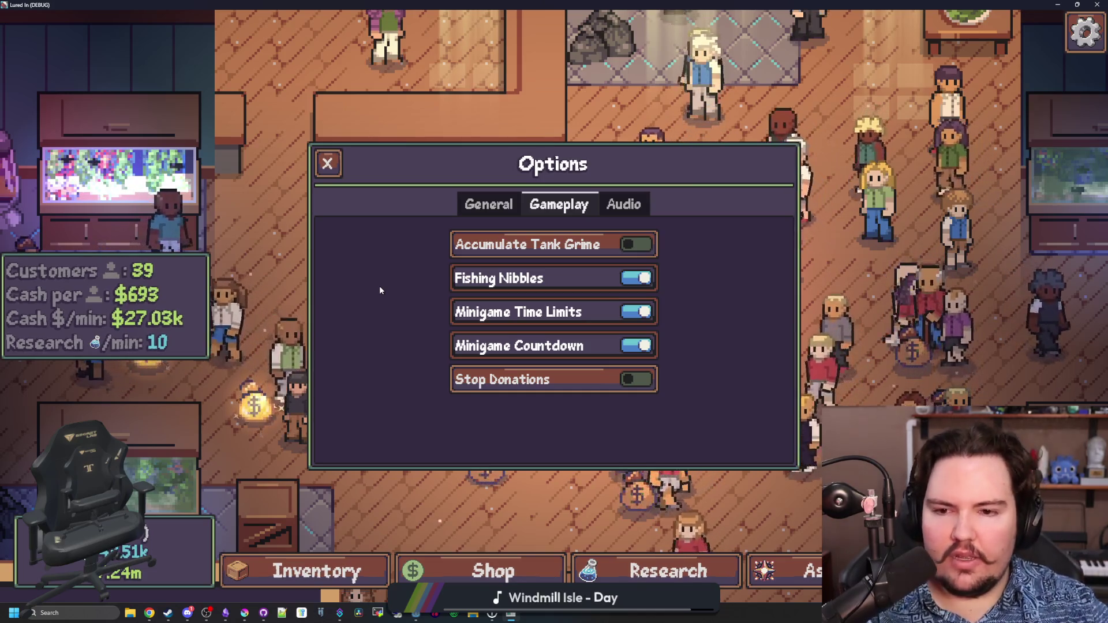
pyautogui.click(550, 235)
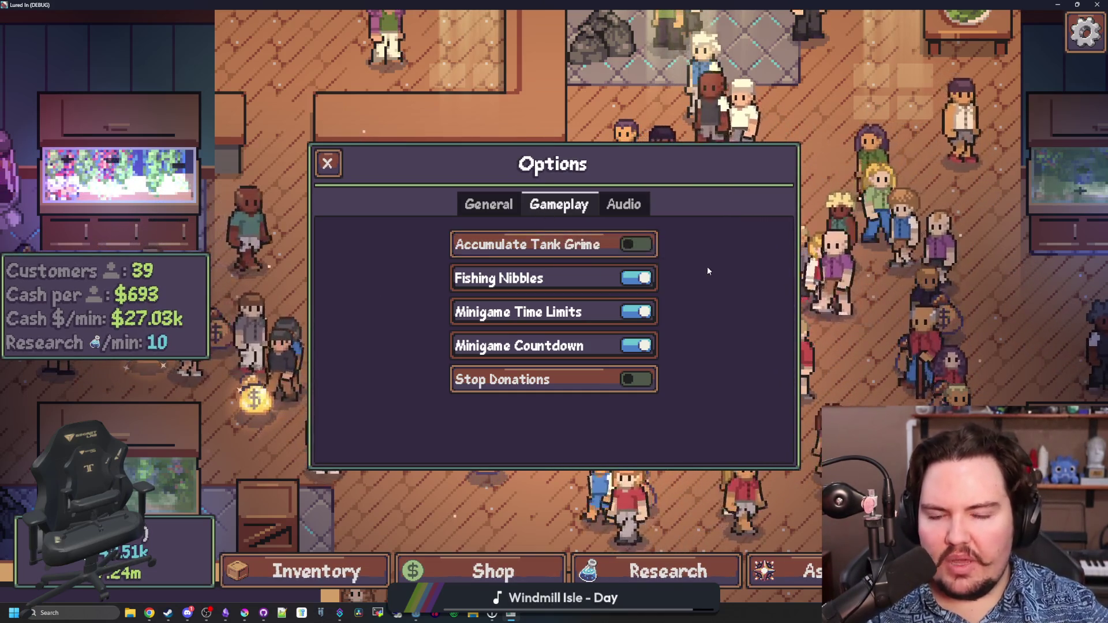
pyautogui.click(505, 255)
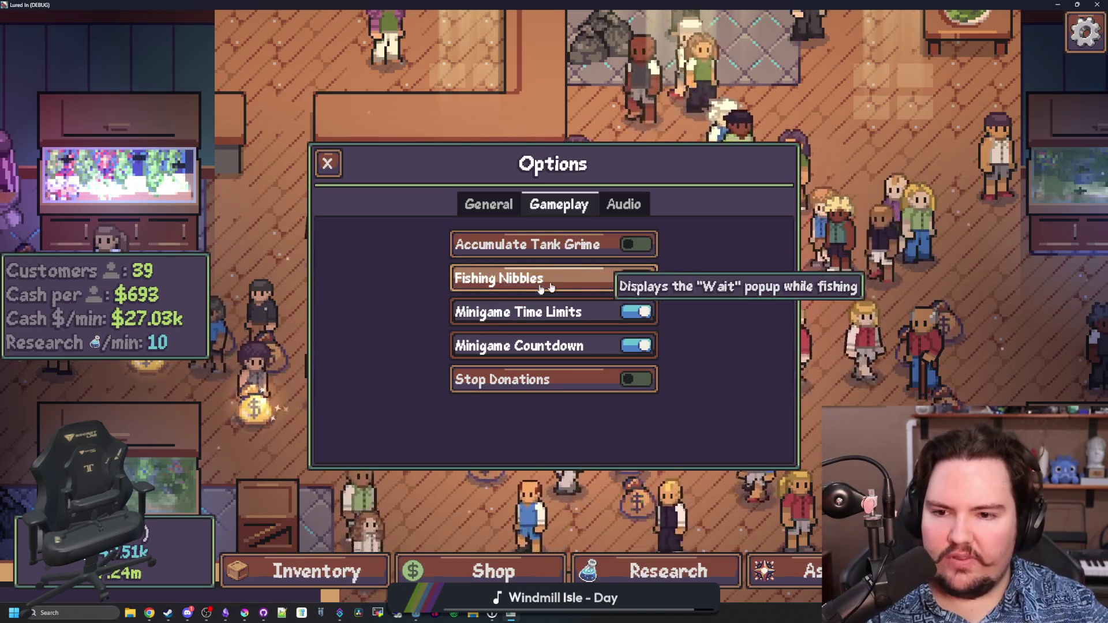
pyautogui.click(606, 278)
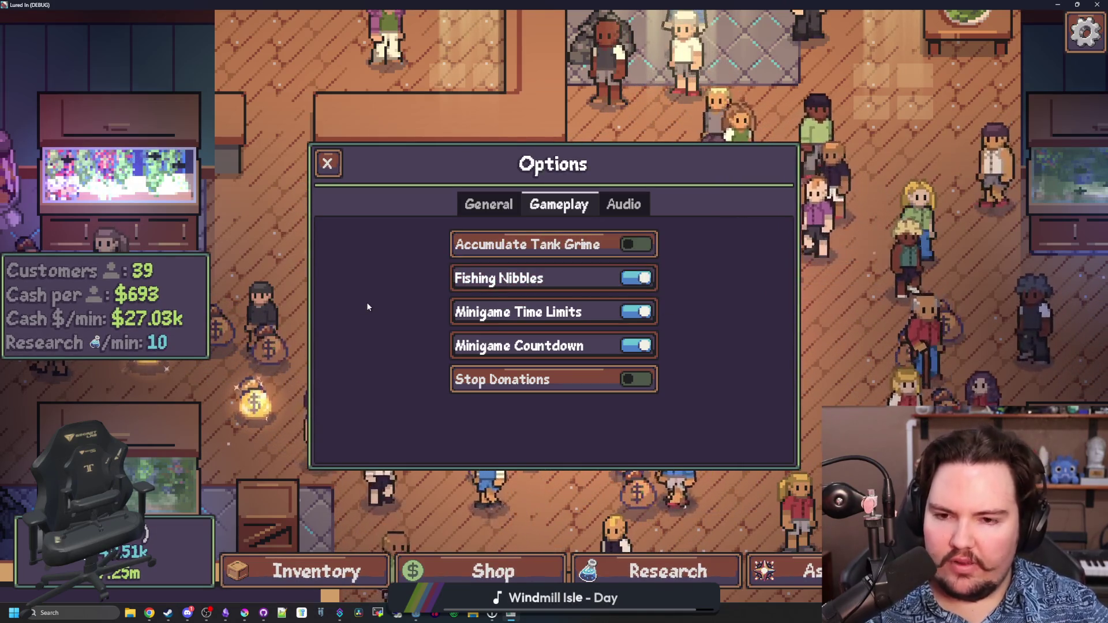
pyautogui.click(587, 288)
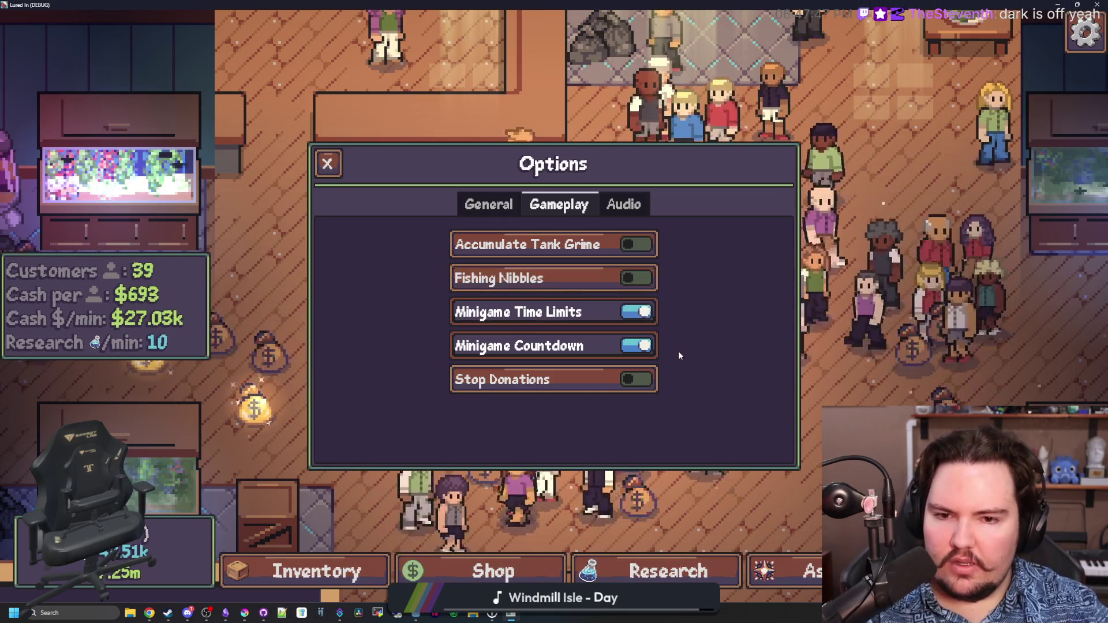
pyautogui.click(635, 279)
pyautogui.press('F8')
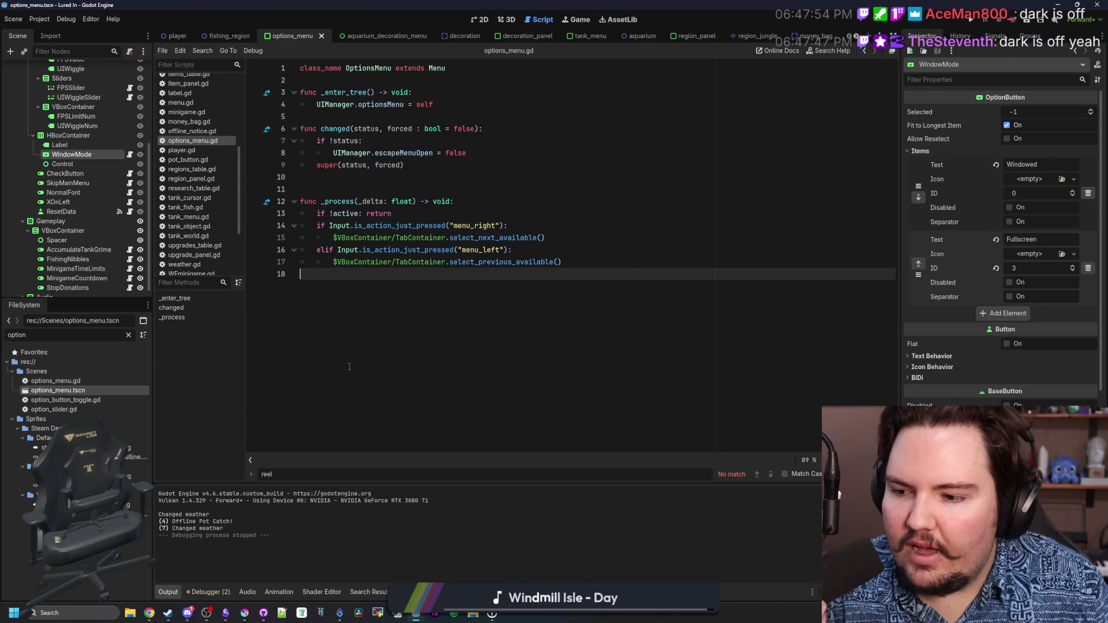
# Filter the FileSystem for 'the' and open main_theme.tres in the theme editor
pyautogui.doubleClick(115, 334)
pyautogui.write('theme')
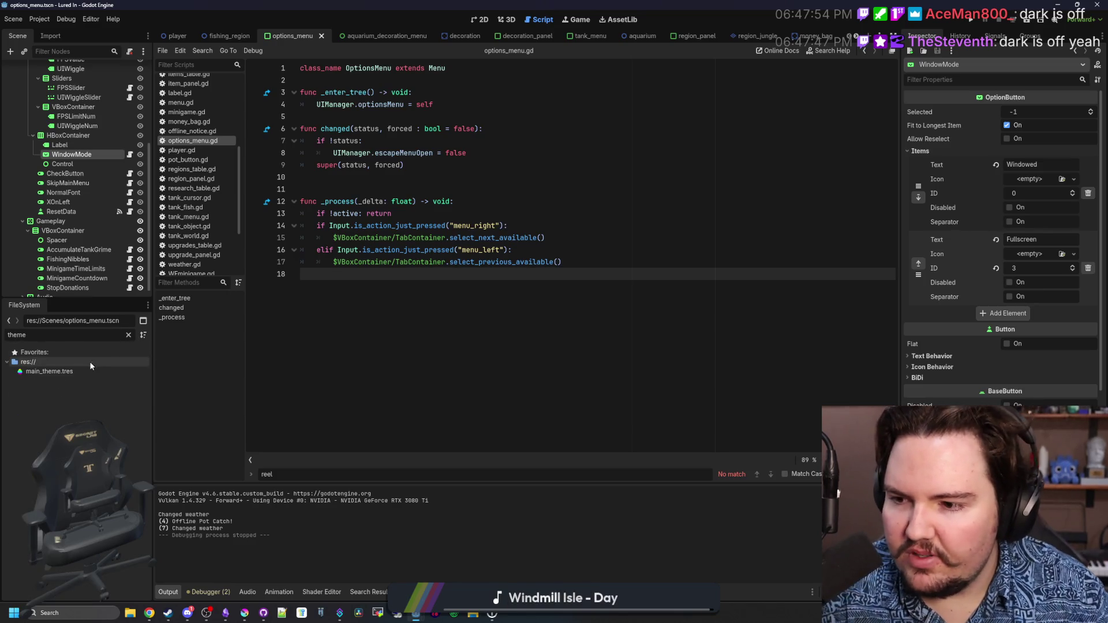
pyautogui.doubleClick(86, 371)
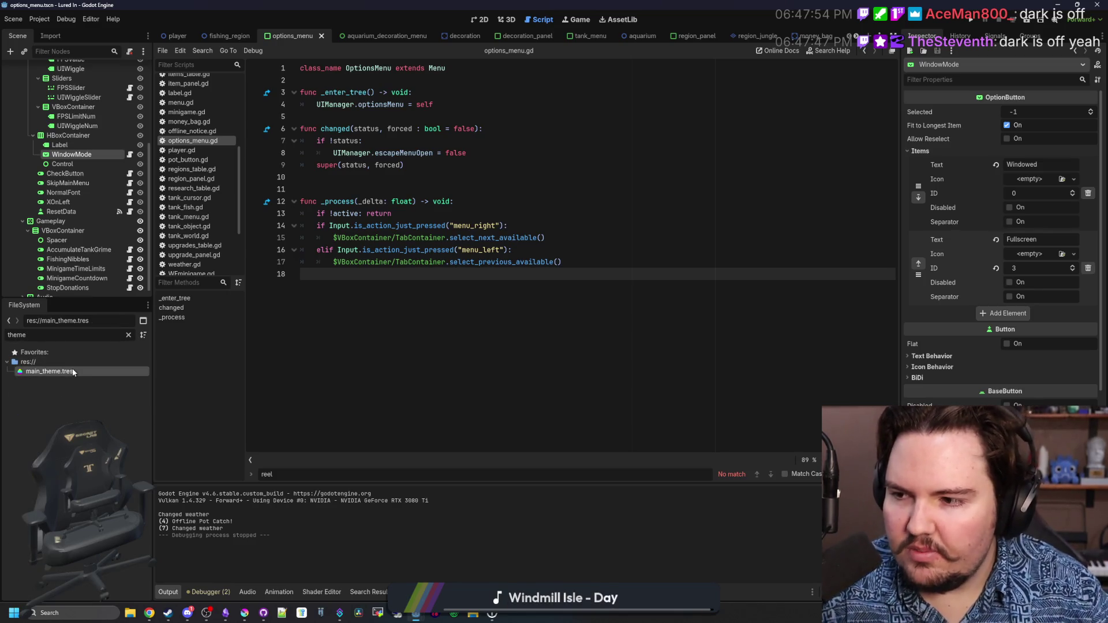
pyautogui.click(537, 176)
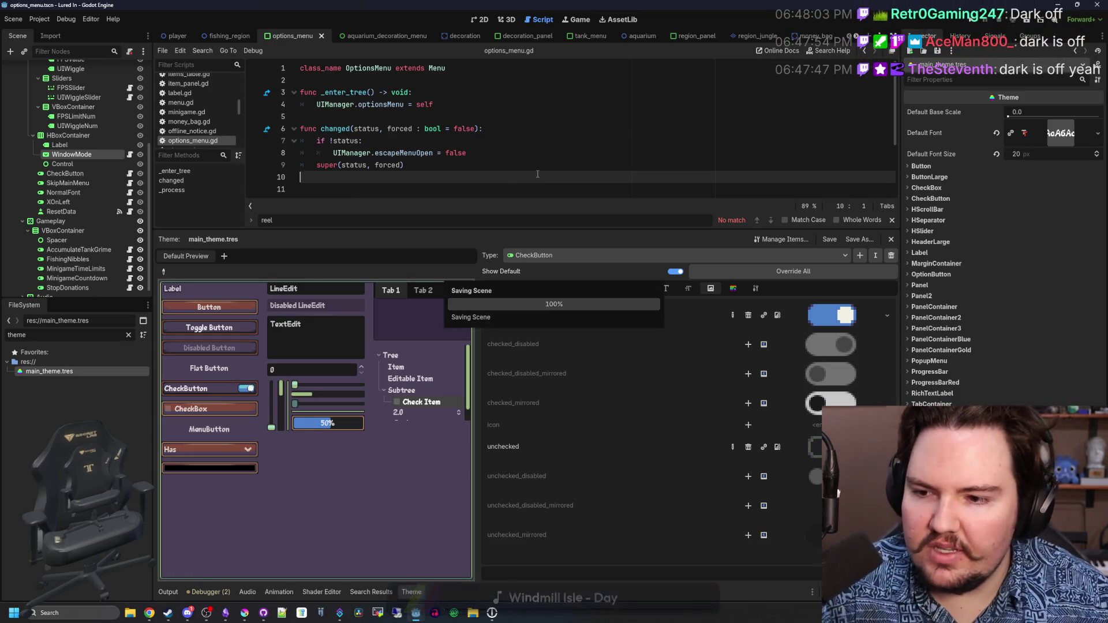
# Pick the preview CheckButton and browse its theme item tabs to the styleboxes
pyautogui.click(164, 272)
pyautogui.click(222, 389)
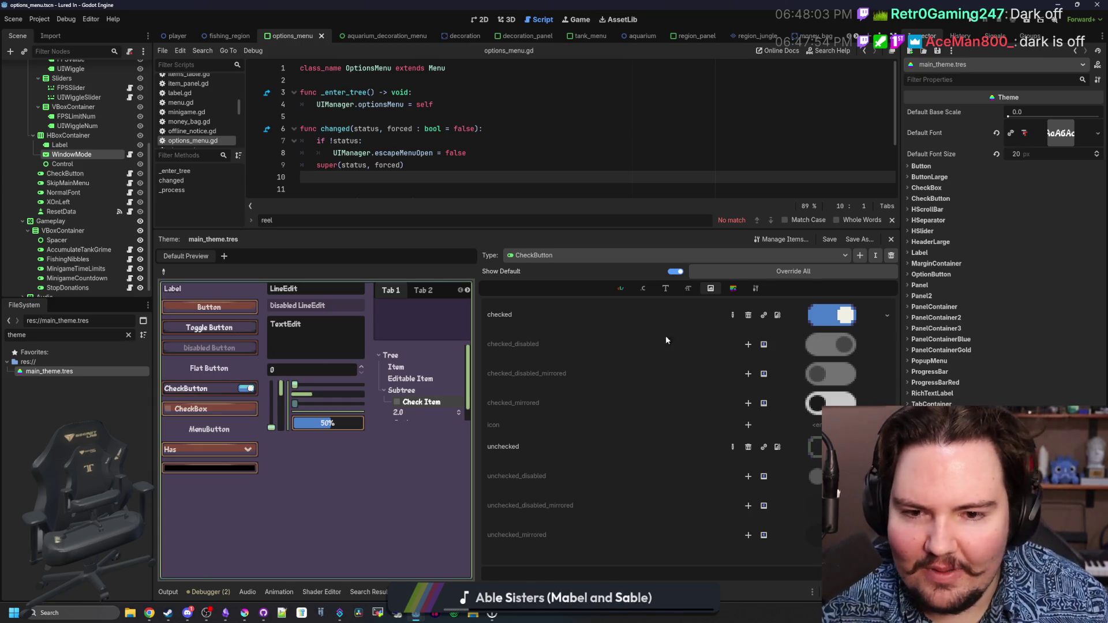
pyautogui.click(620, 288)
pyautogui.click(643, 288)
pyautogui.click(710, 288)
pyautogui.click(732, 288)
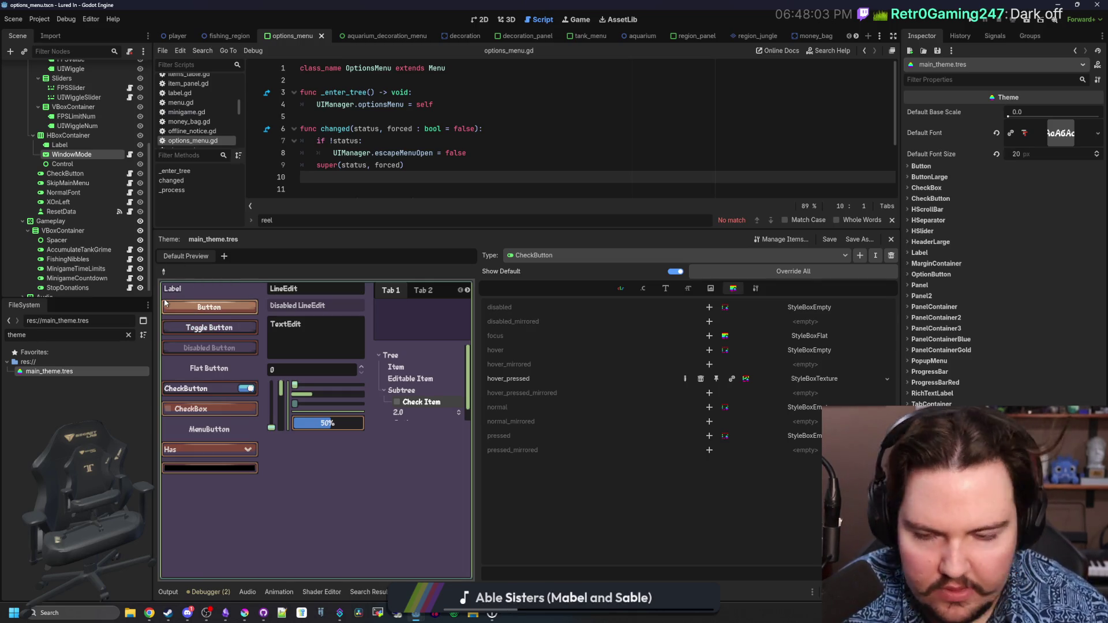
# Inspect the Button's styleboxes, then pick the CheckButton again
pyautogui.click(162, 271)
pyautogui.click(209, 307)
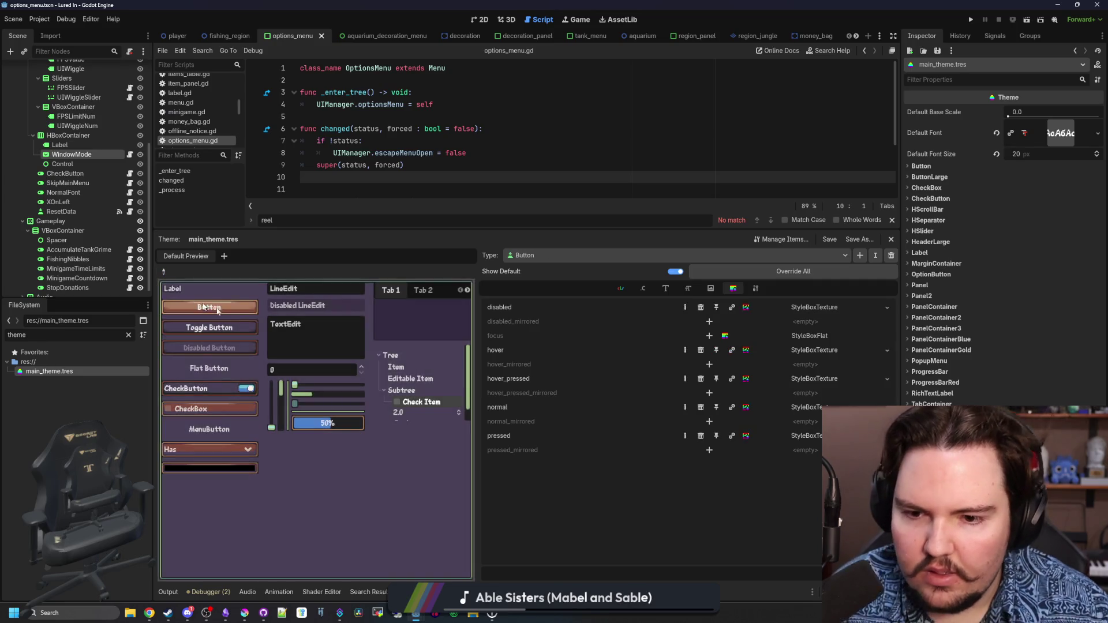
pyautogui.click(162, 271)
pyautogui.click(221, 386)
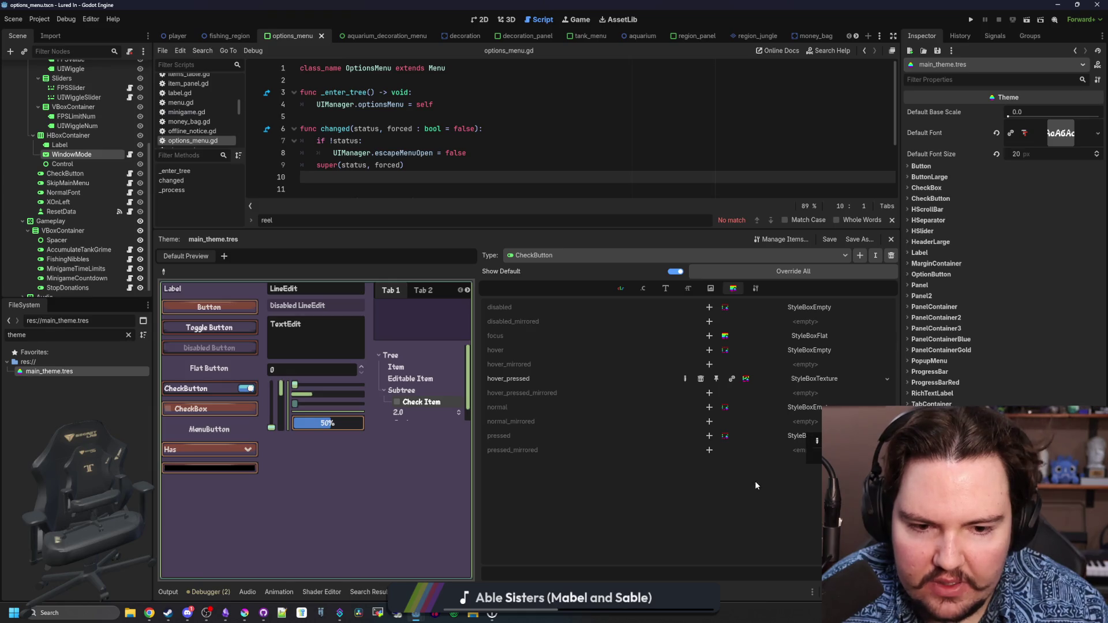
# Paste the StyleBoxTexture into the CheckButton's empty pressed slot, comparing with the Button's pressed stylebox
pyautogui.click(789, 437)
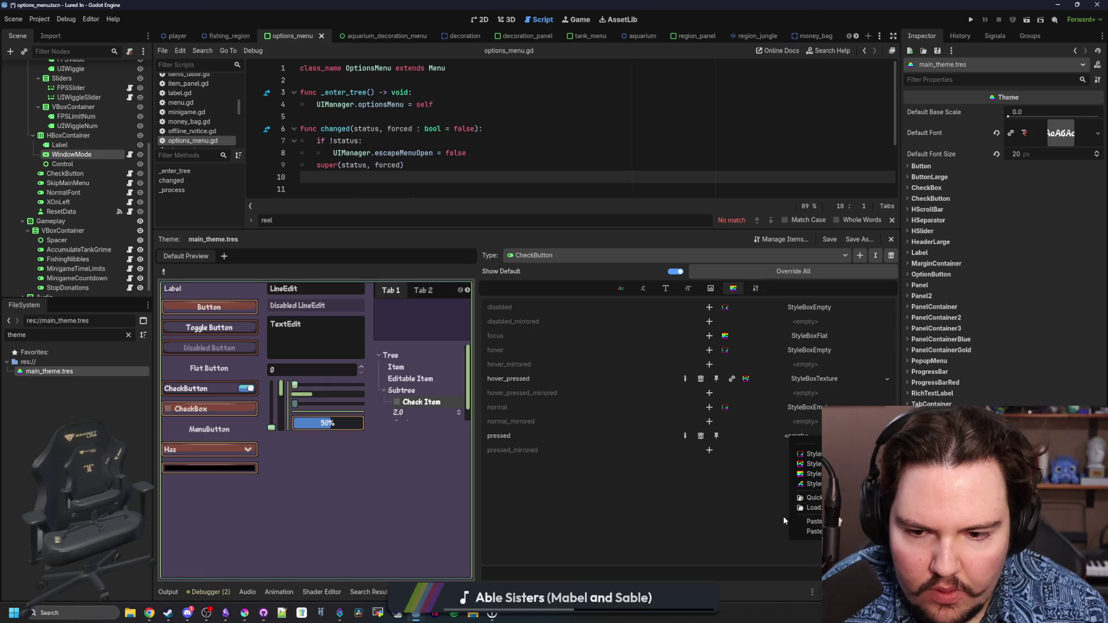
pyautogui.click(814, 522)
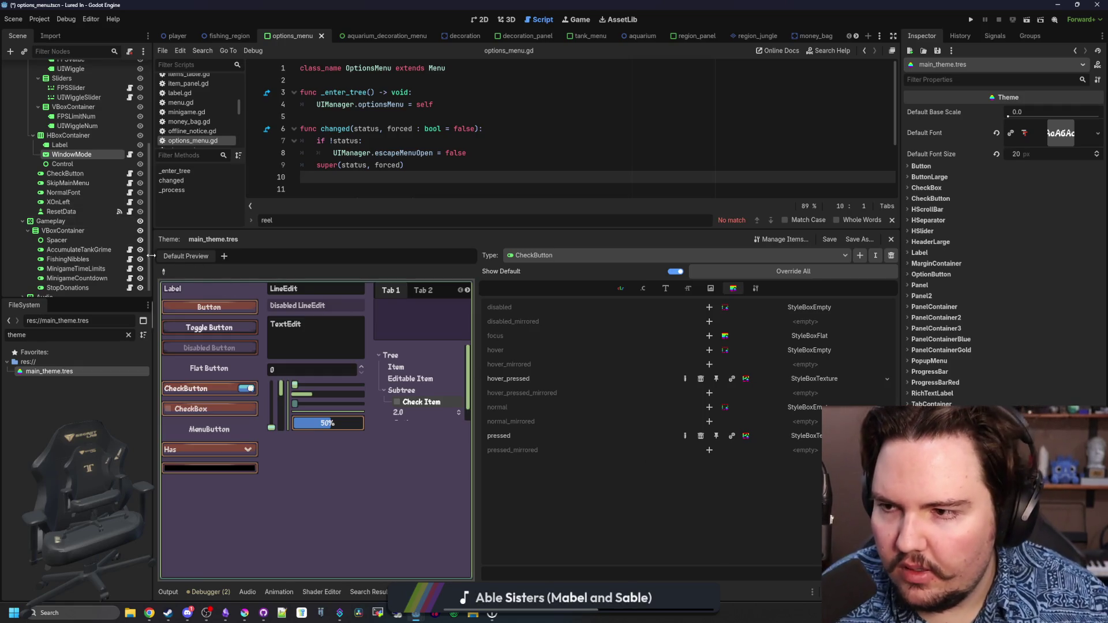
pyautogui.click(164, 273)
pyautogui.click(208, 307)
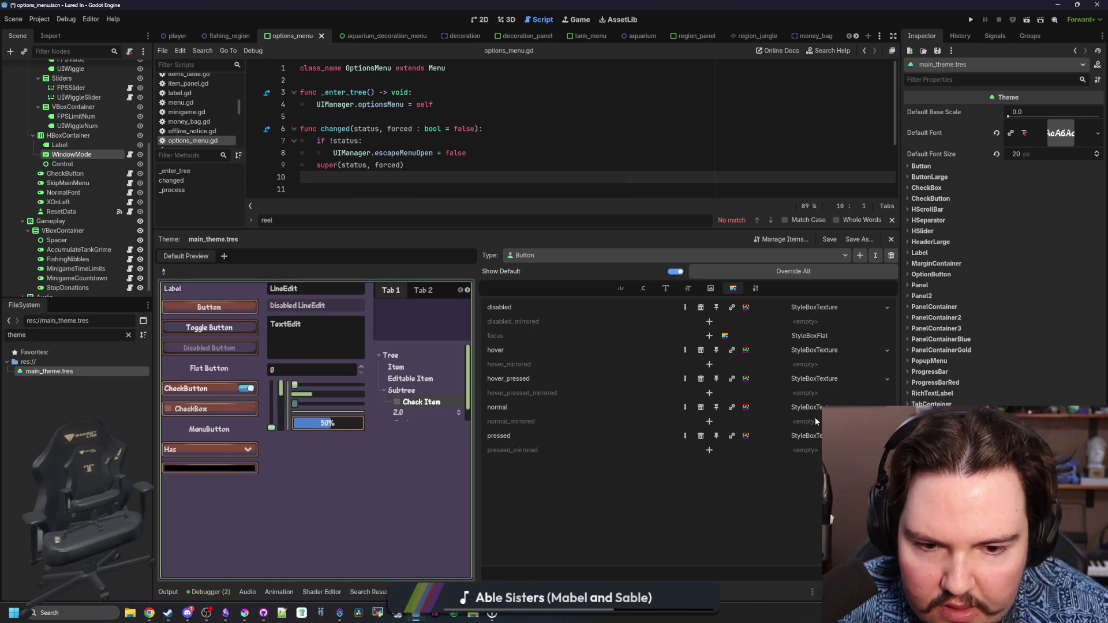
pyautogui.rightClick(816, 437)
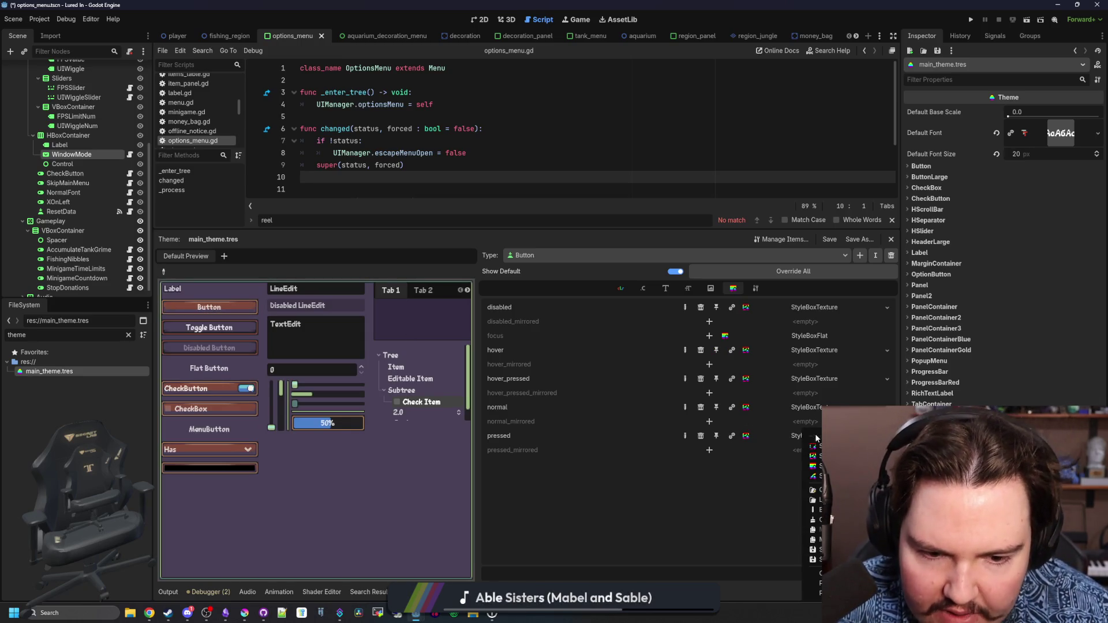
pyautogui.press('Escape')
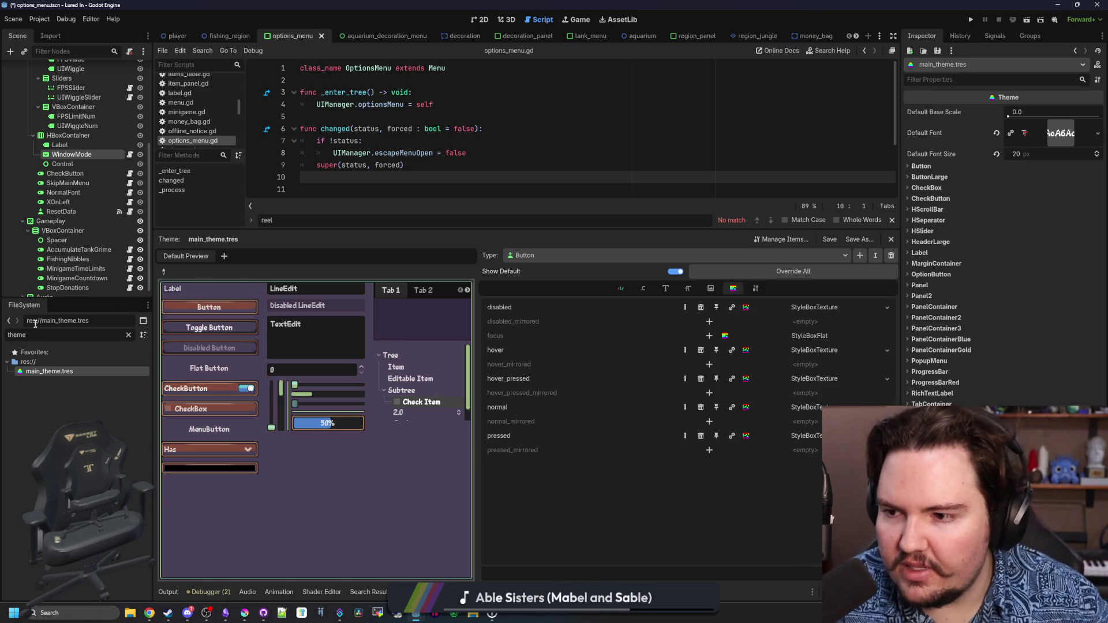
pyautogui.click(164, 272)
pyautogui.click(208, 388)
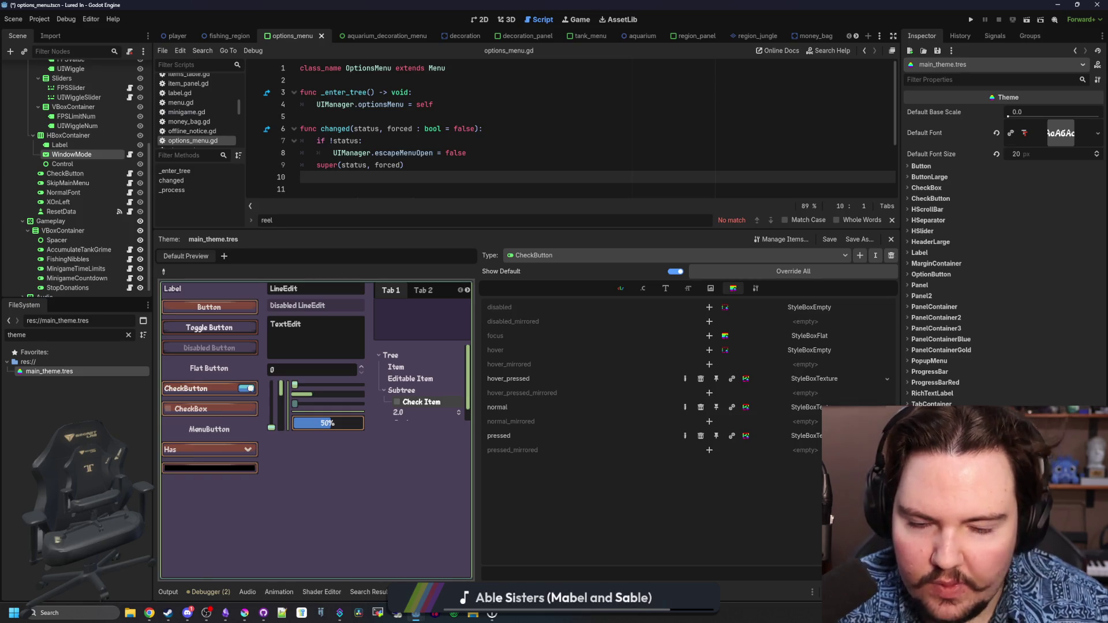
# Toggle the preview CheckButton on and off to test the pressed look, saving with Ctrl+S
pyautogui.click(245, 388)
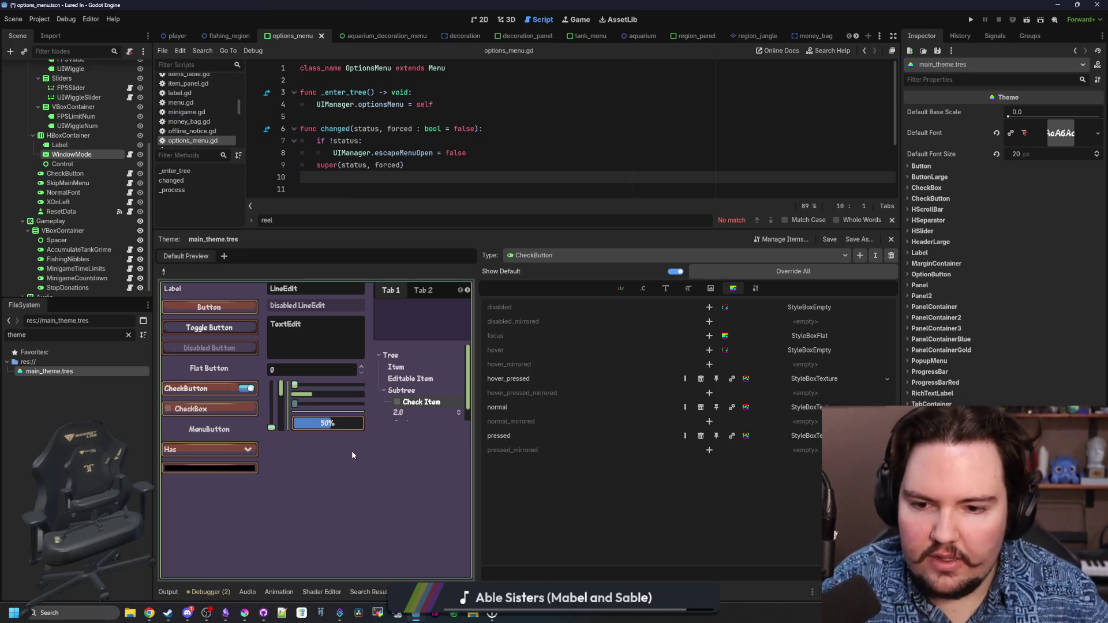
pyautogui.press('space')
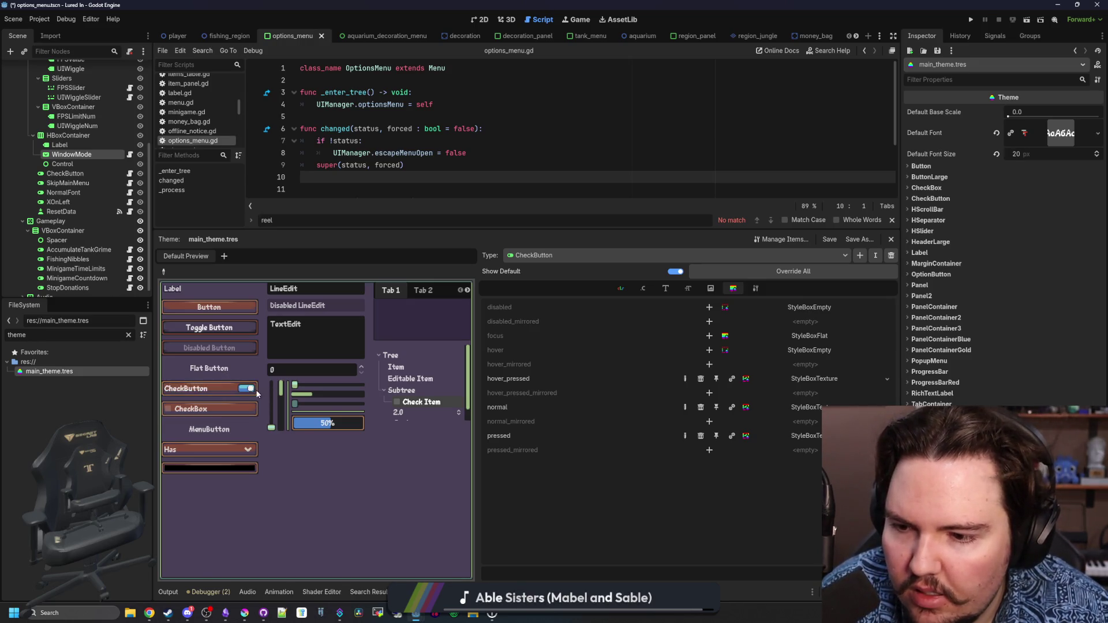
pyautogui.hotkey('ctrl', 's')
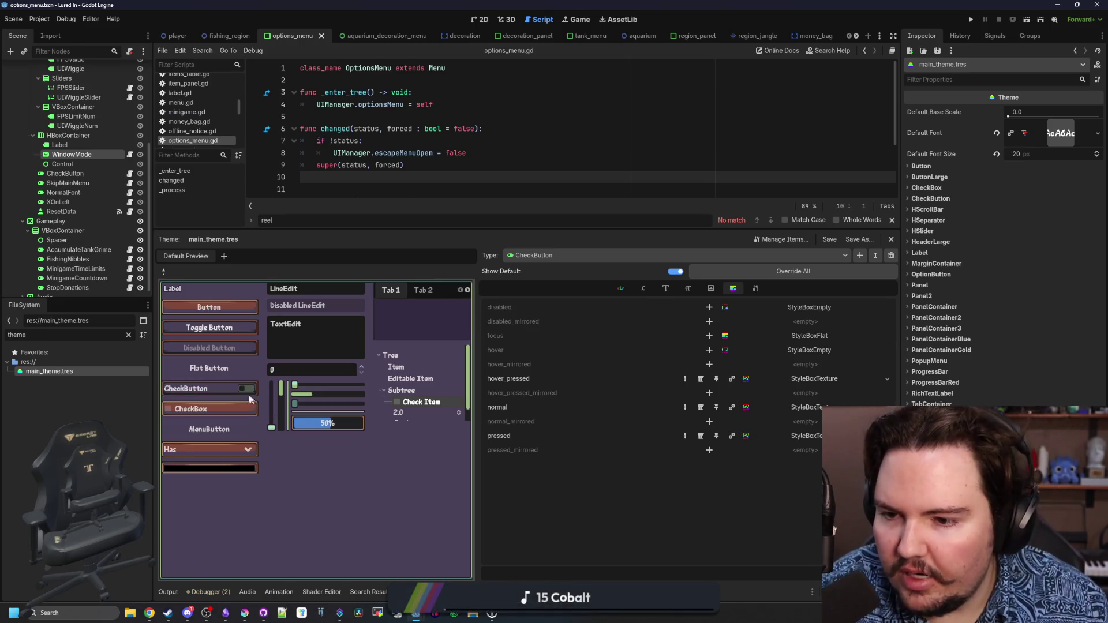
pyautogui.doubleClick(248, 397)
pyautogui.click(248, 397)
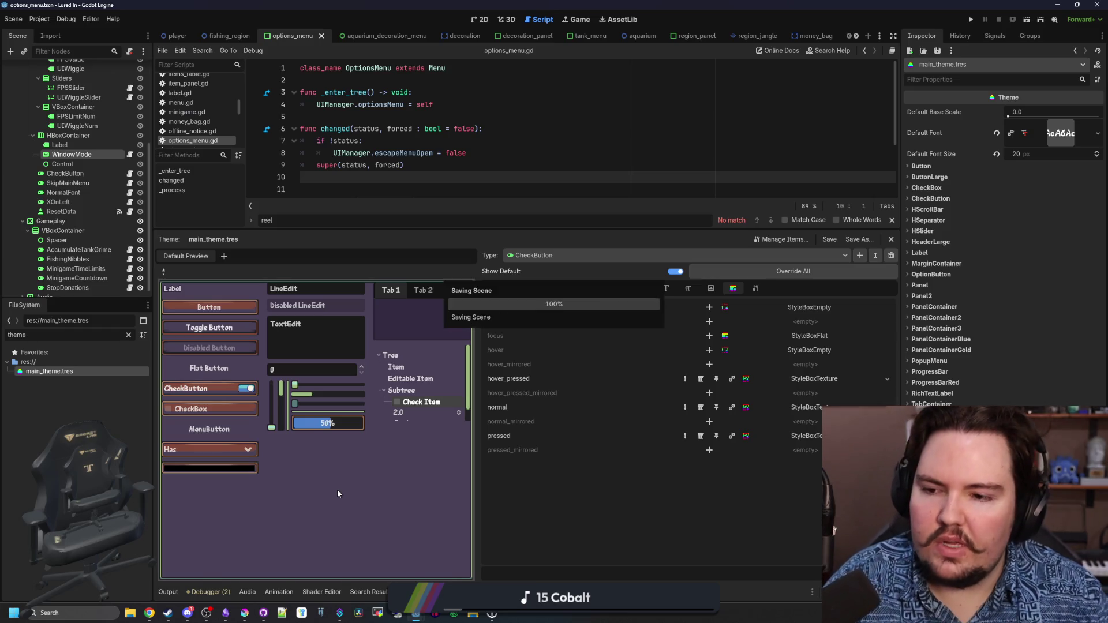
pyautogui.click(198, 391)
pyautogui.click(199, 389)
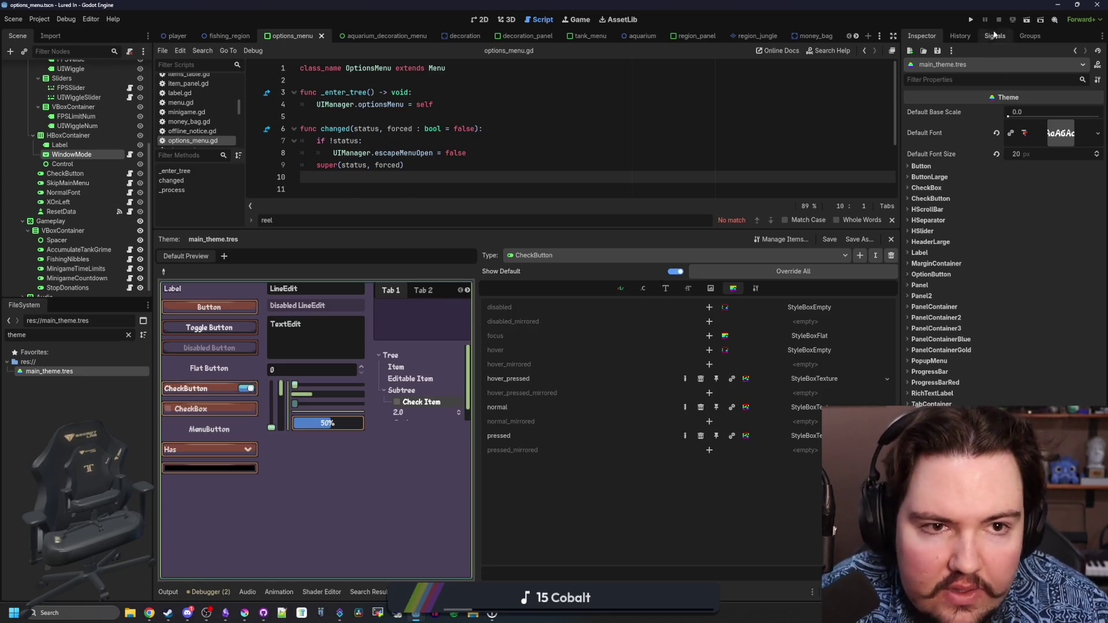
# Run the project, maximize the game window and dismiss the Feedback popup
pyautogui.click(971, 19)
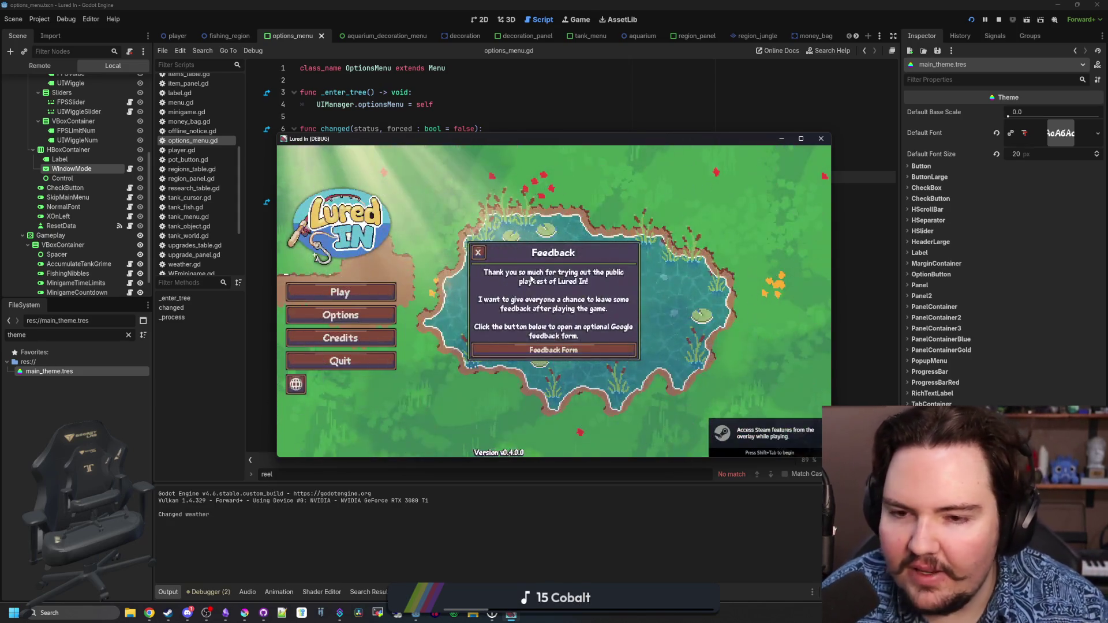
pyautogui.click(800, 139)
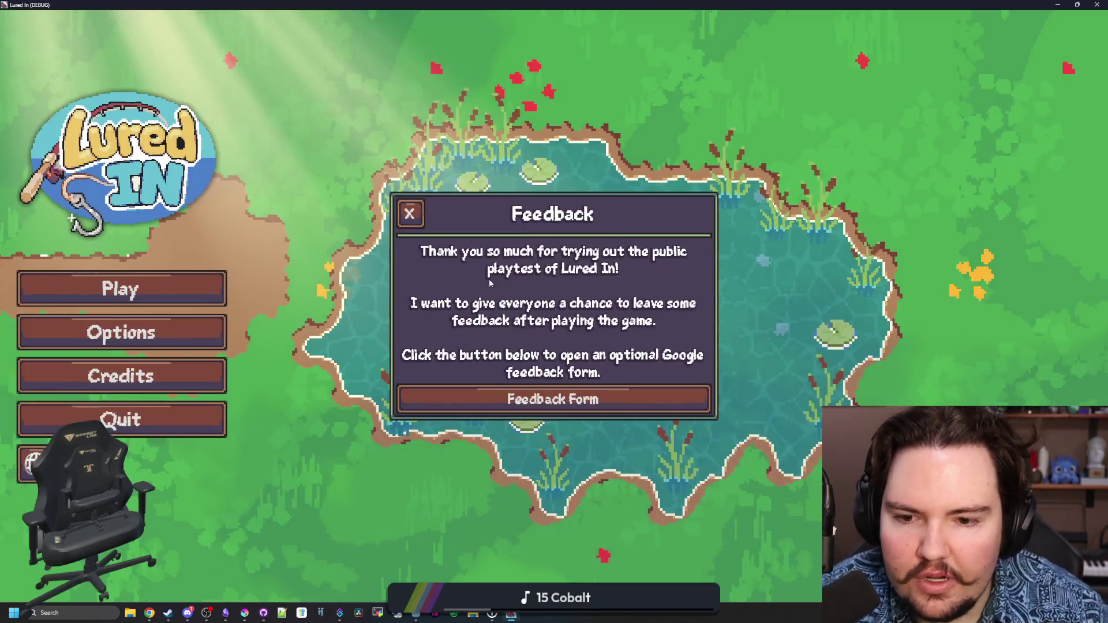
pyautogui.click(407, 213)
# Glance at the language selection, close it, and open Options on the General tab
pyautogui.click(32, 463)
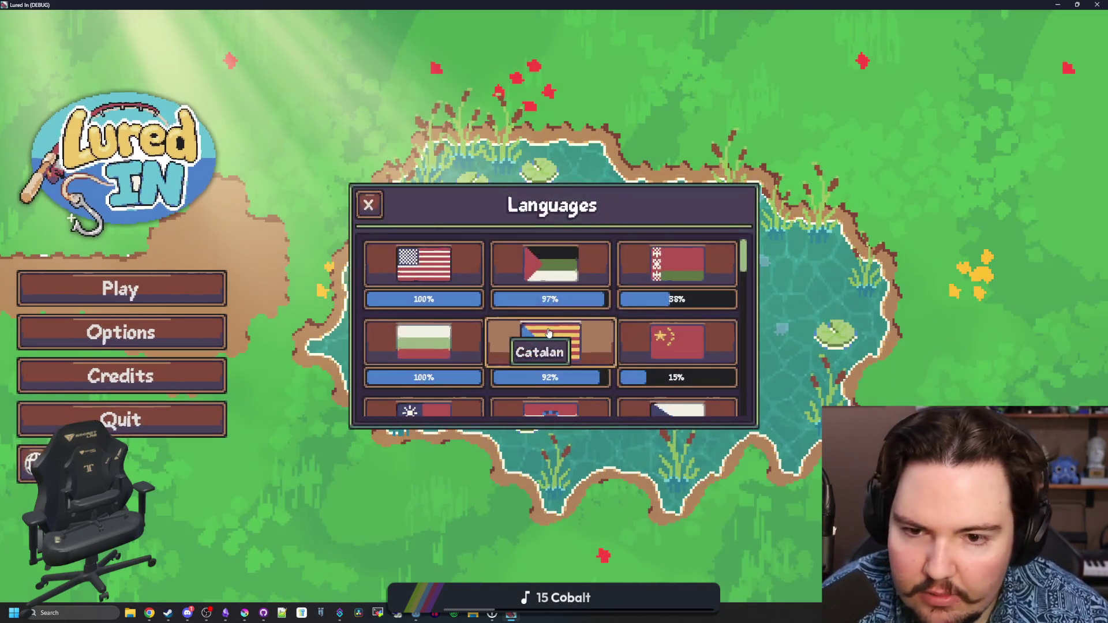
pyautogui.scroll(-10, 571, 323)
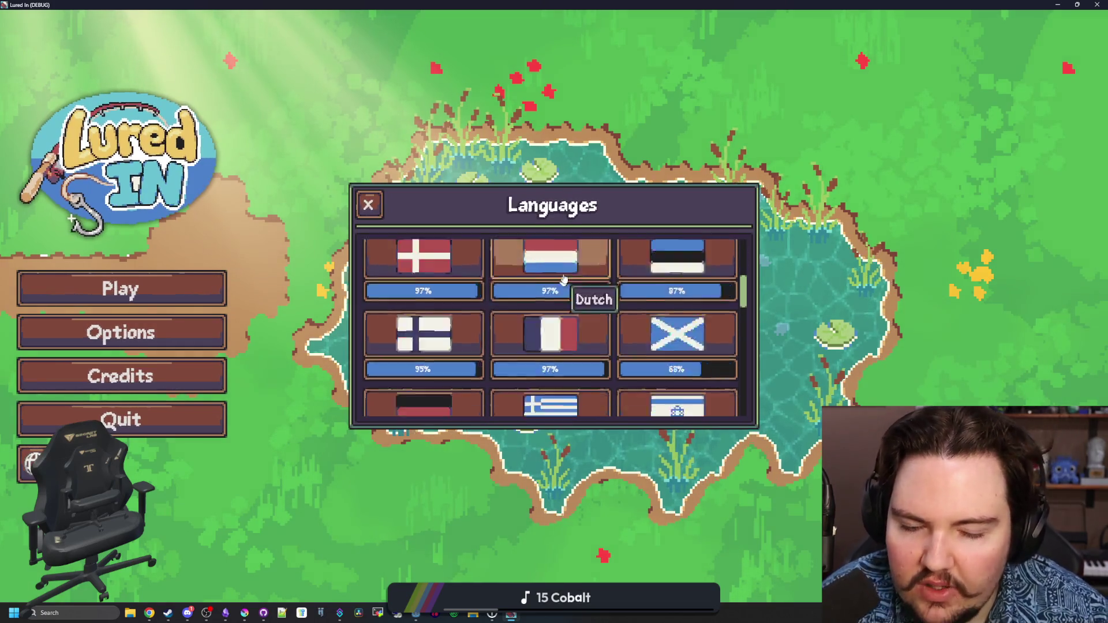
pyautogui.scroll(4, 559, 272)
pyautogui.scroll(5, 559, 272)
pyautogui.click(368, 204)
pyautogui.click(184, 334)
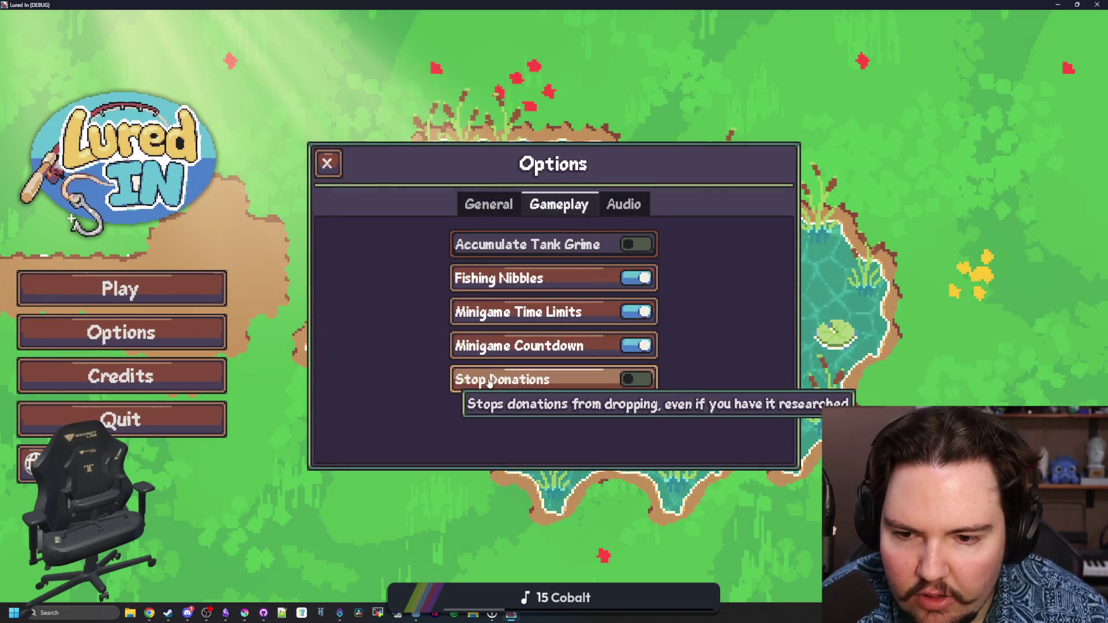
pyautogui.press('Left')
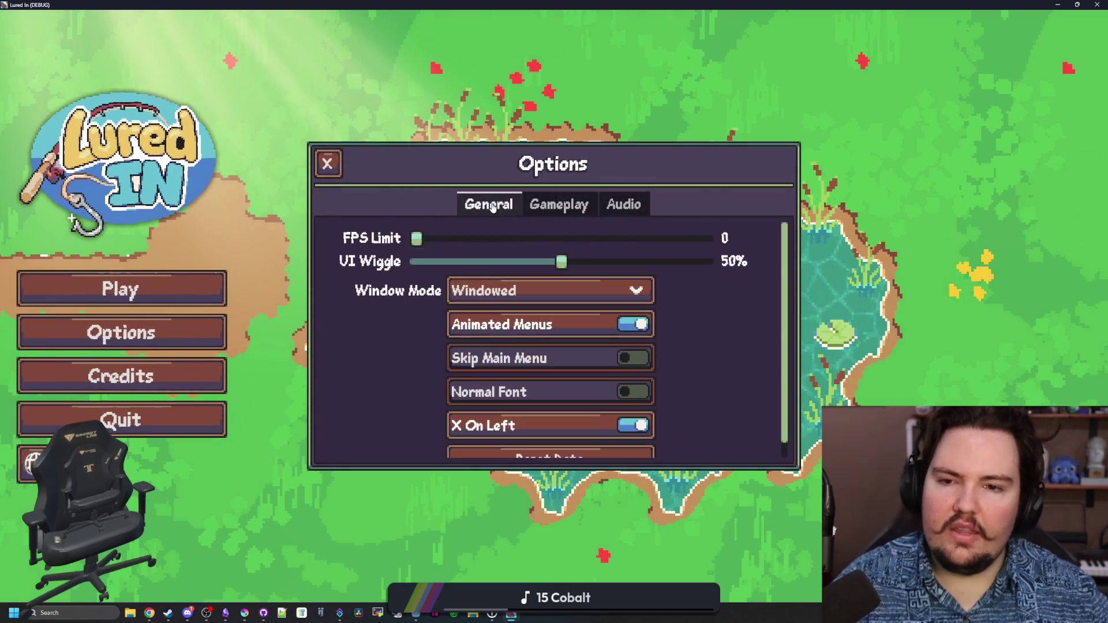
# Test the Skip Main Menu toggle animation and cycle through Gameplay, Audio and General tabs
pyautogui.scroll(-1, 683, 378)
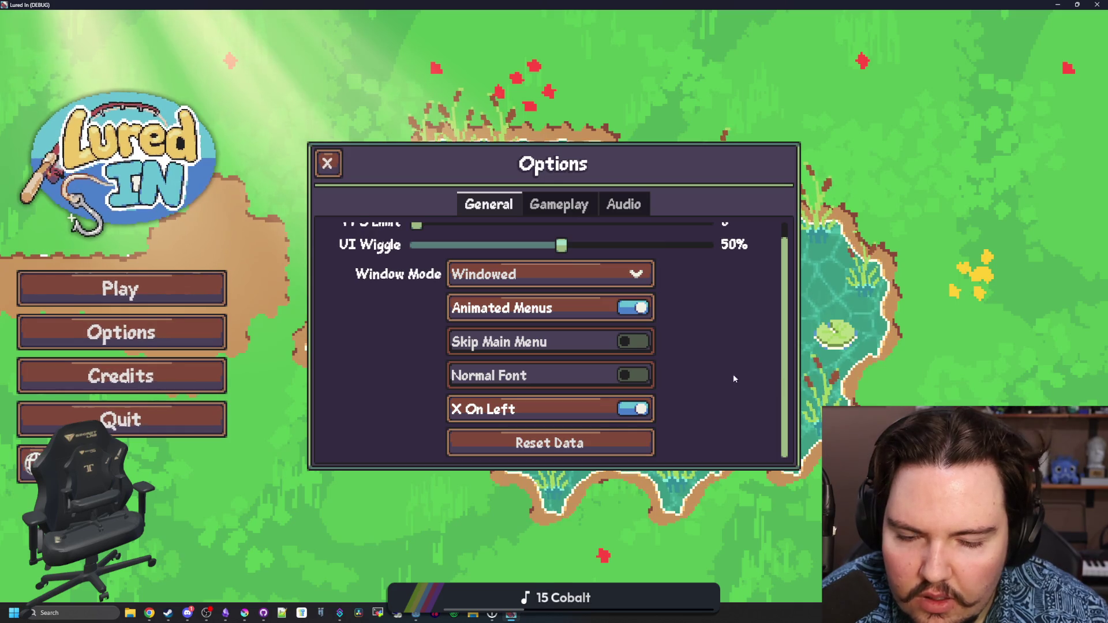
pyautogui.click(632, 341)
pyautogui.click(634, 342)
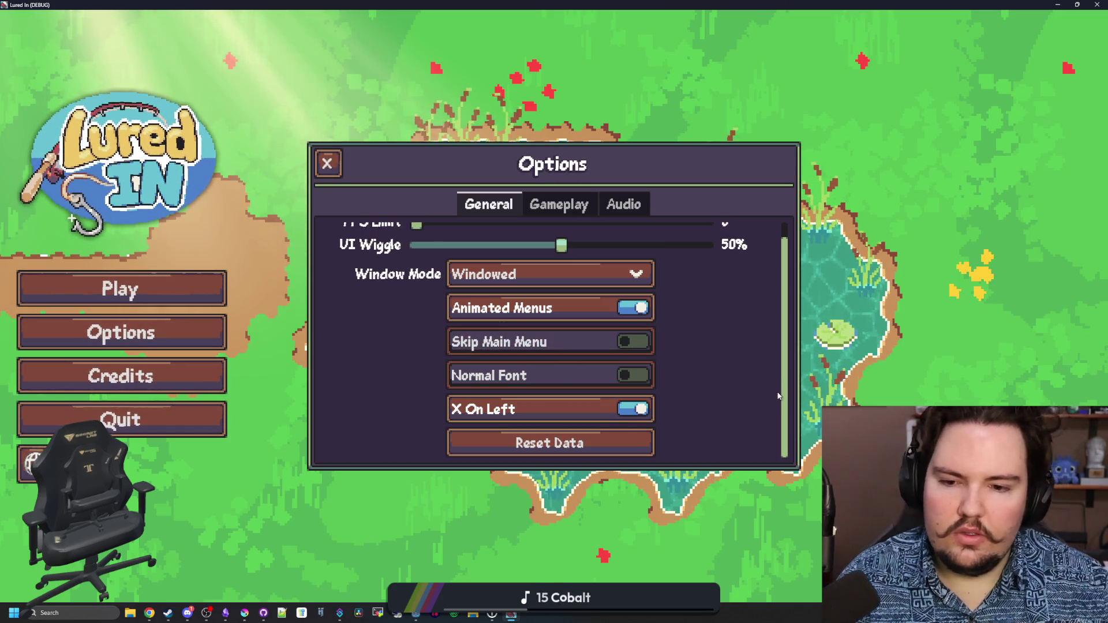
pyautogui.scroll(1, 778, 396)
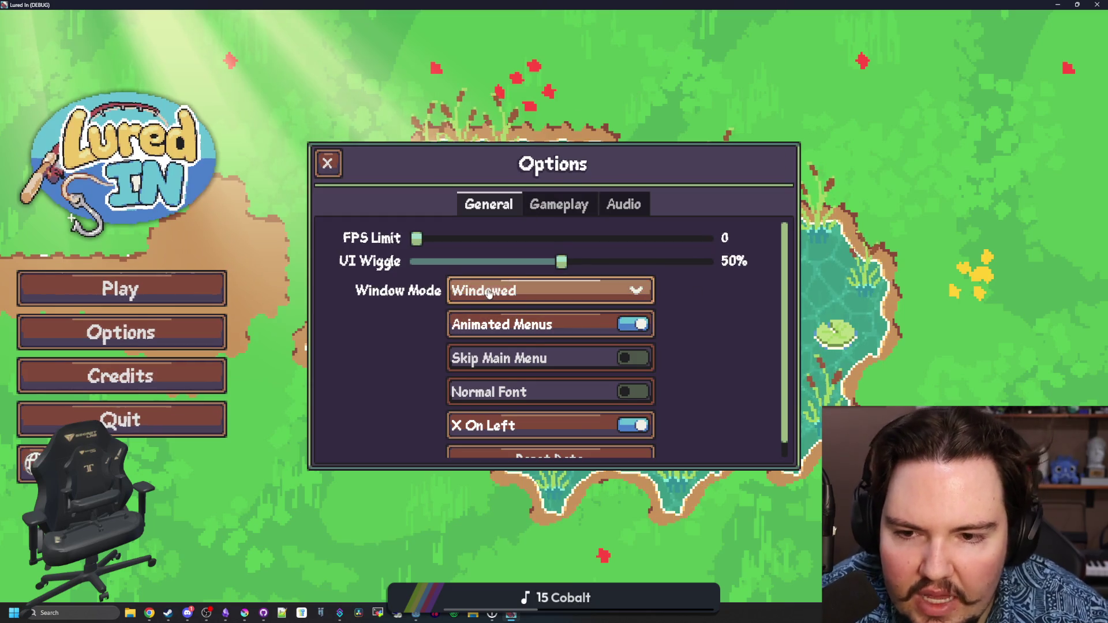
pyautogui.scroll(-1, 605, 439)
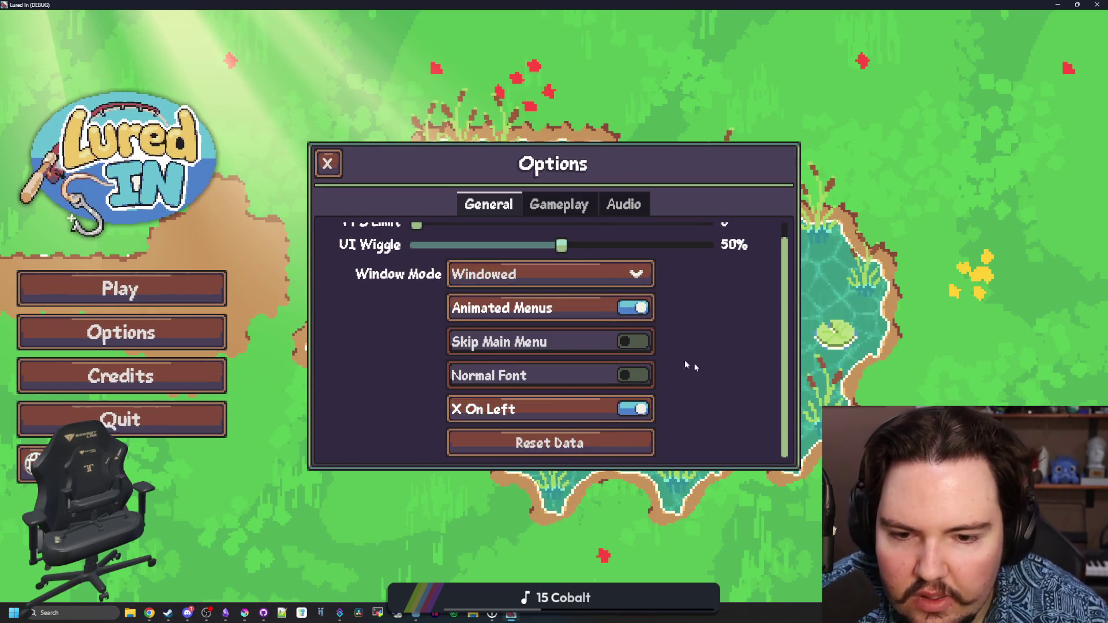
pyautogui.click(540, 206)
pyautogui.click(624, 204)
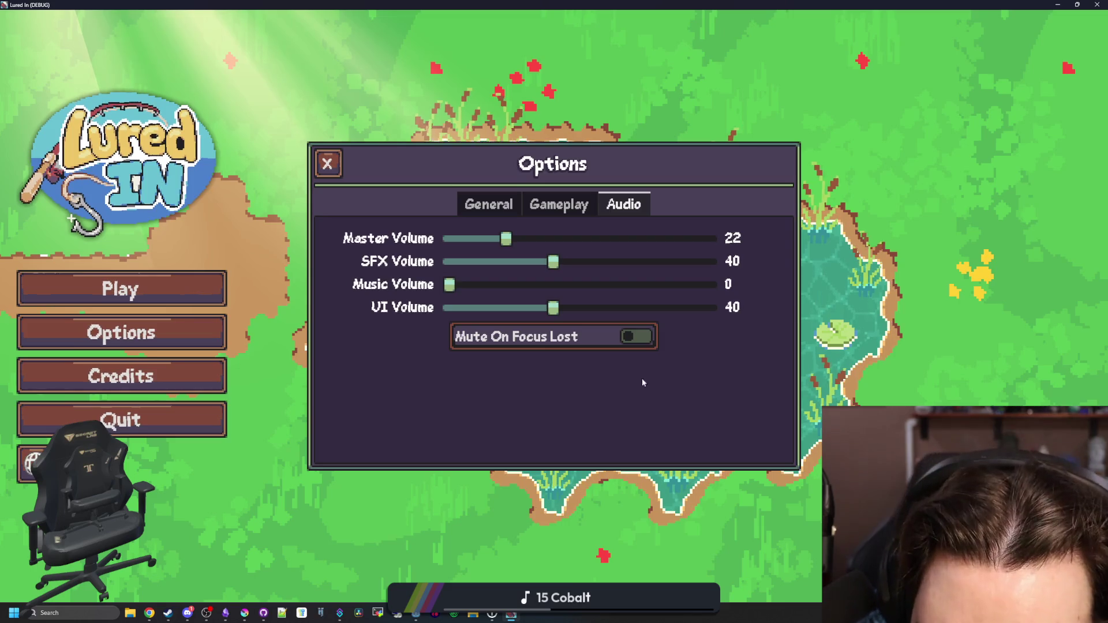
pyautogui.click(558, 205)
pyautogui.click(496, 203)
pyautogui.scroll(-1, 434, 381)
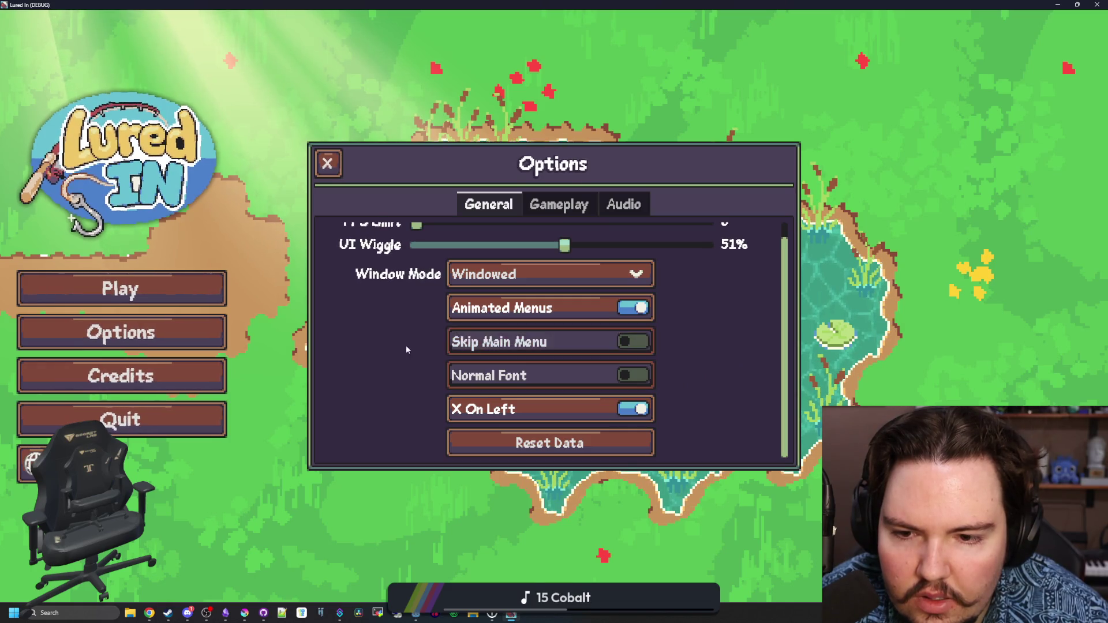
# Set Window Mode to Fullscreen, then back to Windowed
pyautogui.click(486, 272)
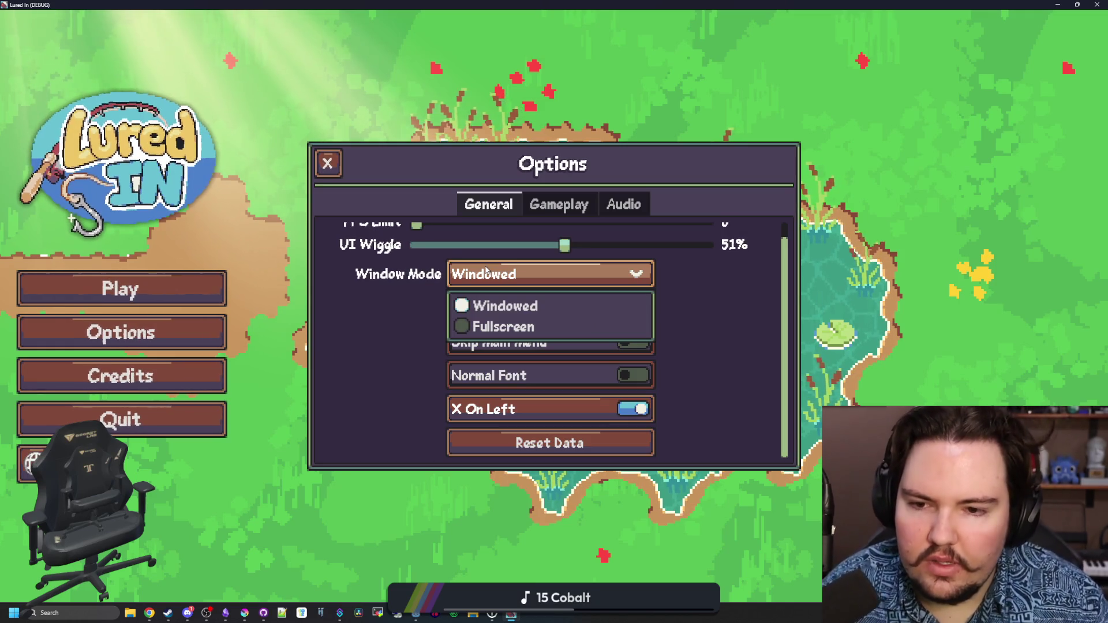
pyautogui.click(487, 326)
pyautogui.click(484, 282)
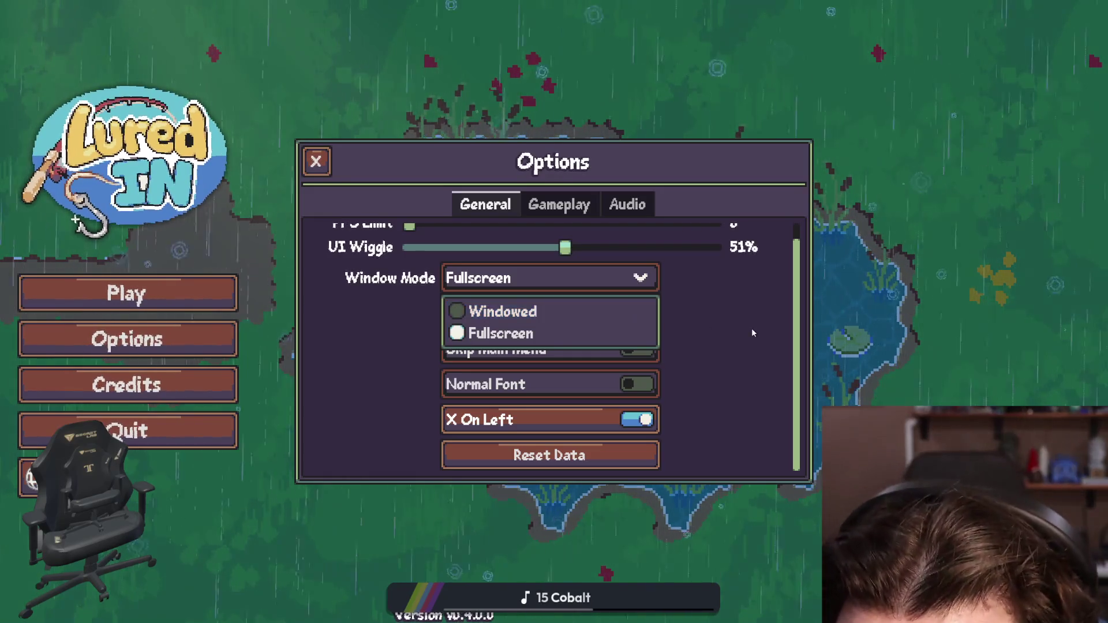
pyautogui.click(502, 311)
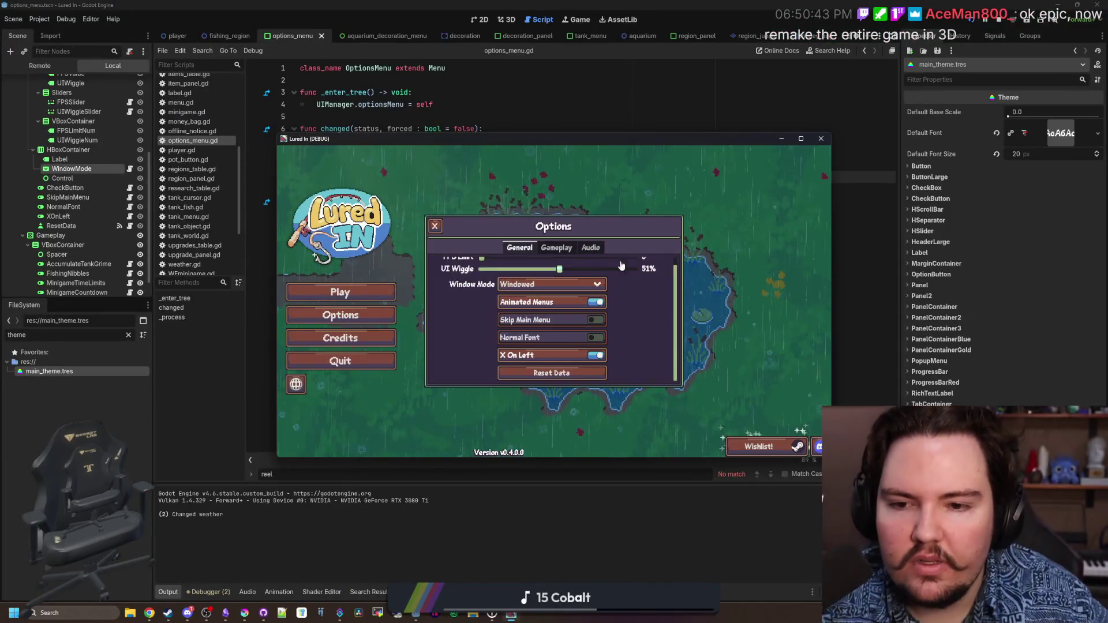
# Minimize the game, open main_theme.tres and browse PopupMenu's colour, constant, font, icon and style items
pyautogui.click(782, 140)
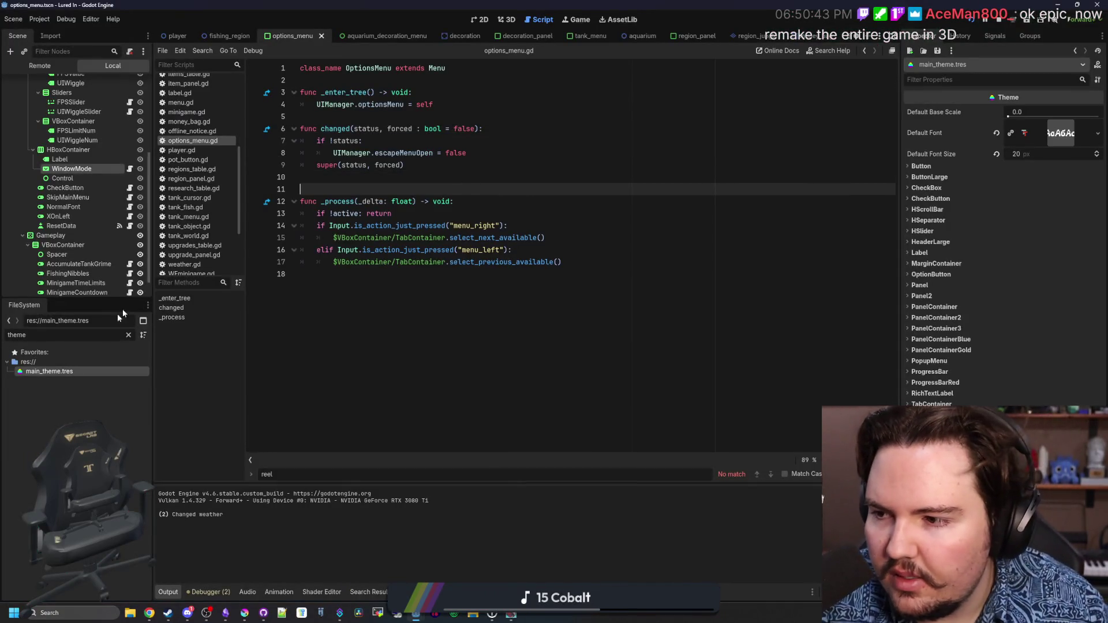
pyautogui.doubleClick(53, 373)
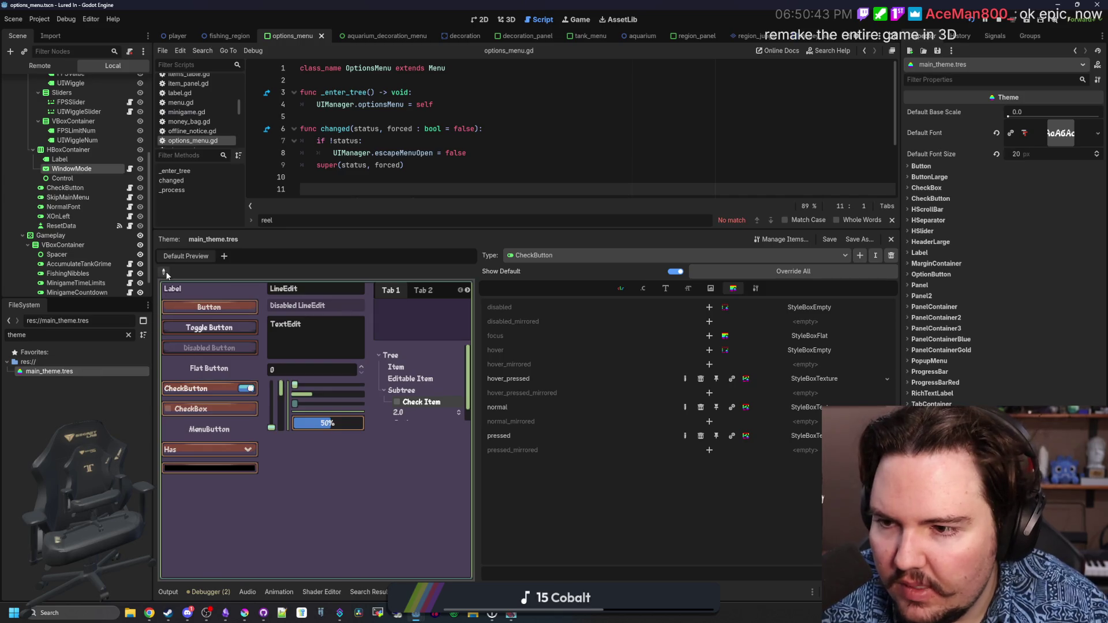
pyautogui.click(164, 271)
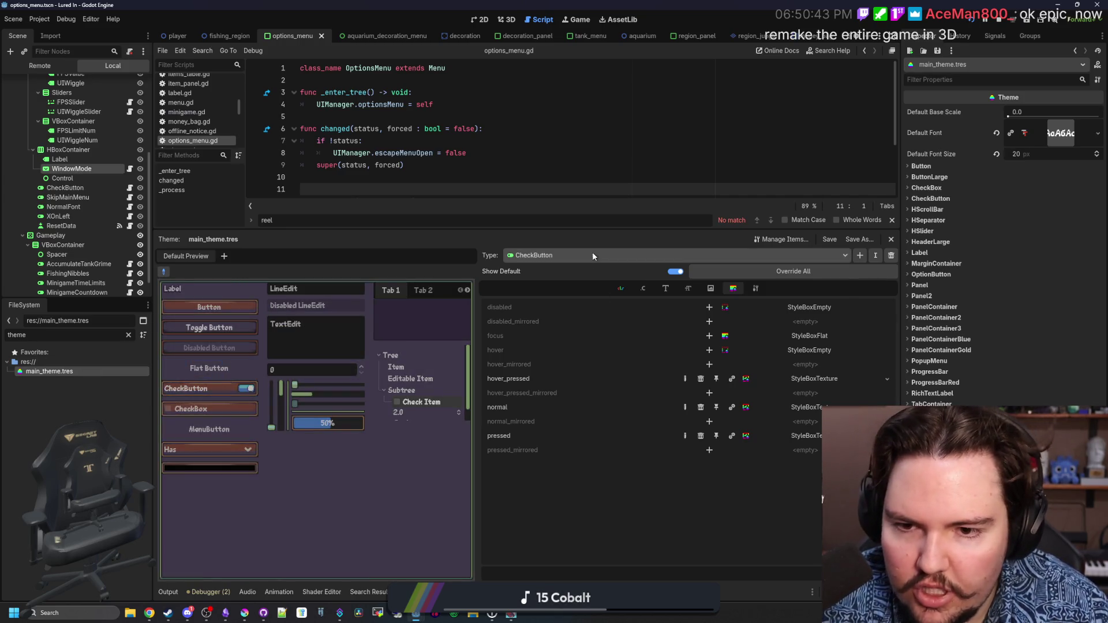
pyautogui.click(592, 254)
pyautogui.click(549, 451)
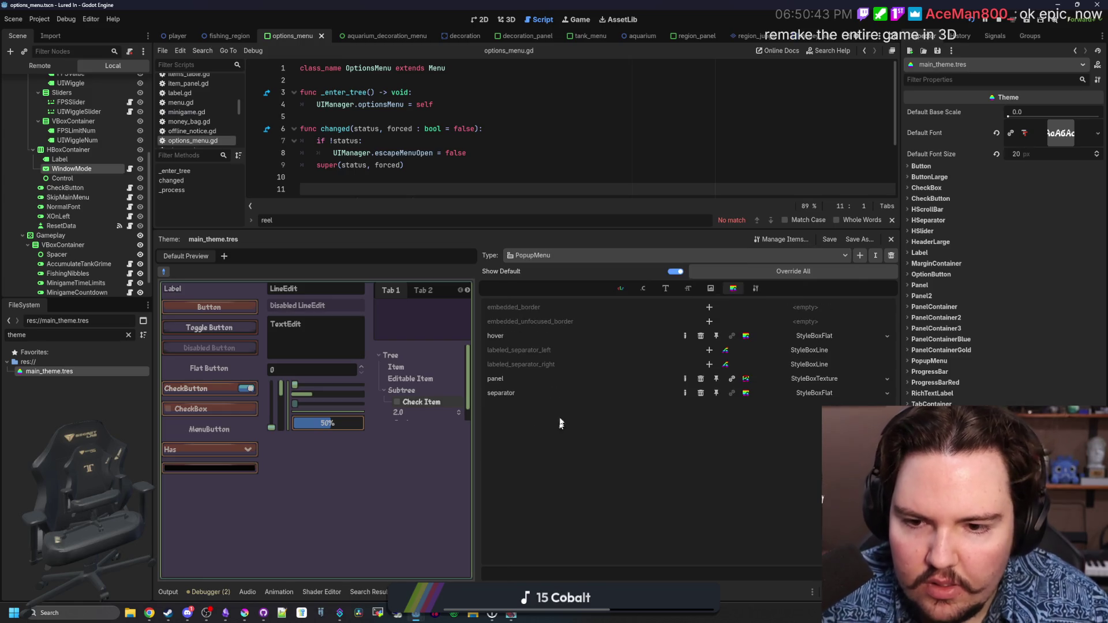
pyautogui.click(620, 289)
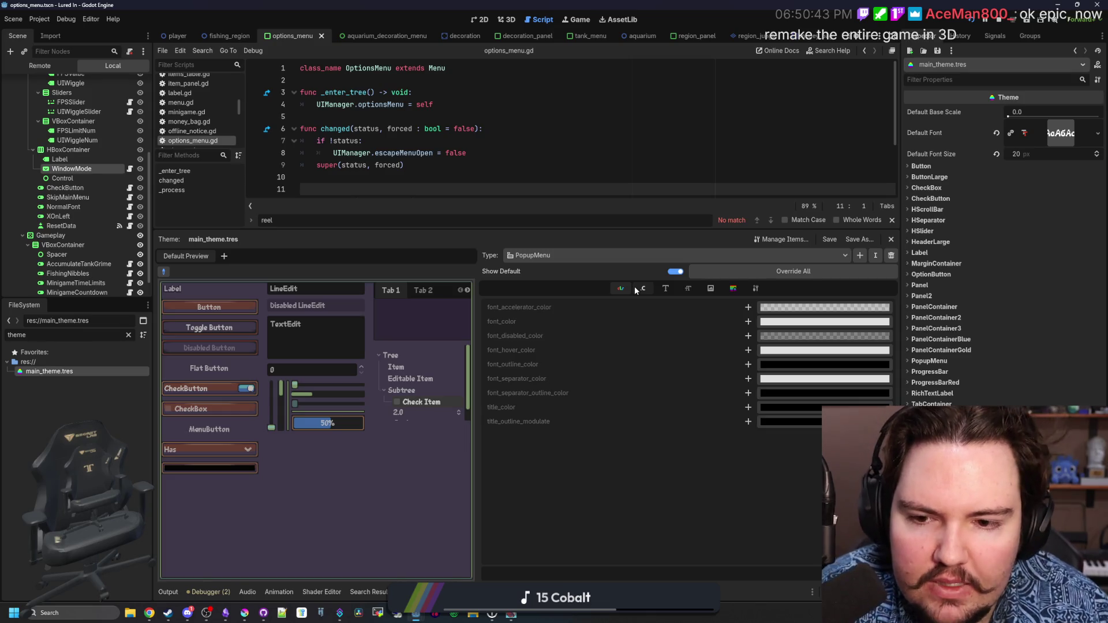
pyautogui.click(643, 289)
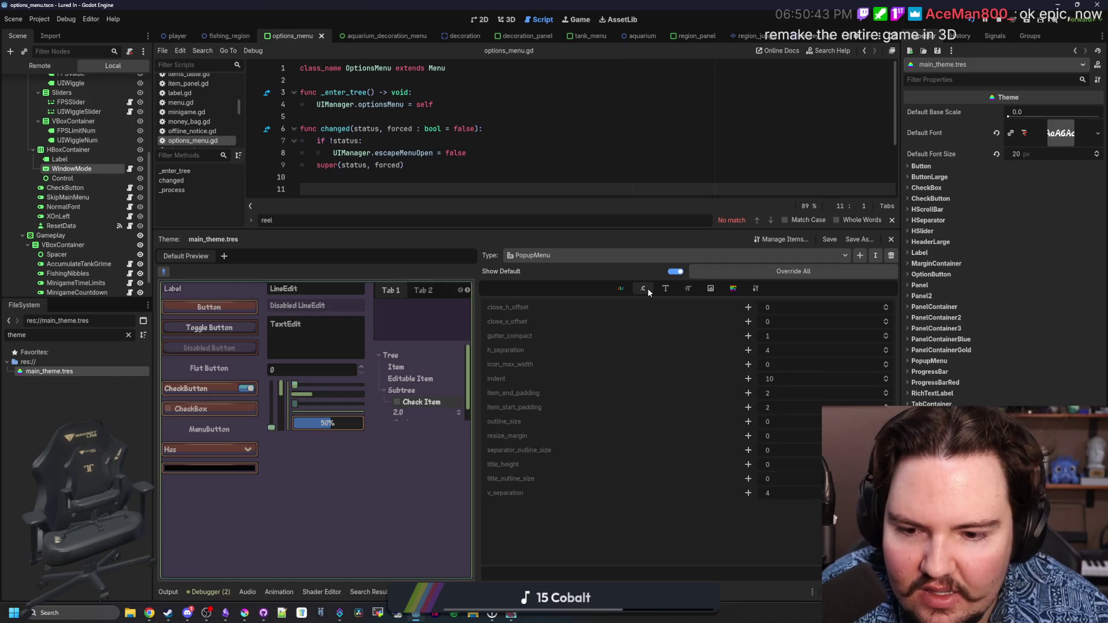
pyautogui.click(664, 289)
pyautogui.click(687, 288)
pyautogui.click(710, 289)
pyautogui.click(733, 289)
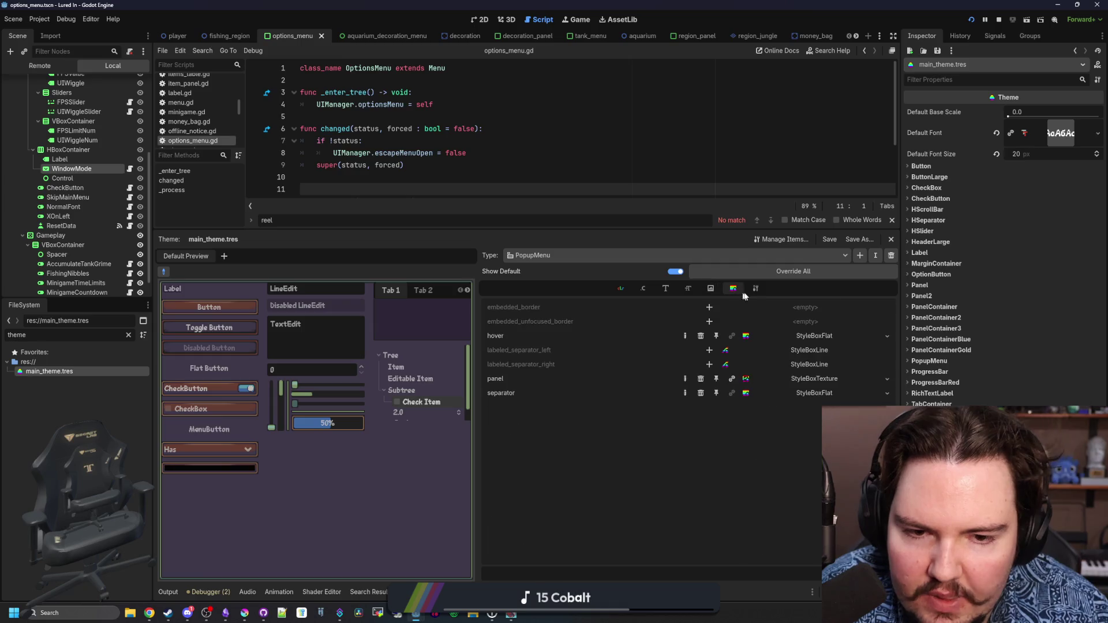
pyautogui.click(757, 288)
# Return to options_menu.gd, enlarge the code view to lines 12–18, and open Project Settings
pyautogui.click(462, 104)
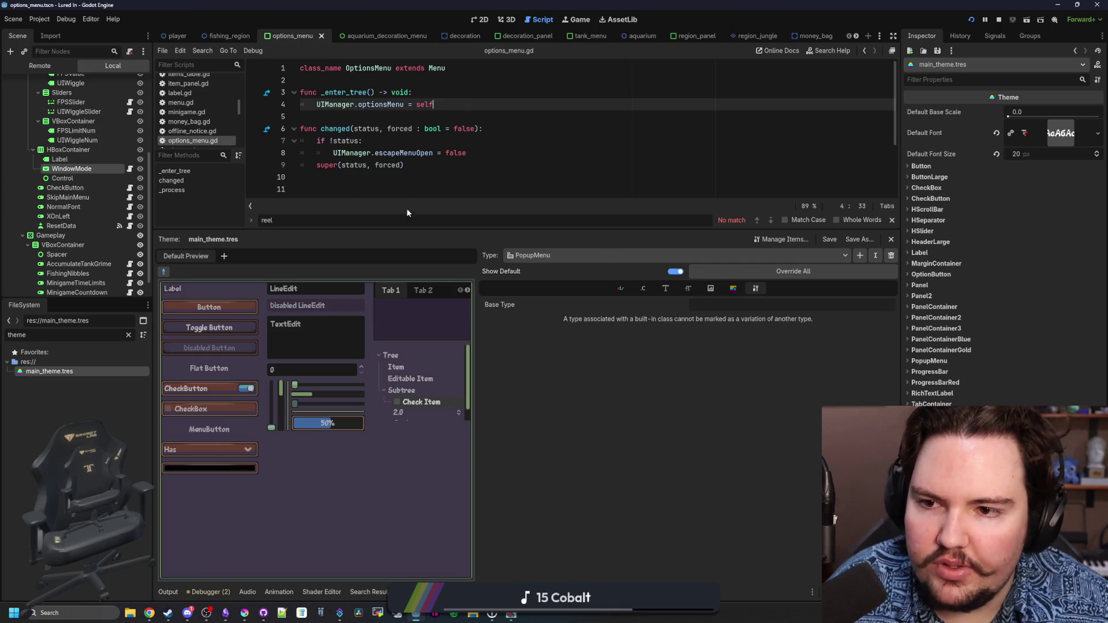
pyautogui.moveTo(377, 226); pyautogui.dragTo(377, 353)
pyautogui.click(406, 202)
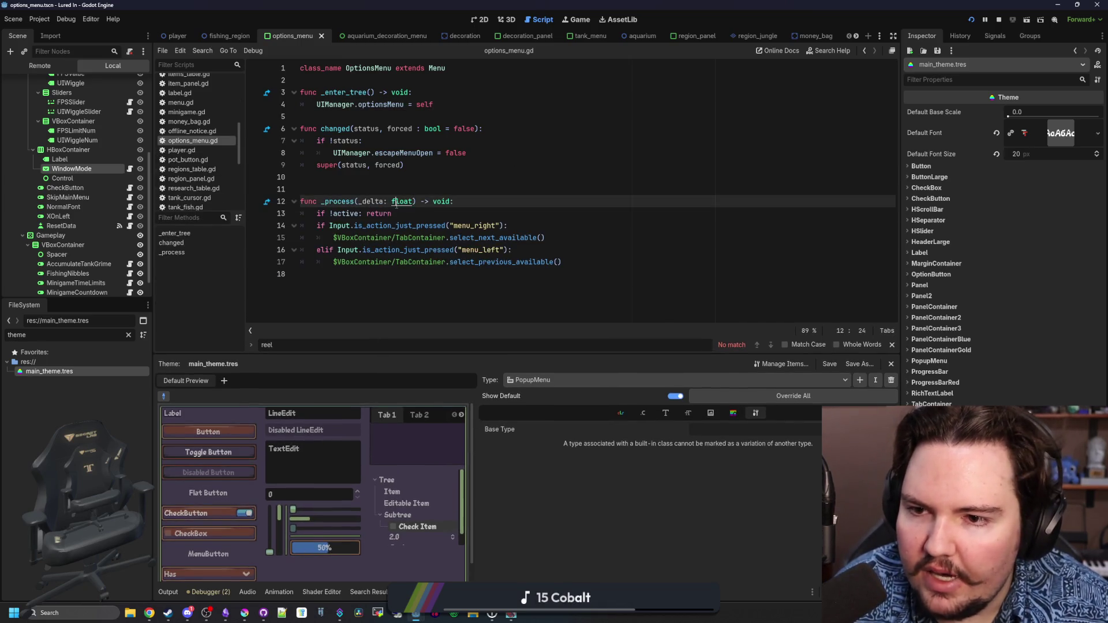
pyautogui.click(39, 19)
pyautogui.click(54, 35)
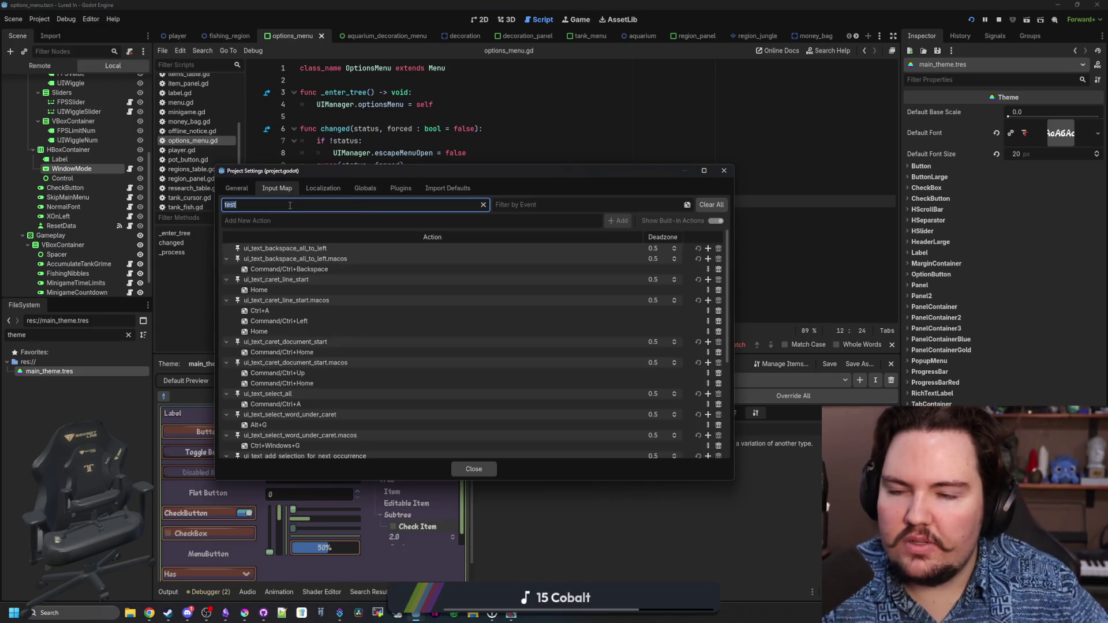
# Filter General settings for 'filter' and browse Textures, Reflections, Camera, Lightmapping and Boot Splash sections
pyautogui.click(238, 189)
pyautogui.write('filter')
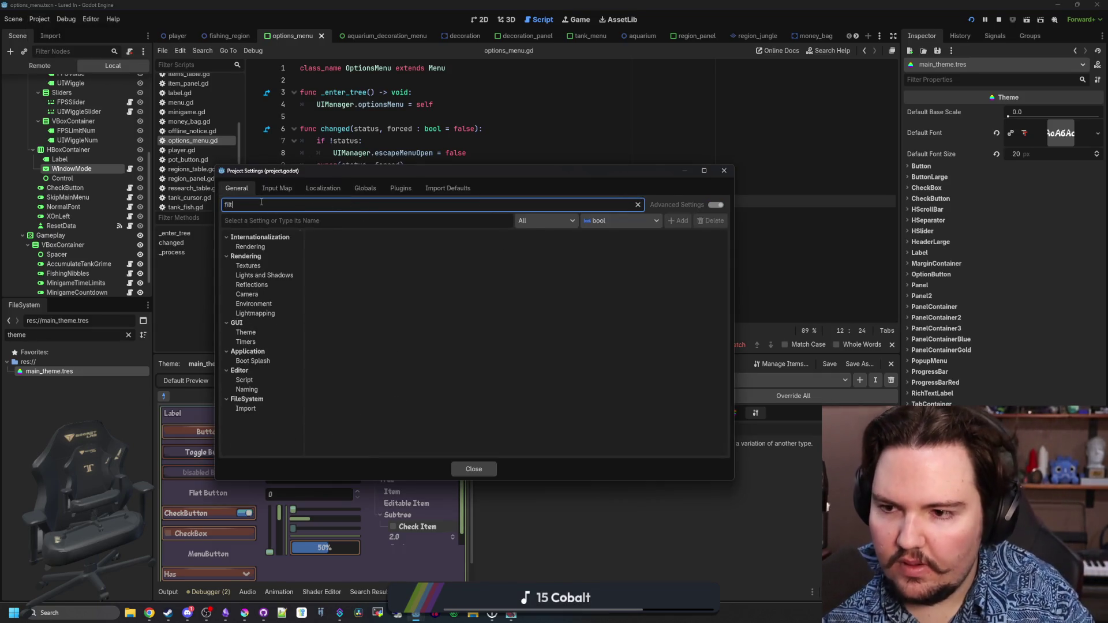
pyautogui.click(253, 248)
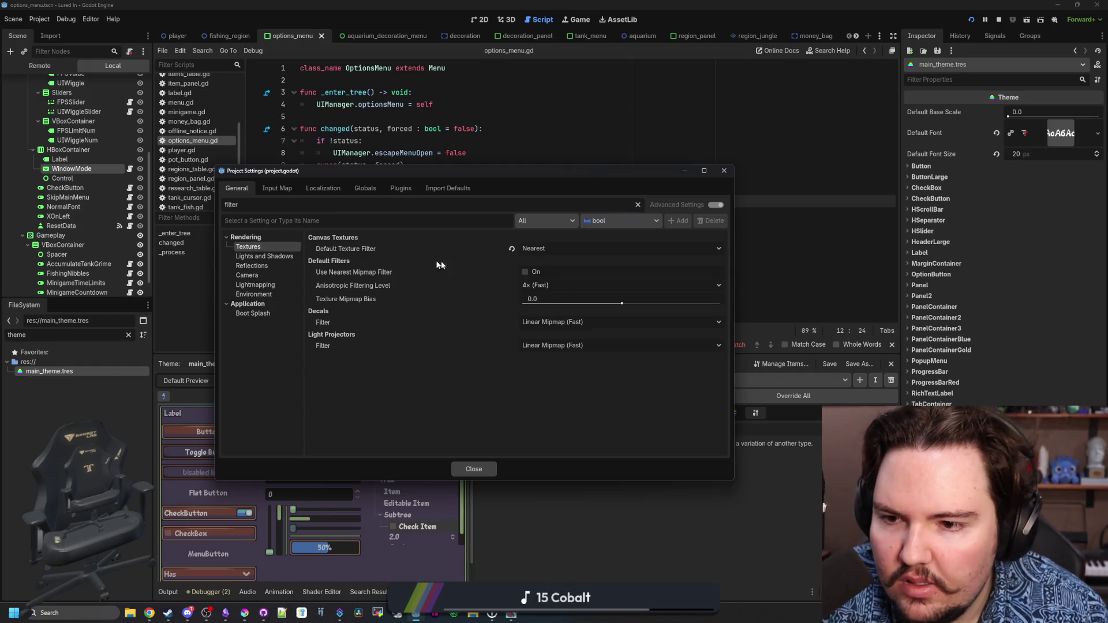
pyautogui.moveTo(386, 271)
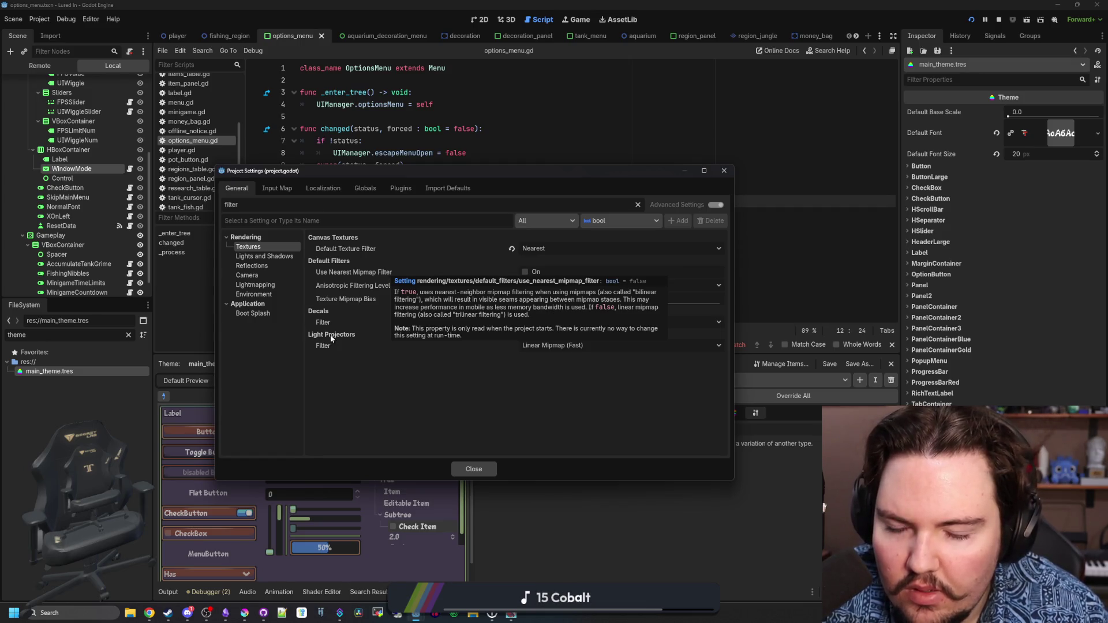
pyautogui.click(272, 265)
pyautogui.click(266, 275)
pyautogui.click(261, 285)
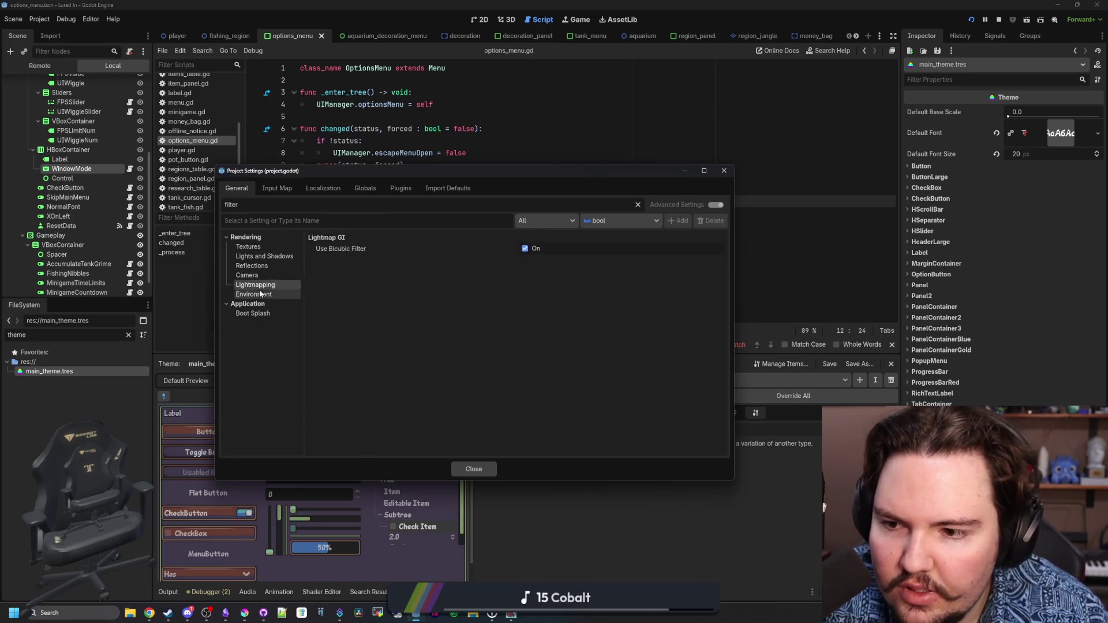
pyautogui.click(253, 313)
pyautogui.click(258, 247)
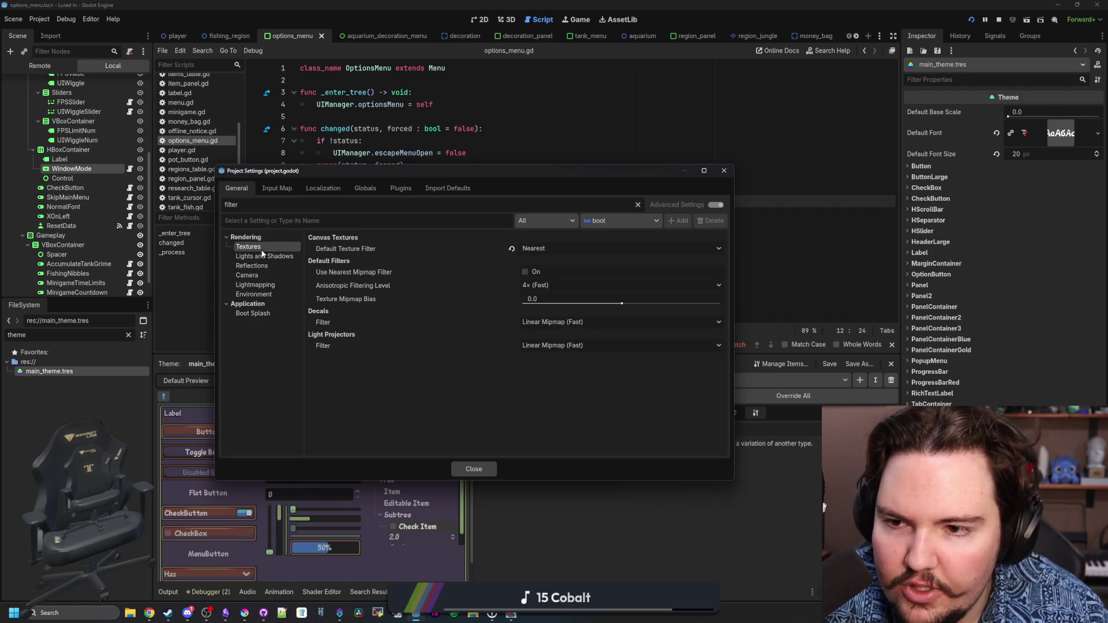
# Browse the Import Defaults, Localization, Autoload, Plugins and Input Map tabs, then filter General for 'viewport'
pyautogui.click(436, 190)
pyautogui.click(320, 205)
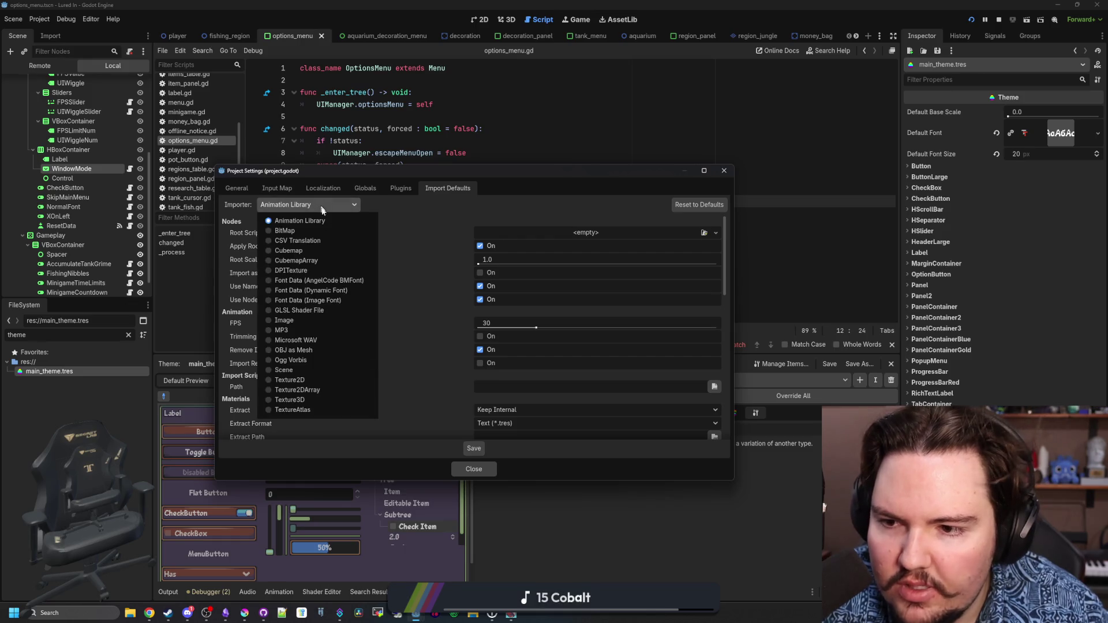
pyautogui.click(323, 188)
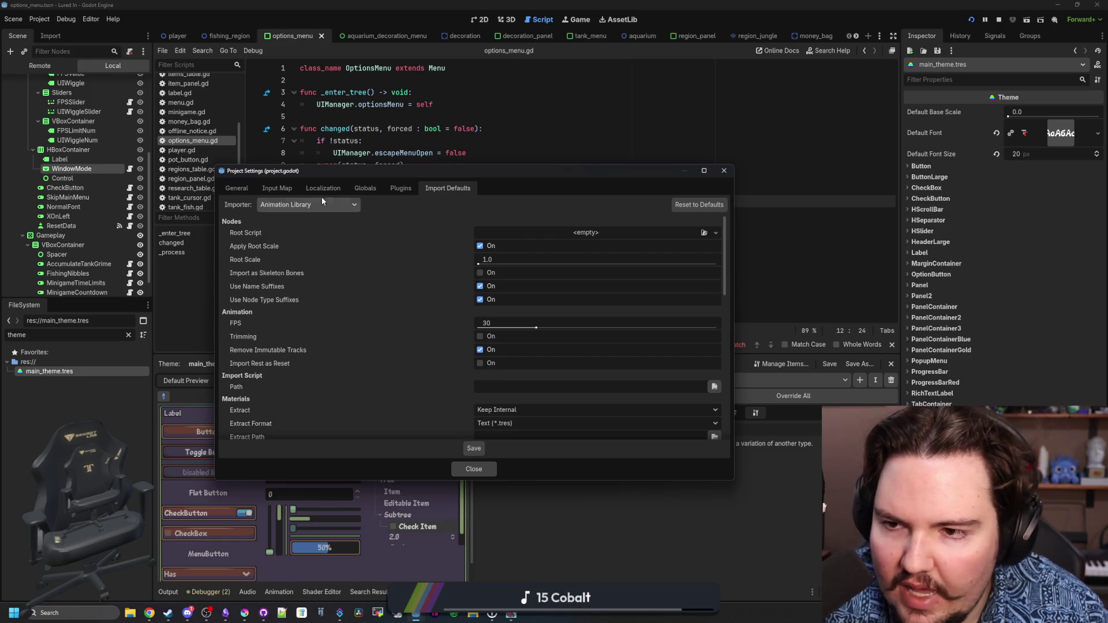
pyautogui.click(323, 188)
pyautogui.click(365, 188)
pyautogui.click(401, 190)
pyautogui.click(278, 190)
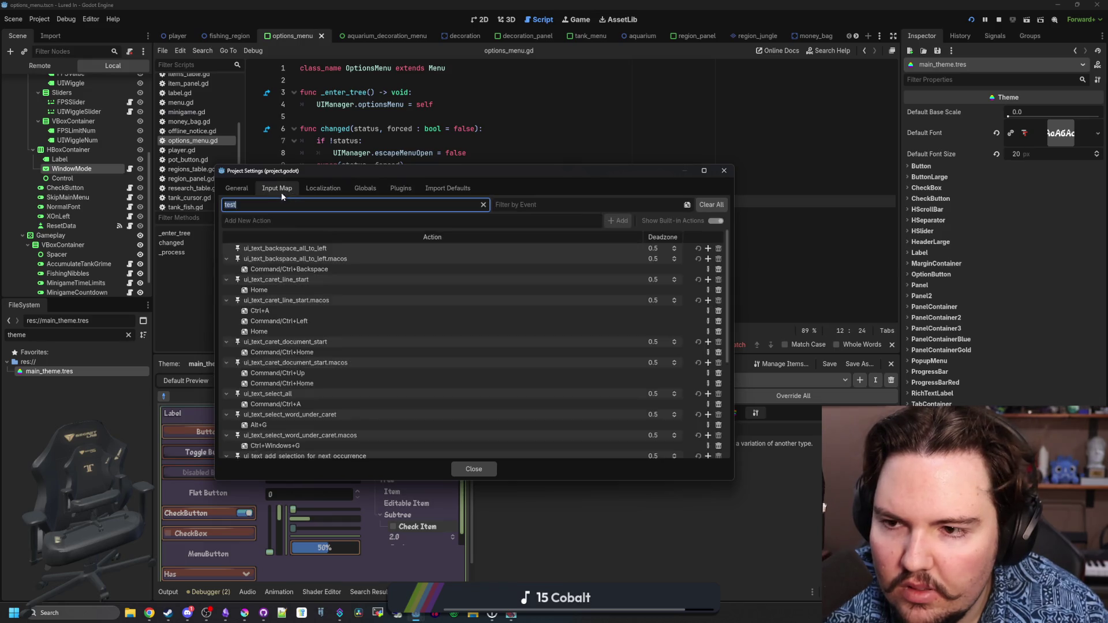
pyautogui.click(243, 188)
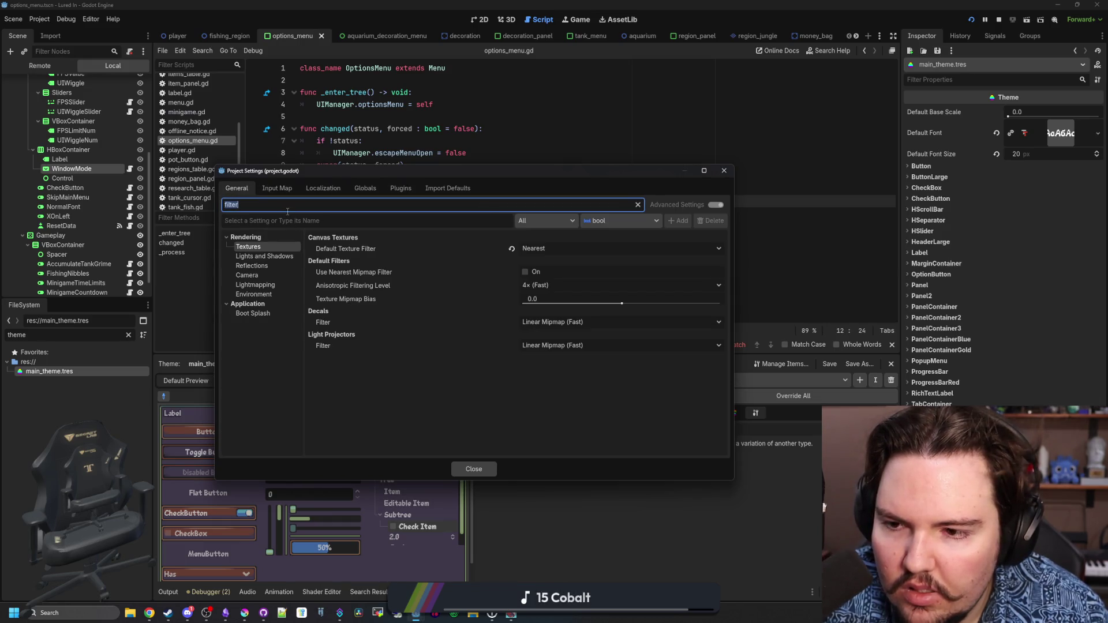
pyautogui.write('viewport')
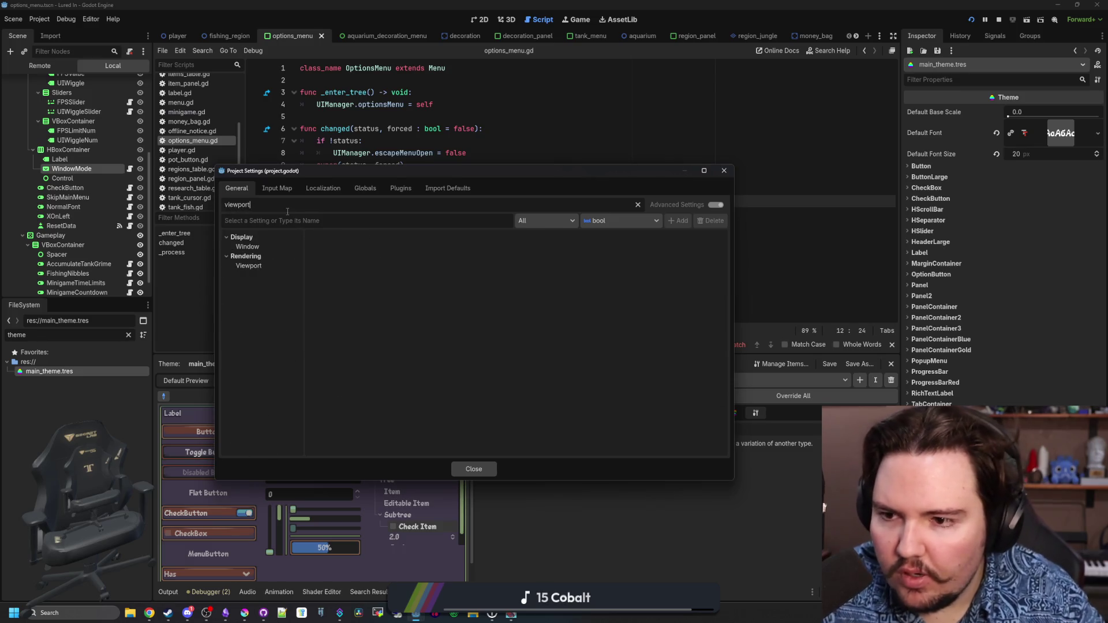
# View the Window and Viewport sections, clear the filter, and open Anti Aliasing settings
pyautogui.click(256, 247)
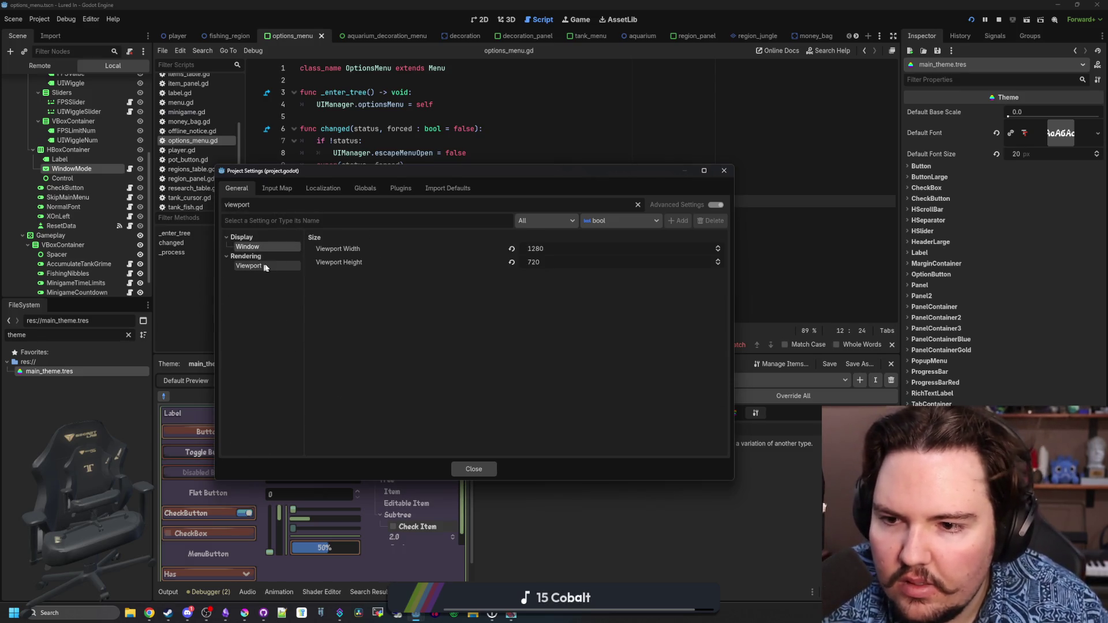
pyautogui.click(268, 265)
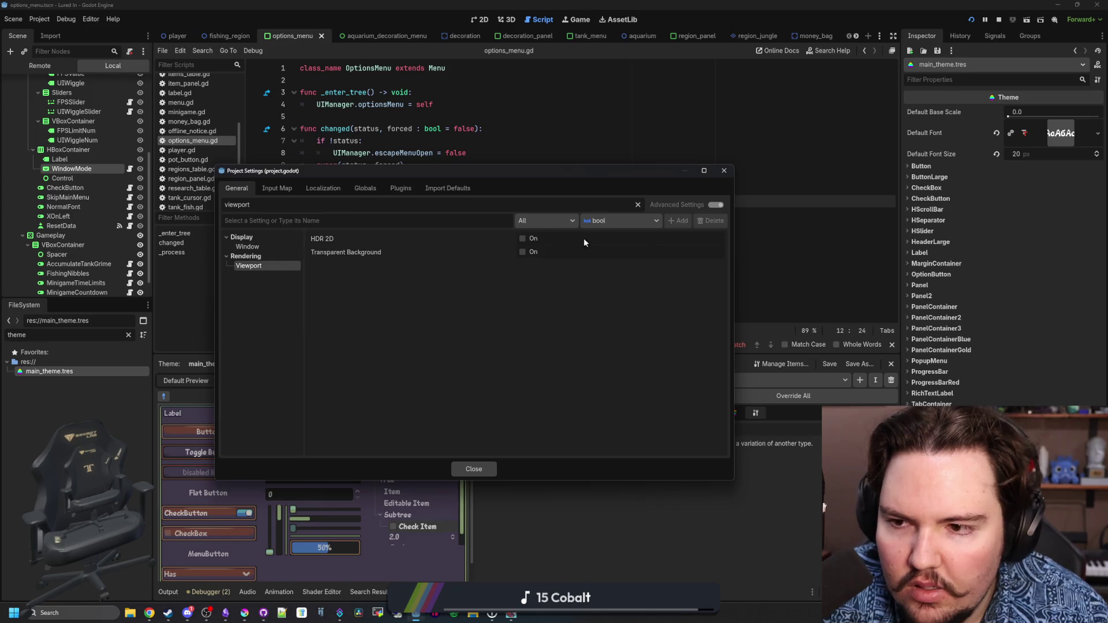
pyautogui.click(637, 205)
pyautogui.scroll(-5, 259, 296)
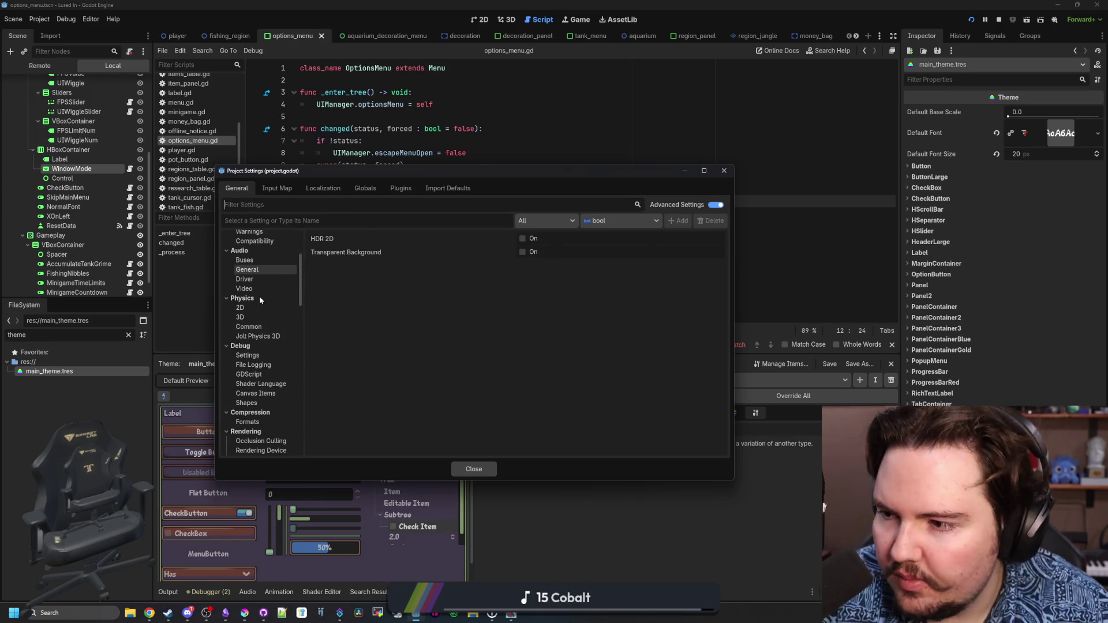
pyautogui.scroll(-6, 282, 288)
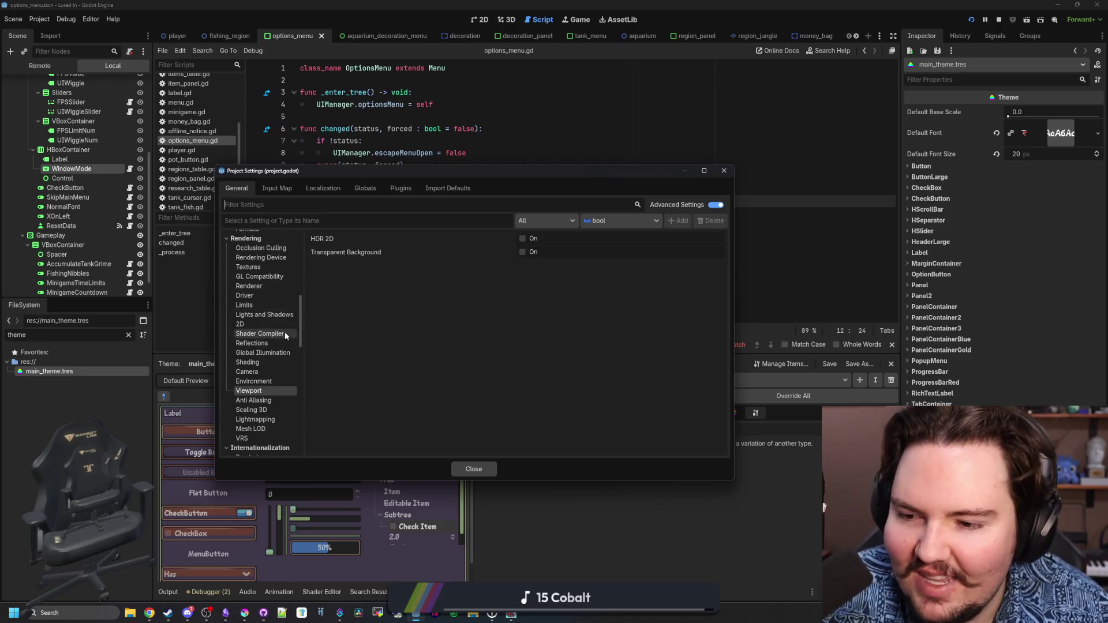
pyautogui.click(267, 317)
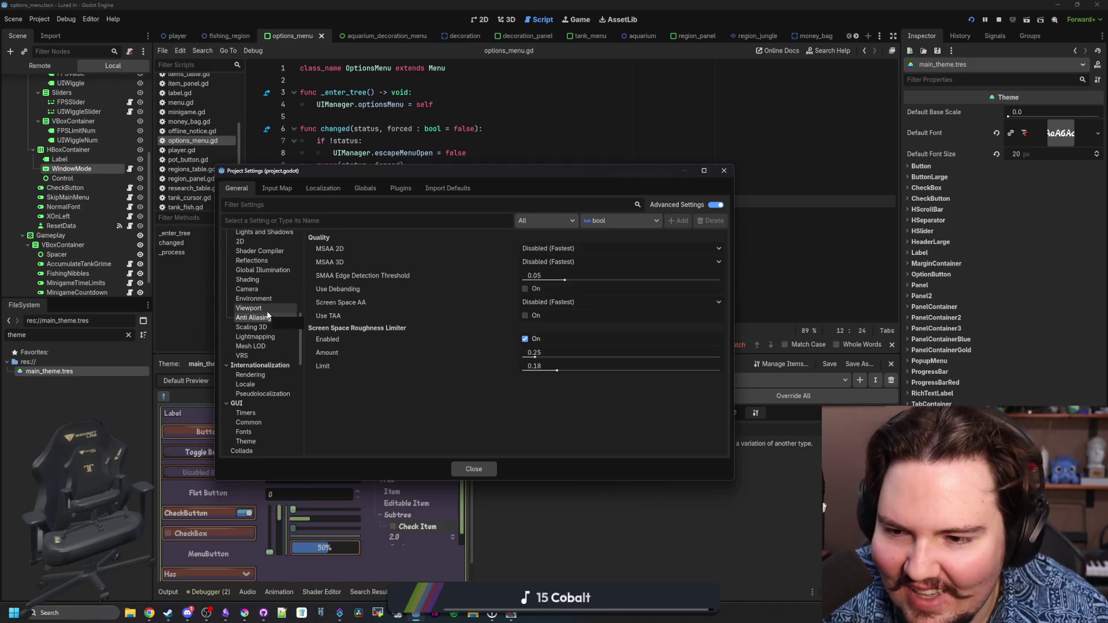
# Browse the Renderer, Driver, Occlusion Culling and Rendering Device settings
pyautogui.scroll(2, 266, 332)
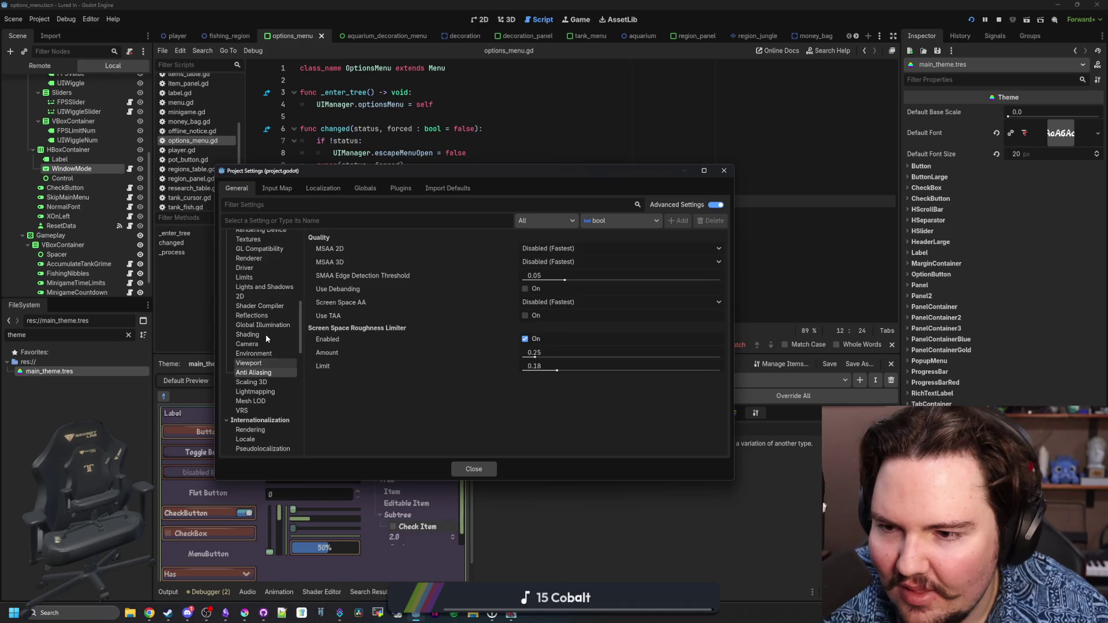
pyautogui.click(264, 258)
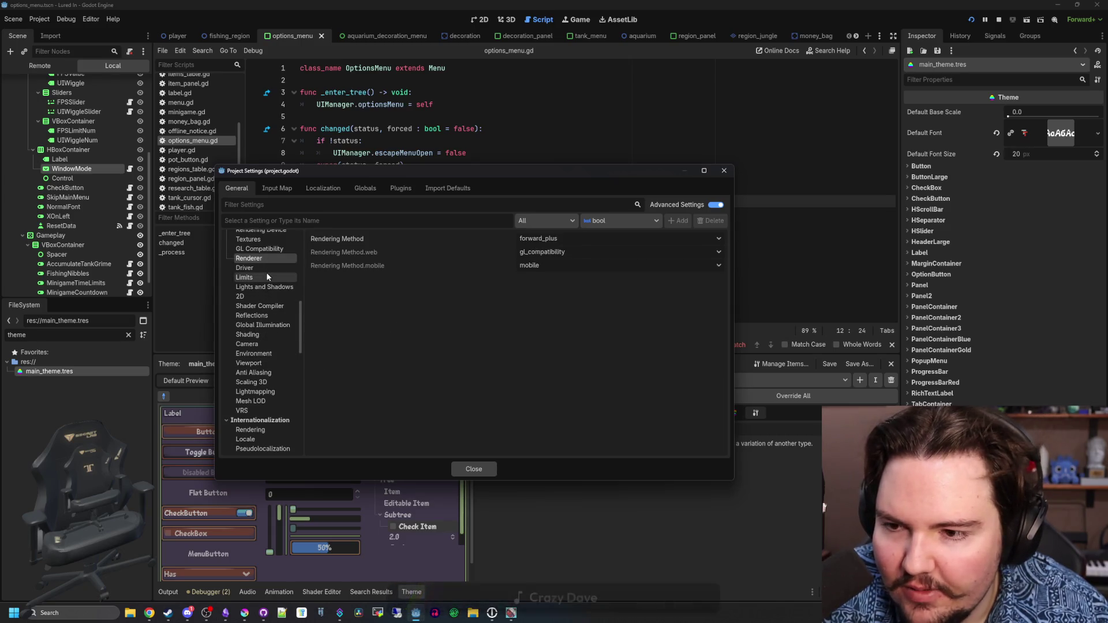
pyautogui.click(266, 278)
pyautogui.click(266, 268)
pyautogui.scroll(3, 266, 268)
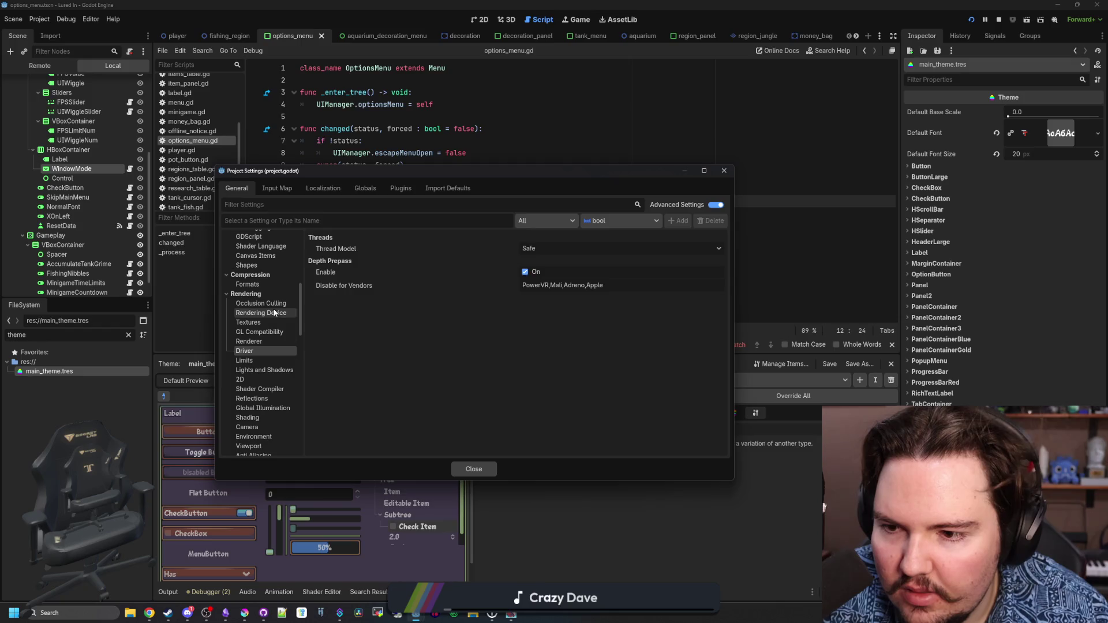
pyautogui.click(271, 303)
pyautogui.click(271, 312)
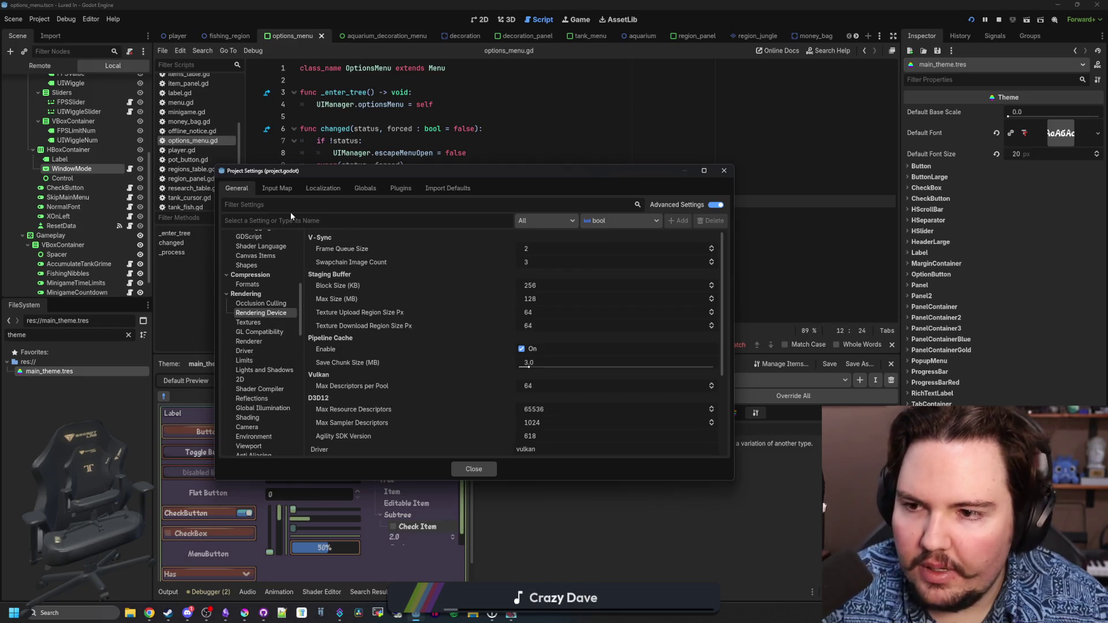
# Filter settings for 'filter' and uncheck Lightmapping's Use Bicubic Filter
pyautogui.write('filter')
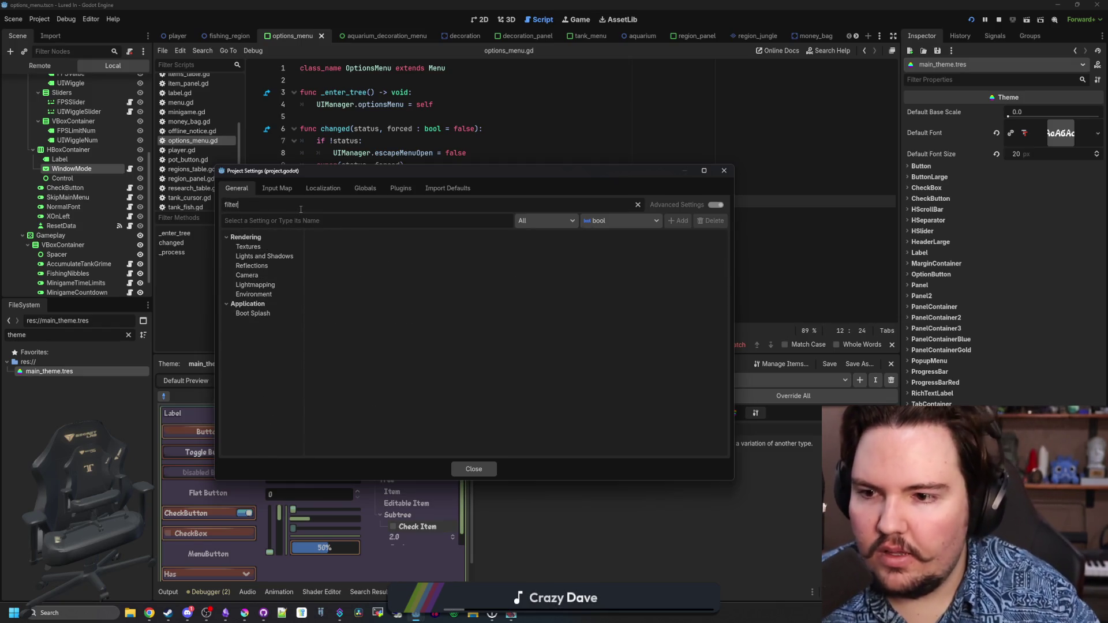
pyautogui.click(262, 247)
pyautogui.click(264, 256)
pyautogui.click(262, 266)
pyautogui.click(260, 275)
pyautogui.click(259, 285)
pyautogui.click(258, 295)
pyautogui.click(268, 287)
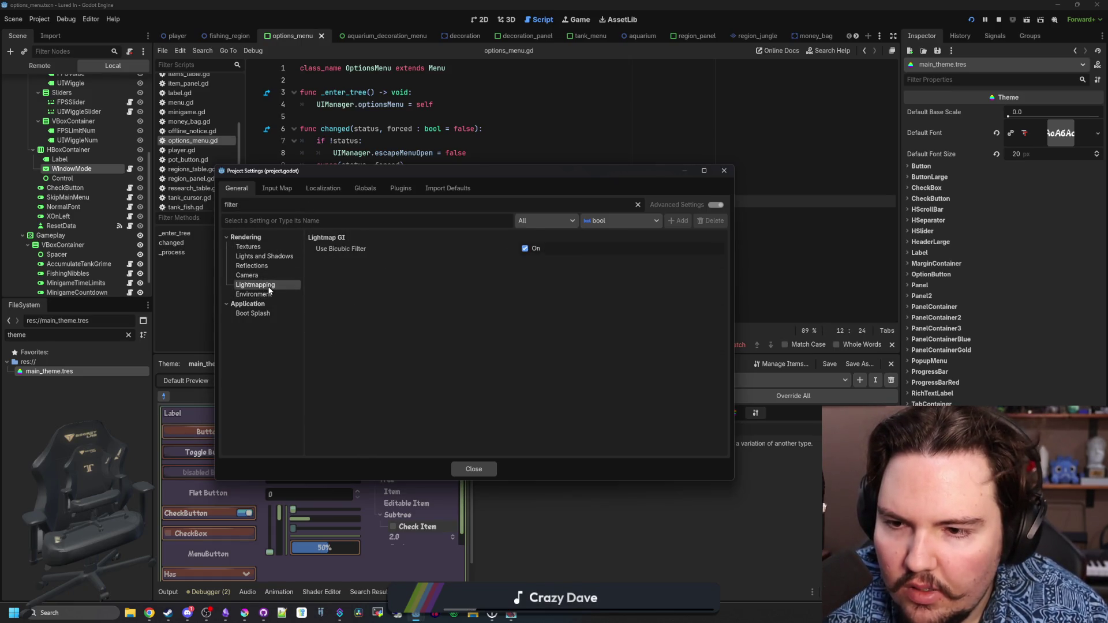
pyautogui.moveTo(349, 251)
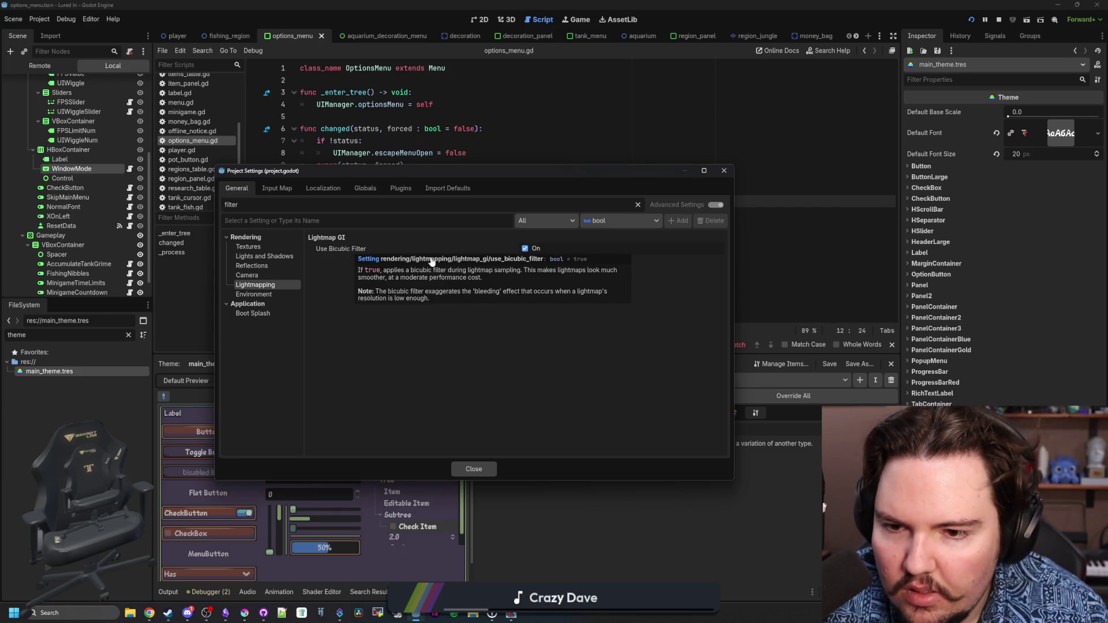
pyautogui.click(525, 248)
# Set Volumetric Fog Use Filter to No
pyautogui.click(275, 295)
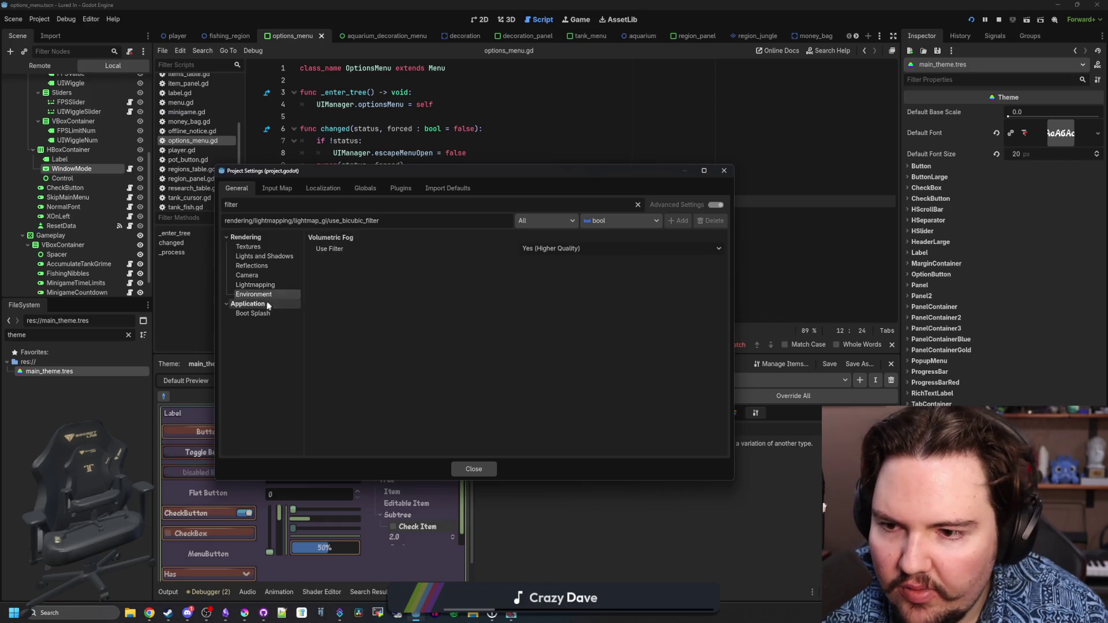
pyautogui.click(568, 248)
pyautogui.click(560, 264)
# Set the Textures Decals Filter to Nearest (Fast), then open the Light Projectors filter choices
pyautogui.click(272, 314)
pyautogui.click(273, 285)
pyautogui.click(275, 276)
pyautogui.click(275, 266)
pyautogui.click(279, 257)
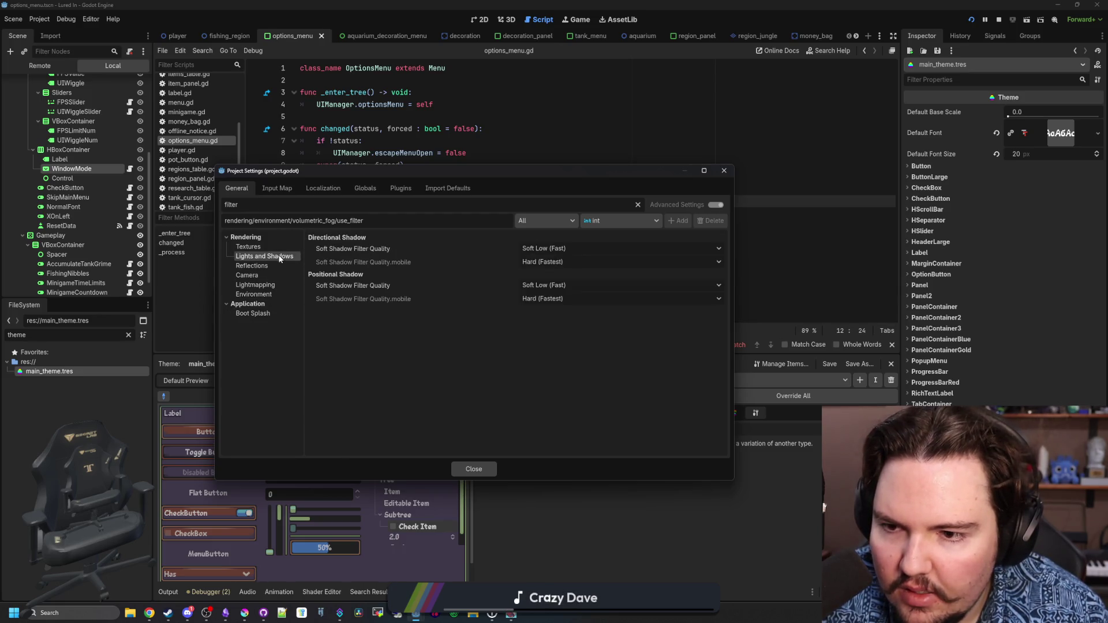
pyautogui.click(249, 247)
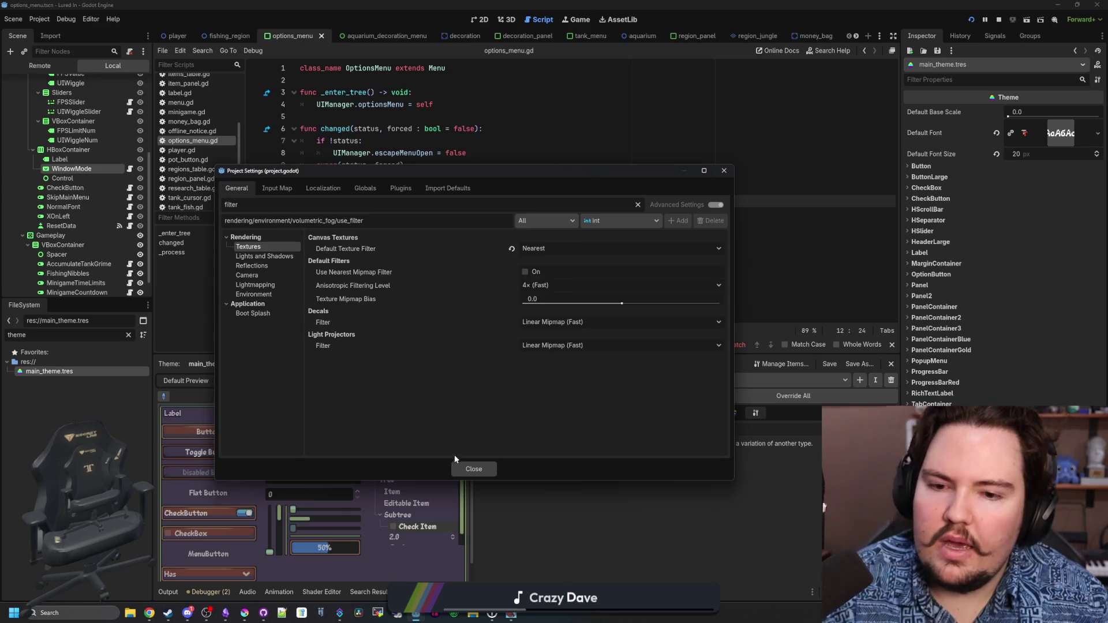
pyautogui.click(549, 324)
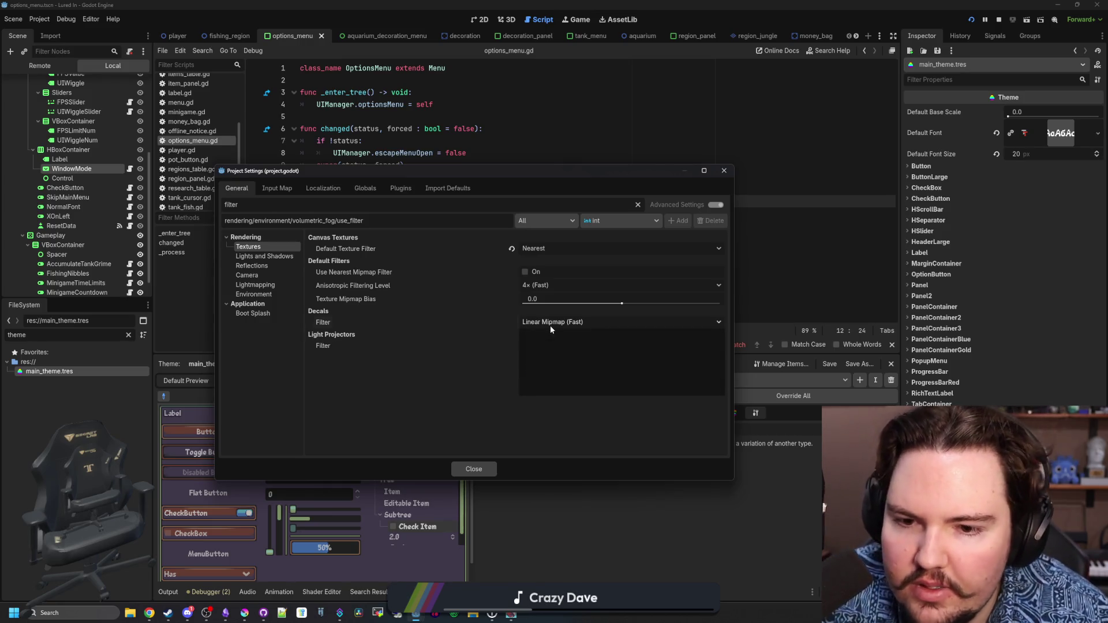
pyautogui.click(575, 338)
pyautogui.click(568, 345)
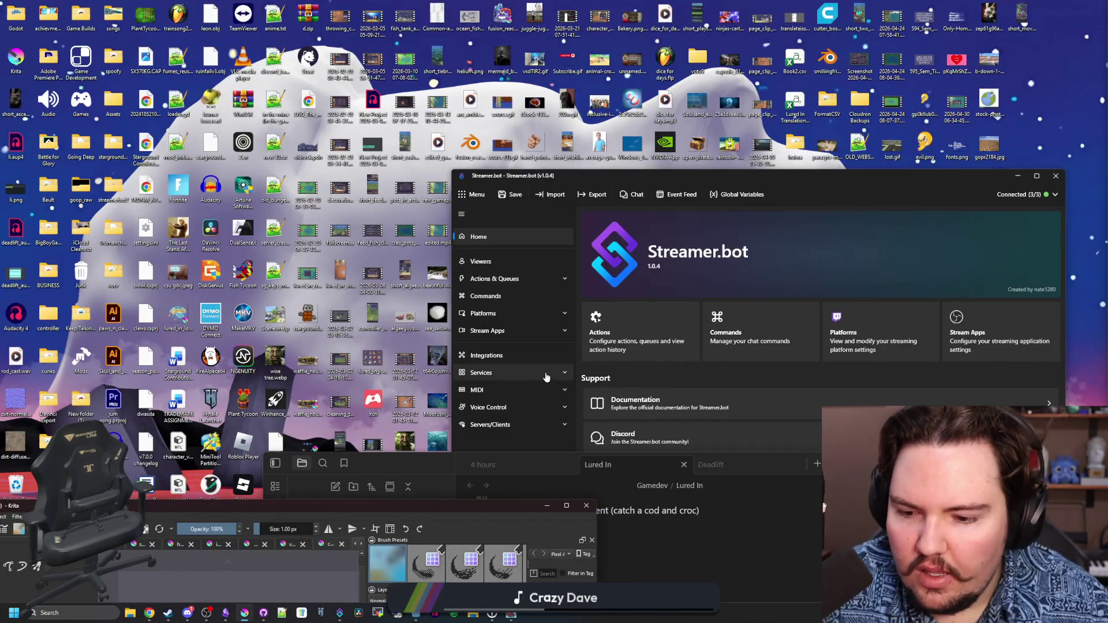
# From the taskbar's Godot Project Manager, launch the Lured In project in the editor
pyautogui.moveTo(411, 618)
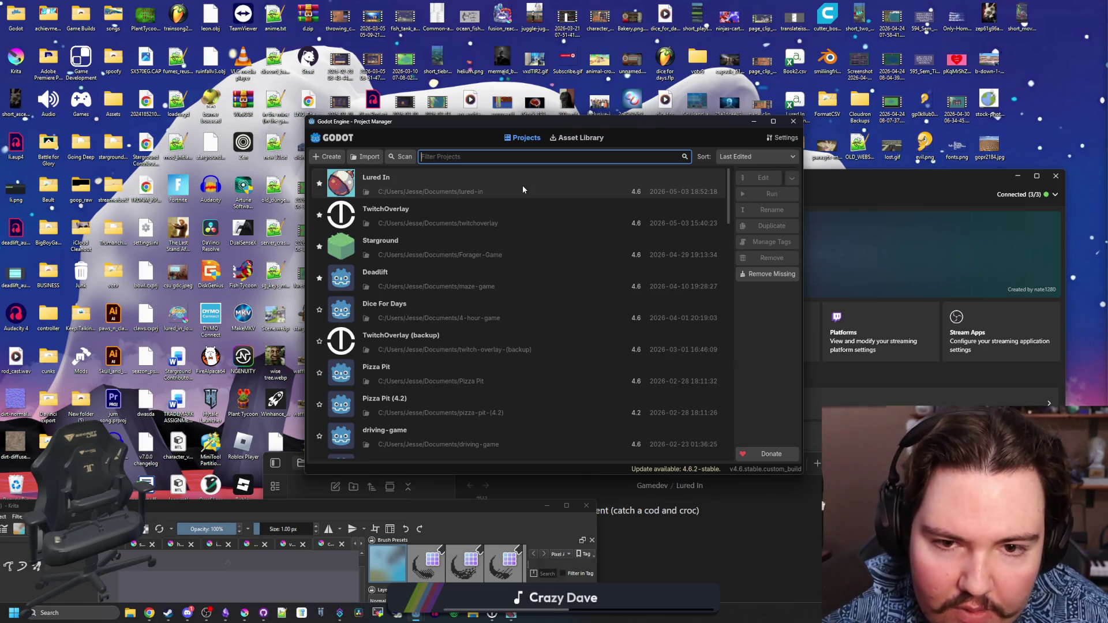
pyautogui.doubleClick(523, 186)
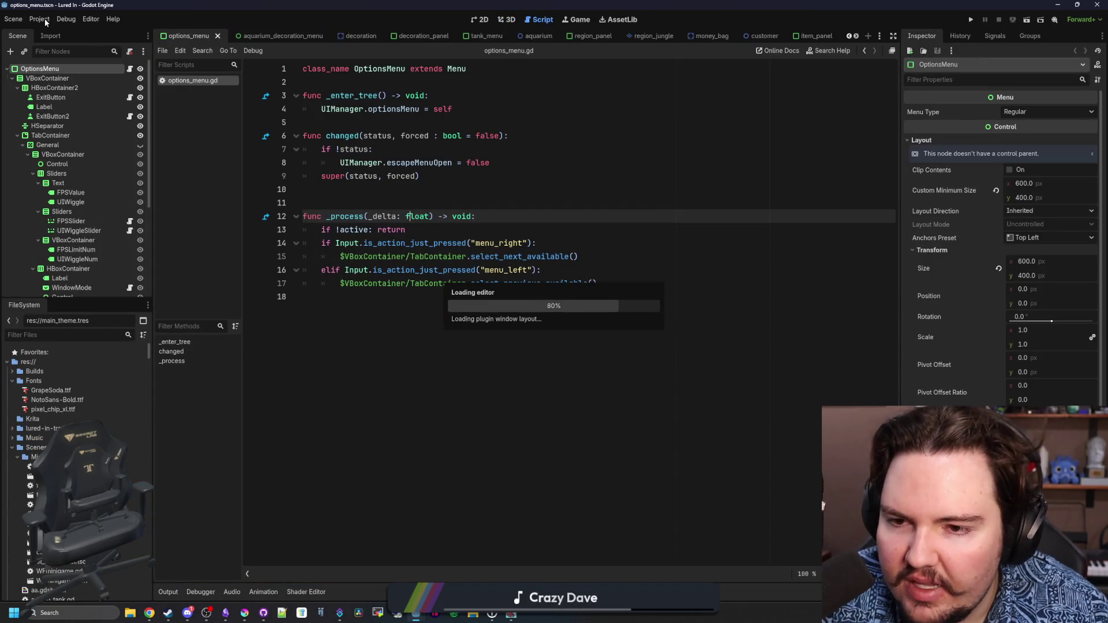
# Search Project Settings for 'filter' and expand the rendering sections down to texture filtering
pyautogui.click(44, 18)
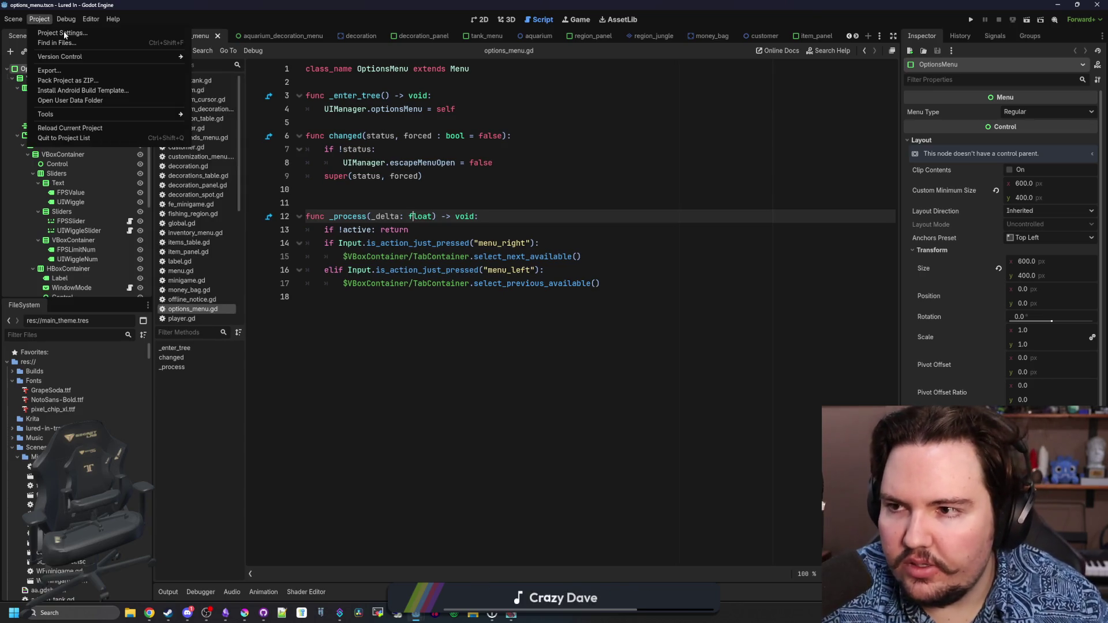
pyautogui.click(67, 32)
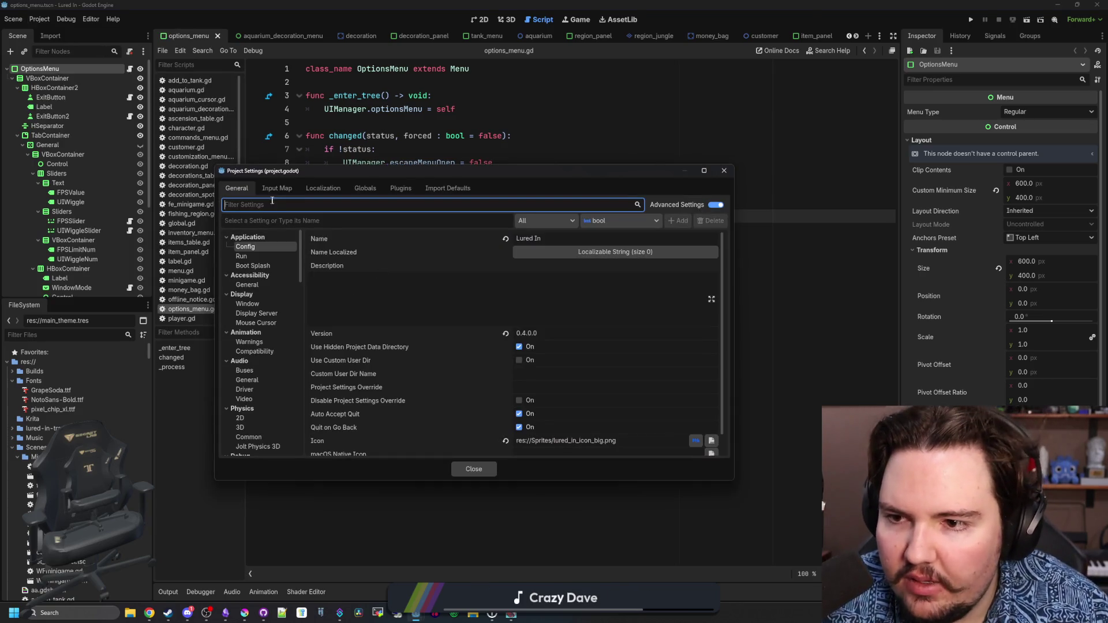
pyautogui.write('filter')
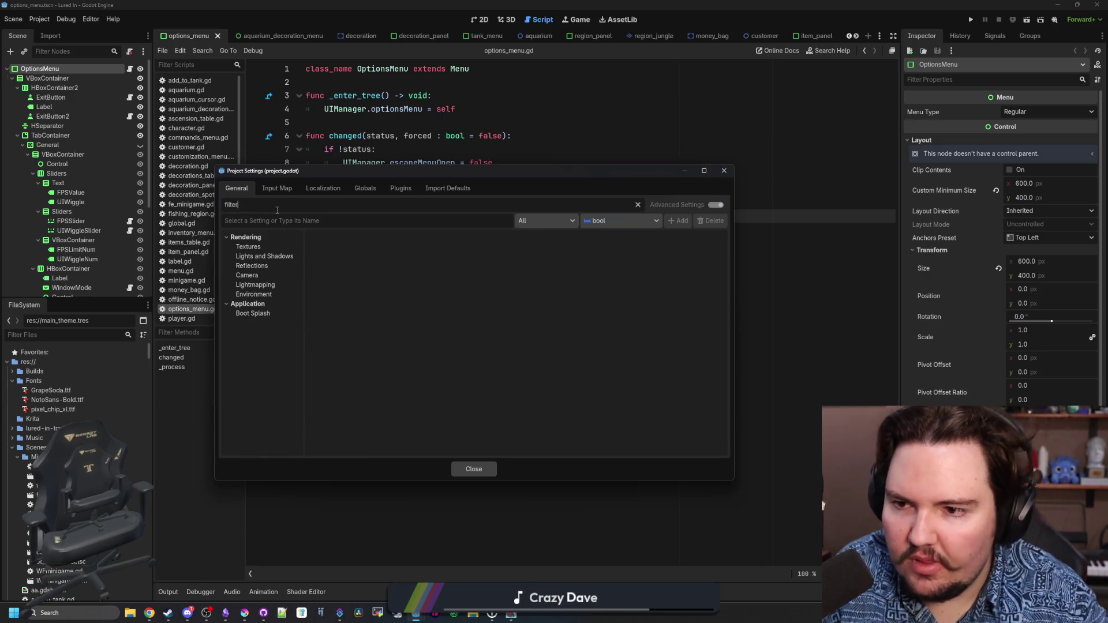
pyautogui.click(270, 293)
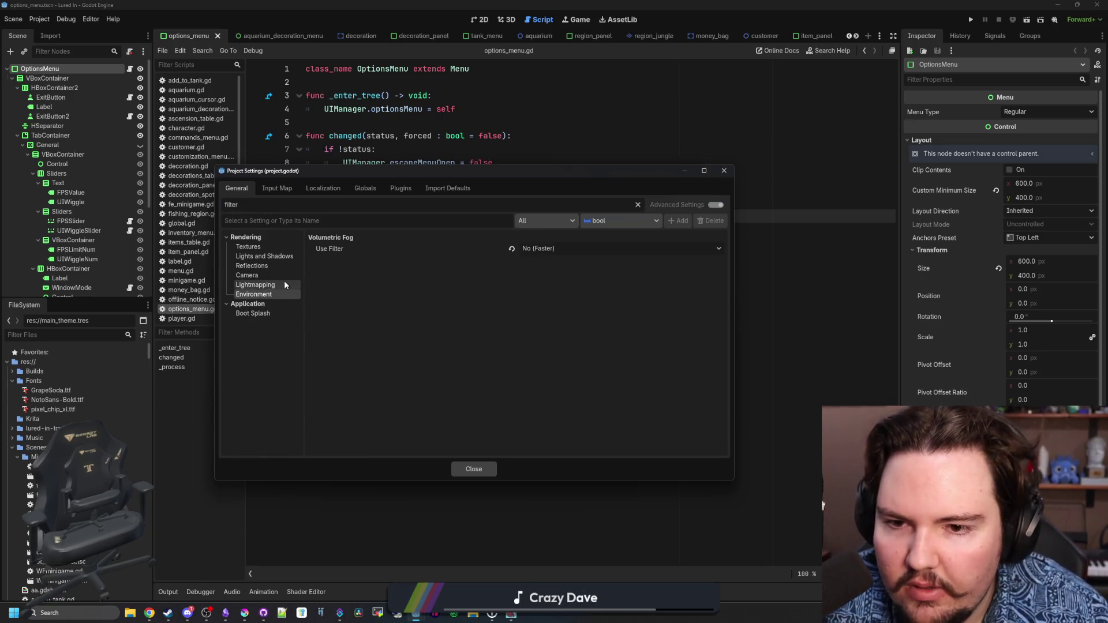
pyautogui.click(284, 283)
pyautogui.click(276, 275)
pyautogui.click(271, 266)
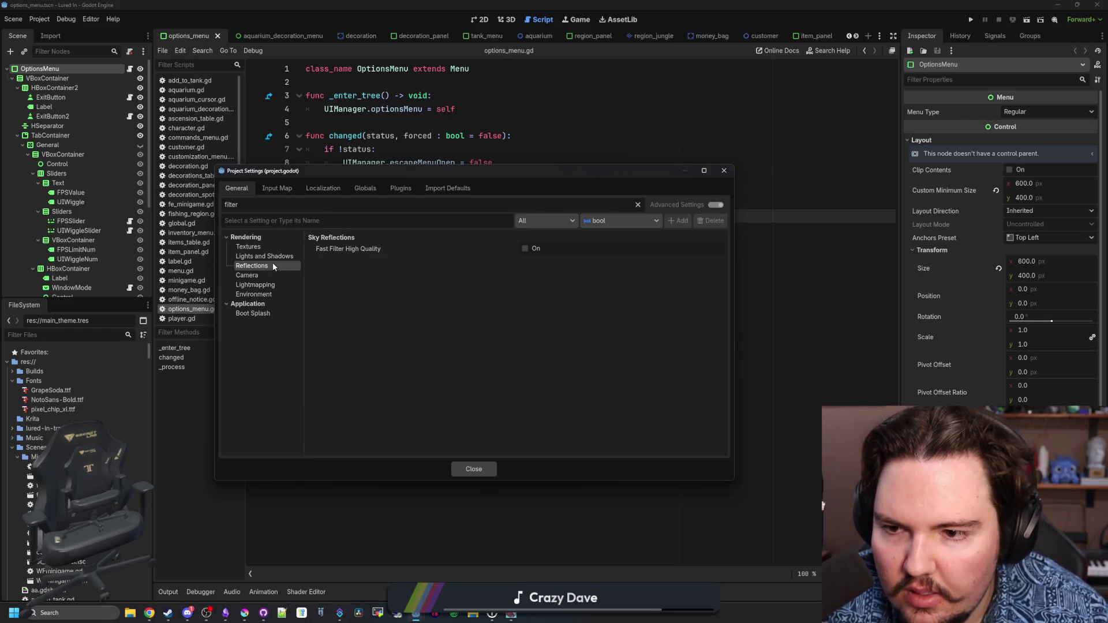
pyautogui.click(271, 256)
pyautogui.click(271, 246)
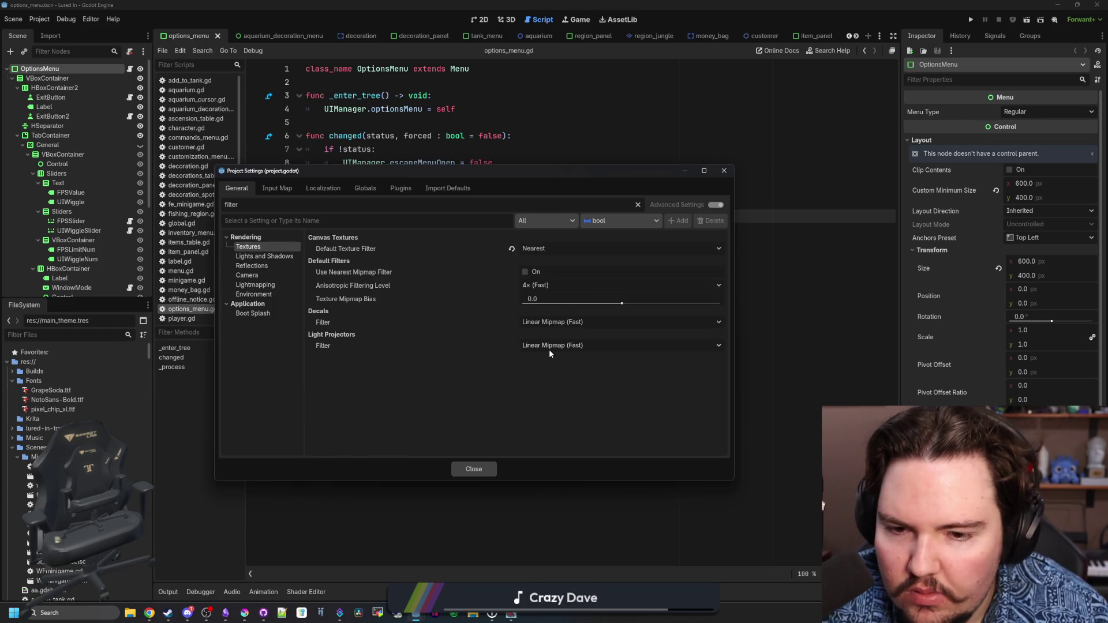
# Set Decals and Light Projectors texture filtering to Nearest (Fast), close the settings and save
pyautogui.click(557, 322)
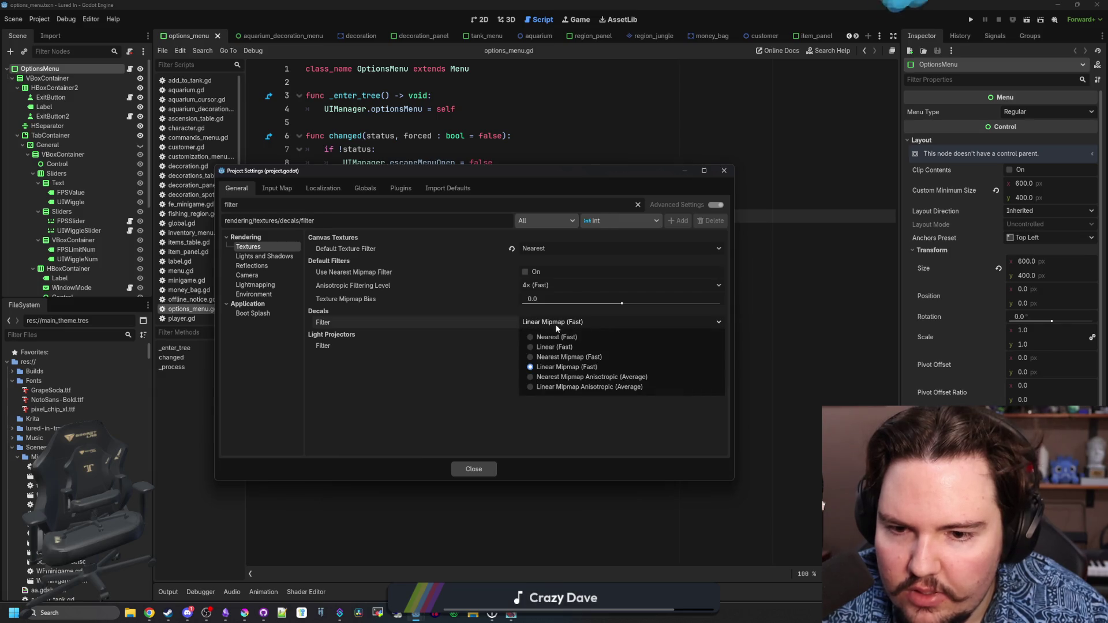
pyautogui.press('Escape')
pyautogui.click(560, 346)
pyautogui.click(549, 359)
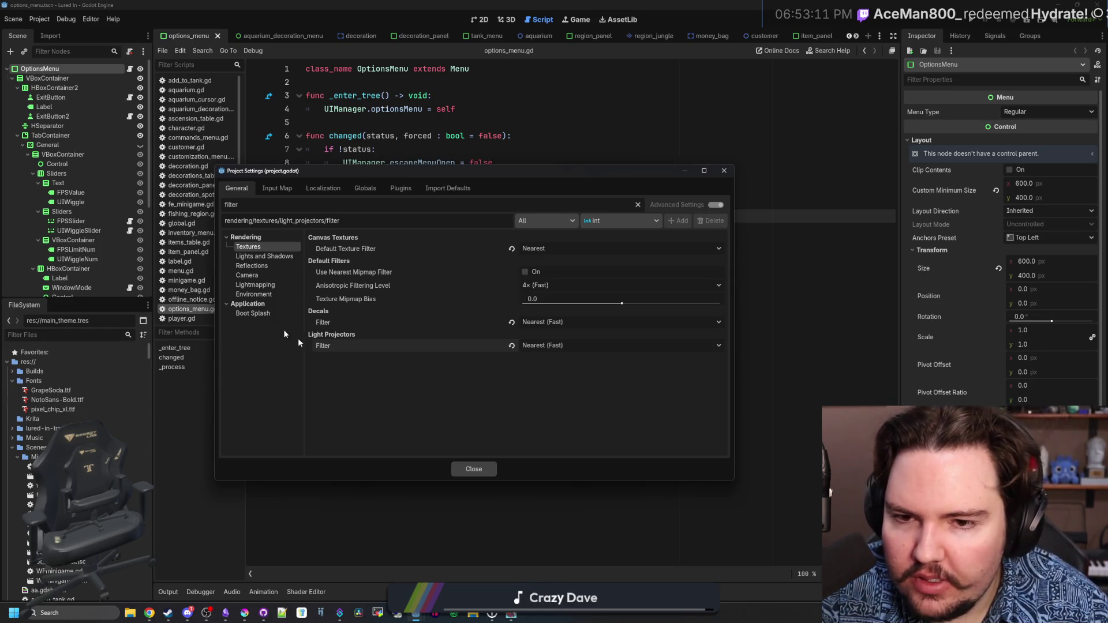
pyautogui.click(474, 468)
pyautogui.hotkey('ctrl', 's')
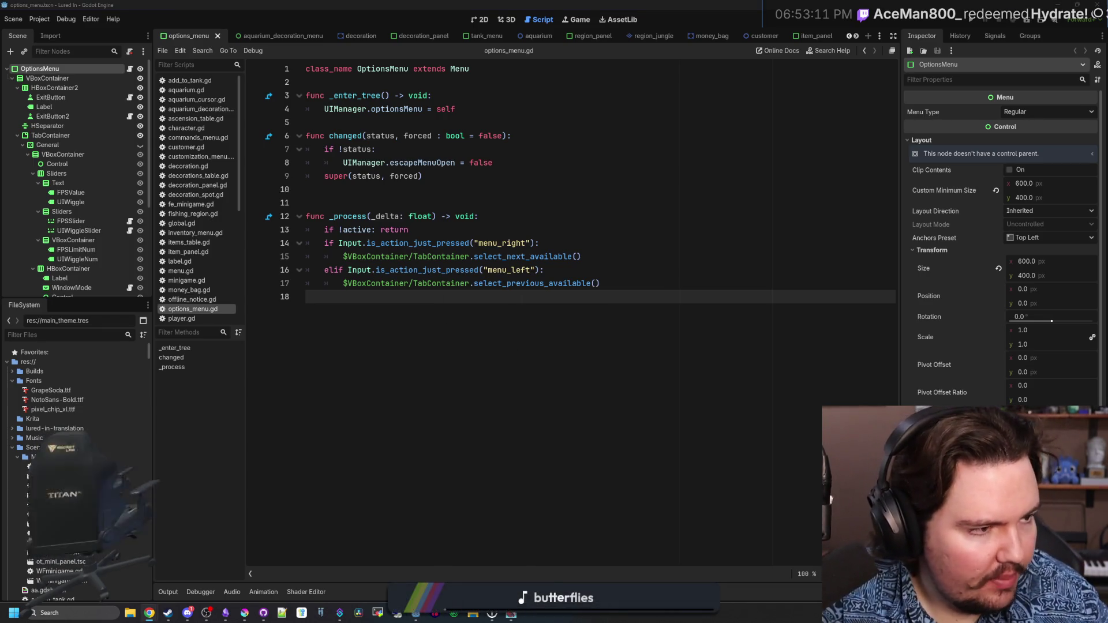
pyautogui.hotkey('alt', 'Tab')
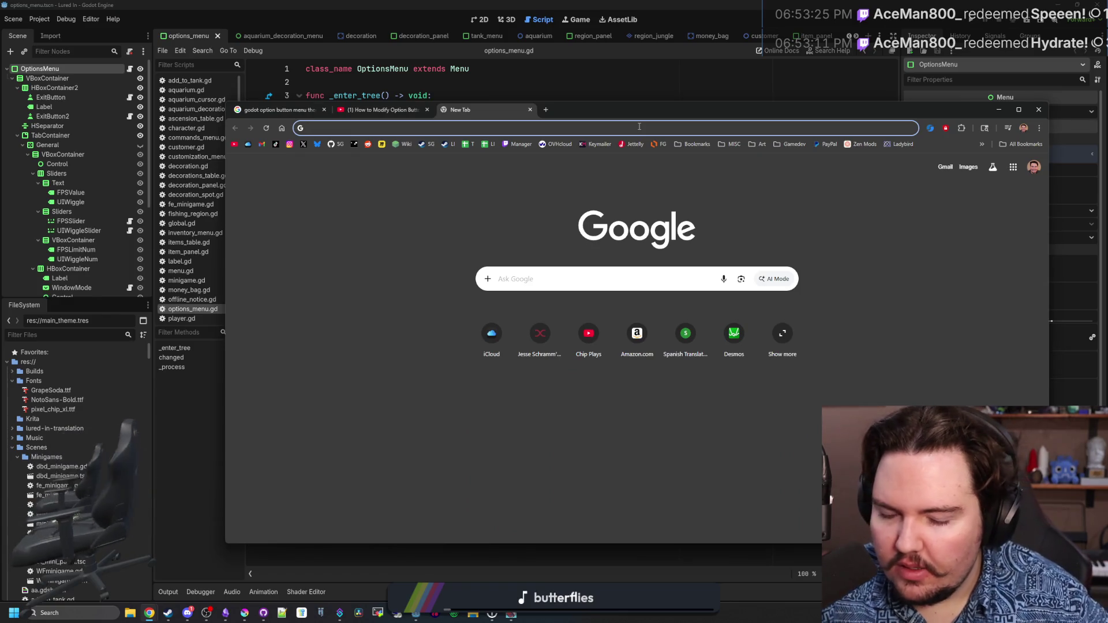
# Google 'godot change popup menu filtering' and open the video, PopupMenu docs and Reddit results in tabs
pyautogui.moveTo(639, 110)
pyautogui.mouseDown()
pyautogui.moveTo(641, 378)
pyautogui.moveTo(612, 433)
pyautogui.moveTo(600, 430)
pyautogui.moveTo(552, 96)
pyautogui.moveTo(585, 111)
pyautogui.mouseUp()
pyautogui.write('godot ch')
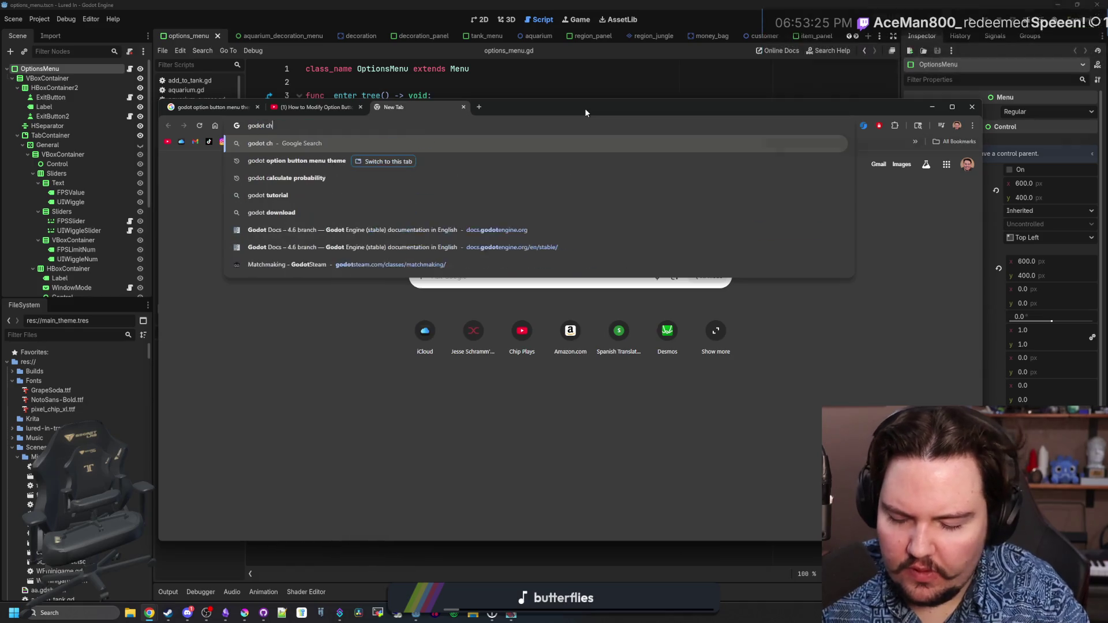
pyautogui.write('ange popup menu filtering')
pyautogui.press('Return')
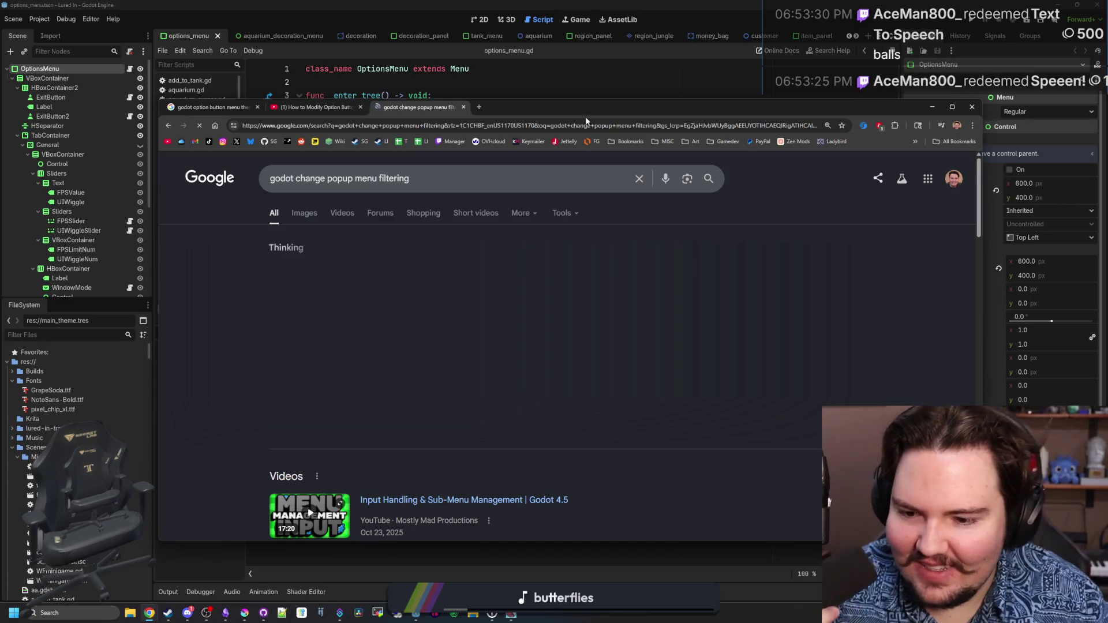
pyautogui.scroll(-3, 487, 351)
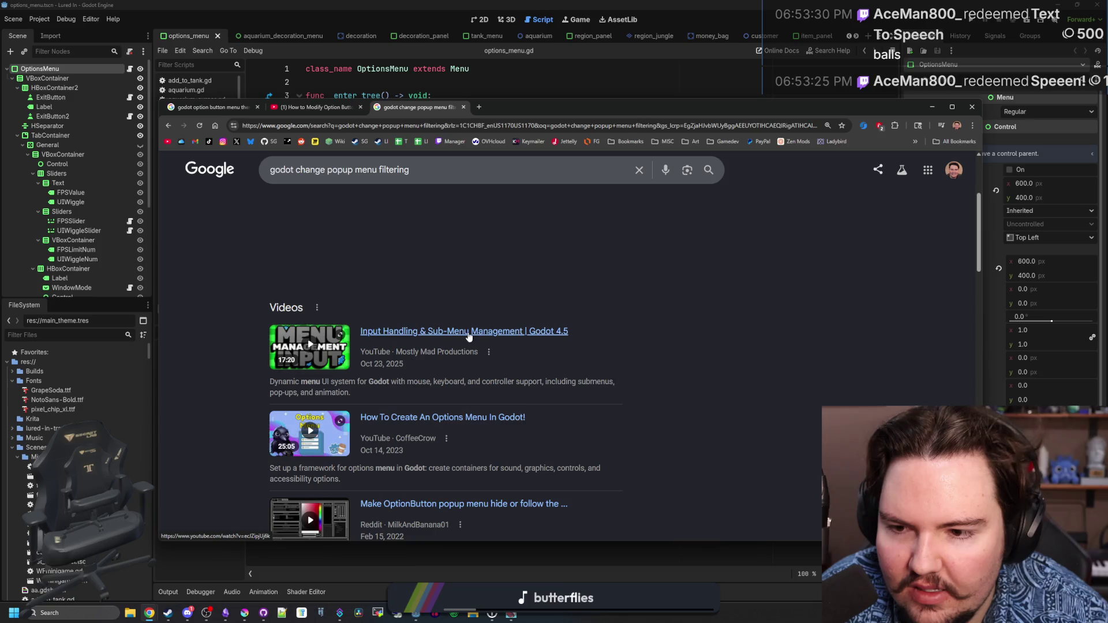
pyautogui.middleClick(469, 336)
pyautogui.scroll(-3, 468, 337)
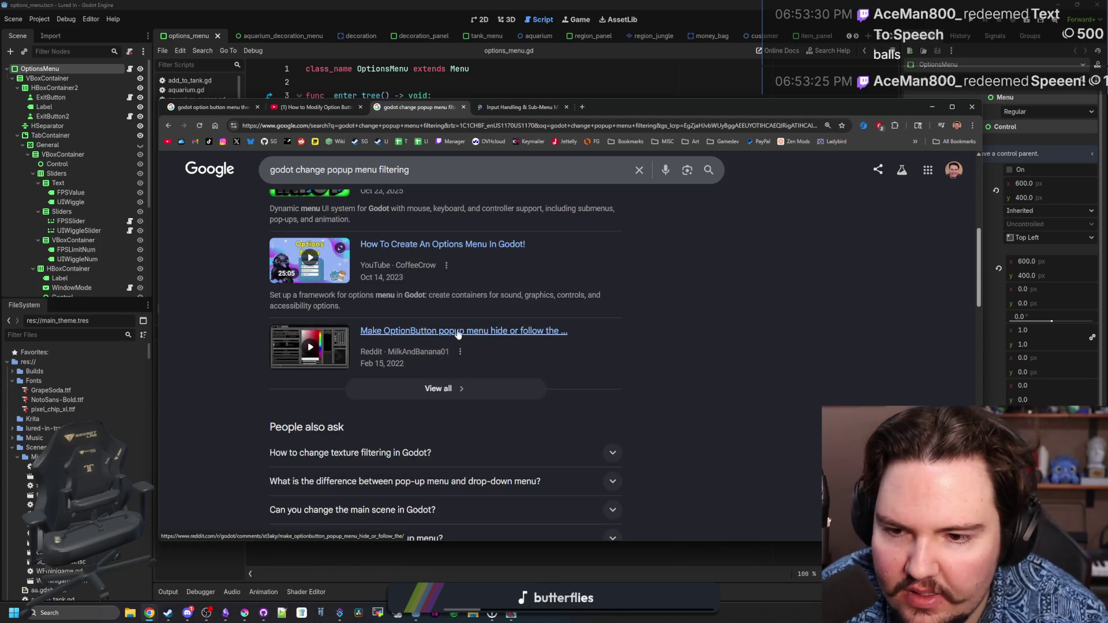
pyautogui.scroll(-5, 469, 331)
pyautogui.middleClick(394, 327)
pyautogui.middleClick(507, 398)
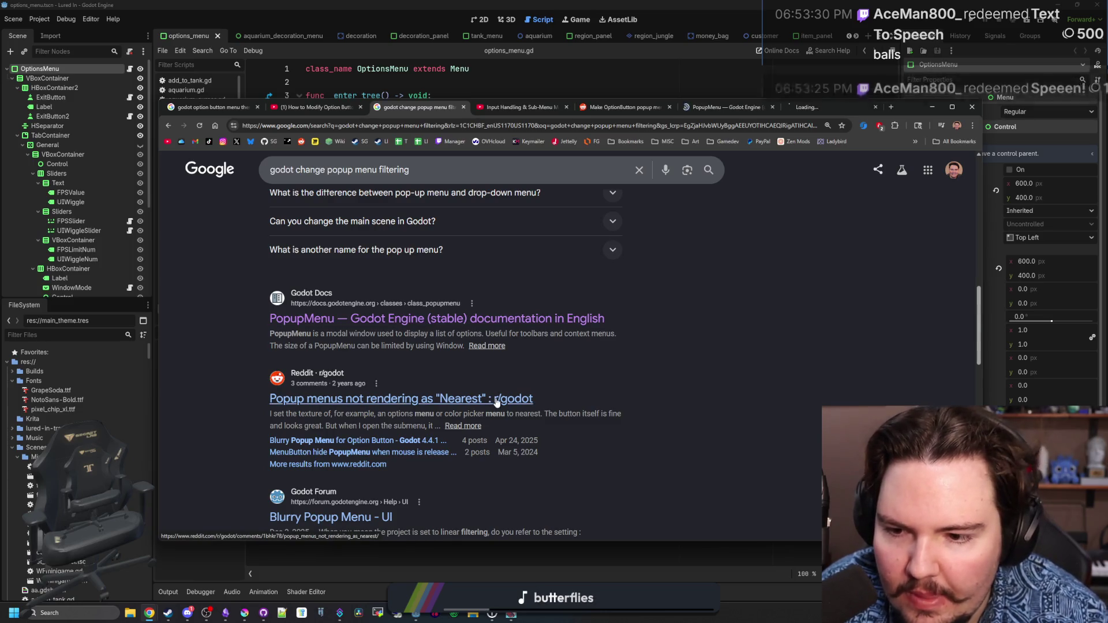
# In the Reddit thread, select and copy the get_popup() texture-filter fix line
pyautogui.click(824, 107)
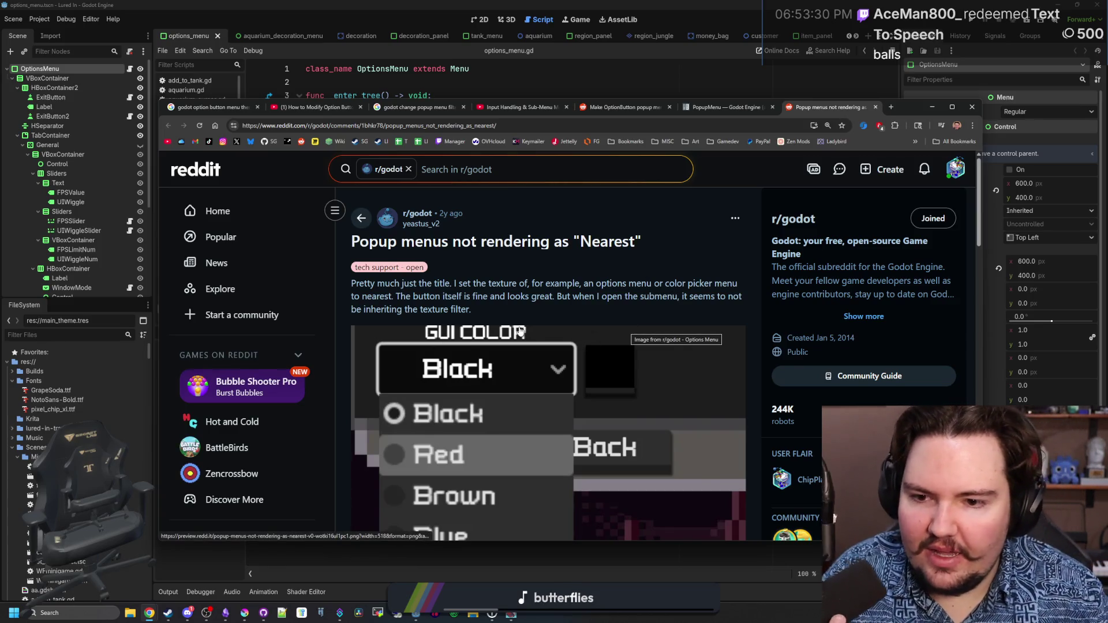
pyautogui.scroll(-10, 520, 330)
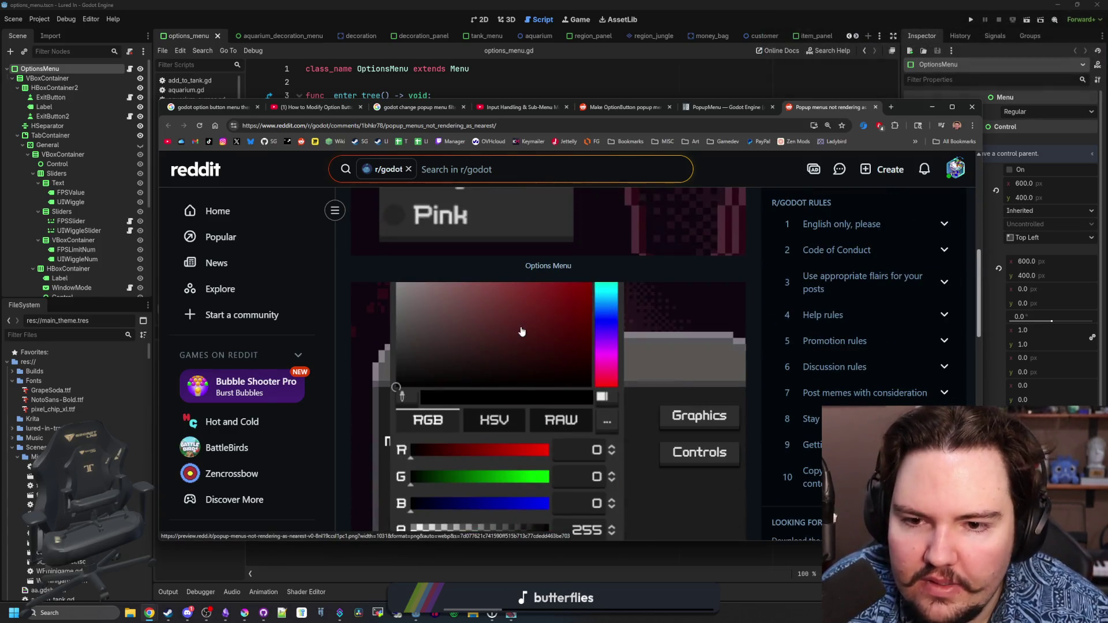
pyautogui.scroll(-4, 541, 266)
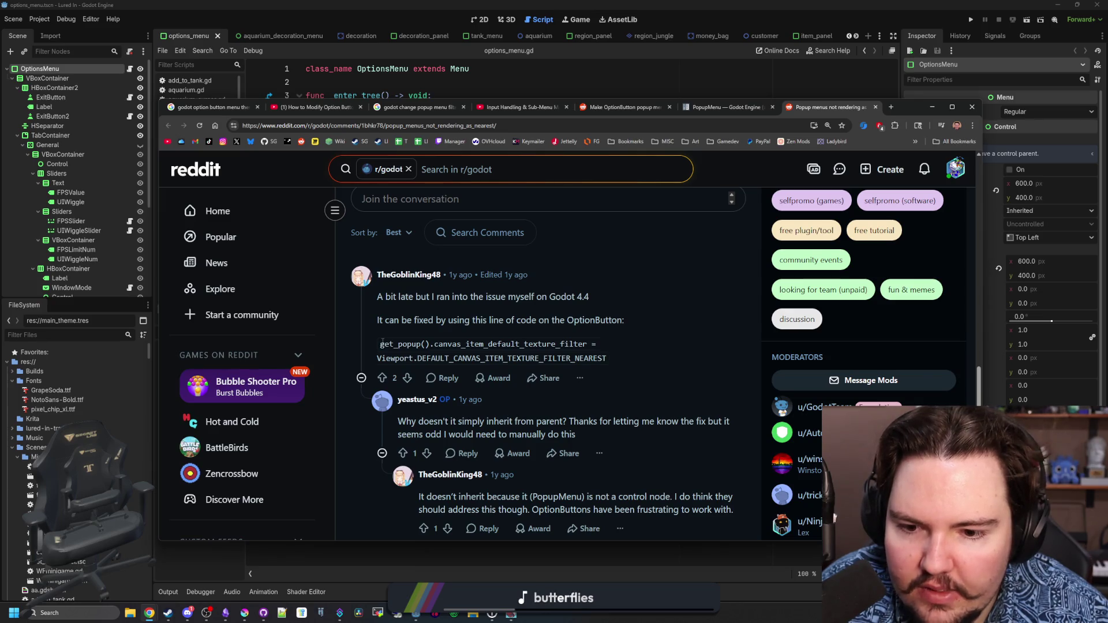
pyautogui.scroll(-3, 382, 342)
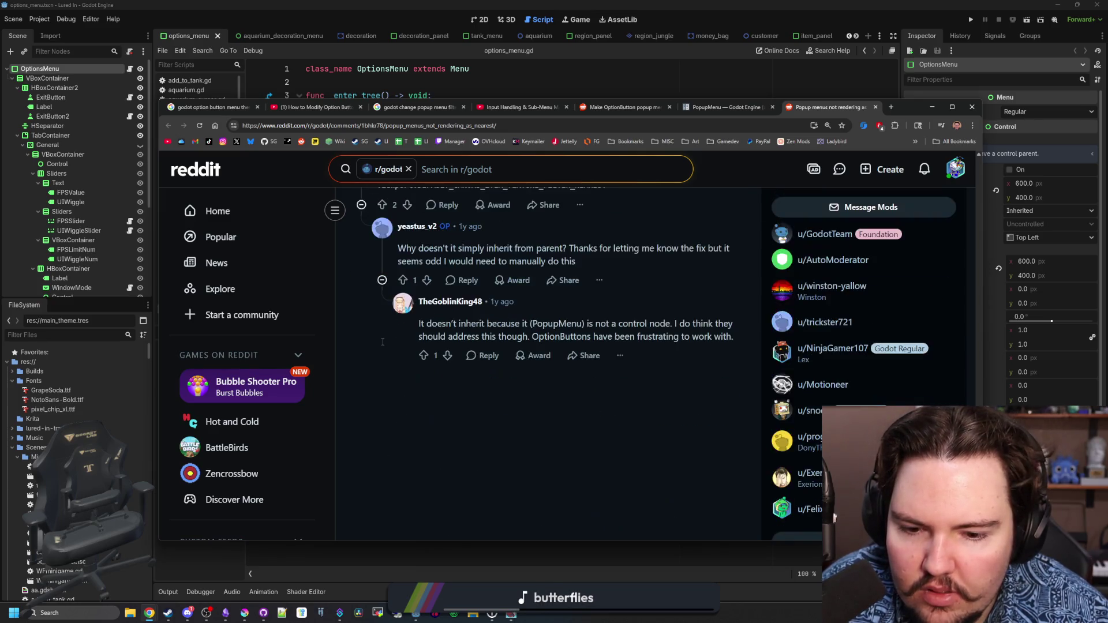
pyautogui.scroll(4, 382, 343)
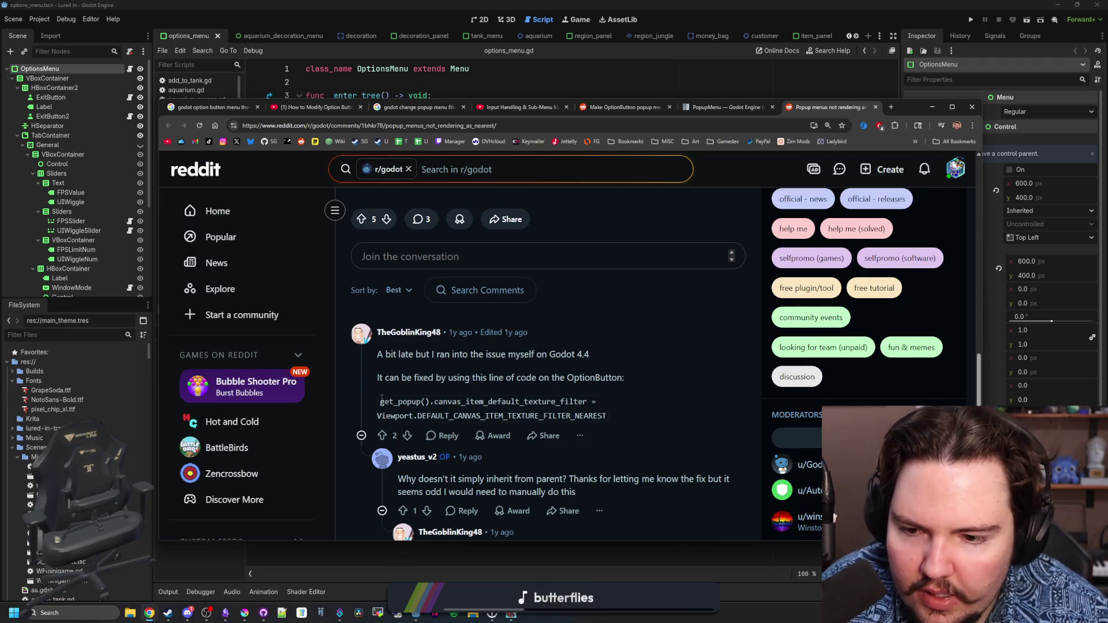
pyautogui.moveTo(380, 401); pyautogui.dragTo(624, 421)
pyautogui.hotkey('ctrl', 'c')
pyautogui.hotkey('alt', 'Tab')
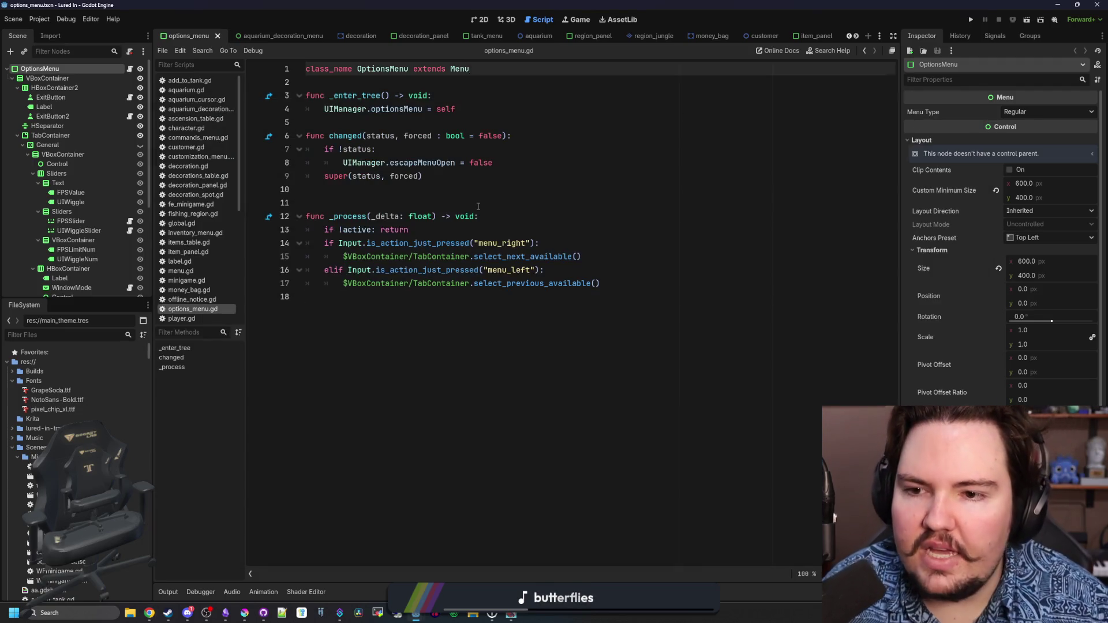
# Paste the popup canvas_item_default_texture_filter = NEAREST line after line 10 of window_mode.gd and save
pyautogui.click(478, 206)
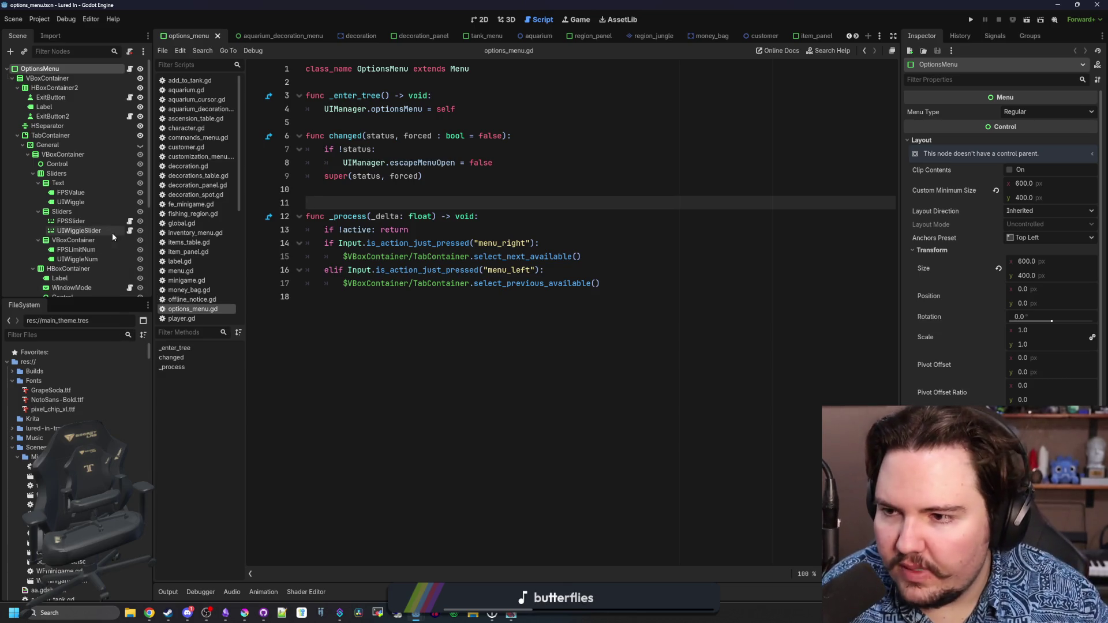
pyautogui.scroll(-3, 115, 236)
pyautogui.click(129, 231)
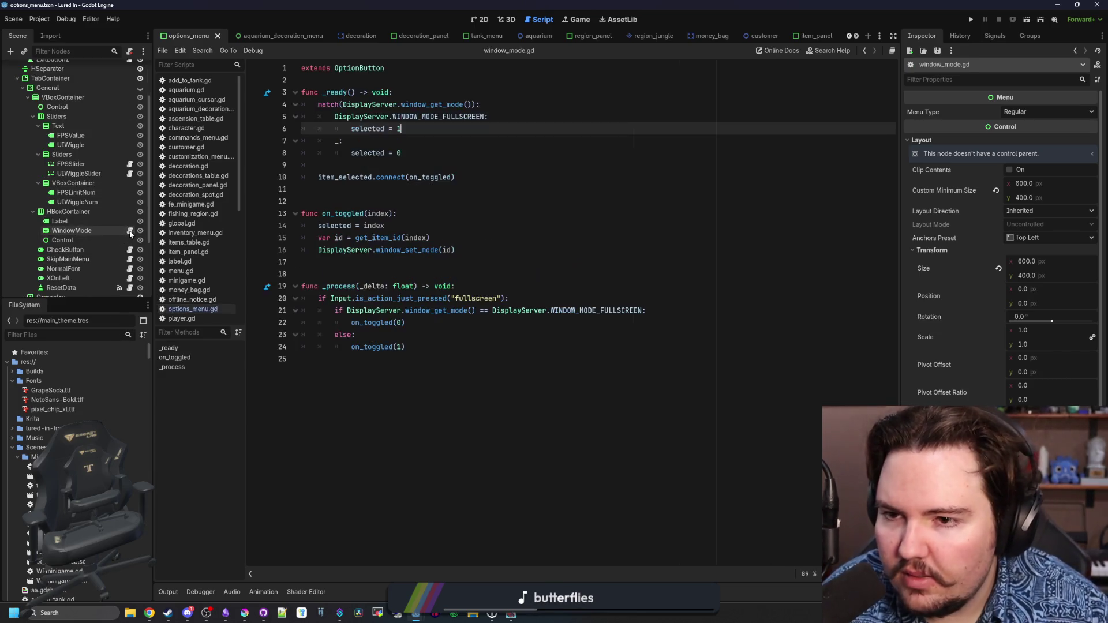
pyautogui.click(415, 201)
pyautogui.click(466, 181)
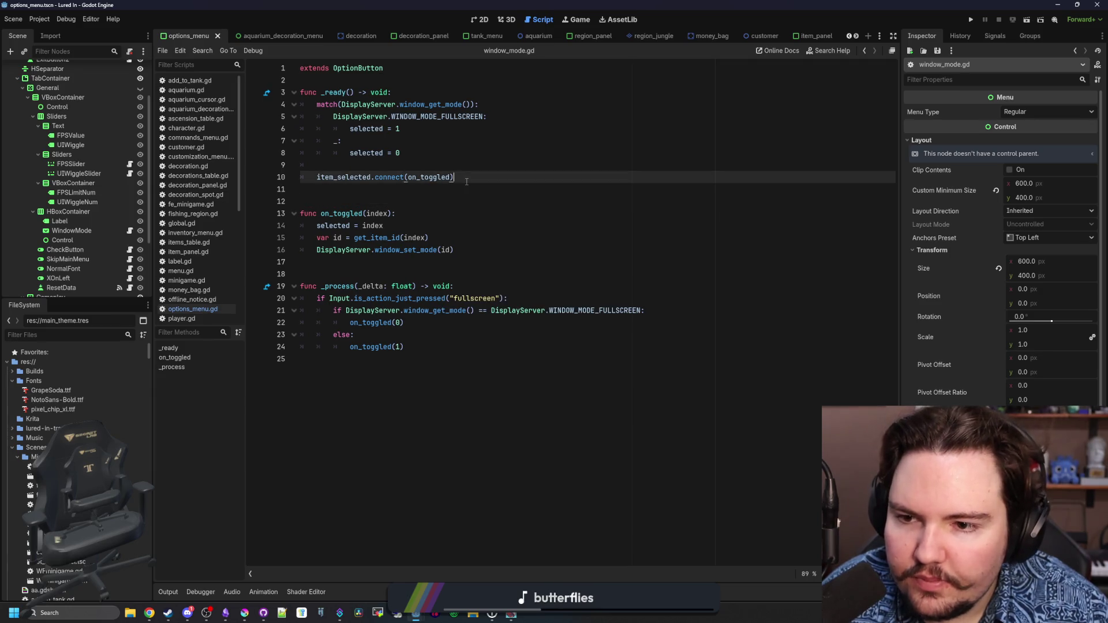
pyautogui.hotkey('ctrl', 'v')
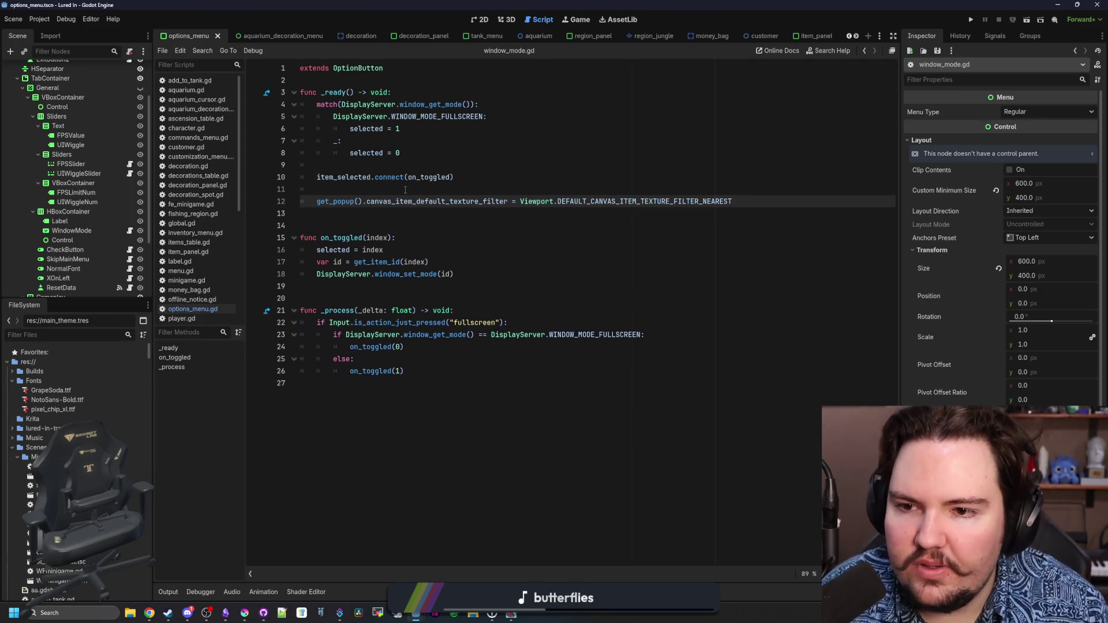
pyautogui.click(405, 190)
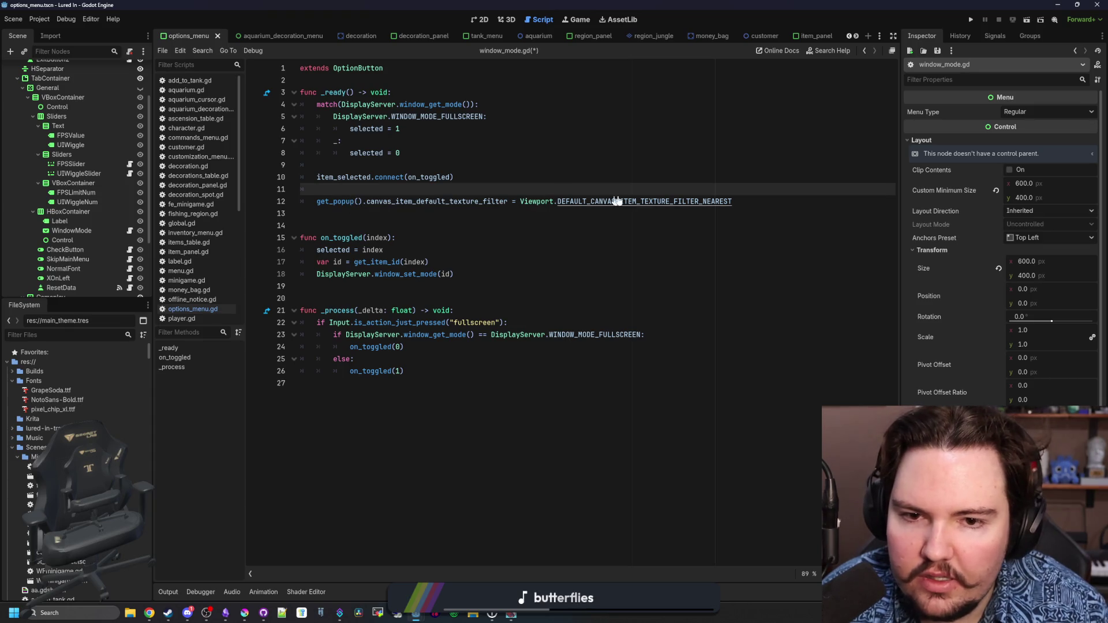
pyautogui.hotkey('ctrl', 's')
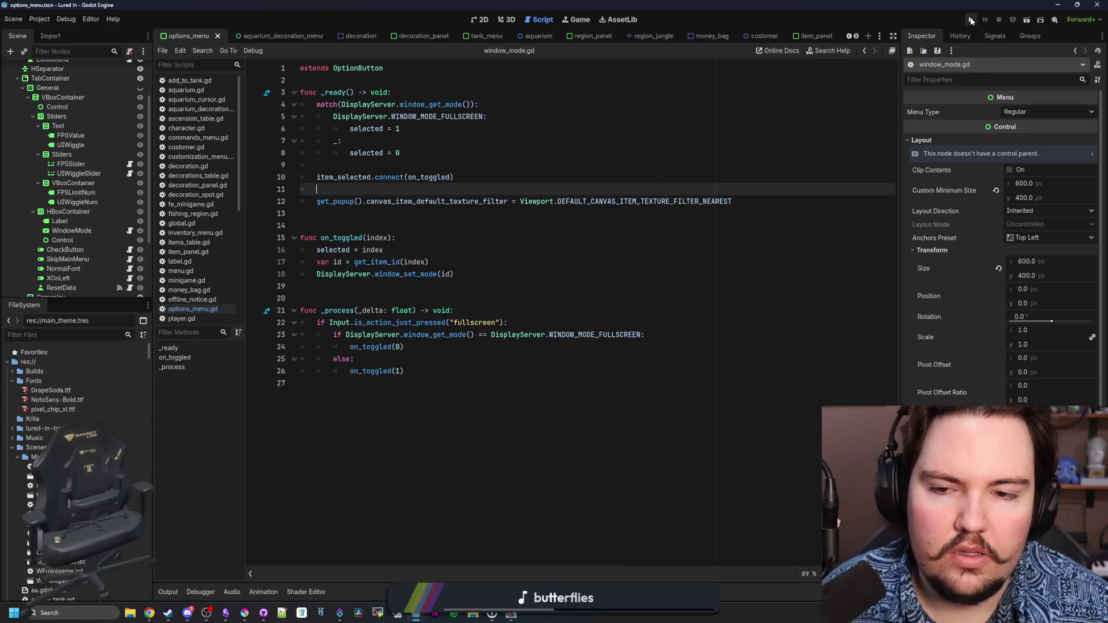
# Run the project, close the extra game instance, relaunch with F5 and bring the game window forward
pyautogui.click(971, 20)
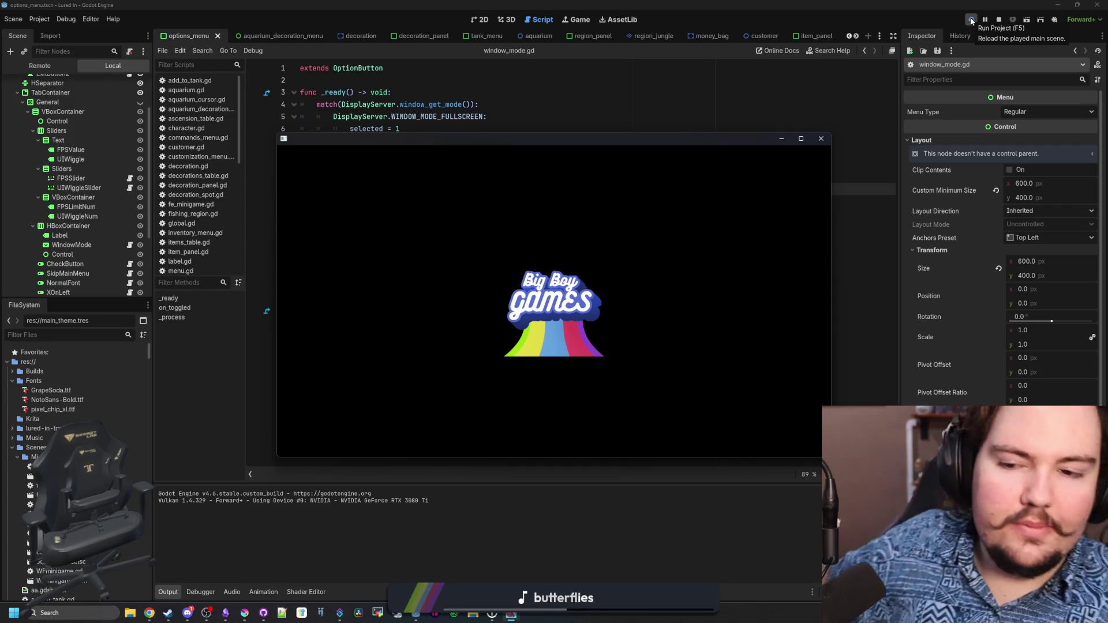
pyautogui.click(646, 190)
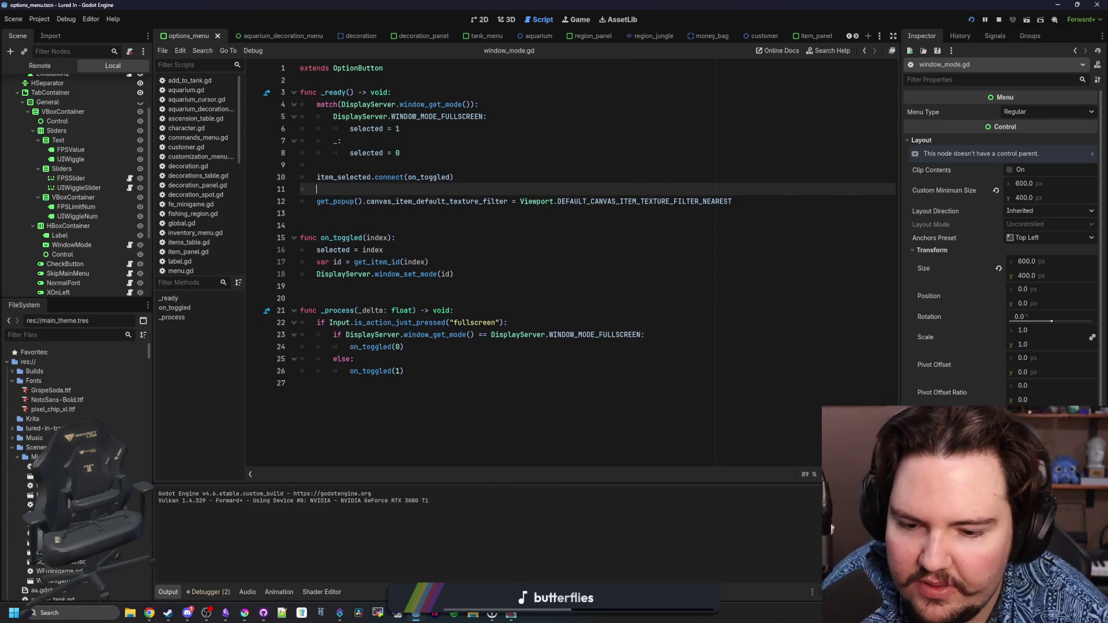
pyautogui.moveTo(510, 615)
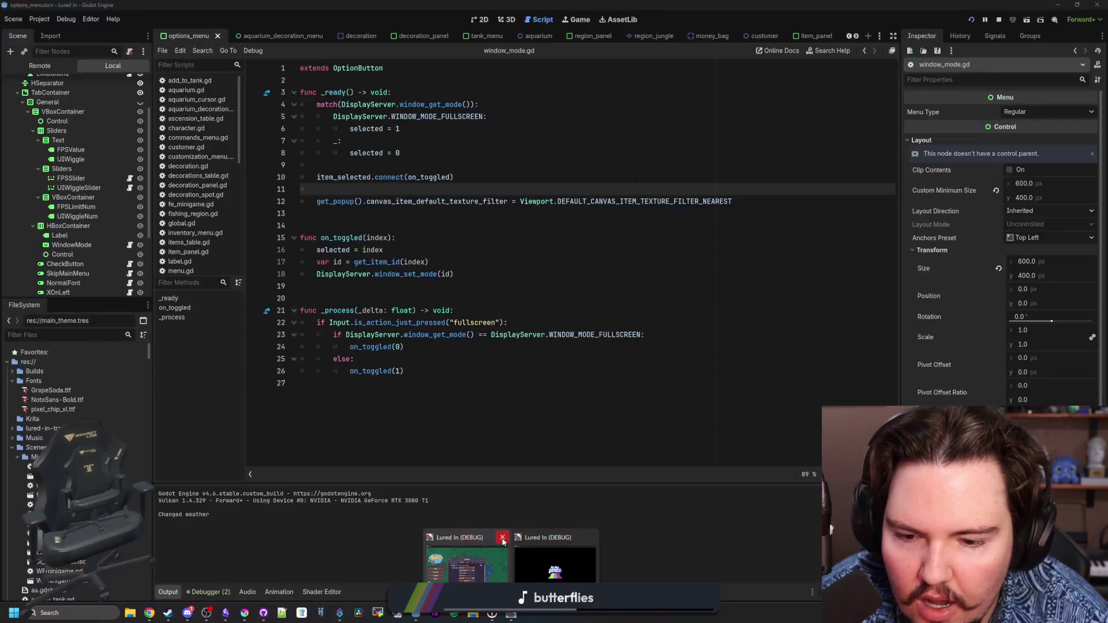
pyautogui.click(502, 537)
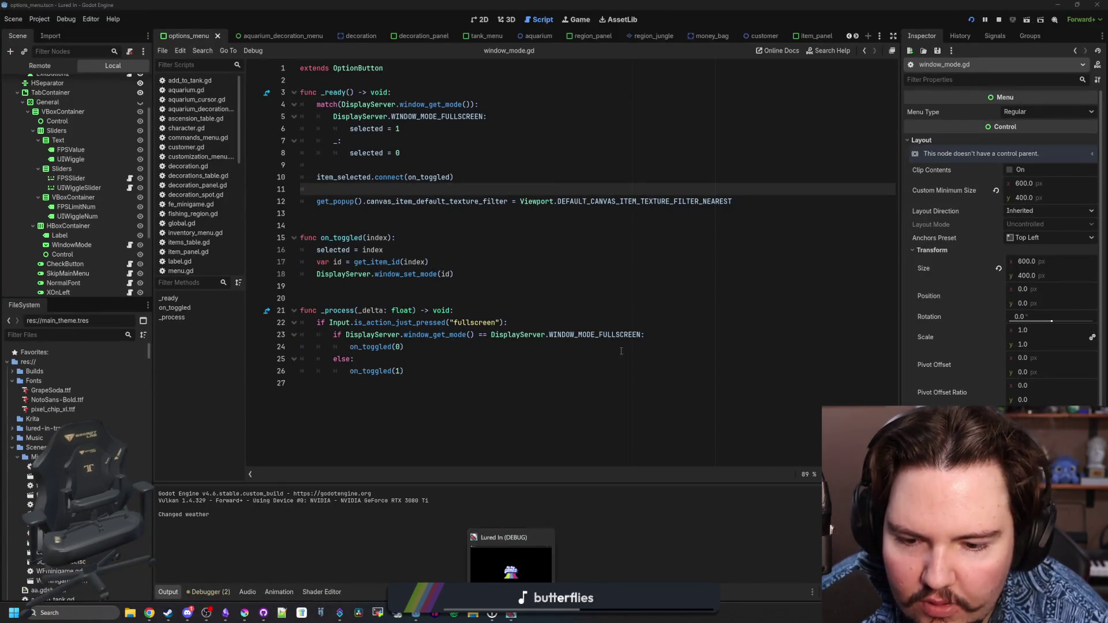
pyautogui.click(503, 284)
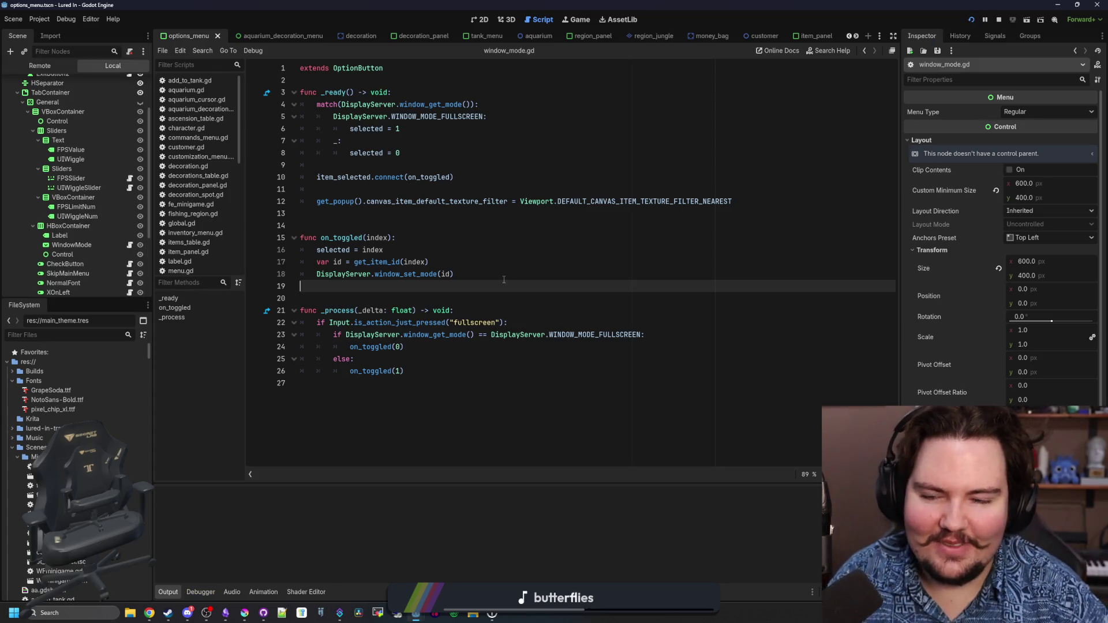
pyautogui.press('F5')
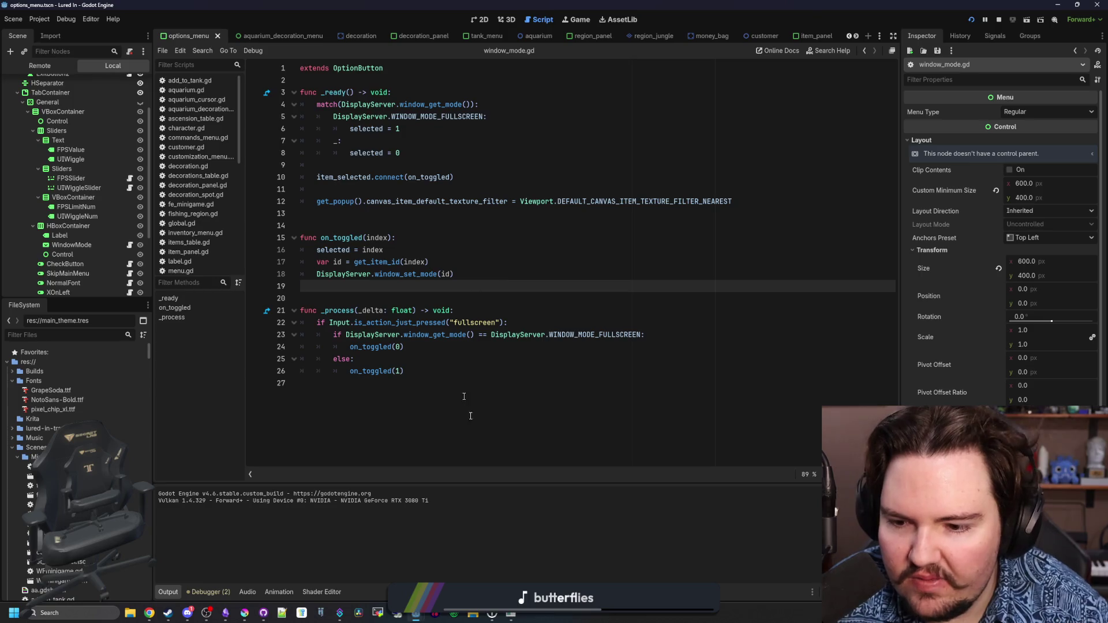
pyautogui.click(517, 615)
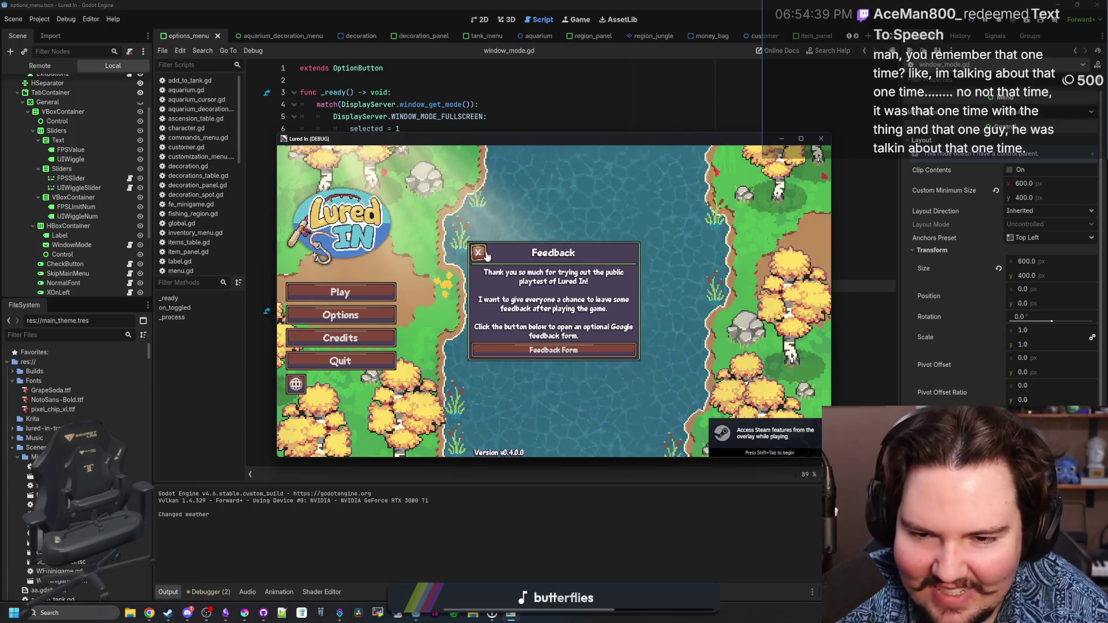
# Dismiss the Feedback popup, open Options > General and inspect the Window Mode list, keeping Windowed
pyautogui.click(484, 254)
pyautogui.click(173, 337)
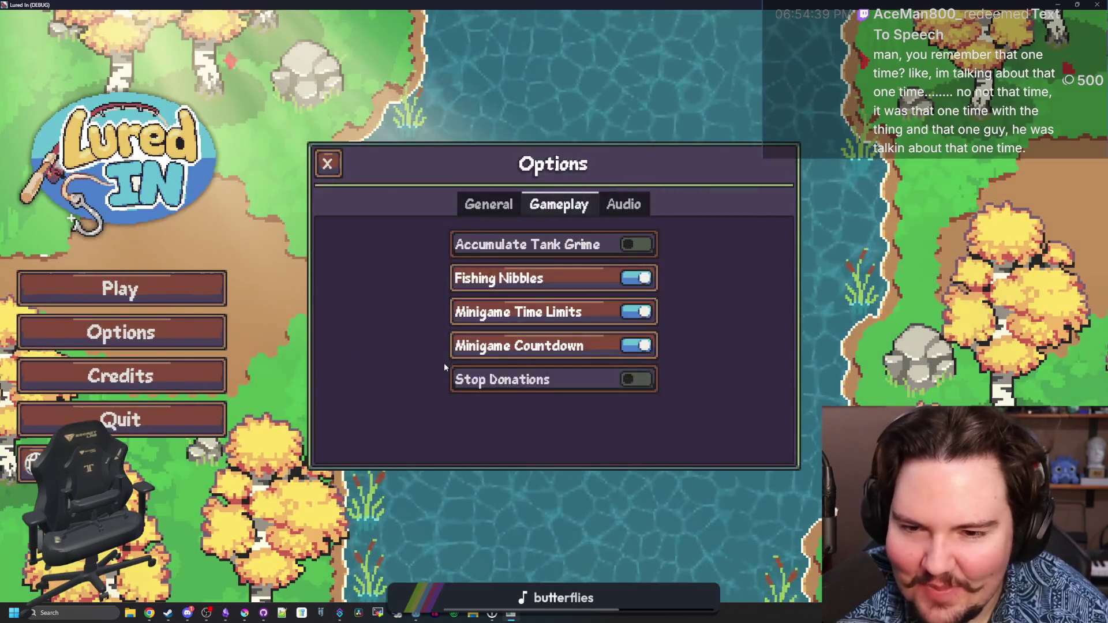
pyautogui.click(483, 211)
pyautogui.click(524, 299)
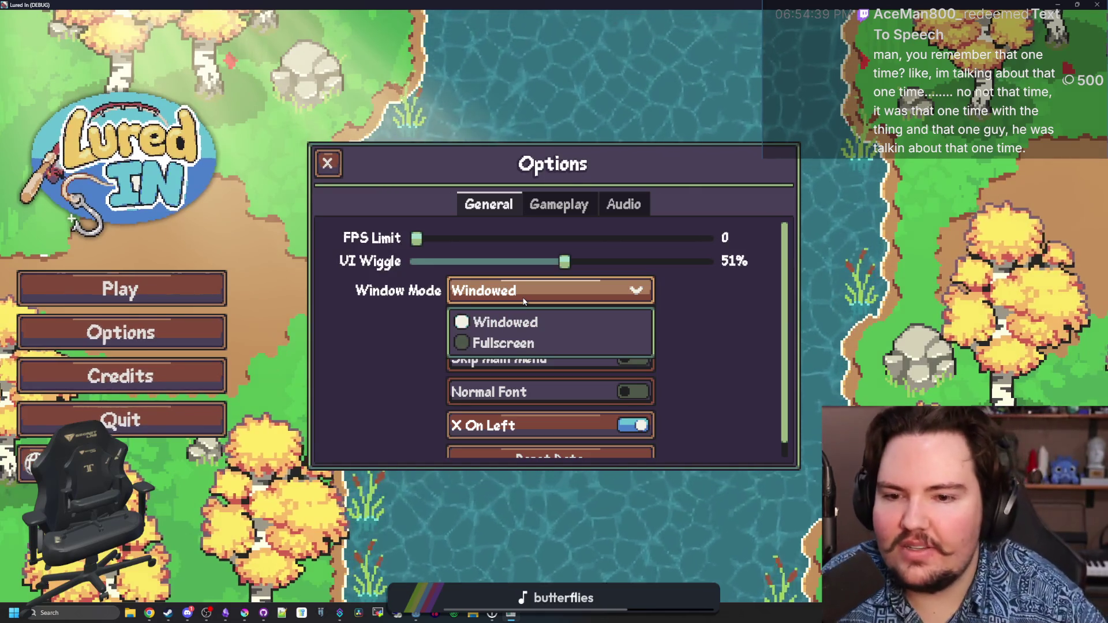
pyautogui.click(524, 299)
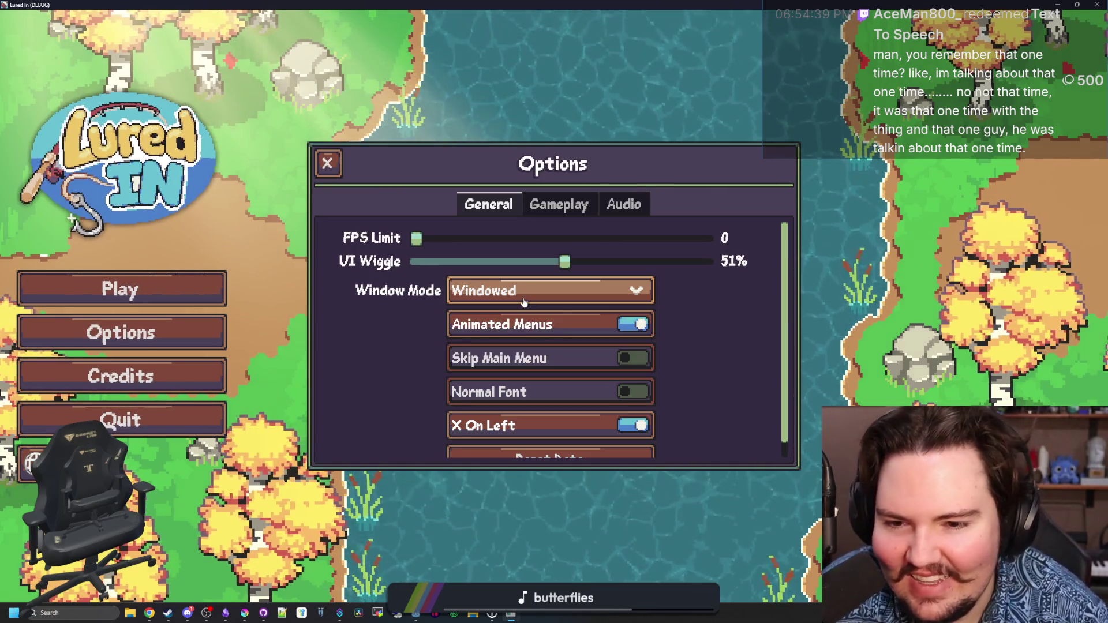
pyautogui.scroll(-1, 694, 336)
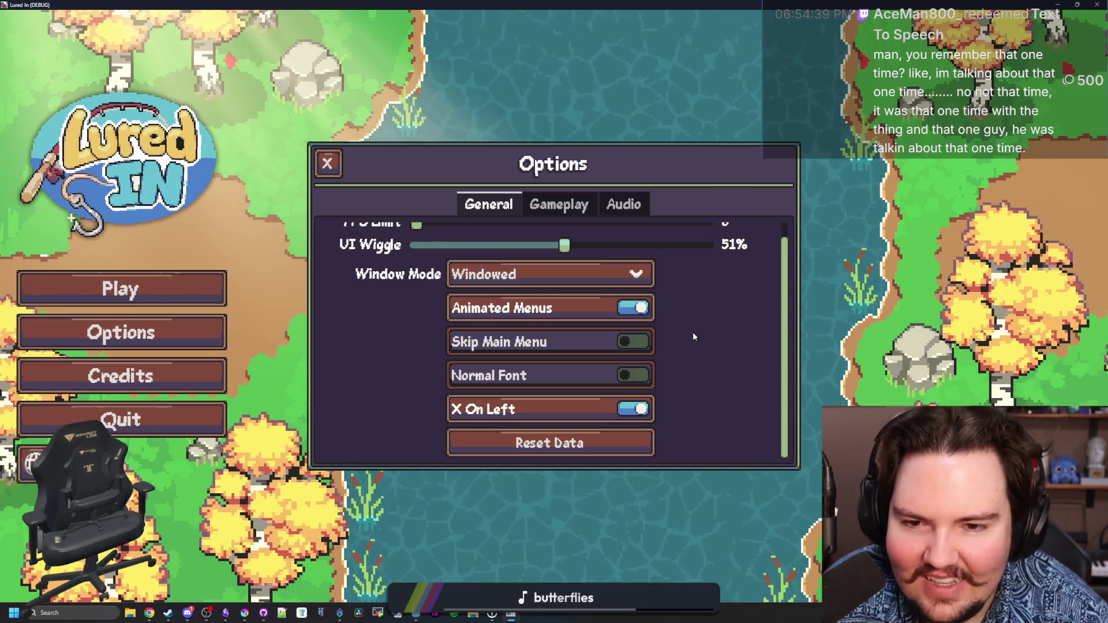
pyautogui.scroll(1, 693, 334)
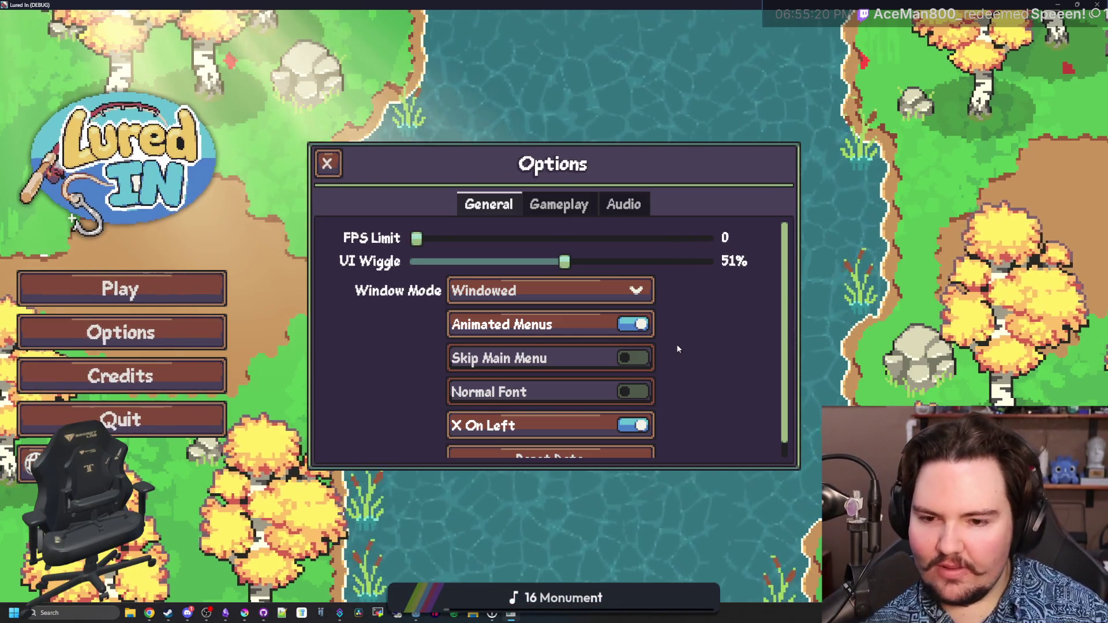
pyautogui.scroll(-1, 725, 375)
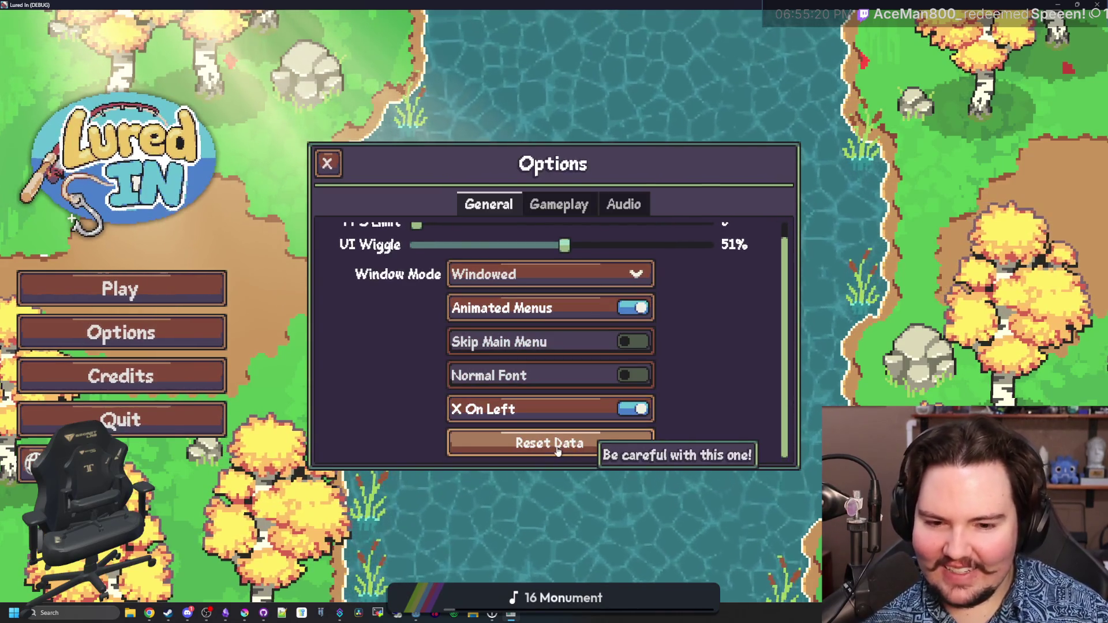
pyautogui.scroll(1, 494, 250)
# Look through the Gameplay and Audio tabs, then return to General settings
pyautogui.click(559, 205)
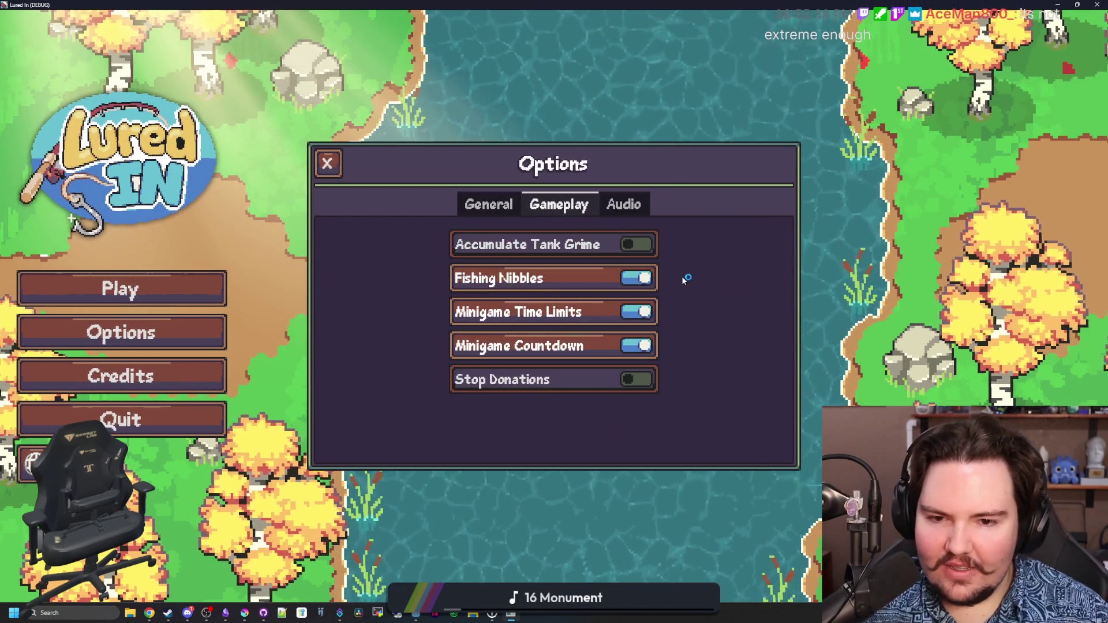
pyautogui.click(626, 208)
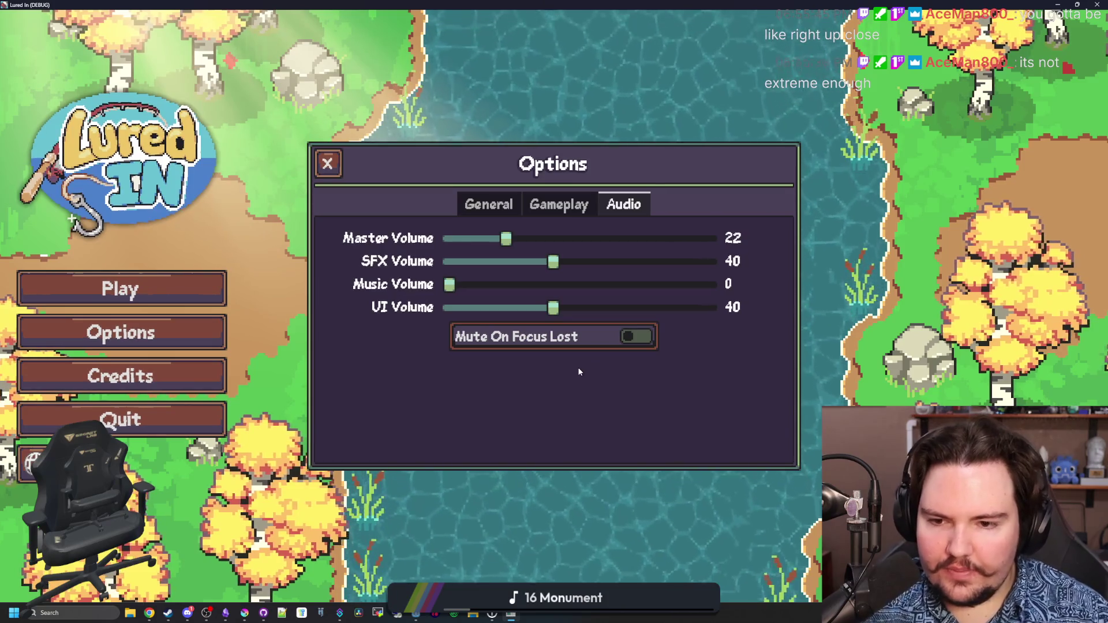
pyautogui.click(471, 206)
pyautogui.scroll(-1, 569, 364)
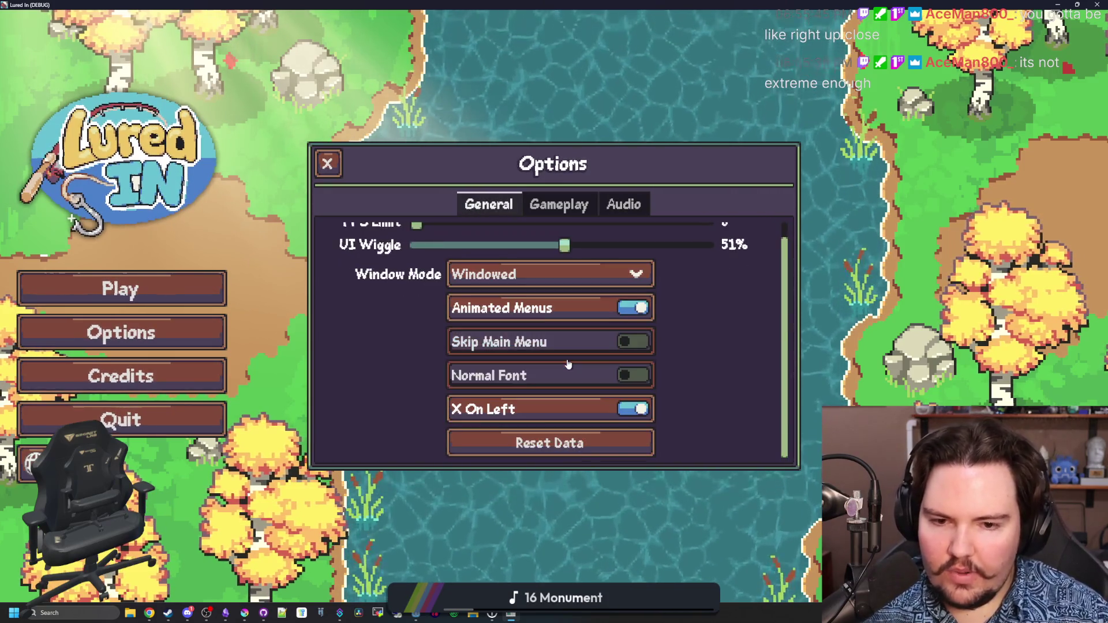
# In Krita, open button_pressed.png from the lured-in Sprites folder via File > Open
pyautogui.moveTo(245, 613)
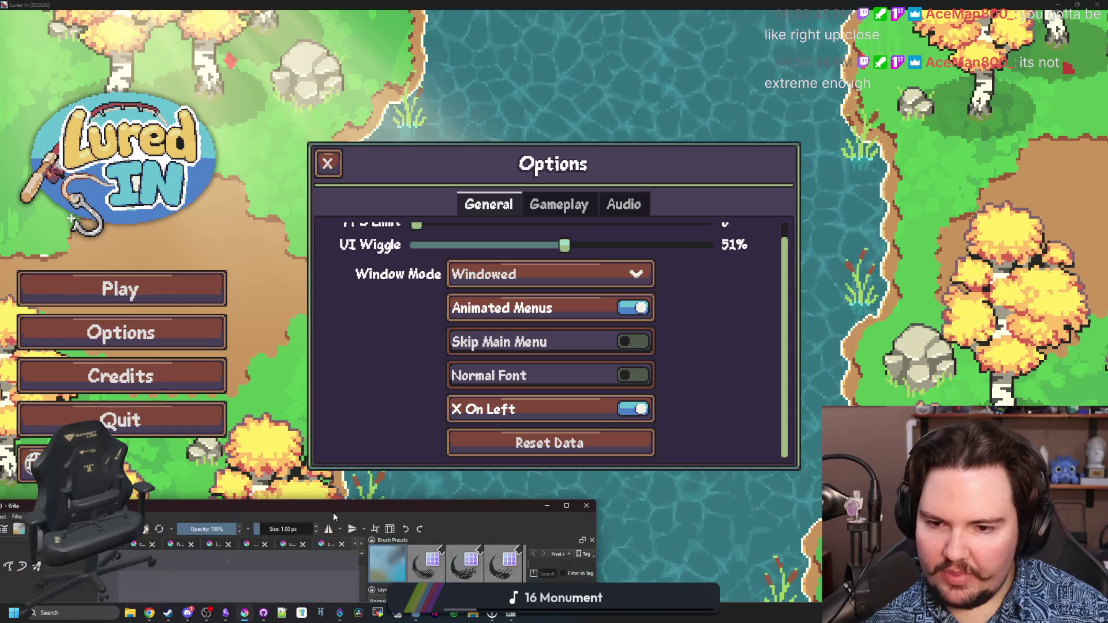
pyautogui.click(334, 512)
pyautogui.click(8, 14)
pyautogui.click(26, 35)
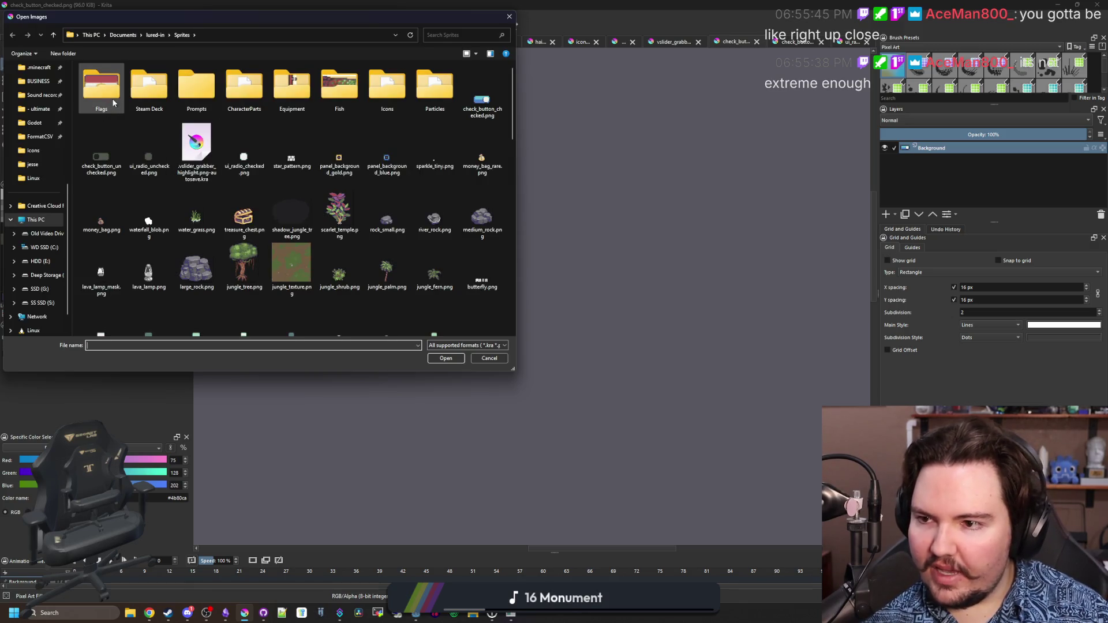
pyautogui.scroll(-2, 425, 144)
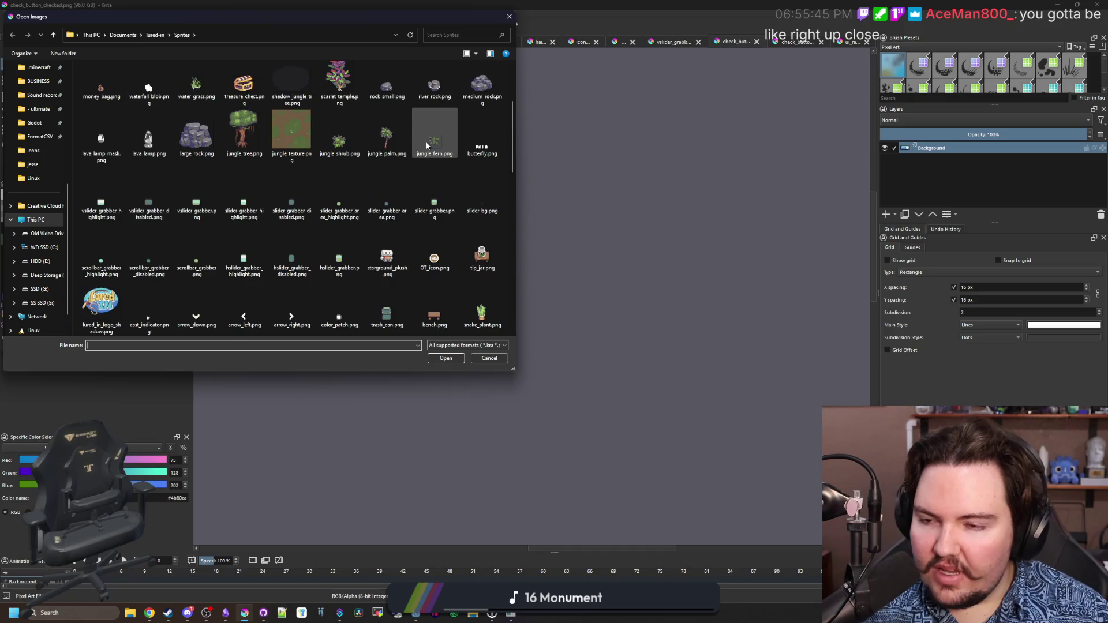
pyautogui.scroll(-3, 426, 144)
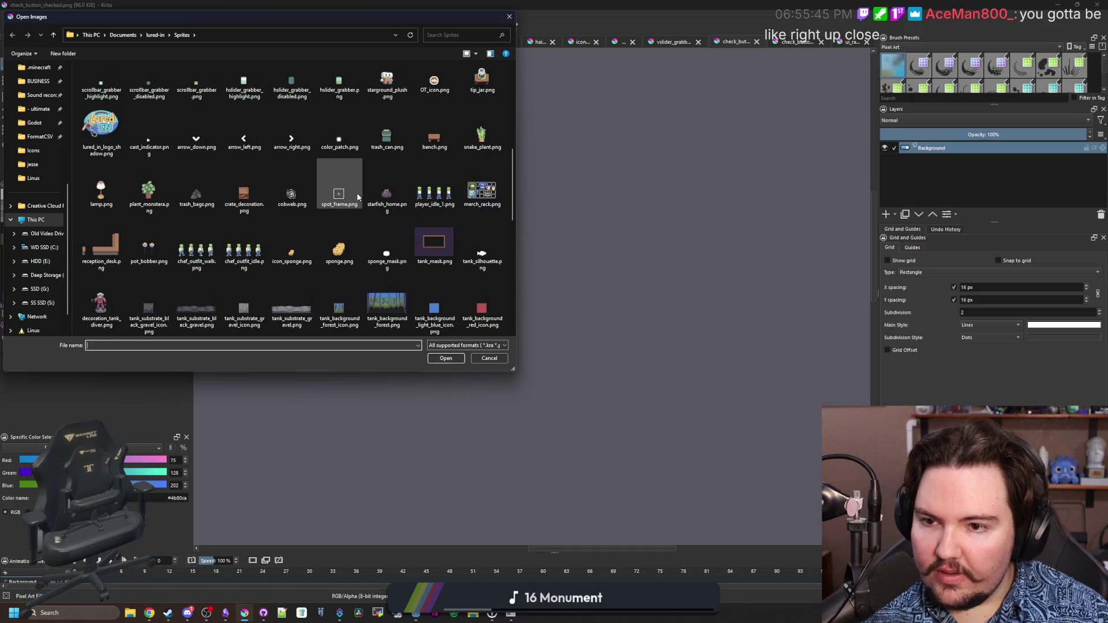
pyautogui.scroll(3, 357, 196)
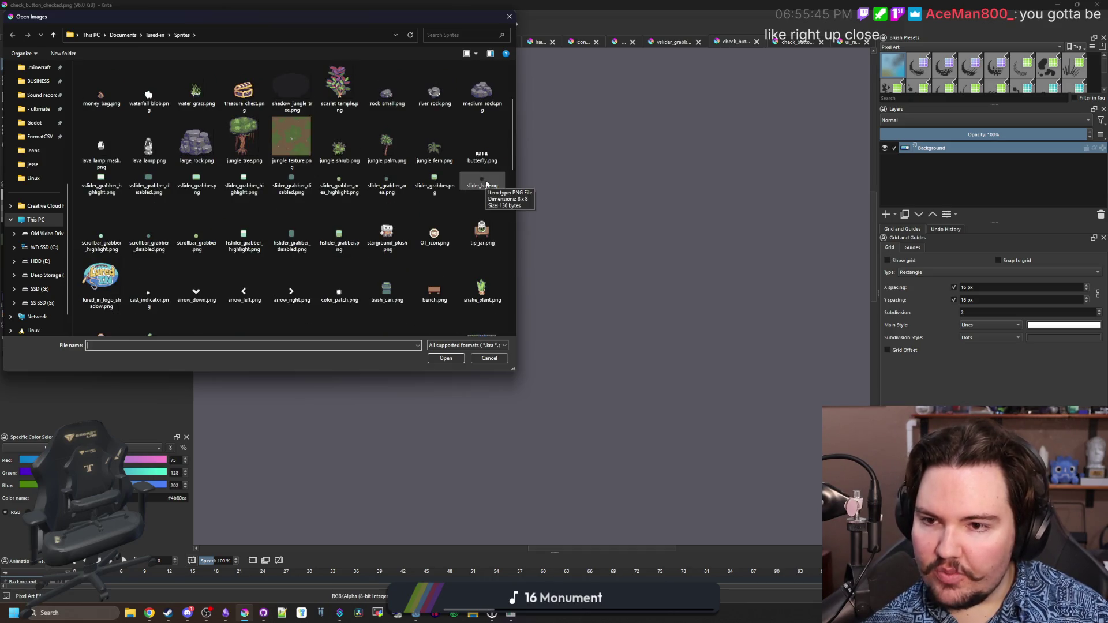
pyautogui.scroll(-10, 257, 232)
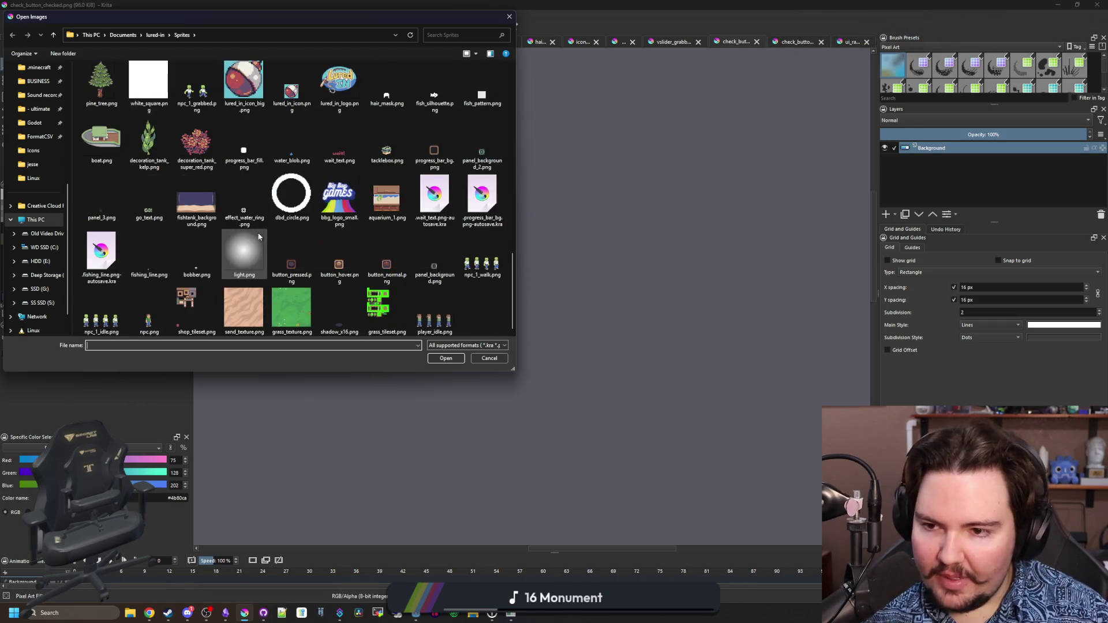
pyautogui.doubleClick(298, 259)
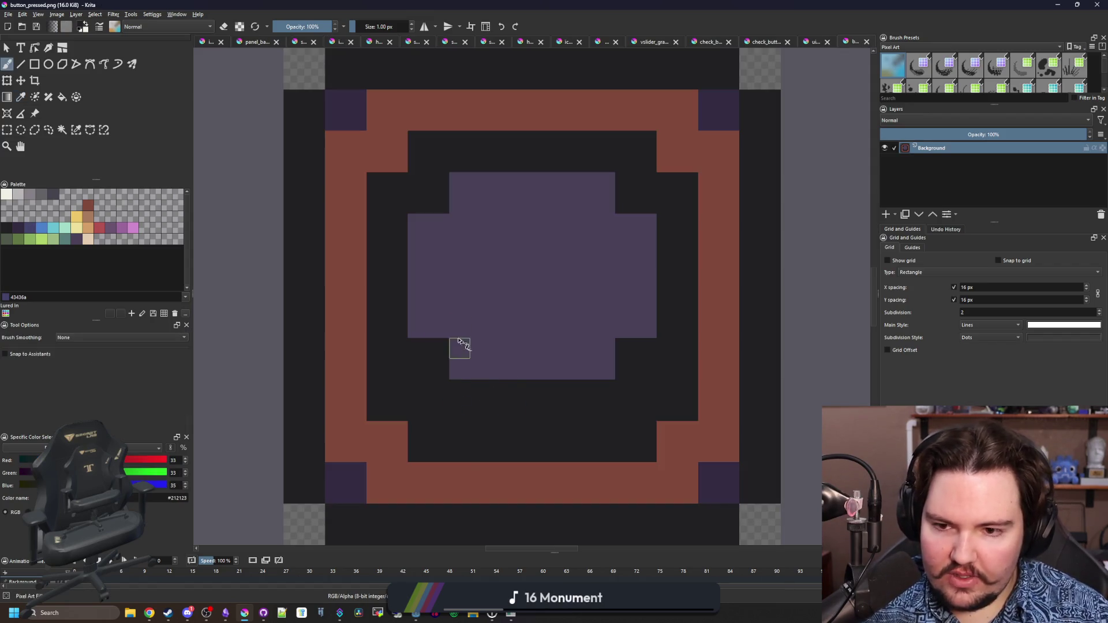
# Erase the bottom rows of the purple shape and save the sprite as PNG
pyautogui.moveTo(454, 337)
pyautogui.mouseDown()
pyautogui.moveTo(581, 349)
pyautogui.moveTo(451, 374)
pyautogui.mouseUp()
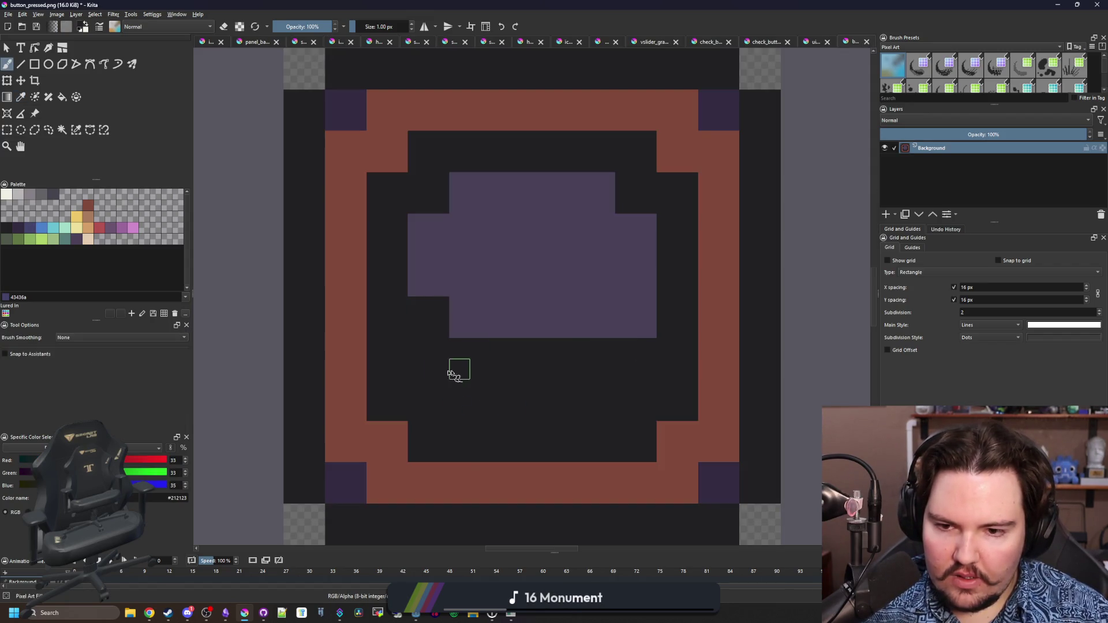
pyautogui.hotkey('ctrl', 's')
pyautogui.click(603, 383)
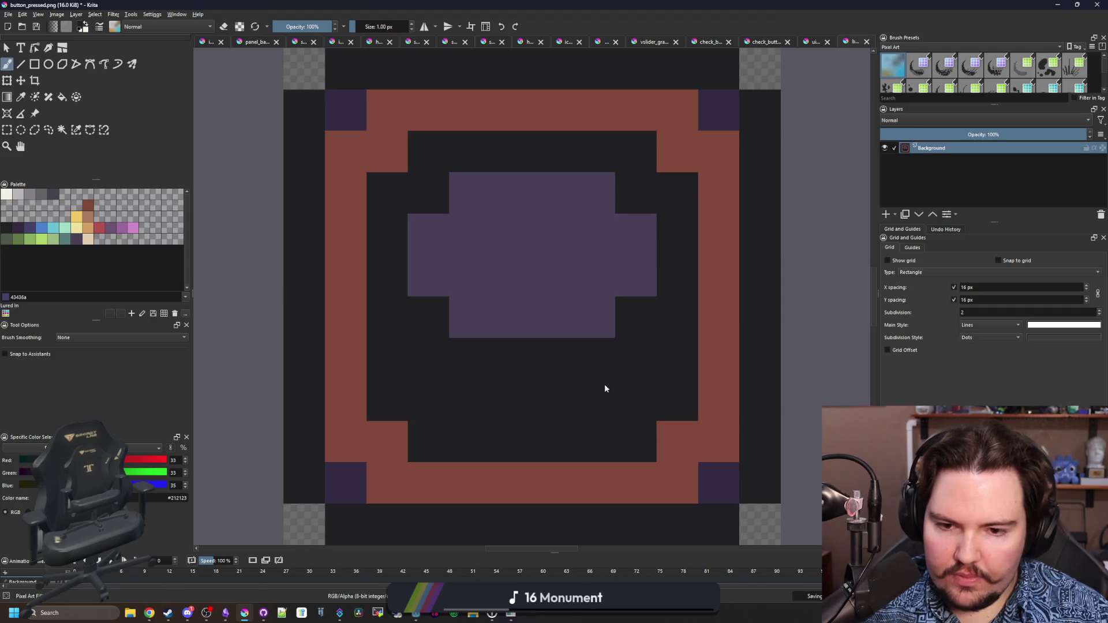
# Minimise and restore the game window, then bring the Krita sprite back to the front
pyautogui.press('super+Down')
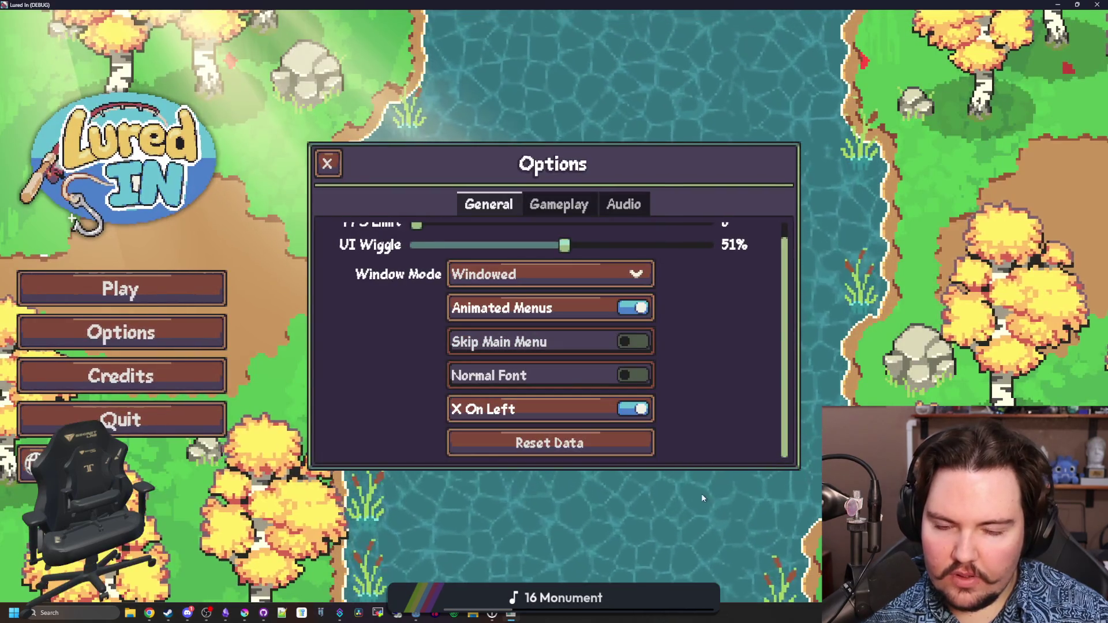
pyautogui.press('super+Down')
pyautogui.press('super+Down')
pyautogui.click(511, 613)
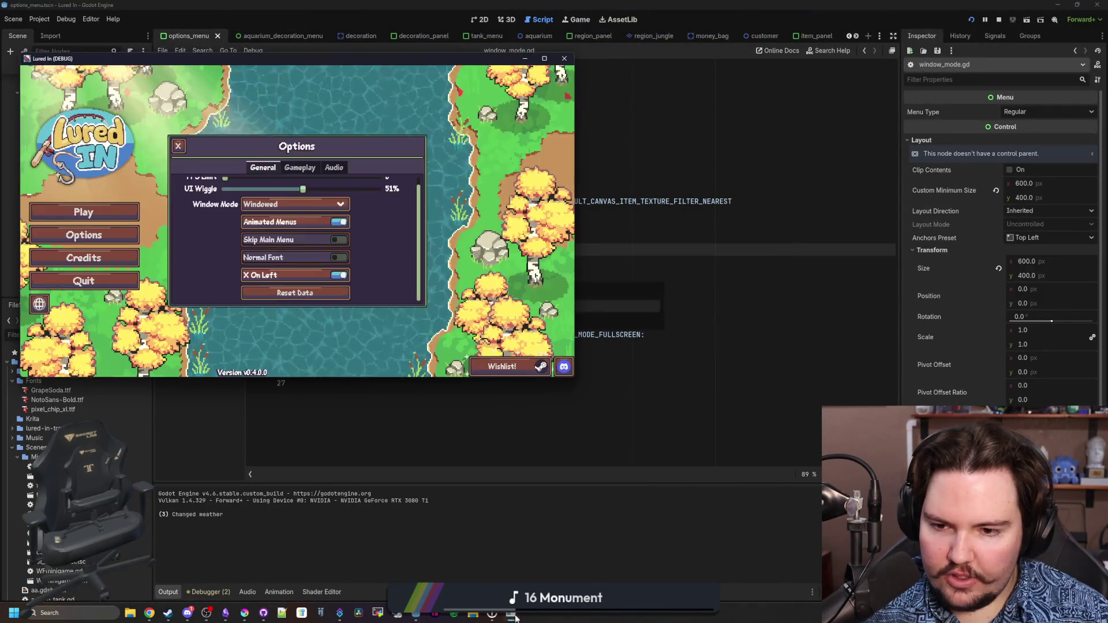
pyautogui.moveTo(547, 6); pyautogui.dragTo(555, 4)
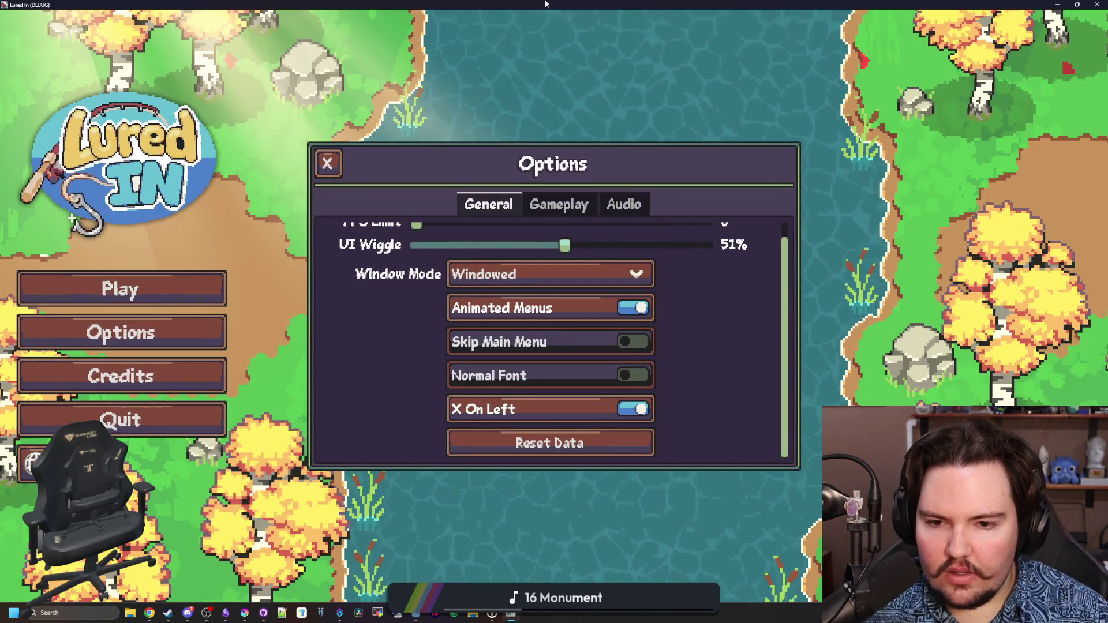
pyautogui.press('super+Down')
pyautogui.press('super+Down')
pyautogui.click(244, 612)
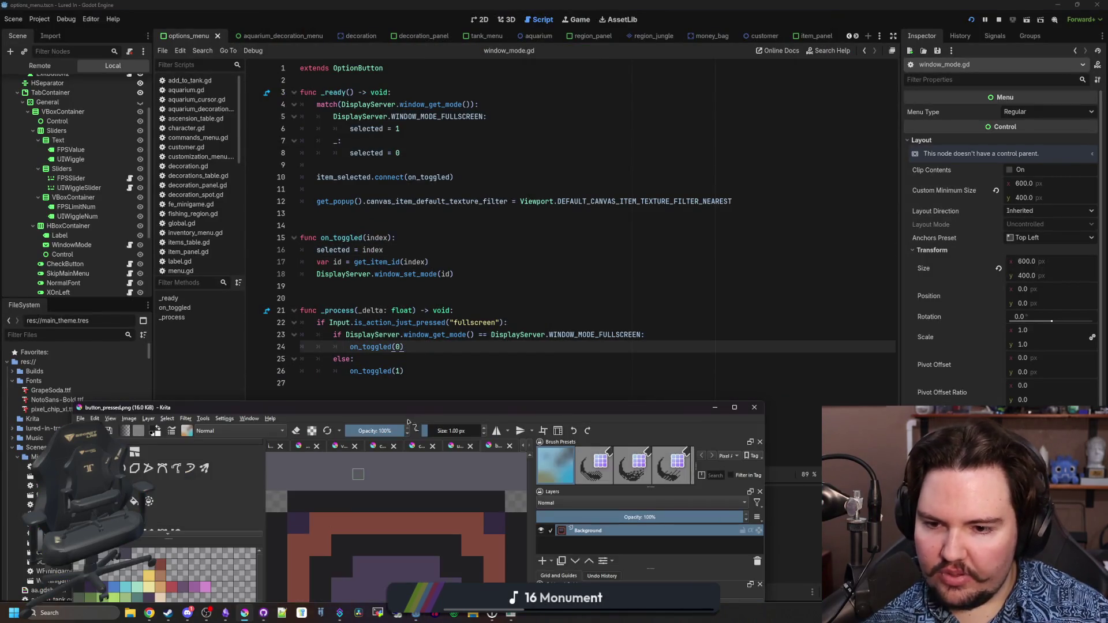
# Sample the inner purple, paint beside the right notch and flood-fill the dark inner region purple
pyautogui.press('p')
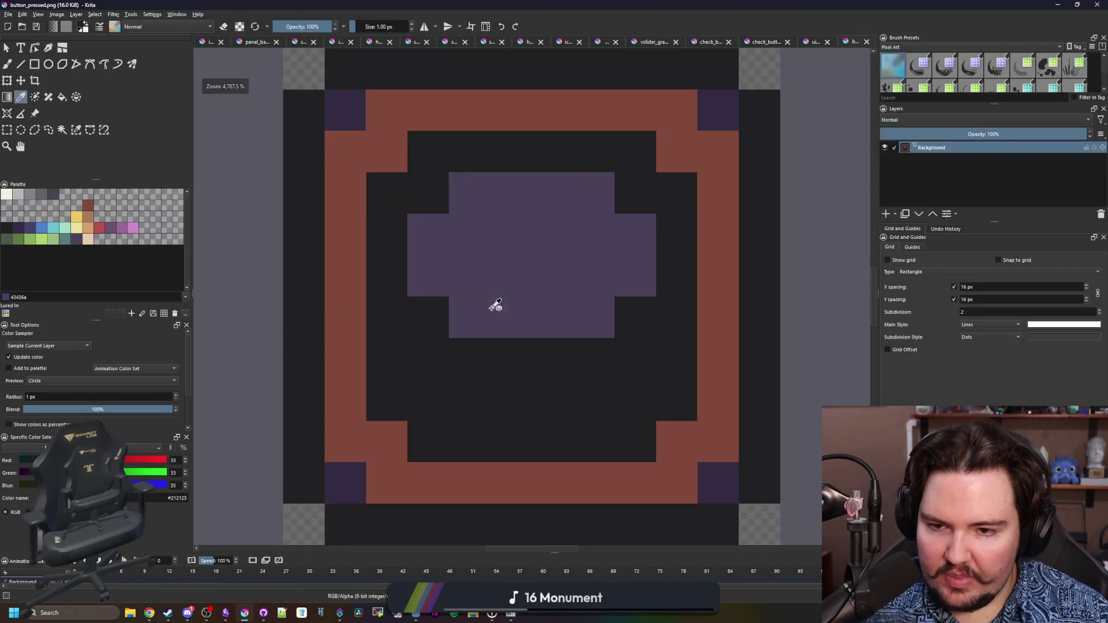
pyautogui.click(456, 332)
pyautogui.press('b')
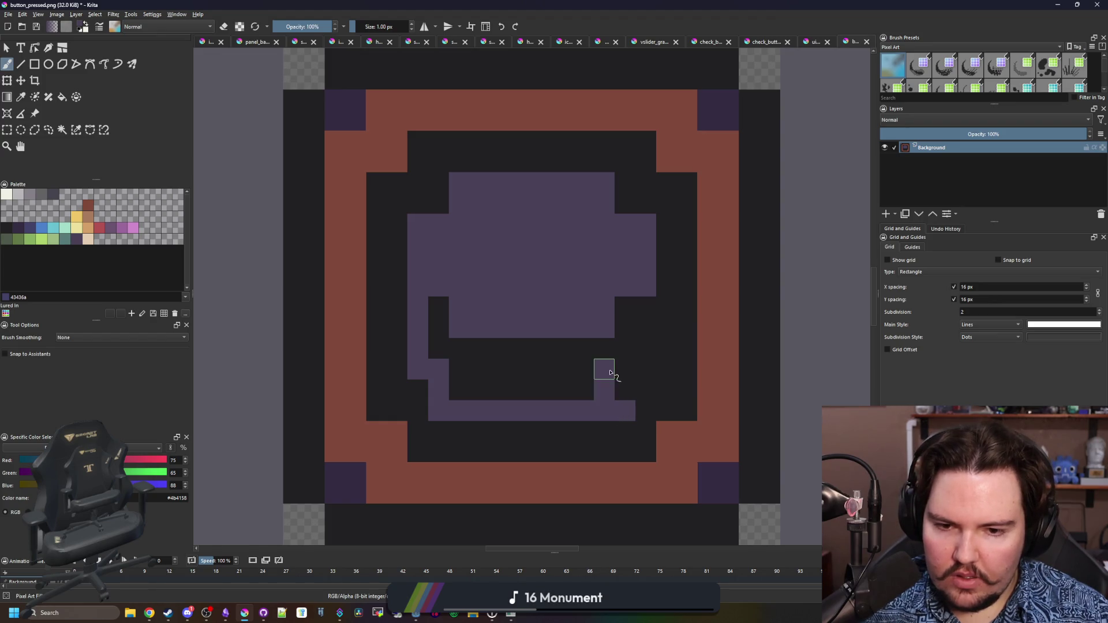
pyautogui.moveTo(624, 318); pyautogui.dragTo(604, 348)
pyautogui.press('f')
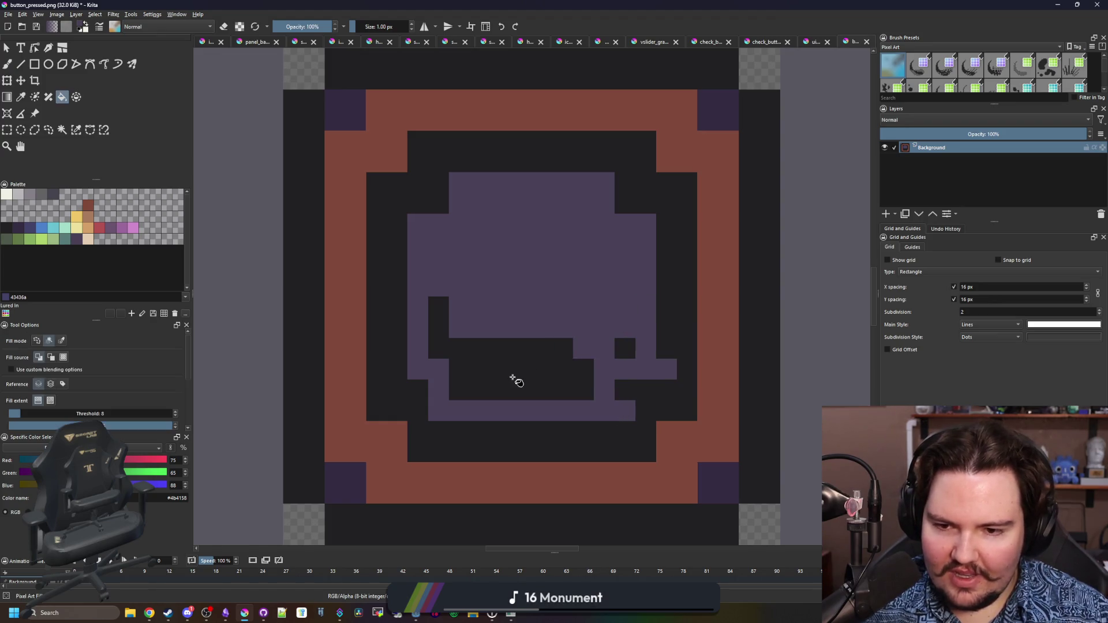
pyautogui.click(512, 378)
pyautogui.press('b')
# Paint over the right purple notch in the dark colour, save as PNG, and run the game in Godot
pyautogui.keyDown('ctrl'); pyautogui.click(642, 383); pyautogui.keyUp('ctrl')
pyautogui.moveTo(666, 369); pyautogui.dragTo(644, 398)
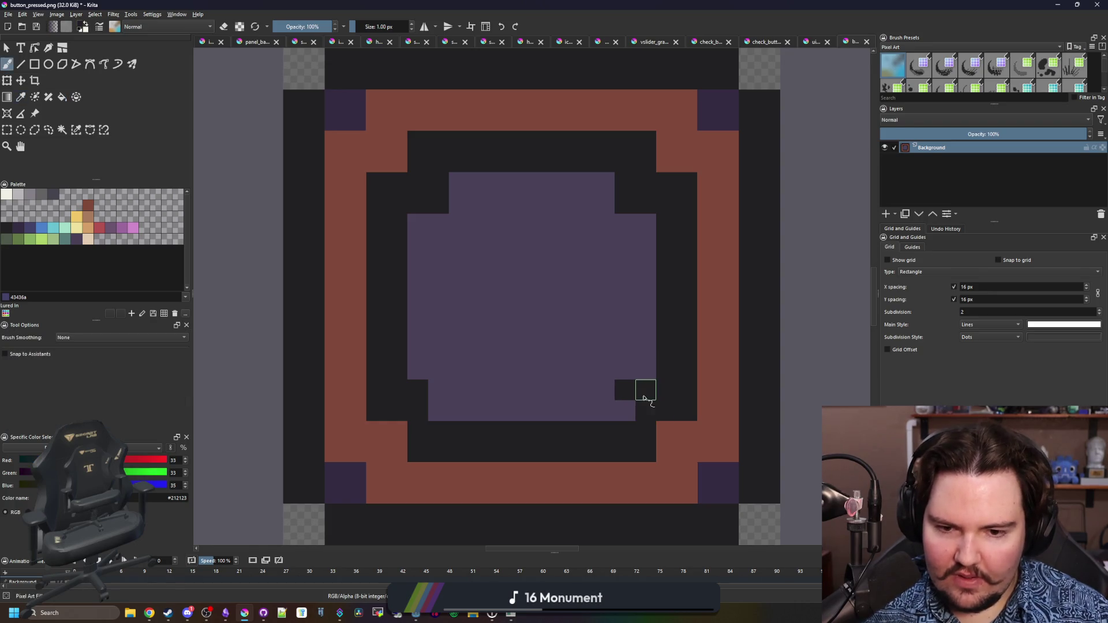
pyautogui.hotkey('ctrl', 's')
pyautogui.click(593, 385)
pyautogui.hotkey('alt', 'Tab')
pyautogui.press('F5')
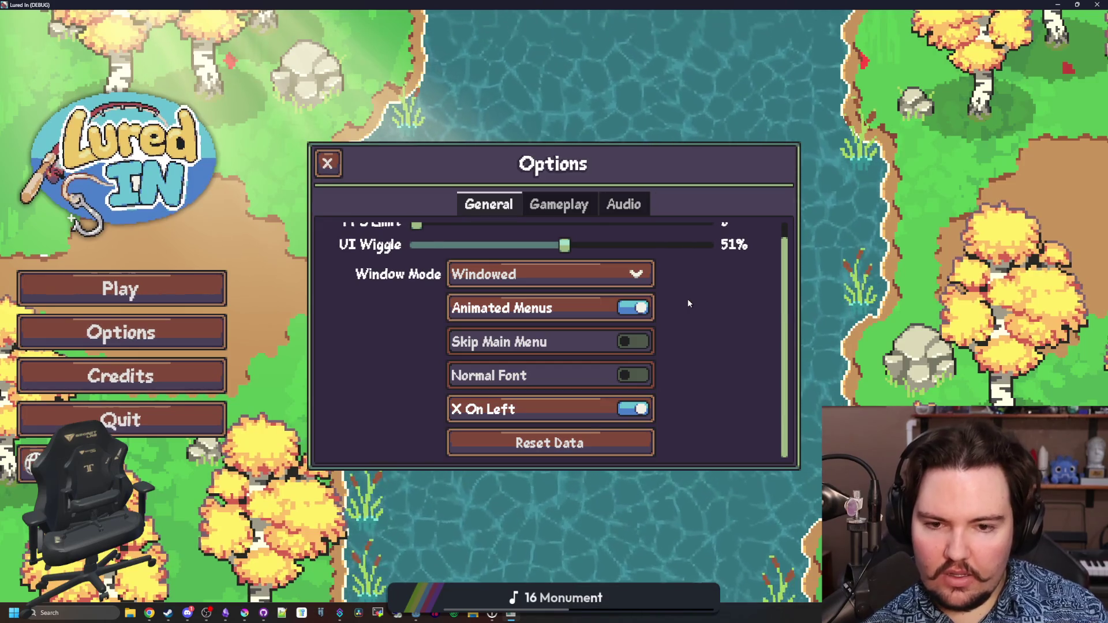
pyautogui.click(573, 209)
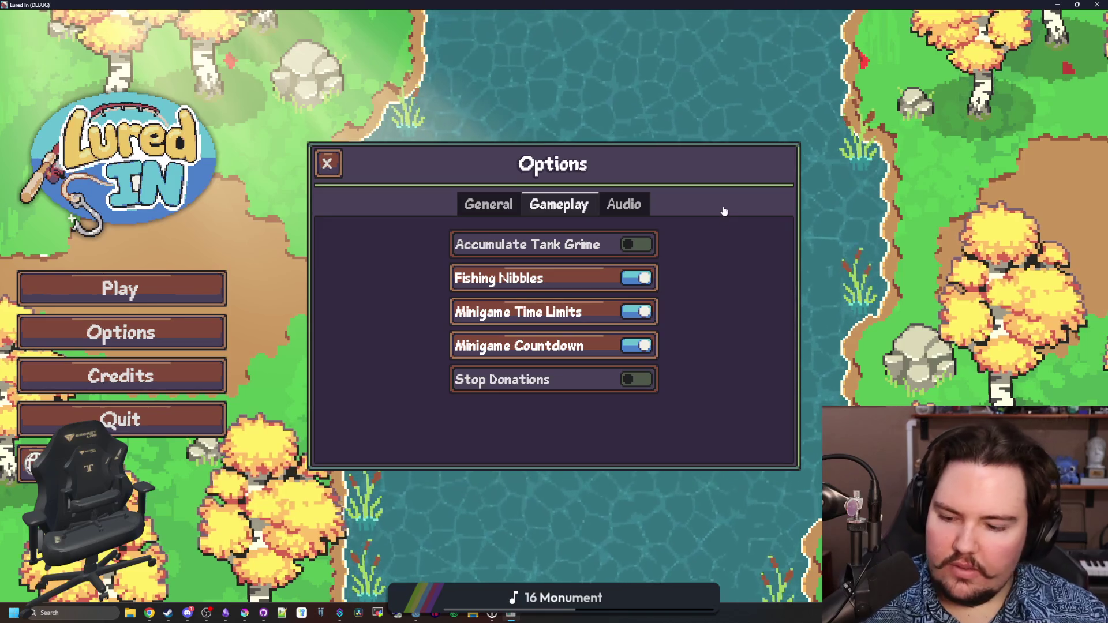
pyautogui.click(631, 201)
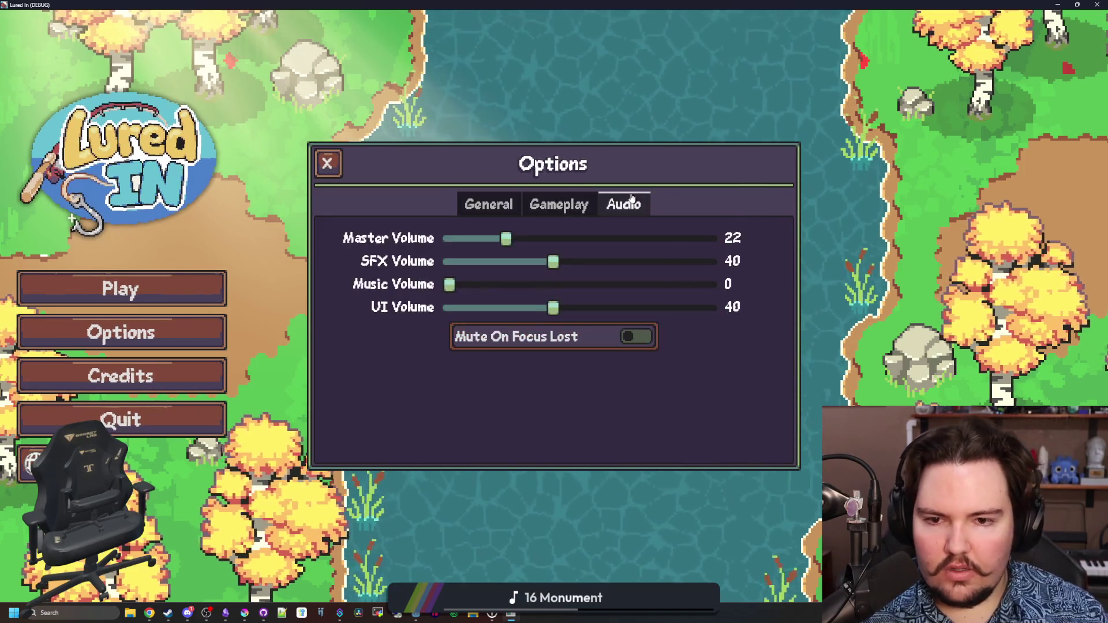
pyautogui.click(506, 206)
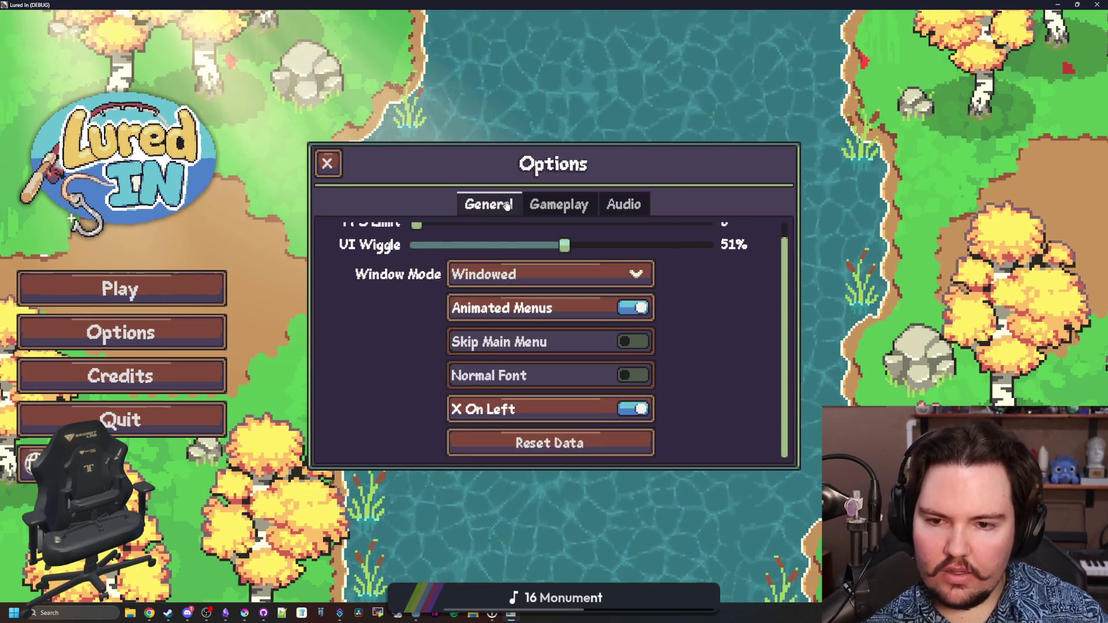
pyautogui.scroll(1, 496, 346)
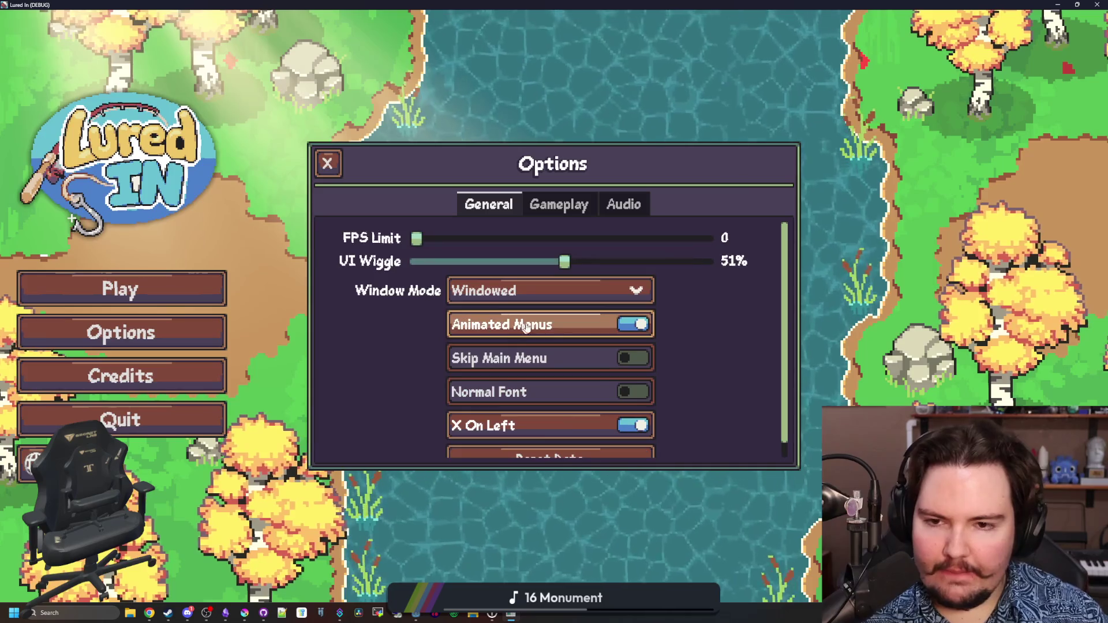
pyautogui.click(338, 157)
pyautogui.click(190, 326)
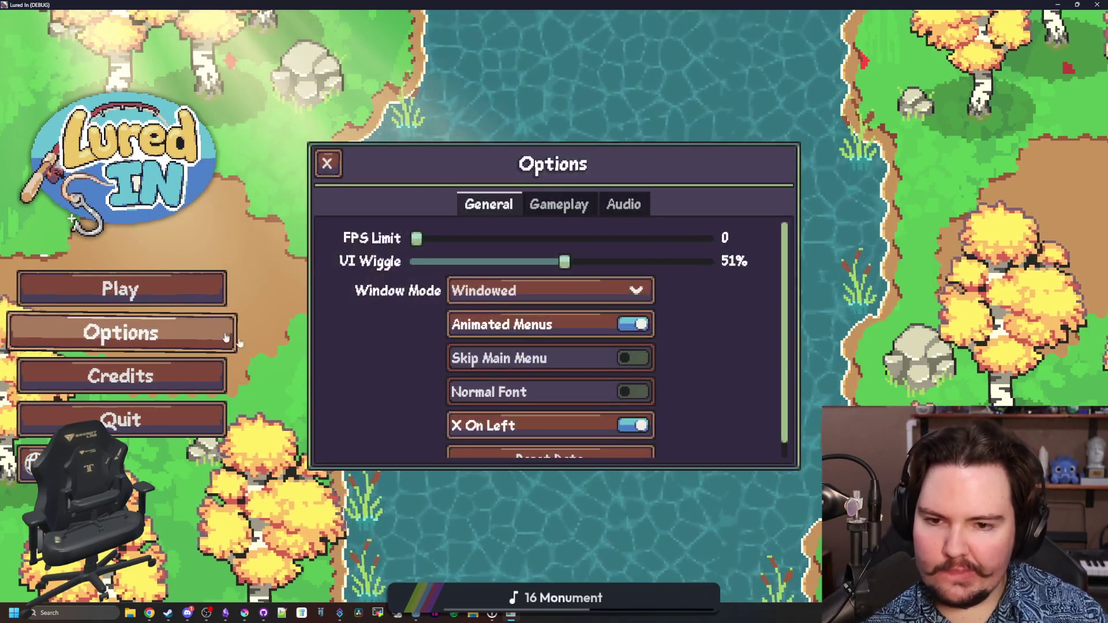
pyautogui.scroll(-1, 338, 348)
pyautogui.scroll(1, 356, 344)
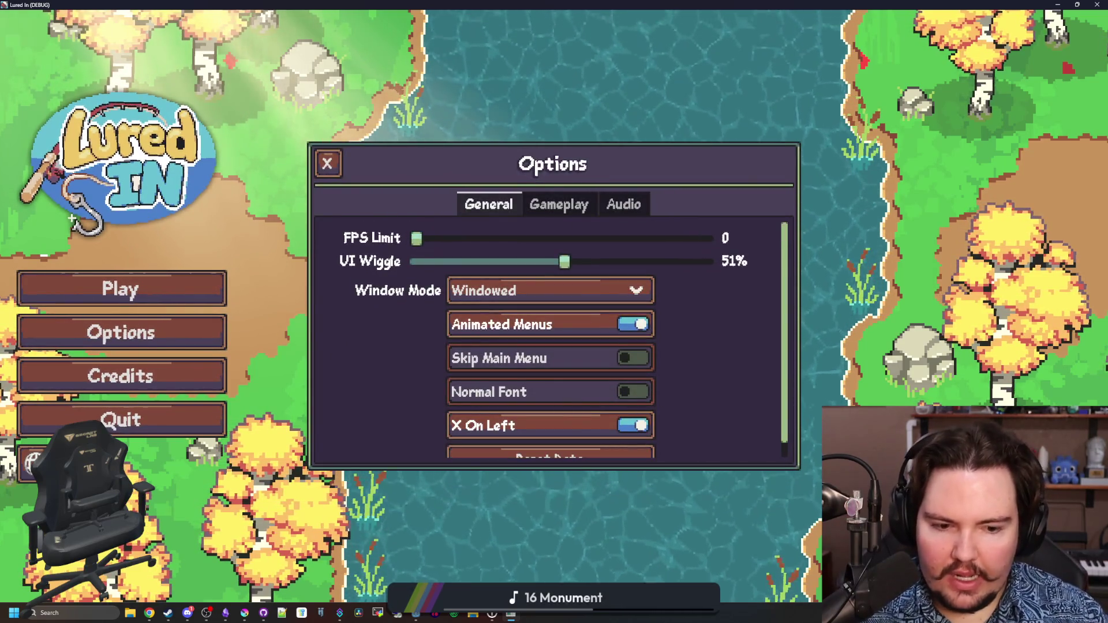
pyautogui.click(105, 320)
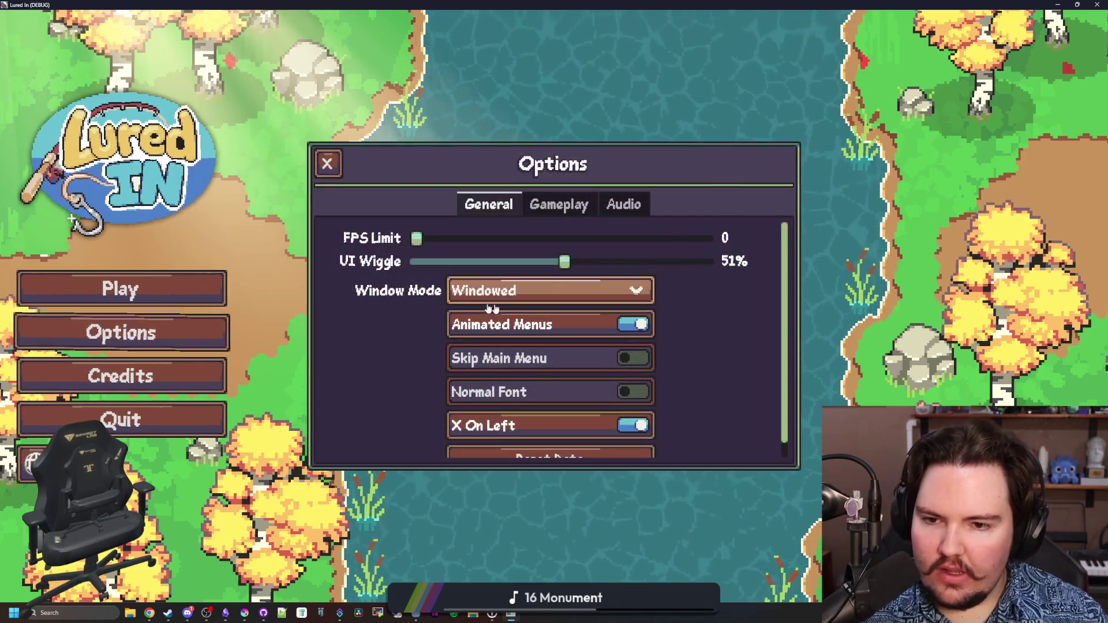
pyautogui.scroll(-1, 411, 353)
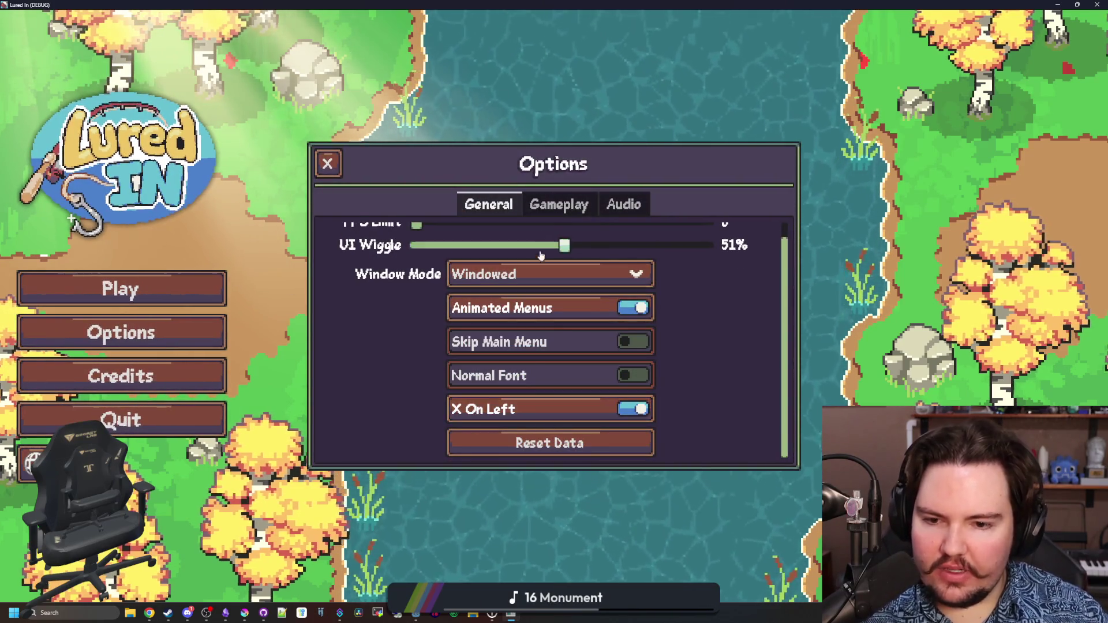
pyautogui.scroll(1, 382, 382)
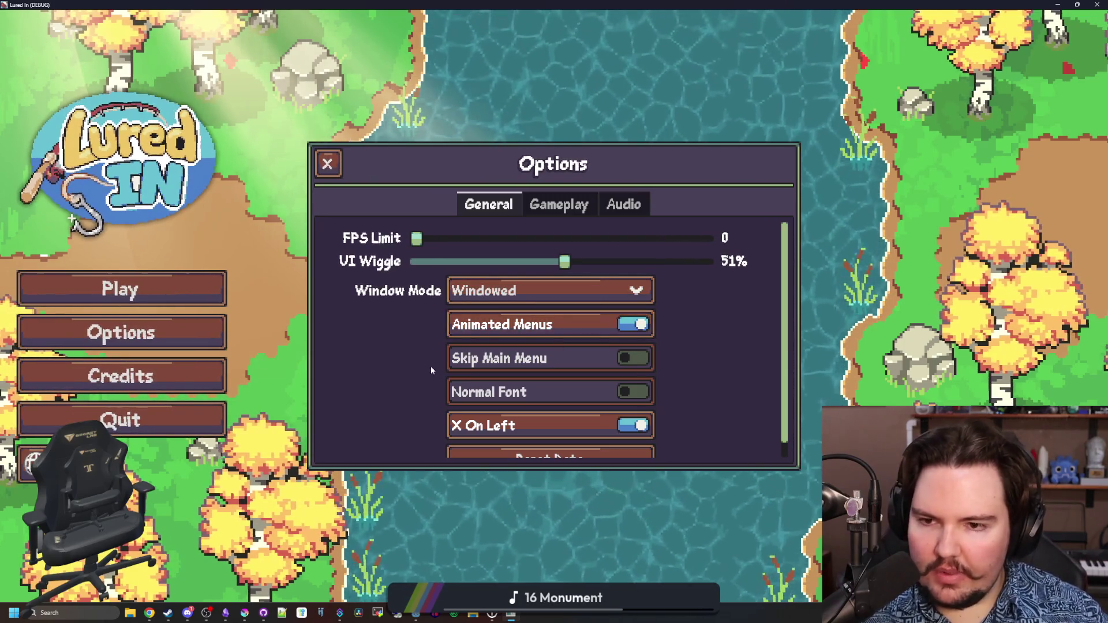
pyautogui.hotkey('alt', 'Tab')
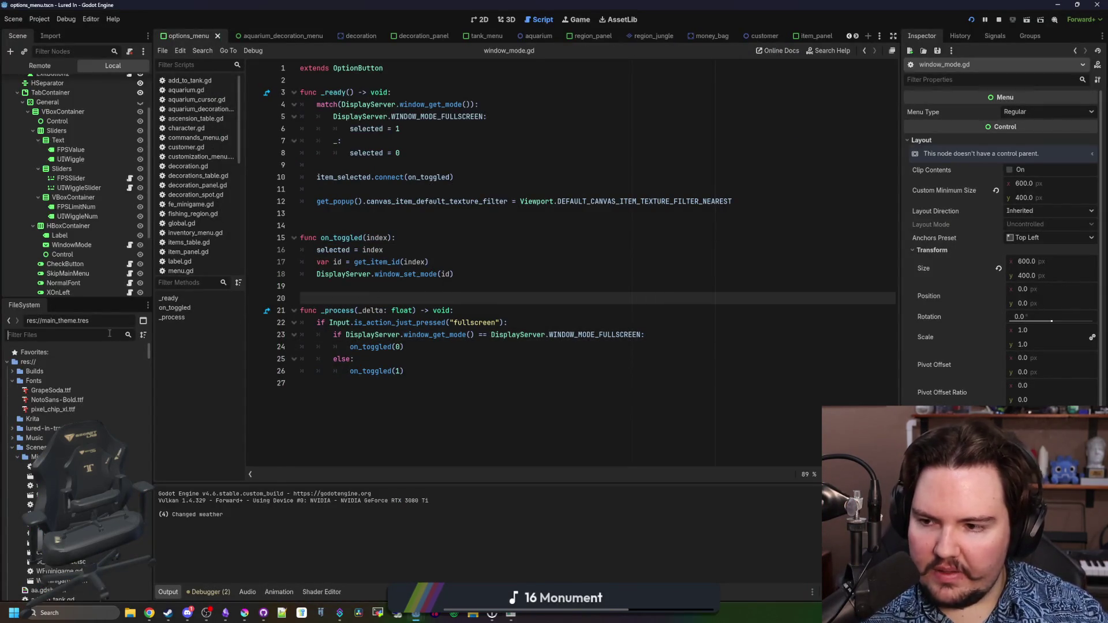
# Find and open animated_button.gd and review its _ready and signal-connection code
pyautogui.write('animat')
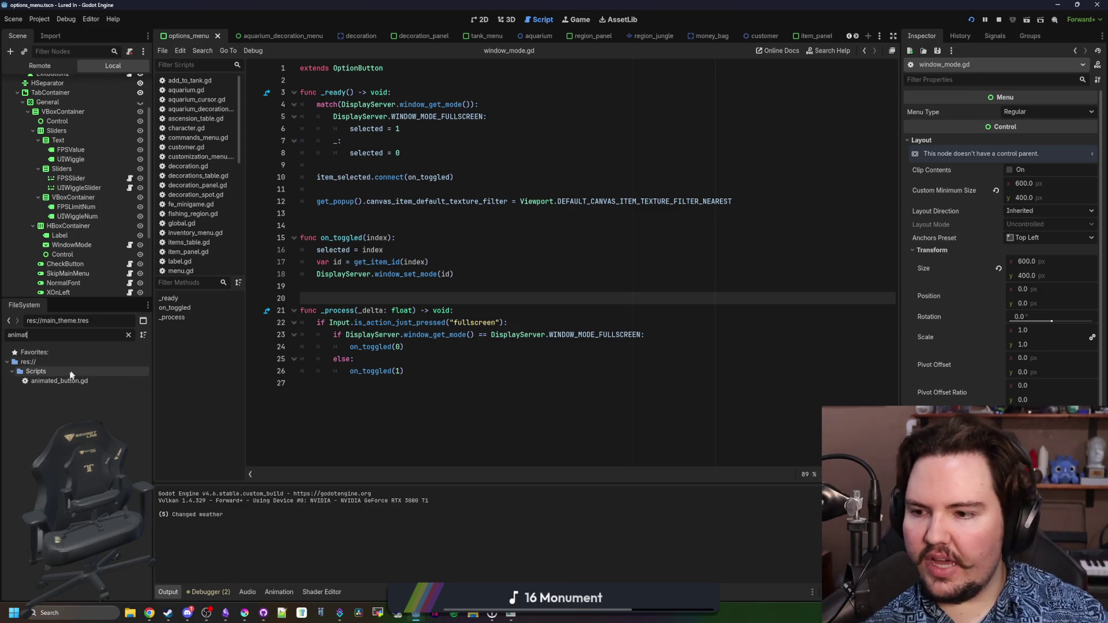
pyautogui.doubleClick(57, 381)
pyautogui.click(447, 299)
pyautogui.click(446, 278)
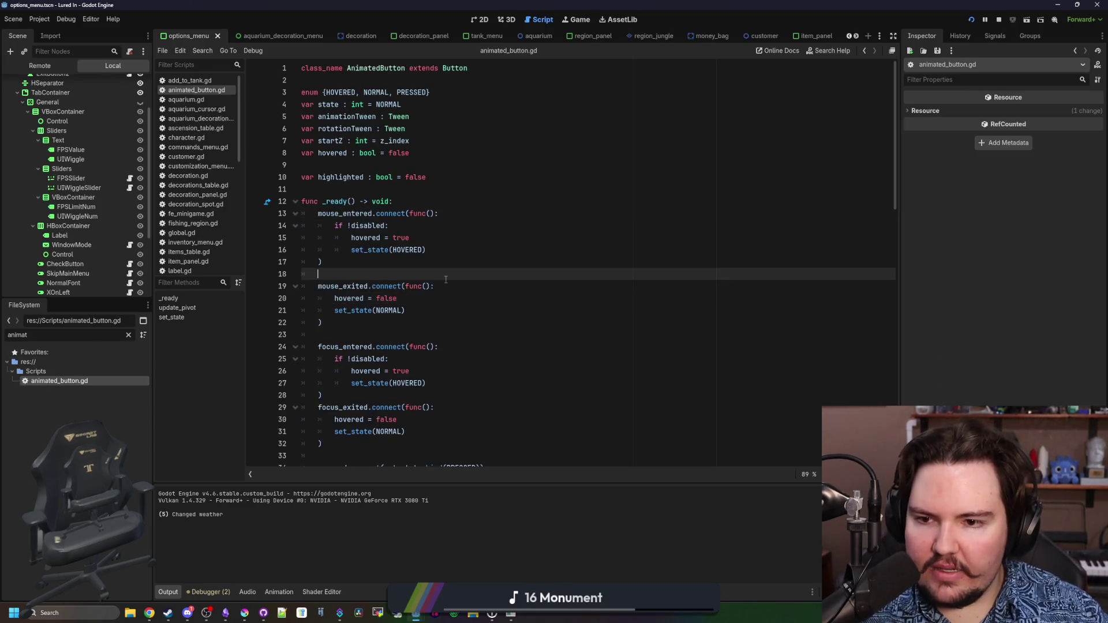
pyautogui.scroll(-18, 446, 279)
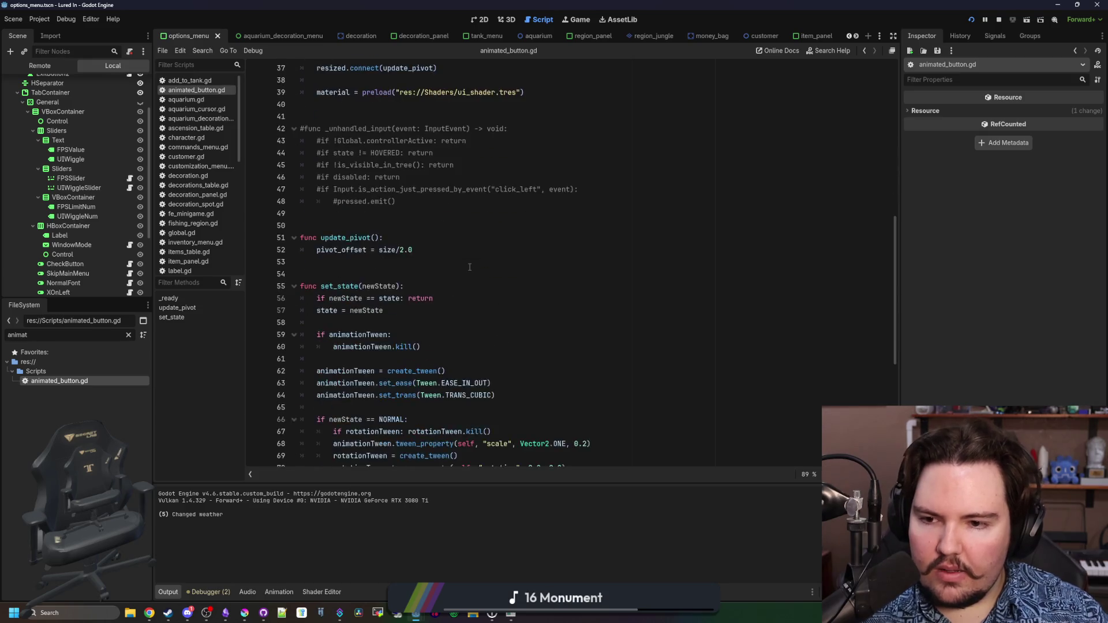
pyautogui.scroll(18, 430, 239)
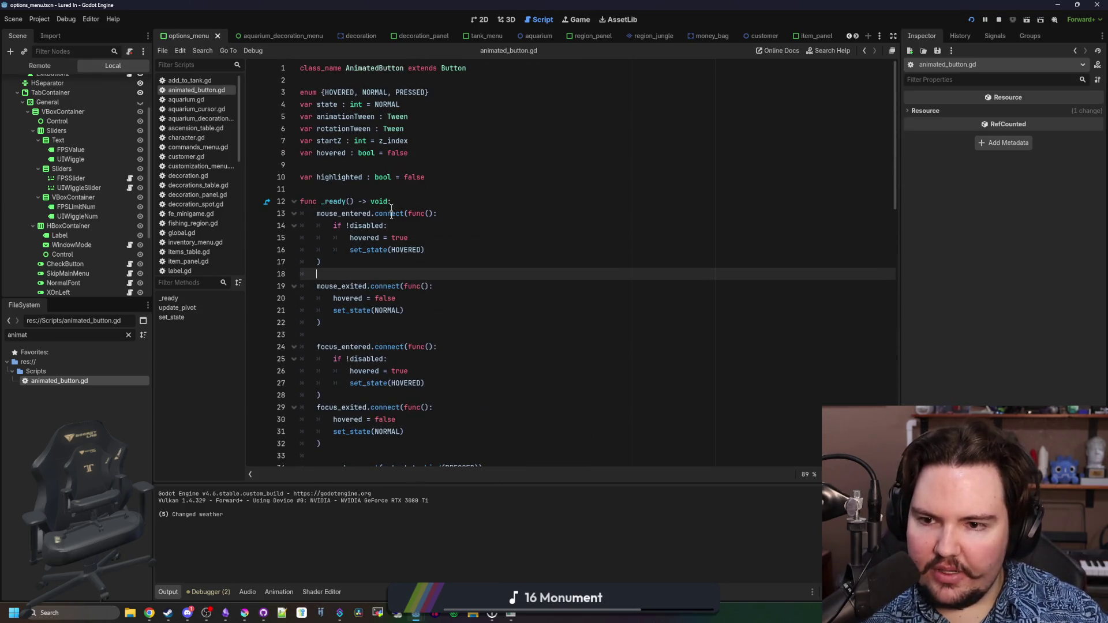
pyautogui.click(378, 263)
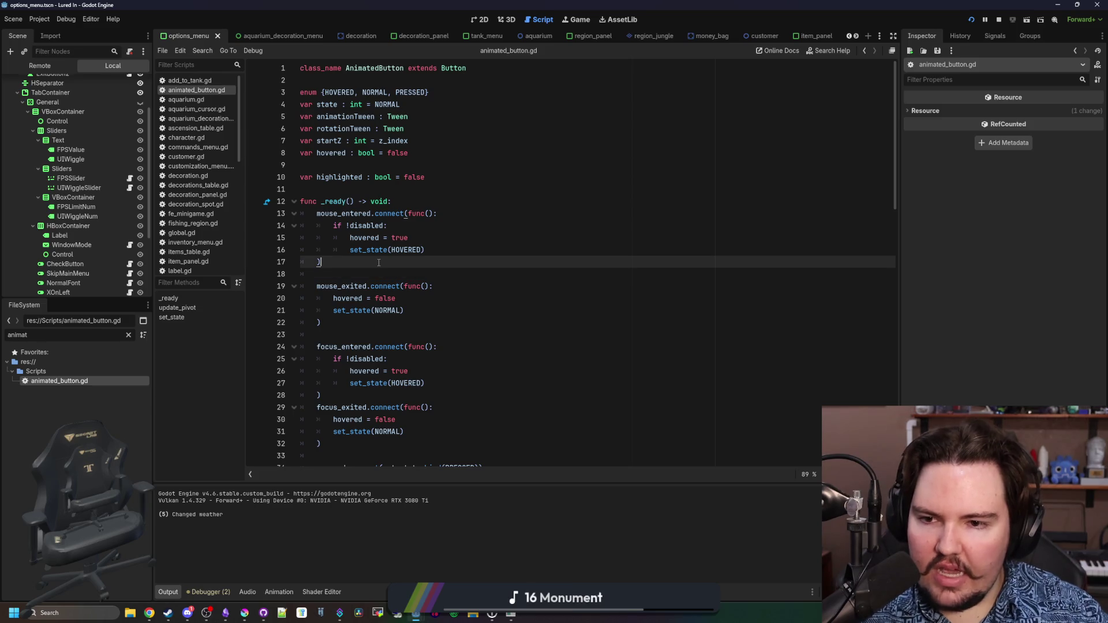
pyautogui.click(378, 271)
pyautogui.click(402, 258)
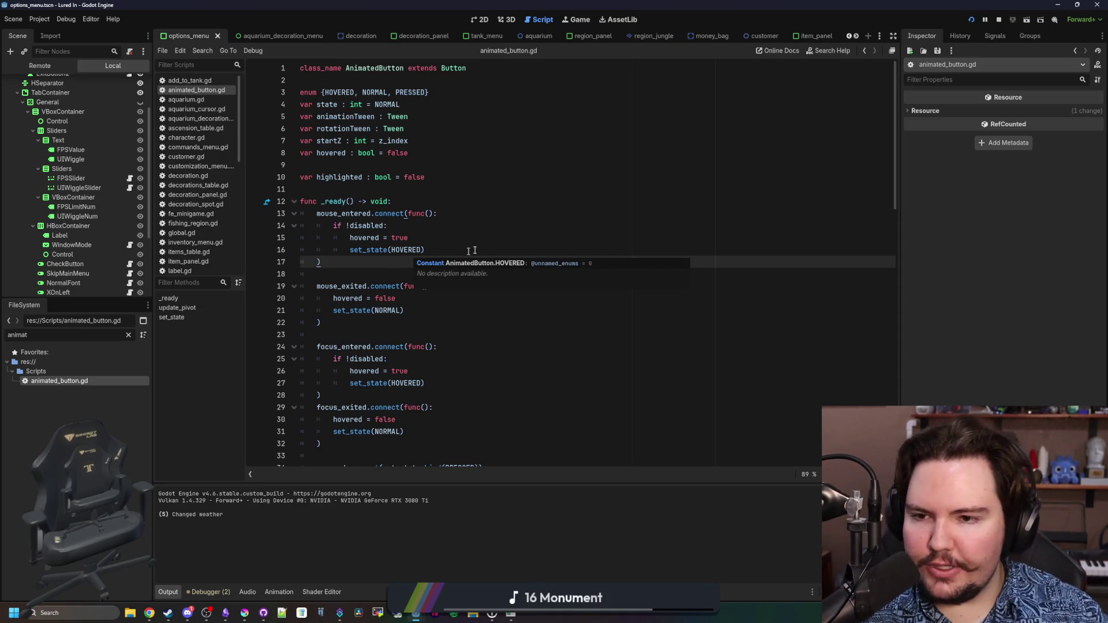
pyautogui.scroll(-15, 474, 250)
pyautogui.scroll(5, 429, 317)
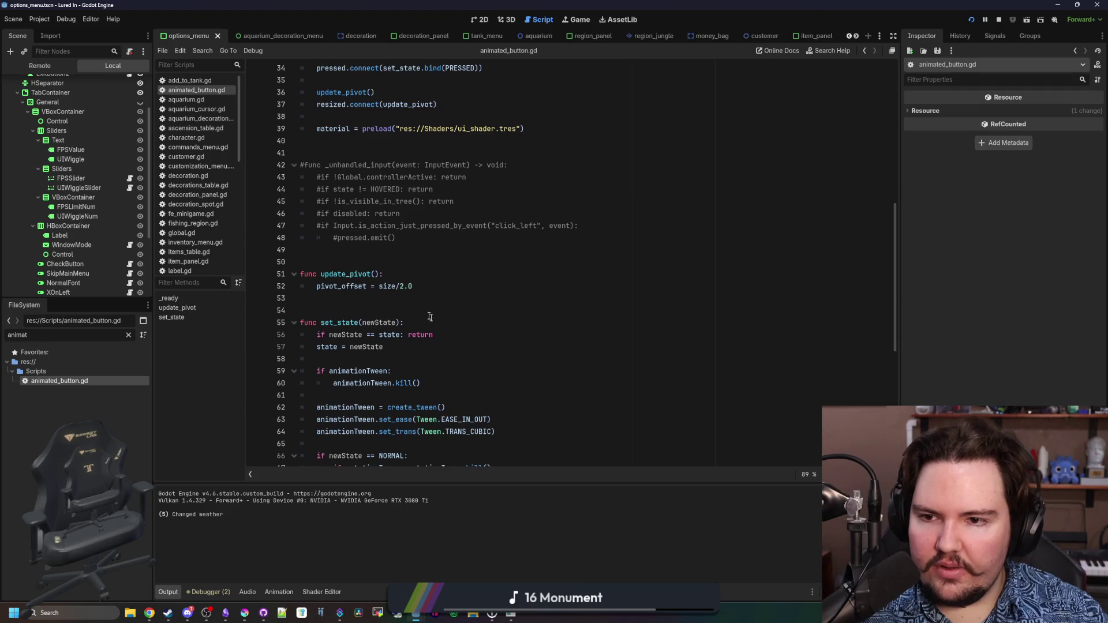
pyautogui.scroll(3, 430, 317)
# Delete the commented-out _unhandled_input block and the leftover blank lines
pyautogui.moveTo(411, 343)
pyautogui.mouseDown()
pyautogui.moveTo(399, 271)
pyautogui.moveTo(382, 255)
pyautogui.mouseUp()
pyautogui.press('BackSpace')
pyautogui.press('BackSpace')
pyautogui.scroll(3, 342, 299)
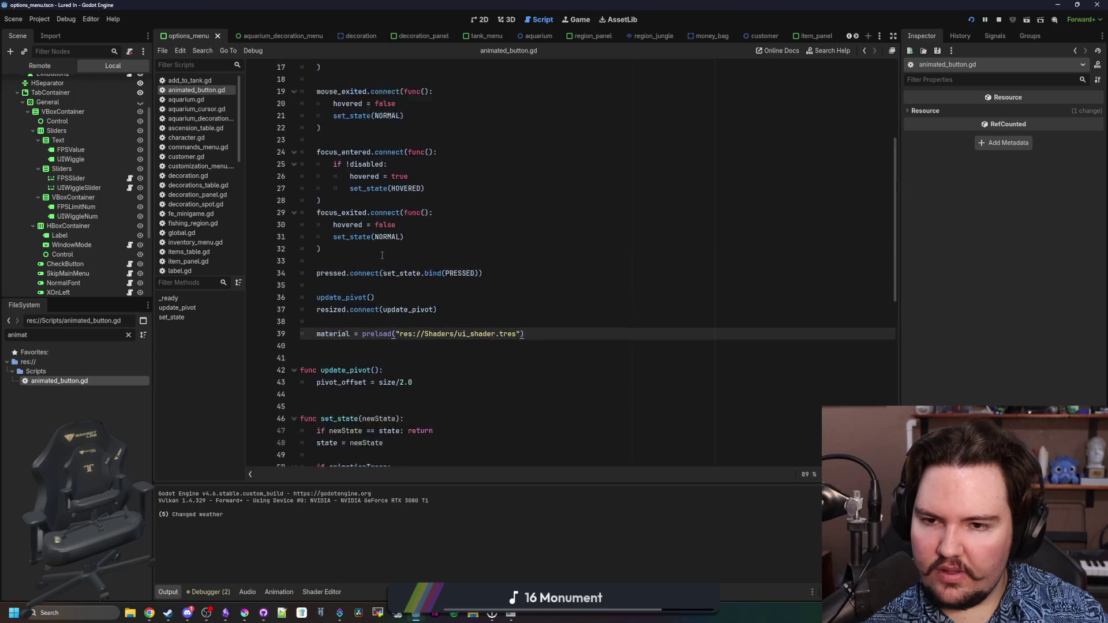
pyautogui.press('Up')
pyautogui.press('BackSpace')
pyautogui.click(341, 299)
pyautogui.press('BackSpace')
pyautogui.scroll(-4, 342, 297)
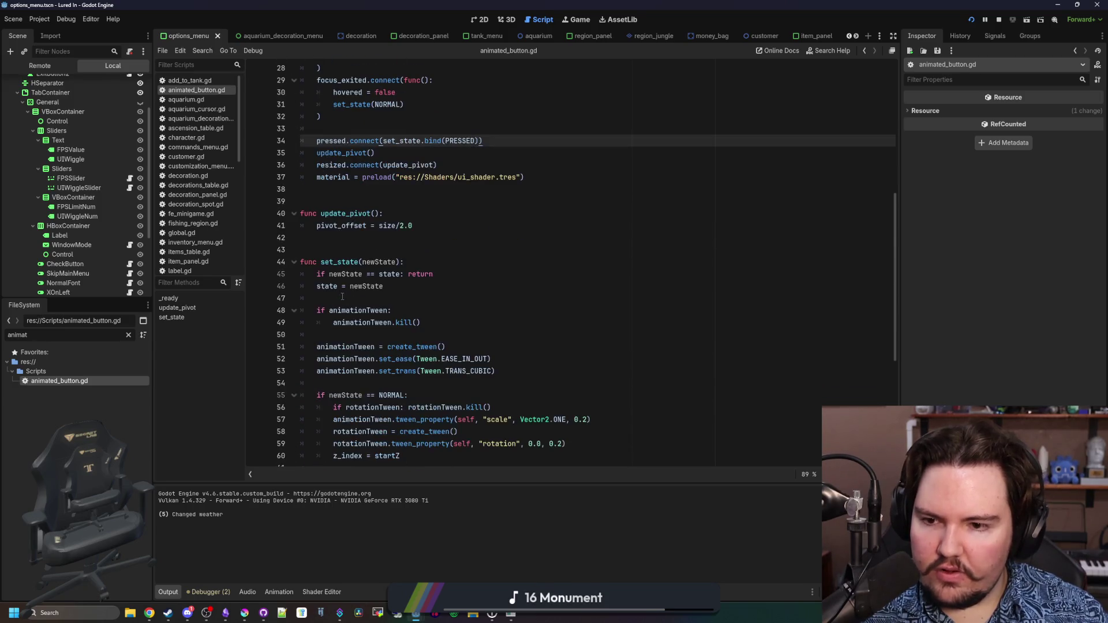
pyautogui.click(389, 285)
pyautogui.scroll(-7, 378, 267)
pyautogui.scroll(16, 377, 267)
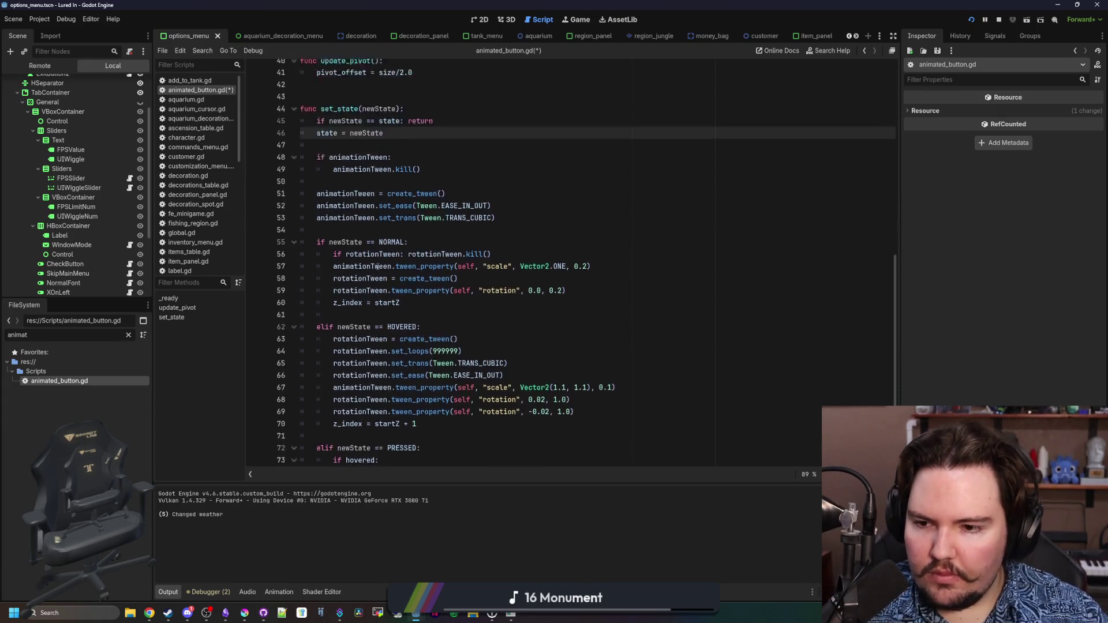
# Review the tween declarations and the hover/press branches, saving the script
pyautogui.click(375, 165)
pyautogui.click(364, 117)
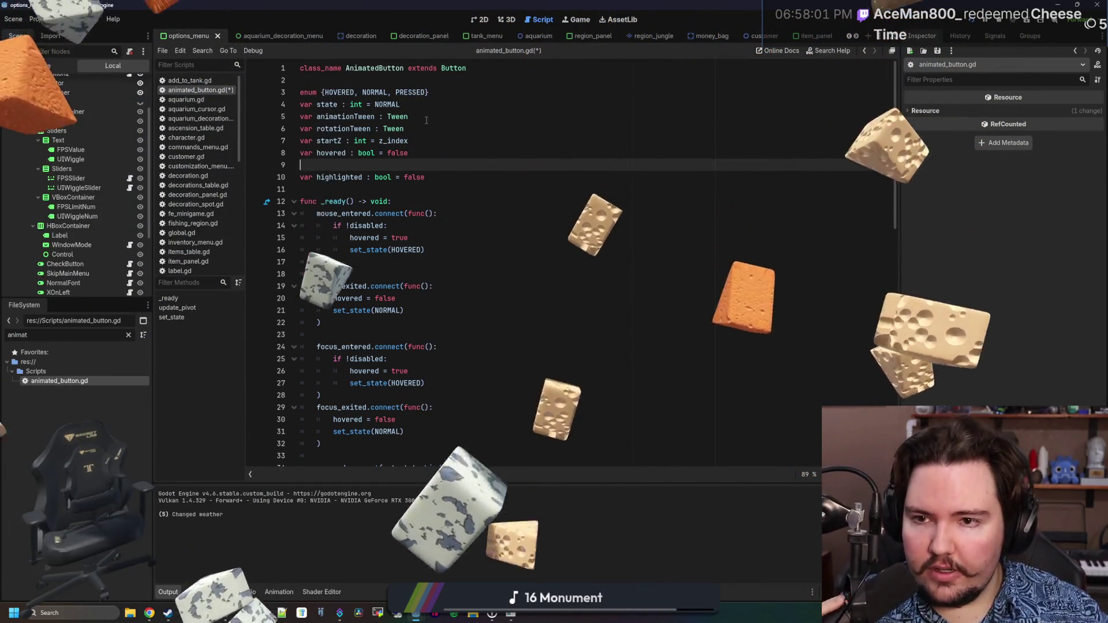
pyautogui.click(488, 132)
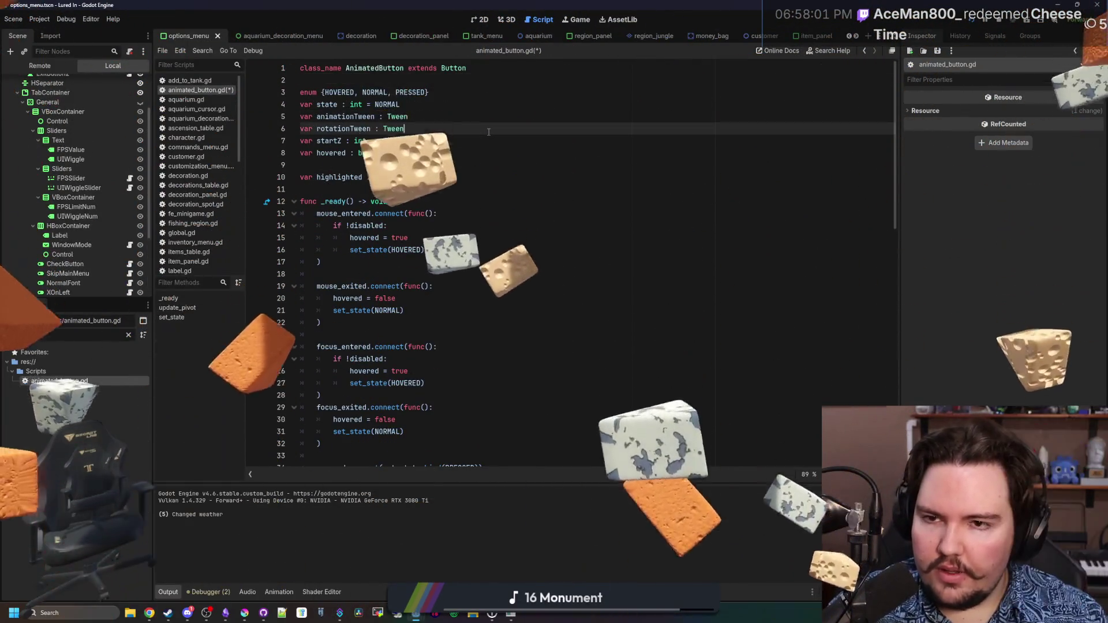
pyautogui.hotkey('ctrl', 's')
pyautogui.scroll(-15, 489, 131)
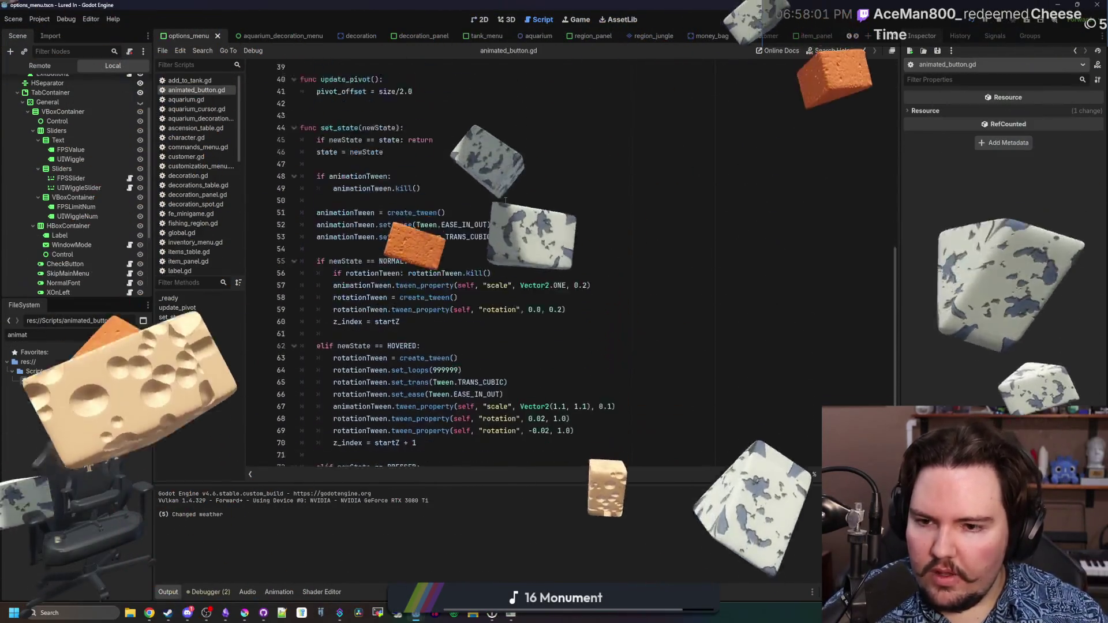
pyautogui.click(459, 339)
pyautogui.hotkey('ctrl', 's')
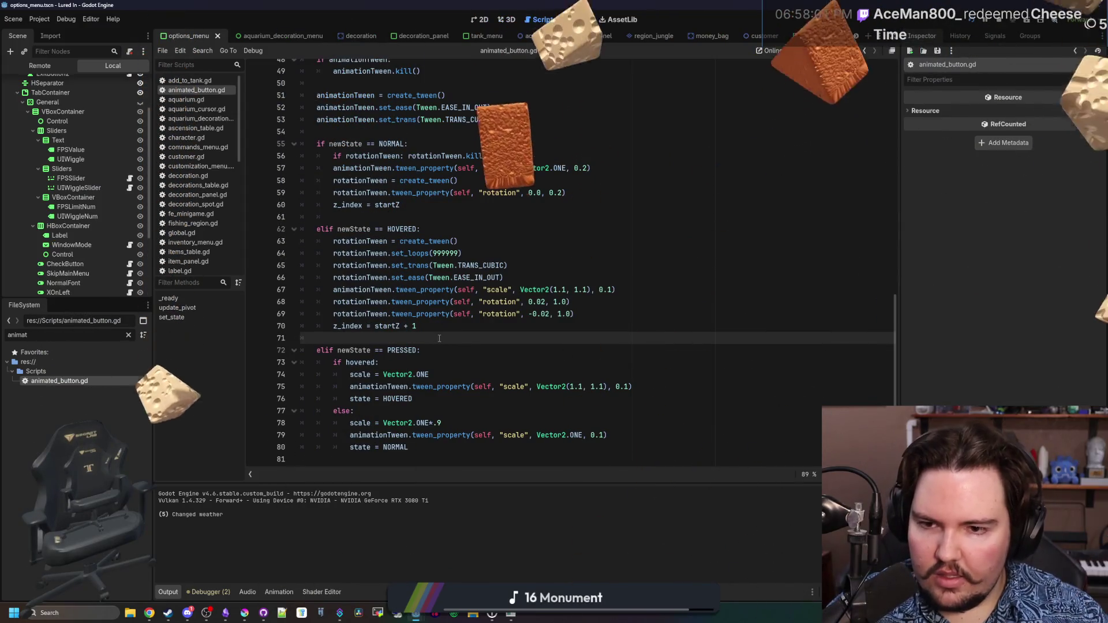
# Select the hover and press animation code, then bring up the Scripts folder's context menu in FileSystem
pyautogui.moveTo(399, 456)
pyautogui.mouseDown()
pyautogui.moveTo(335, 292)
pyautogui.moveTo(317, 67)
pyautogui.moveTo(300, 165)
pyautogui.mouseUp()
pyautogui.click(346, 153)
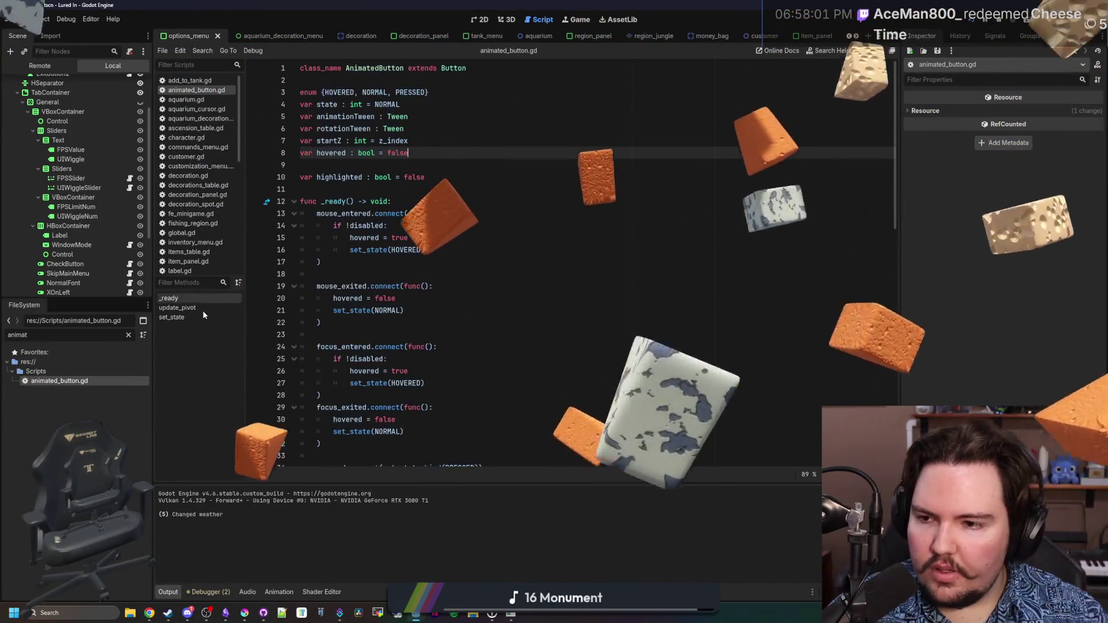
pyautogui.click(75, 372)
pyautogui.rightClick(75, 378)
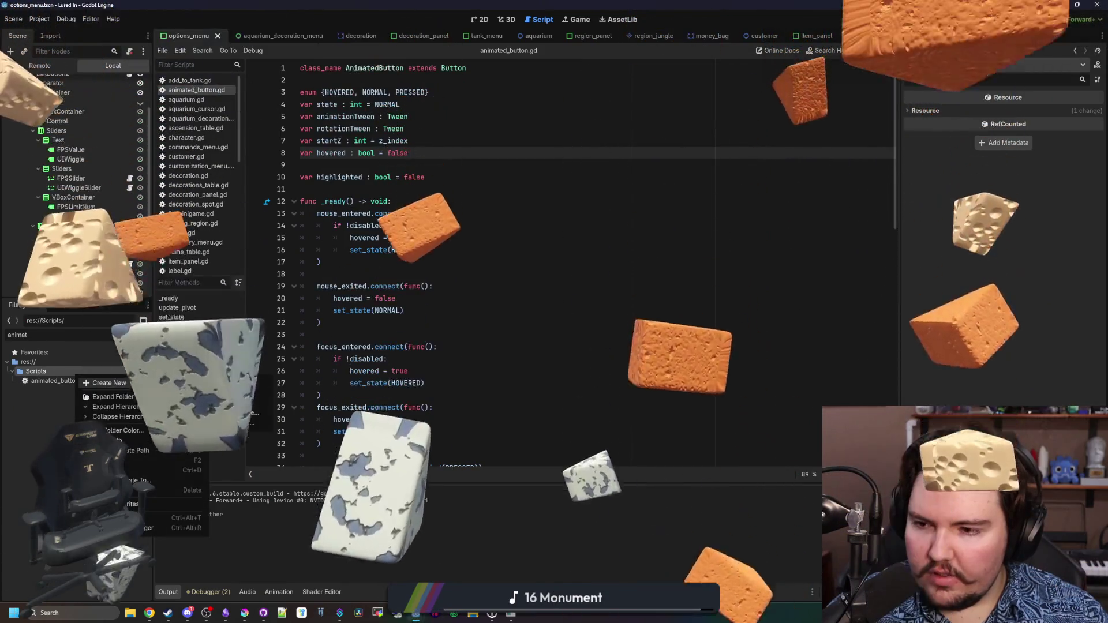
# Create animated_check_button.gd in the Scripts folder via Create New > Script
pyautogui.moveTo(173, 382)
pyautogui.click(247, 403)
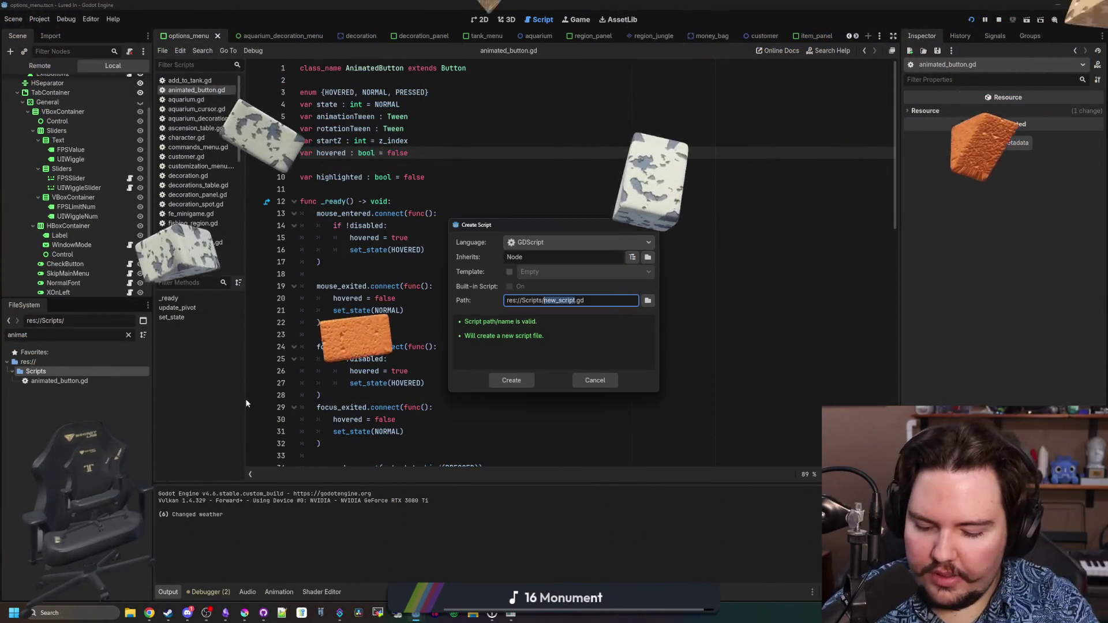
pyautogui.write('animated_character')
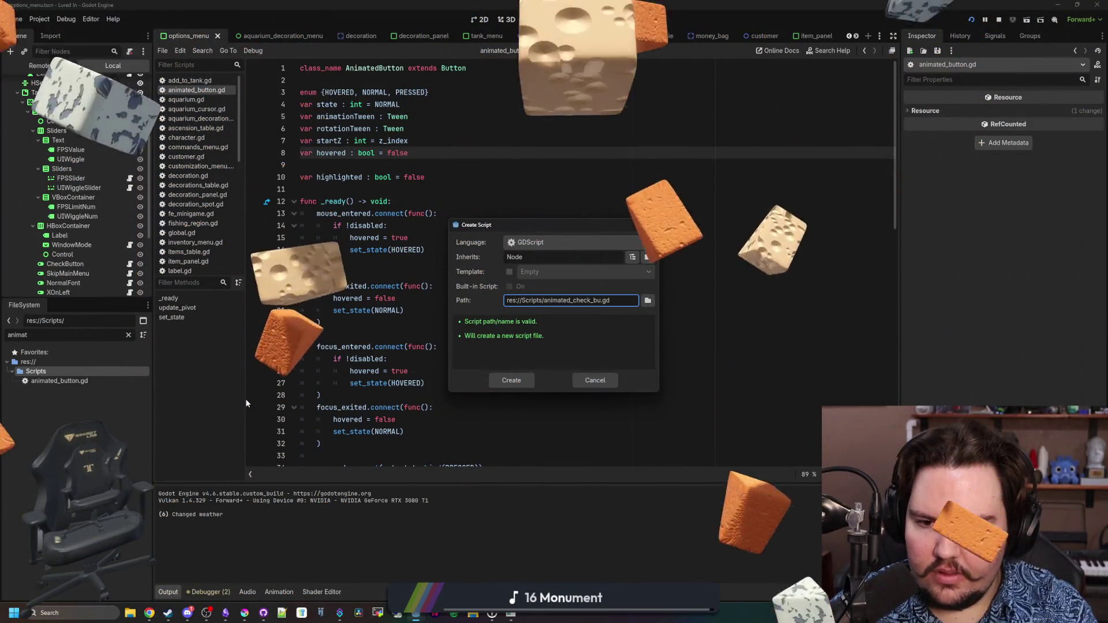
pyautogui.press('Return')
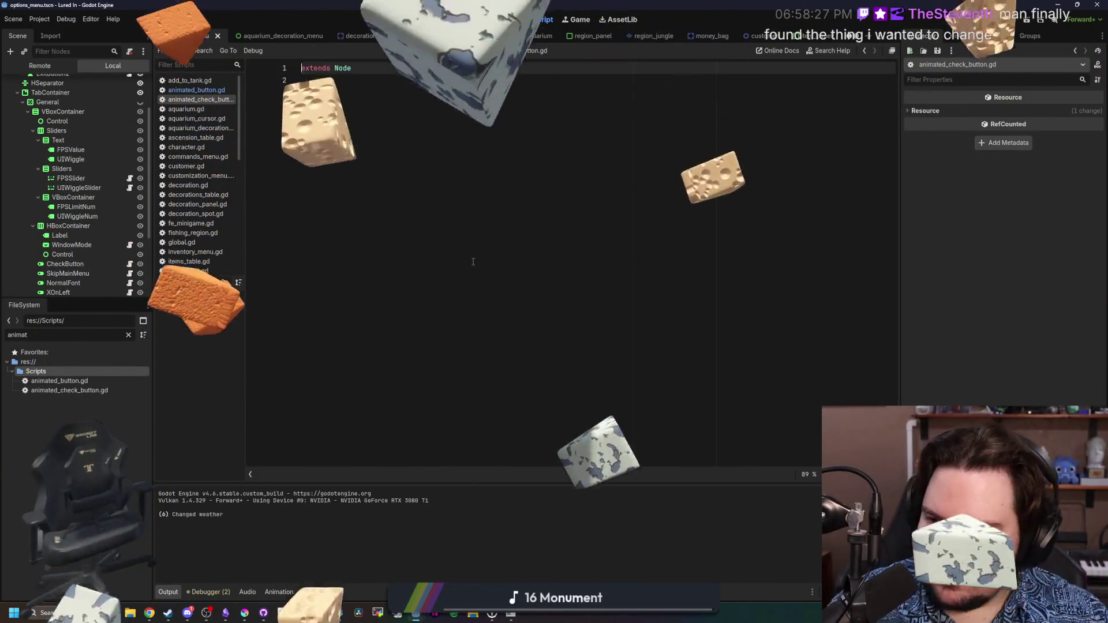
# Paste the AnimatedButton code, set its base class to CheckButton, and save the script
pyautogui.hotkey('ctrl', 'v')
pyautogui.scroll(12, 446, 67)
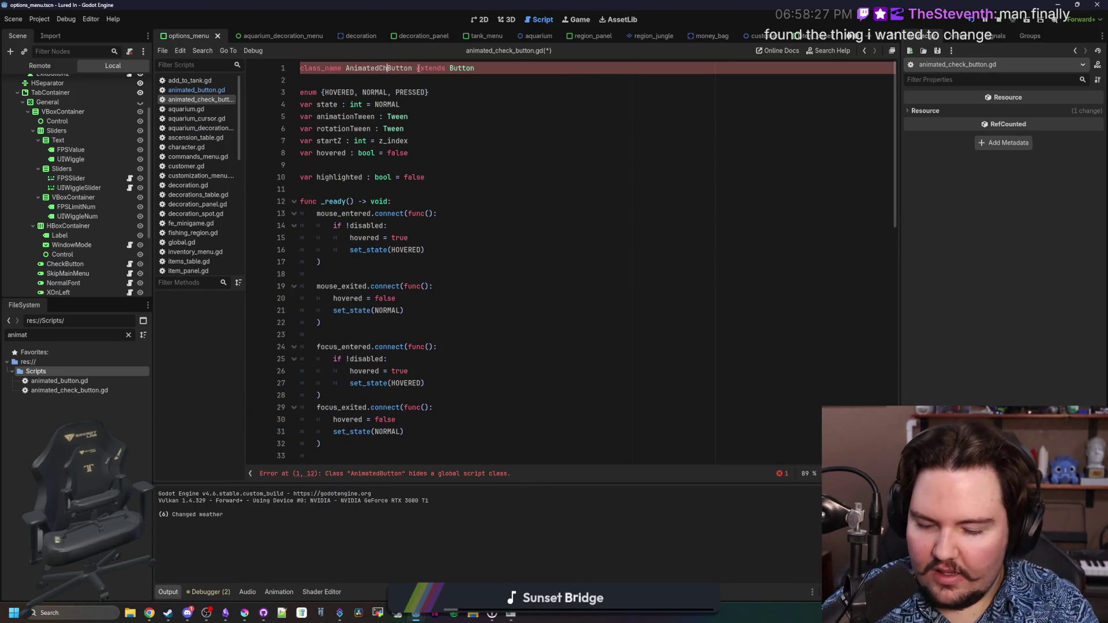
pyautogui.write('Ch')
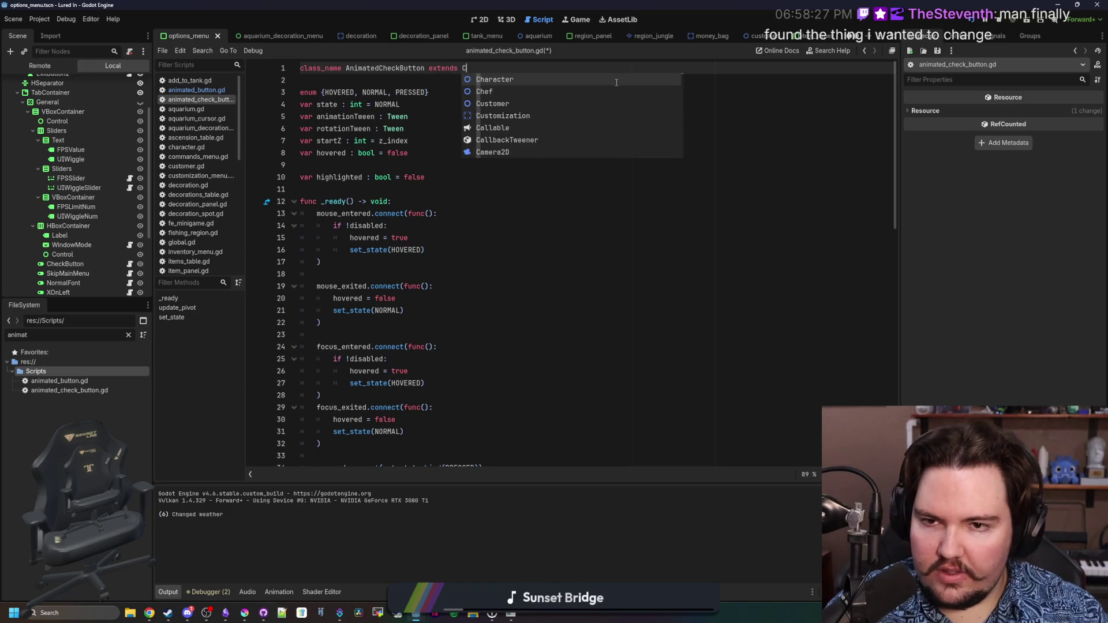
pyautogui.write('eck')
pyautogui.press('Down')
pyautogui.press('Return')
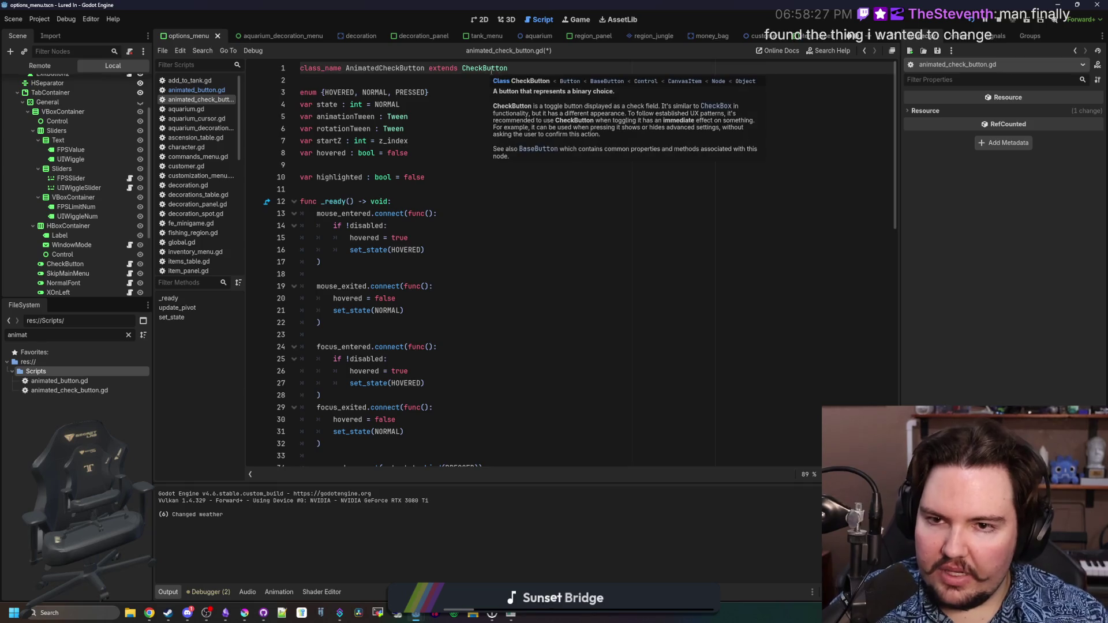
pyautogui.click(476, 79)
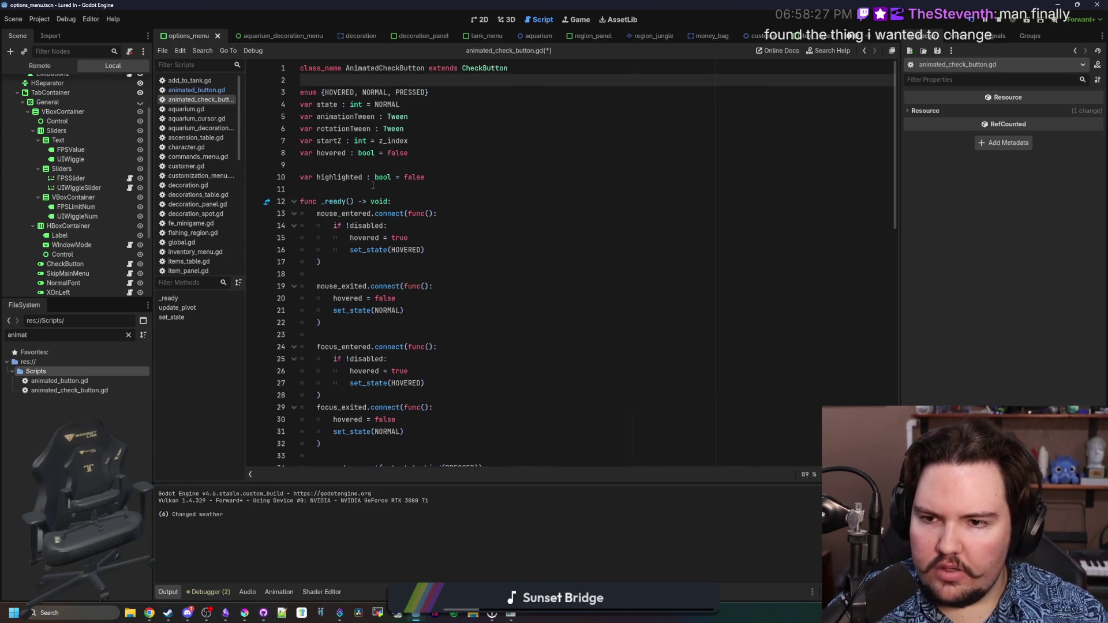
pyautogui.click(445, 189)
pyautogui.hotkey('ctrl', 's')
# Filter the FileSystem for 'optio' and open option_button_toggle.gd from options_menu.tscn
pyautogui.scroll(-15, 444, 209)
pyautogui.click(461, 180)
pyautogui.click(128, 334)
pyautogui.write('option')
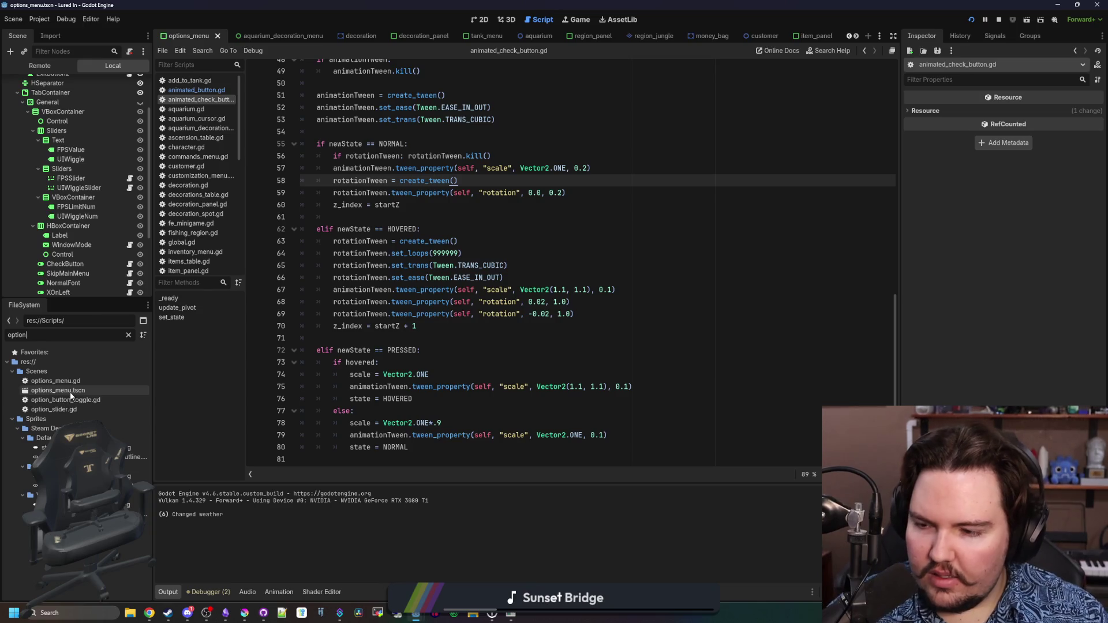
pyautogui.click(70, 392)
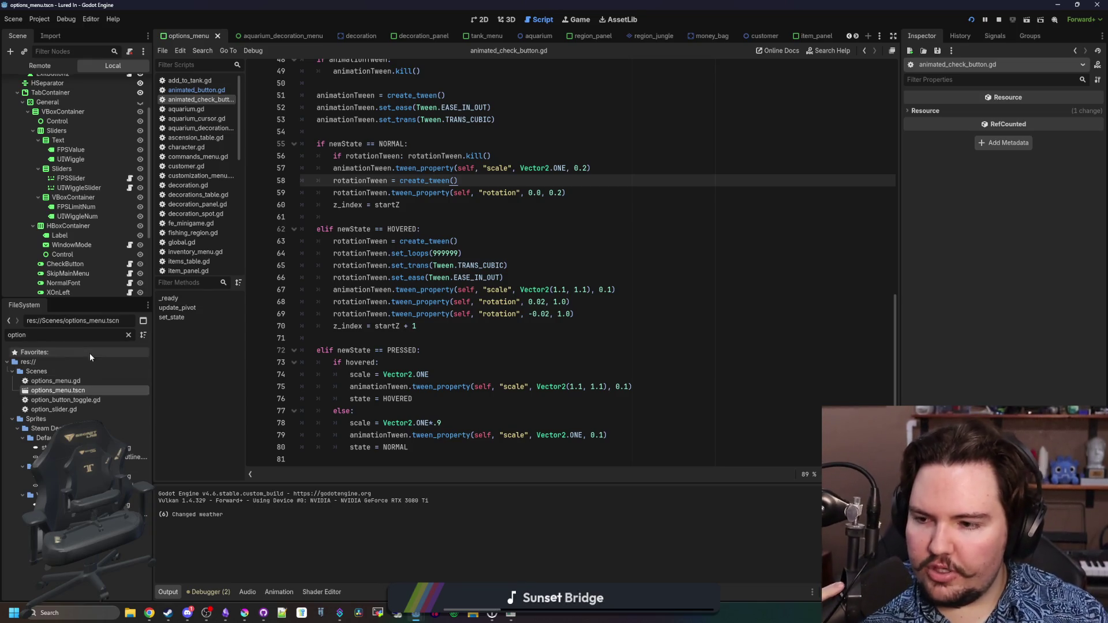
pyautogui.scroll(-3, 80, 245)
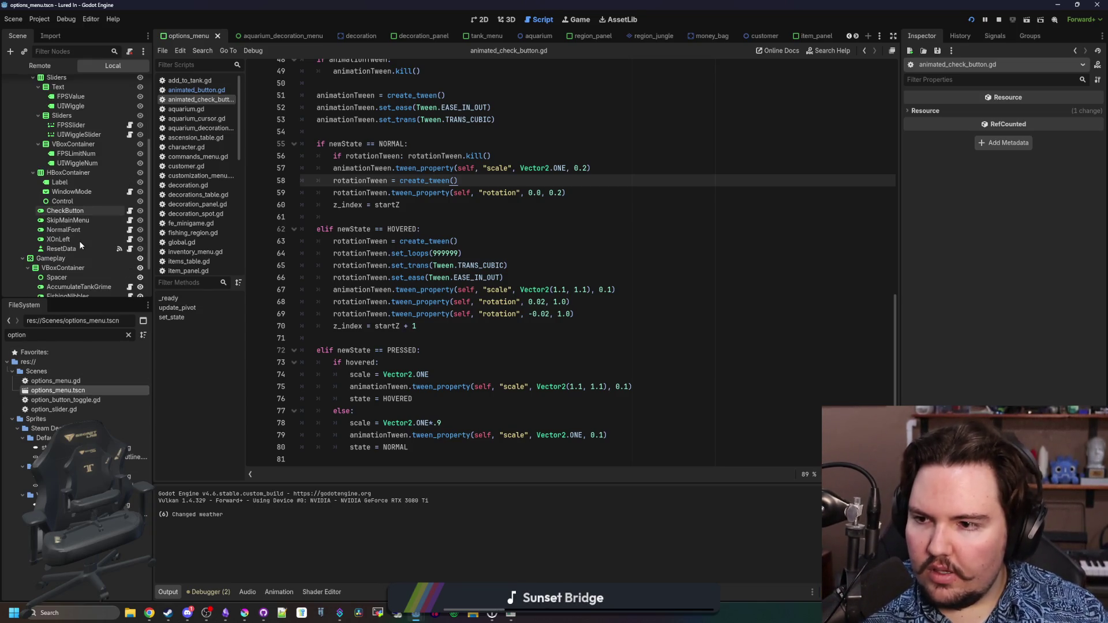
pyautogui.click(129, 211)
# Change option_button_toggle.gd's base class from CheckButton to AnimatedCheckButton
pyautogui.click(360, 78)
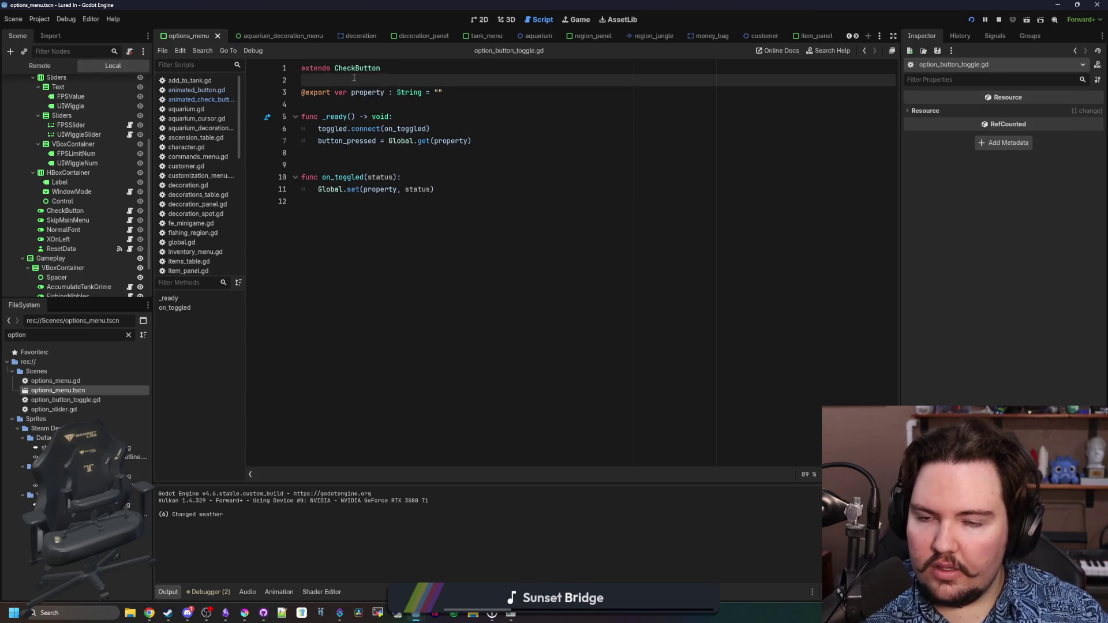
pyautogui.doubleClick(356, 68)
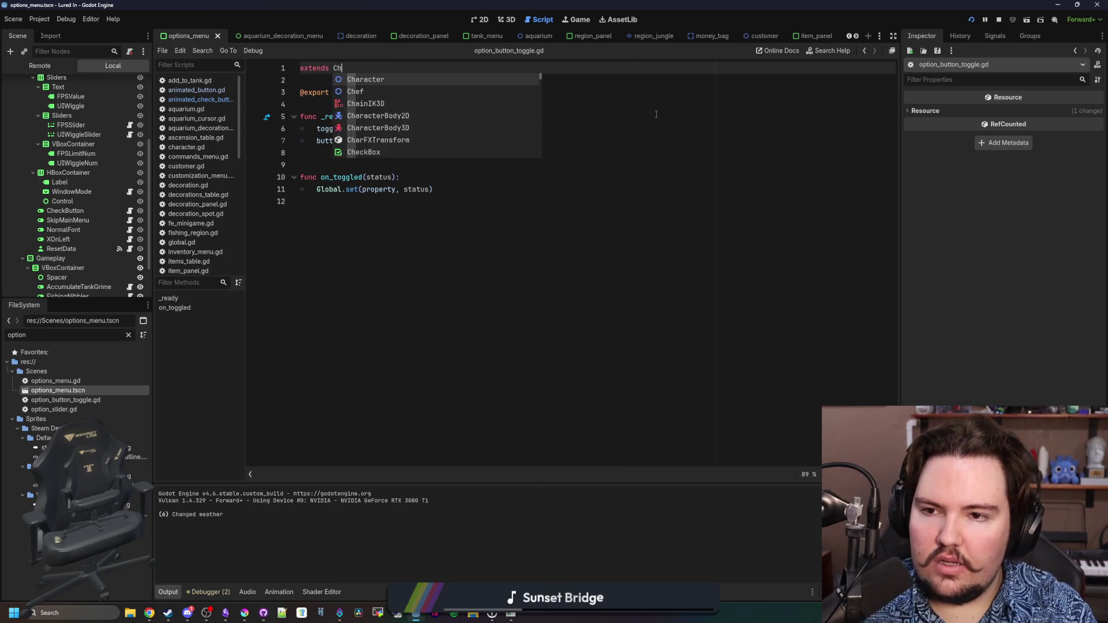
pyautogui.write('eck')
pyautogui.press('Down')
pyautogui.press('Down')
pyautogui.press('Return')
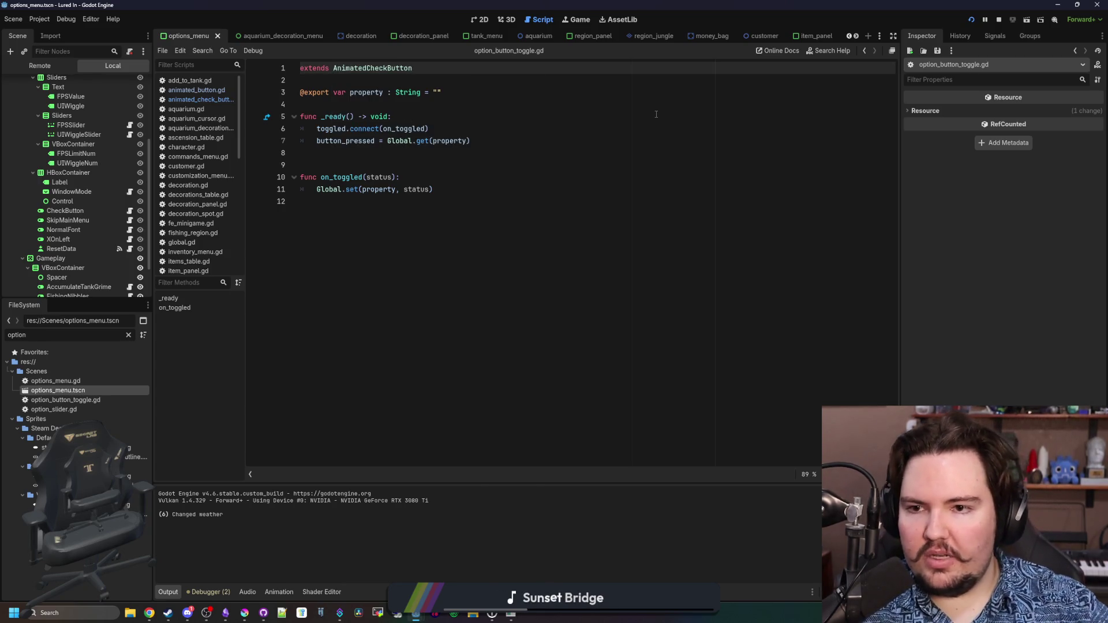
# Insert super() as the first line of _ready, then run the game with F5 and stop it
pyautogui.click(355, 94)
pyautogui.click(342, 105)
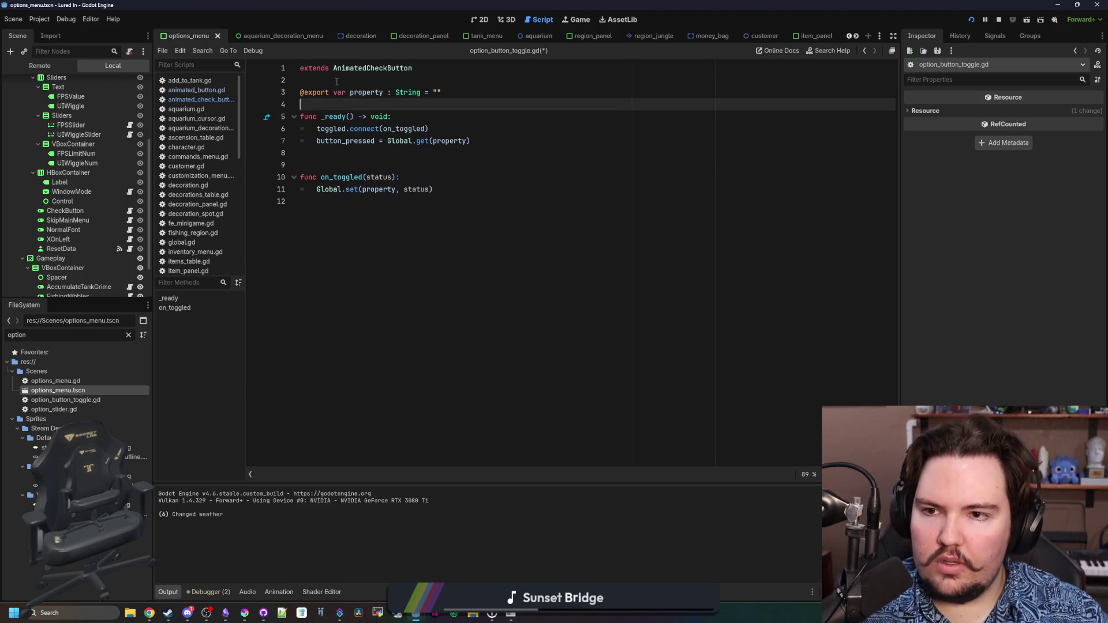
pyautogui.click(337, 82)
pyautogui.moveTo(347, 129); pyautogui.dragTo(414, 128)
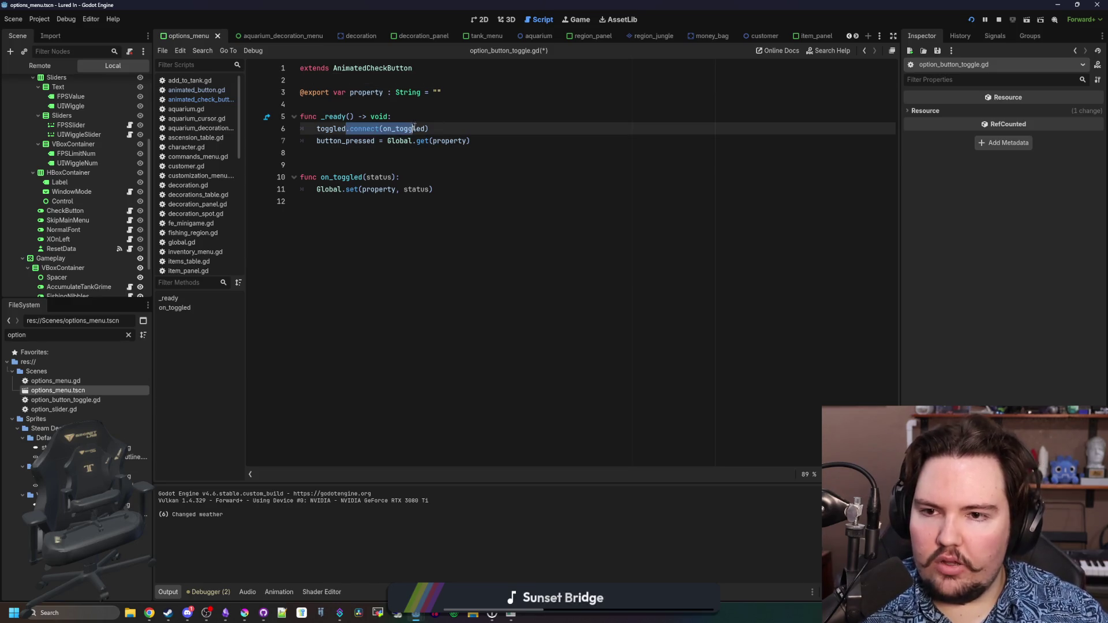
pyautogui.click(440, 118)
pyautogui.moveTo(483, 138); pyautogui.dragTo(333, 140)
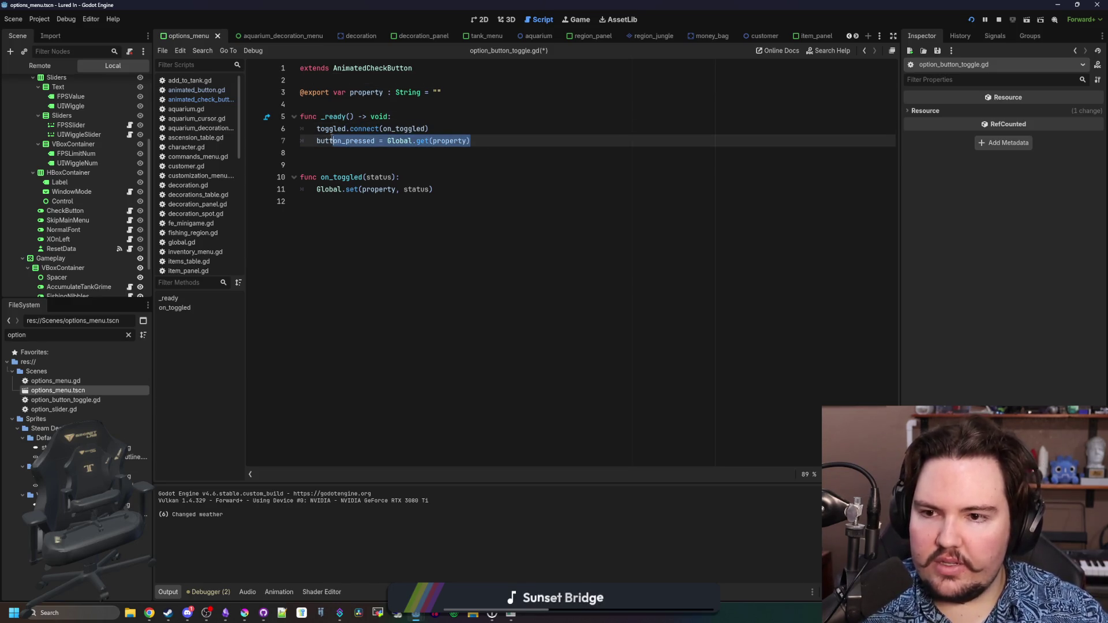
pyautogui.click(336, 148)
pyautogui.click(415, 117)
pyautogui.press('Return')
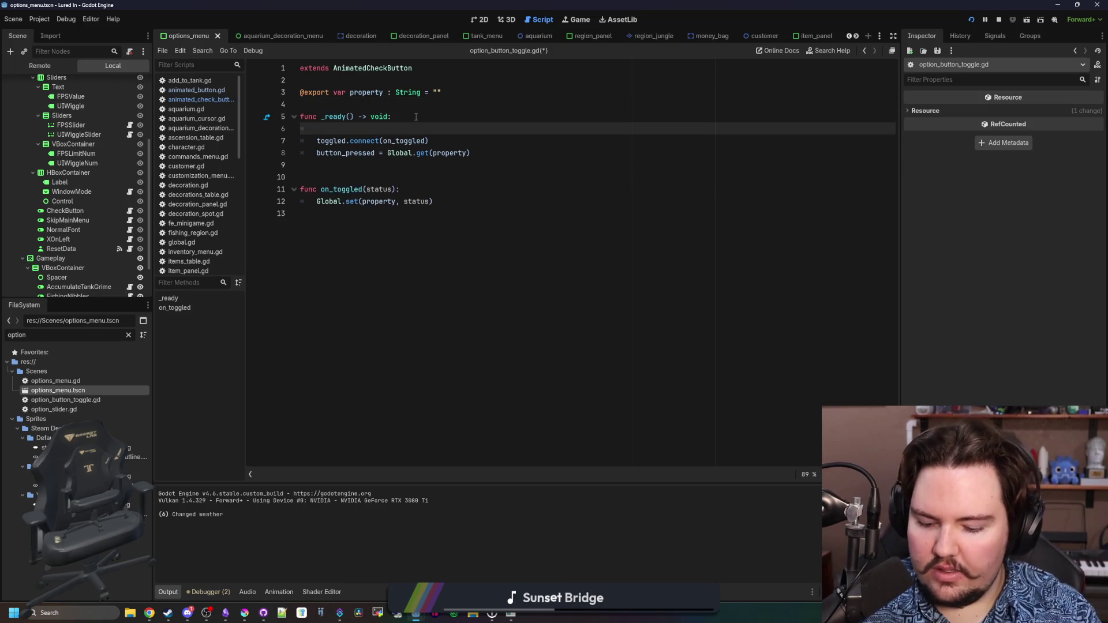
pyautogui.write('super()')
pyautogui.press('F5')
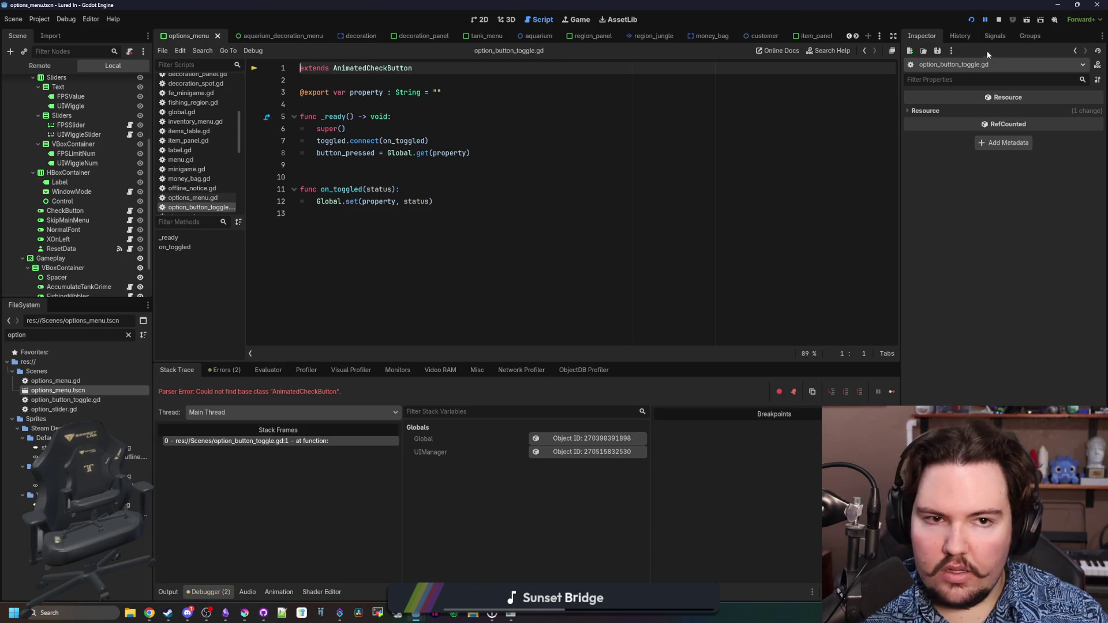
pyautogui.click(999, 20)
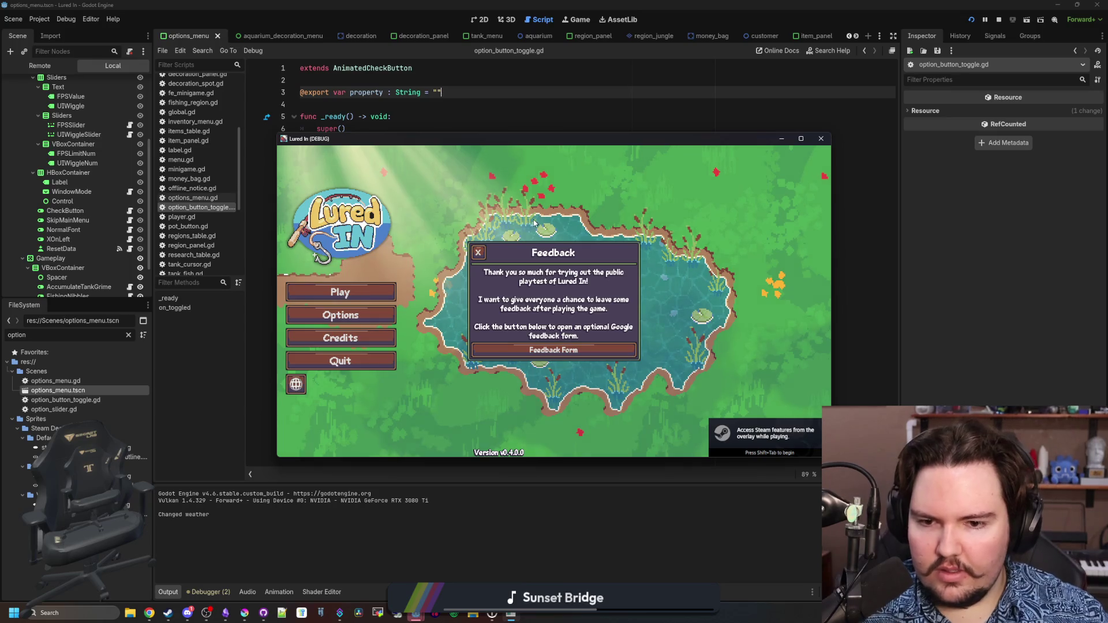
# Dismiss the Feedback popup, maximize Lured In, and browse the Options menu's General settings before closing the game
pyautogui.click(480, 254)
pyautogui.click(800, 138)
pyautogui.click(176, 337)
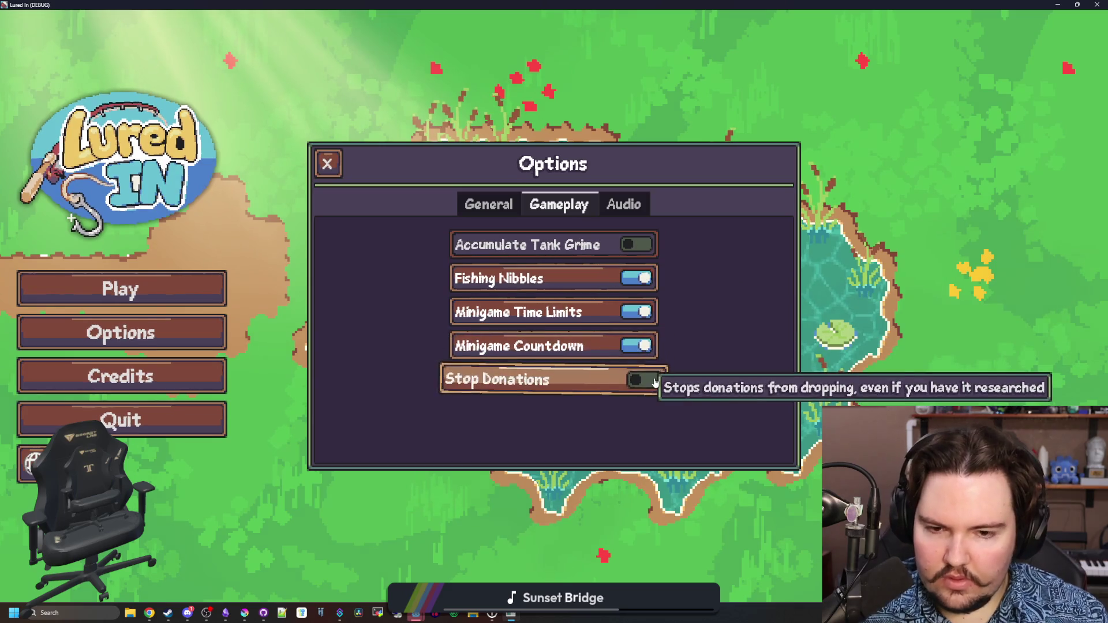
pyautogui.click(503, 205)
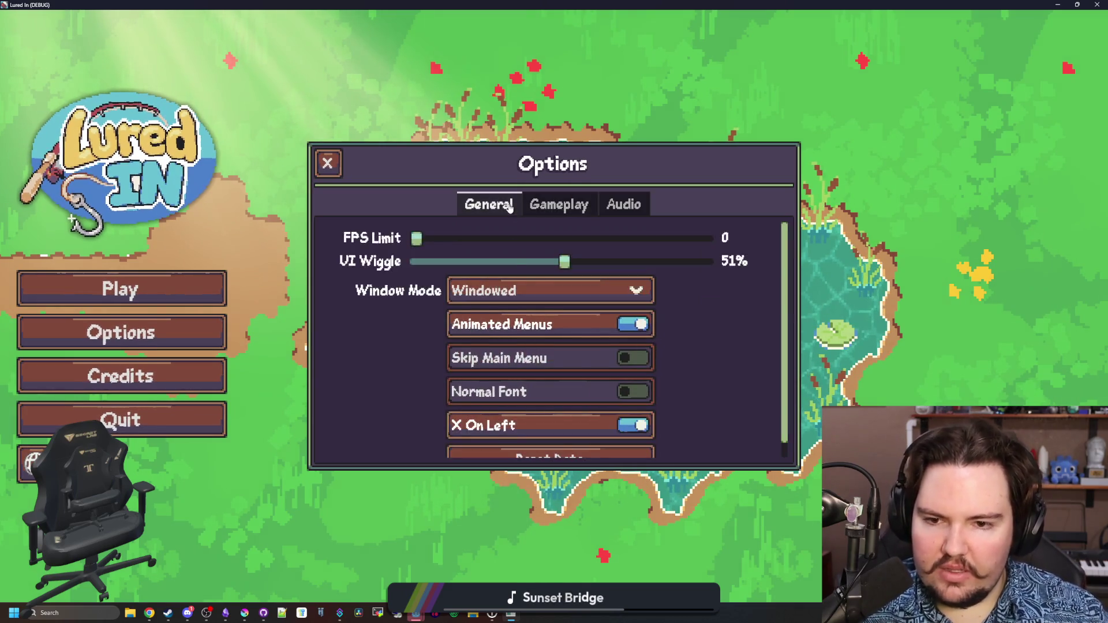
pyautogui.scroll(-1, 554, 372)
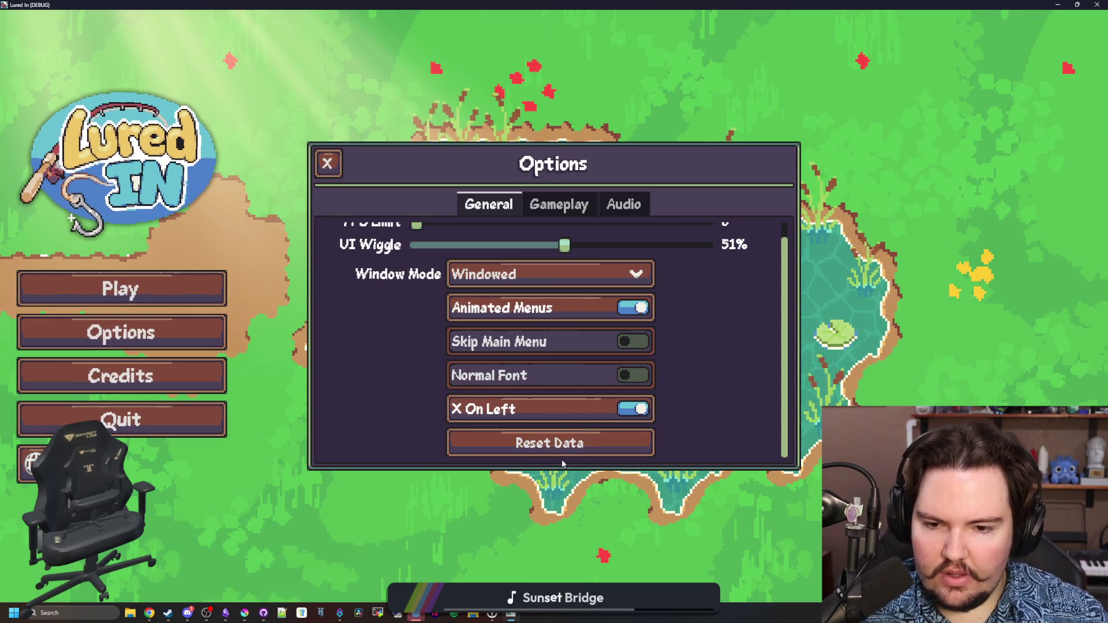
pyautogui.doubleClick(529, 4)
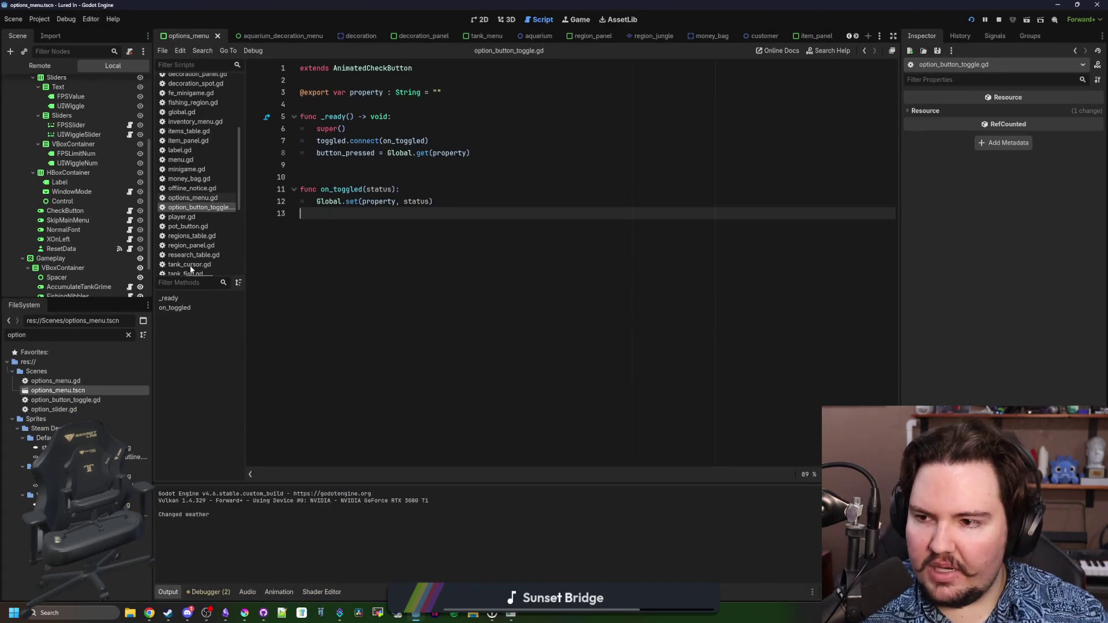
# Open reset_data.gd from the ResetData node, delete its empty _ready() pass stub, and save
pyautogui.click(78, 251)
pyautogui.click(129, 249)
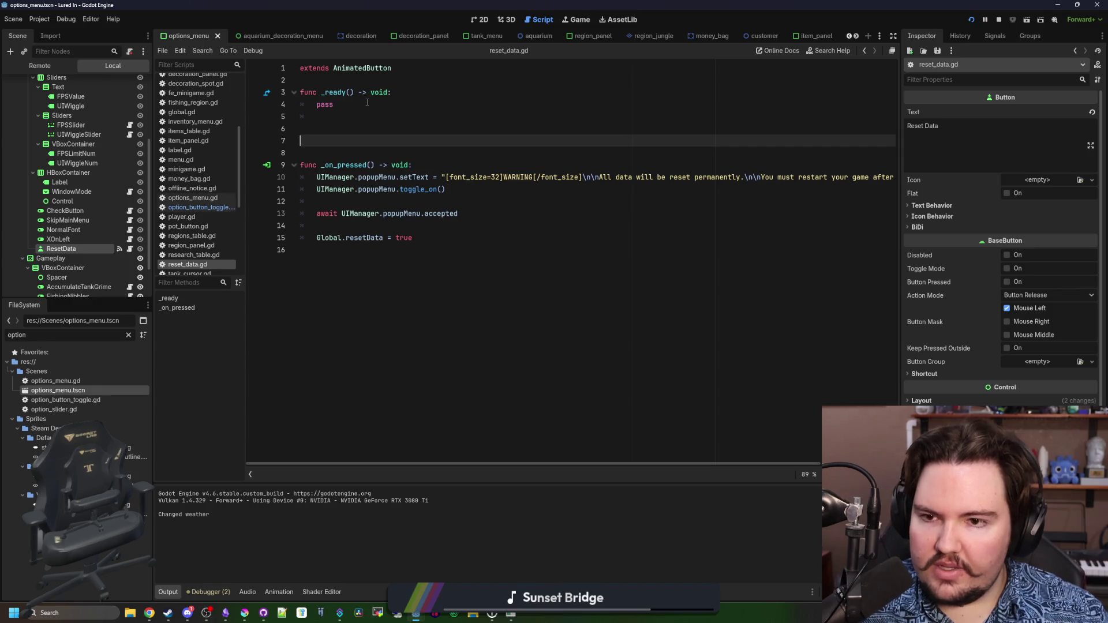
pyautogui.hotkey('shift', 'Up')
pyautogui.hotkey('shift', 'Up')
pyautogui.hotkey('shift', 'Up')
pyautogui.press('BackSpace')
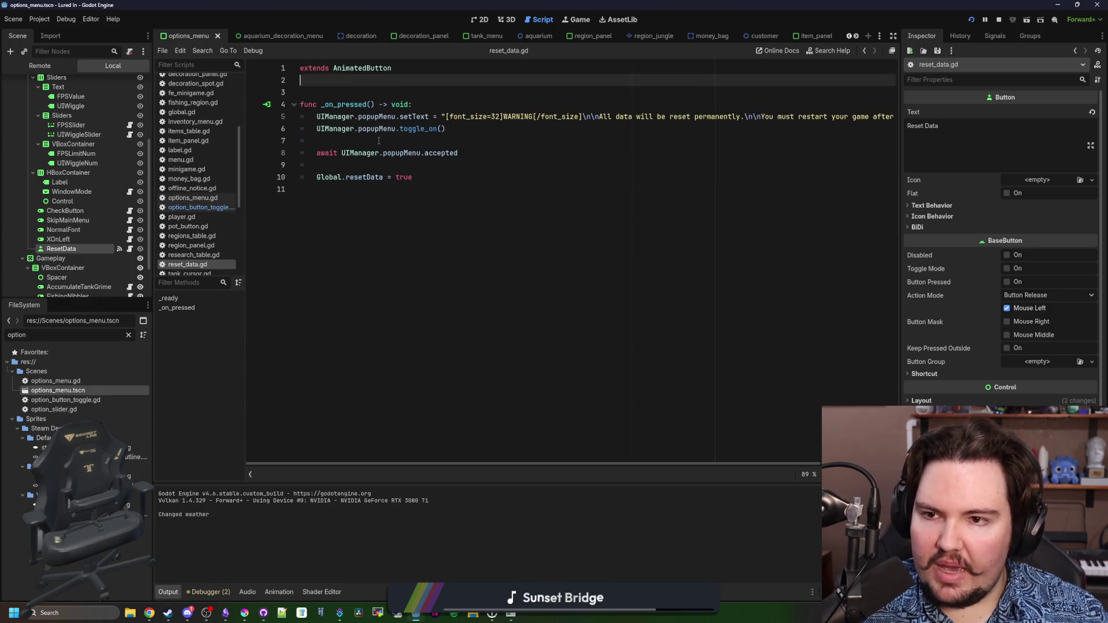
pyautogui.press('Down')
pyautogui.hotkey('ctrl', 's')
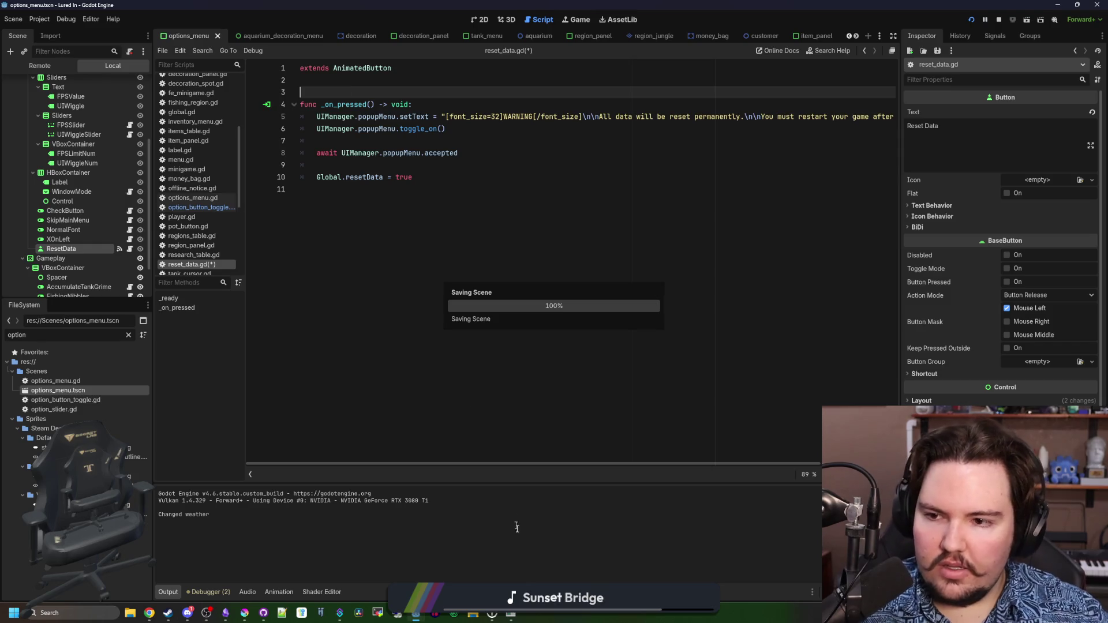
pyautogui.doubleClick(562, 367)
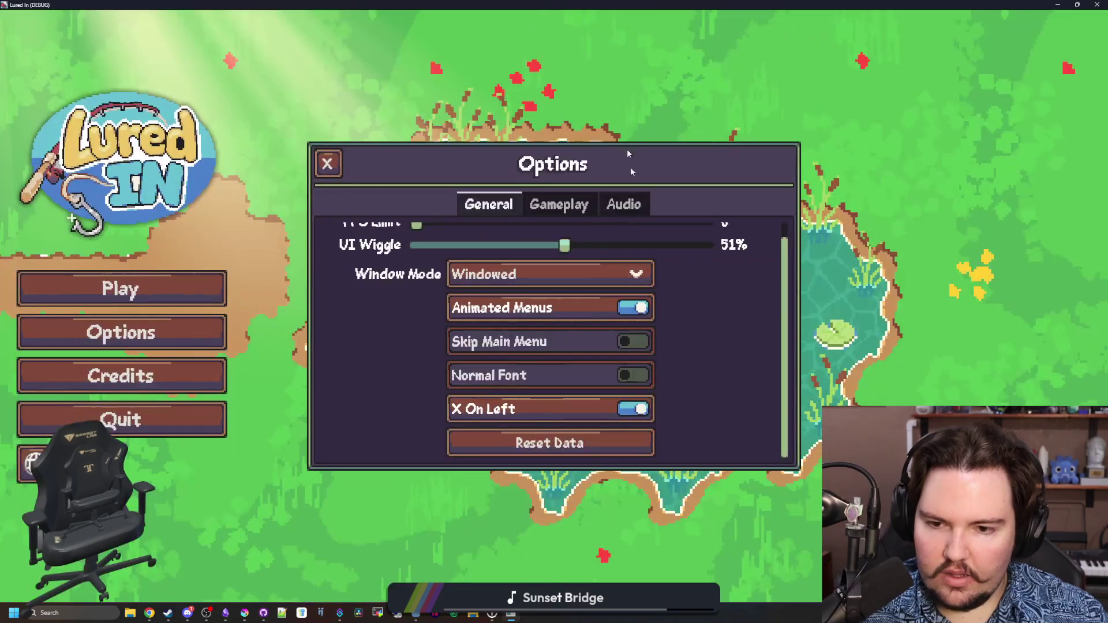
# Quit the running game, save the scene, and relaunch the project
pyautogui.press('Escape')
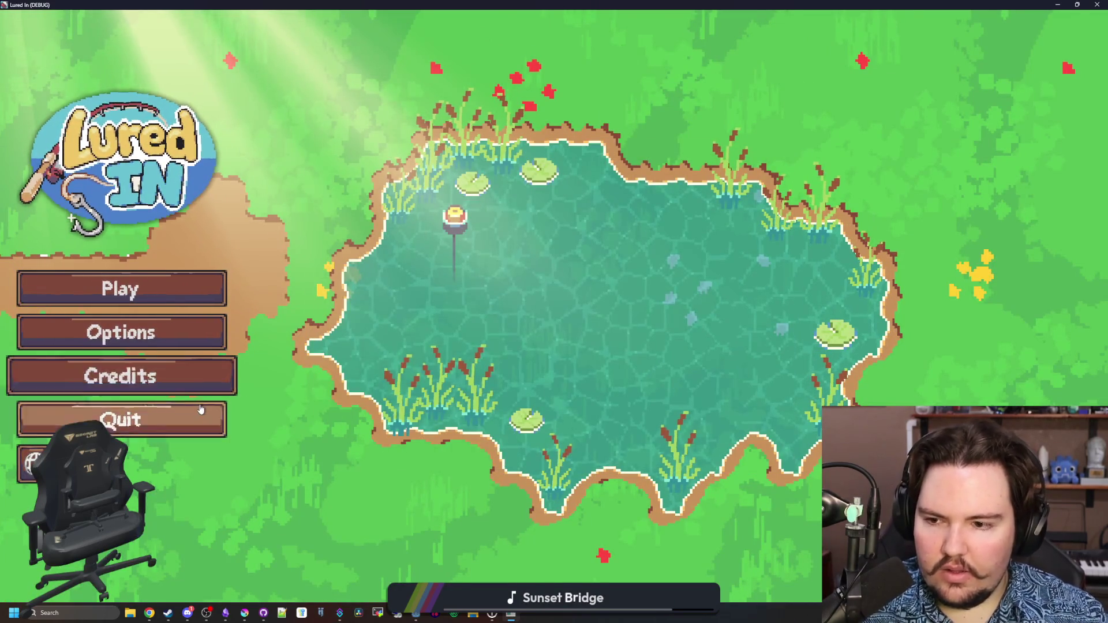
pyautogui.click(202, 415)
pyautogui.hotkey('ctrl', 's')
pyautogui.click(971, 20)
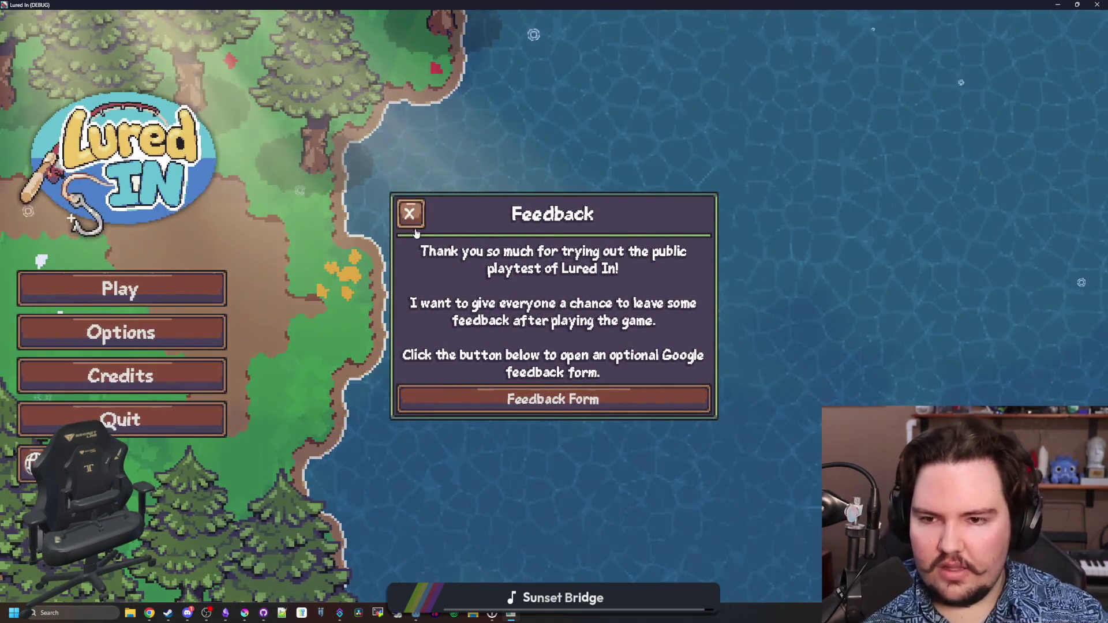
# Dismiss the feedback message, open Options, and browse the General, Gameplay and Audio tabs
pyautogui.click(410, 213)
pyautogui.click(151, 332)
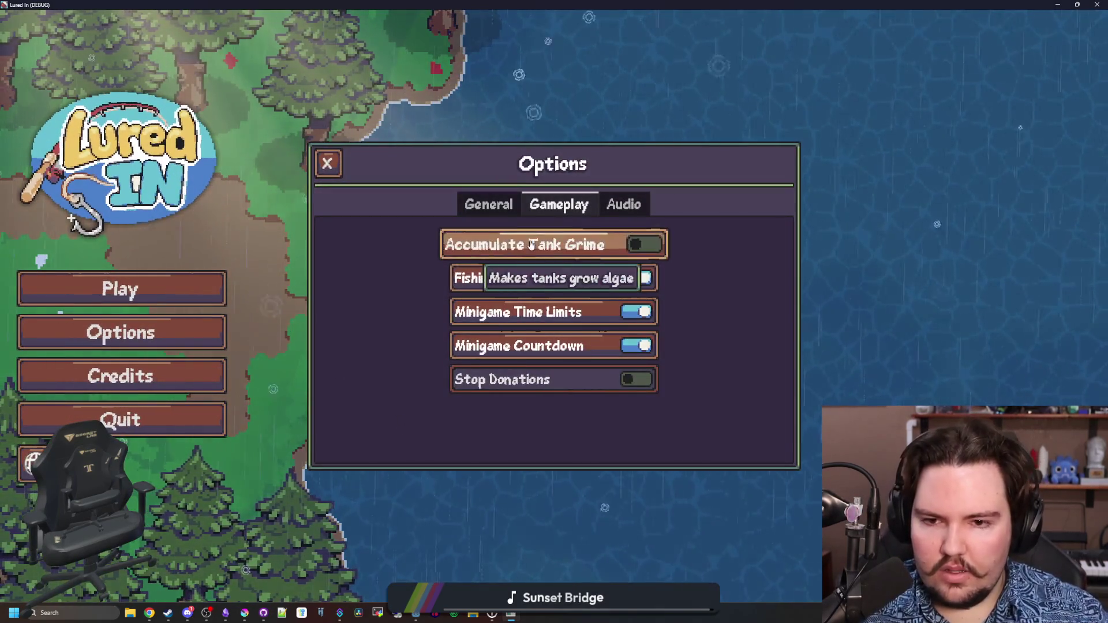
pyautogui.click(505, 206)
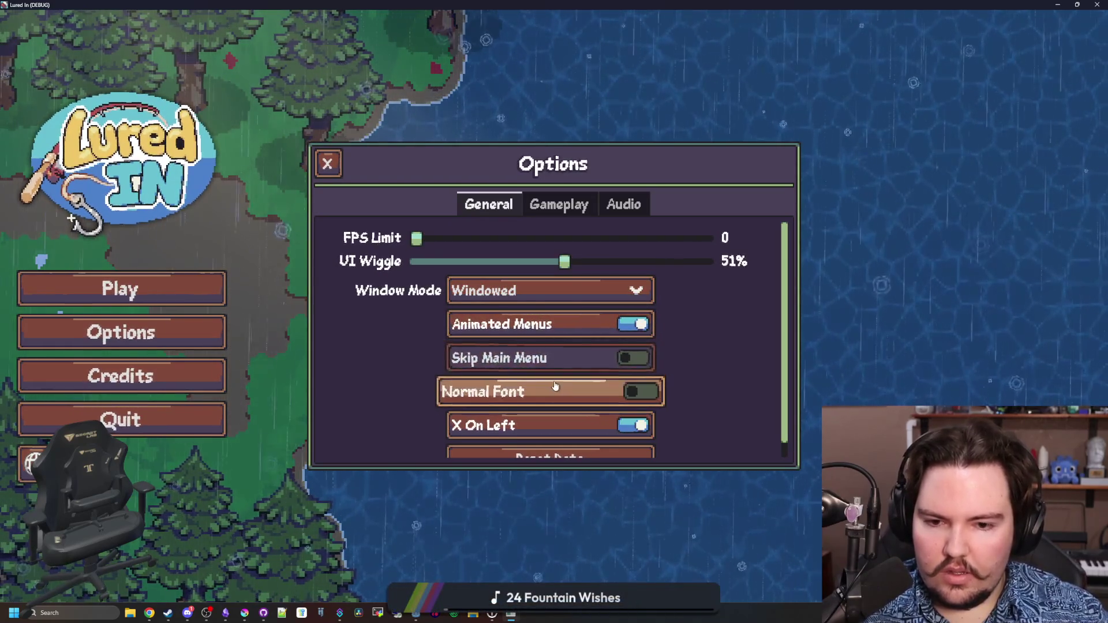
pyautogui.scroll(-1, 595, 386)
pyautogui.hotkey('ctrl', 'Tab')
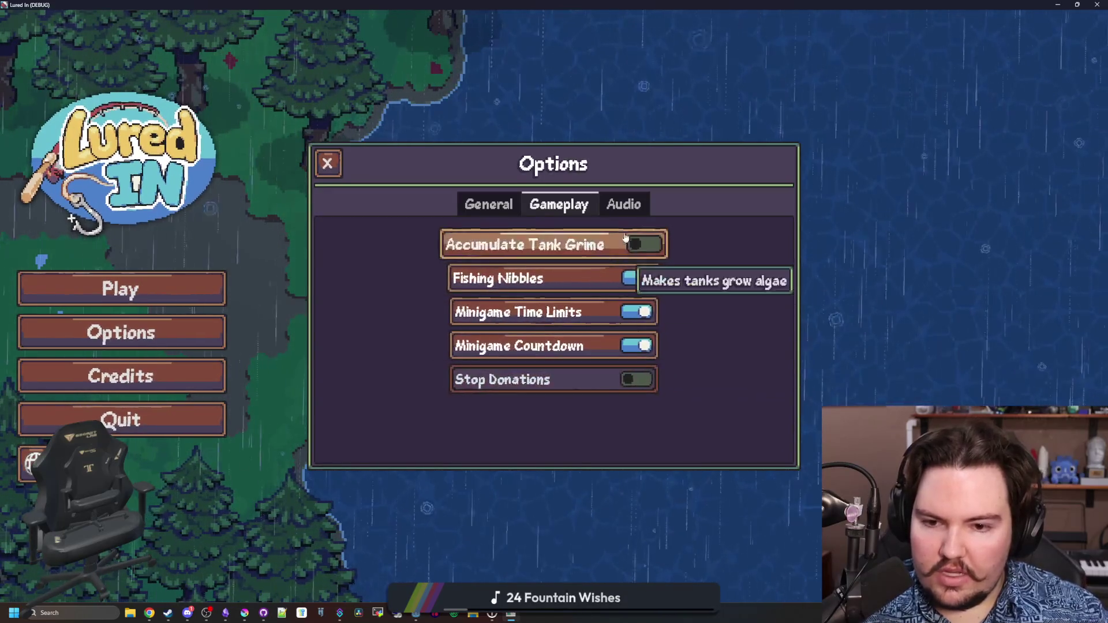
pyautogui.hotkey('ctrl', 'Tab')
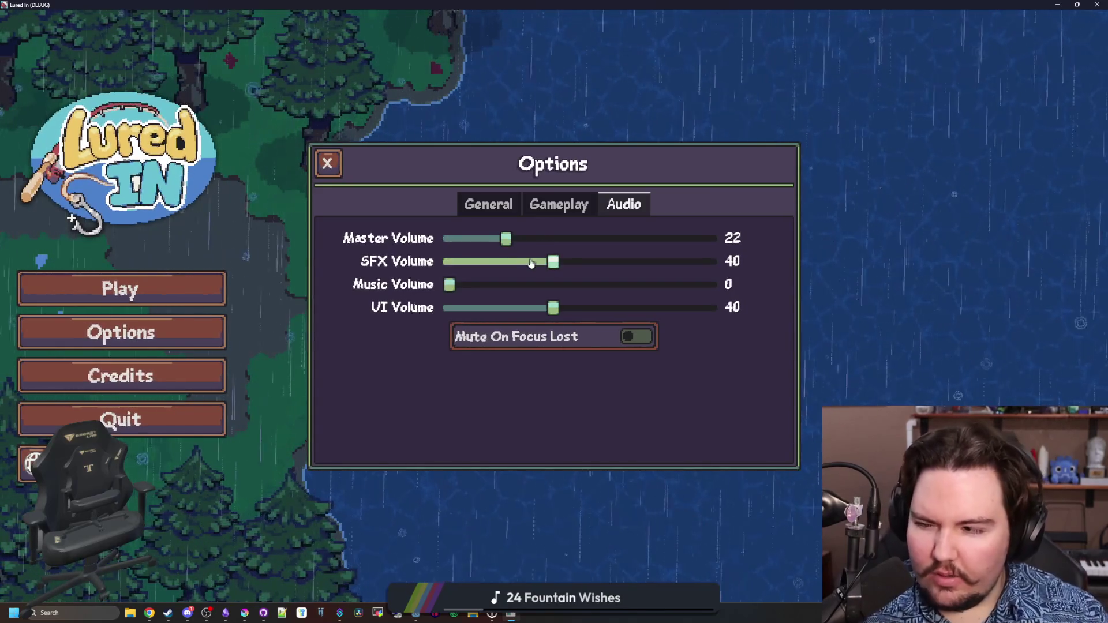
pyautogui.click(582, 204)
pyautogui.click(630, 204)
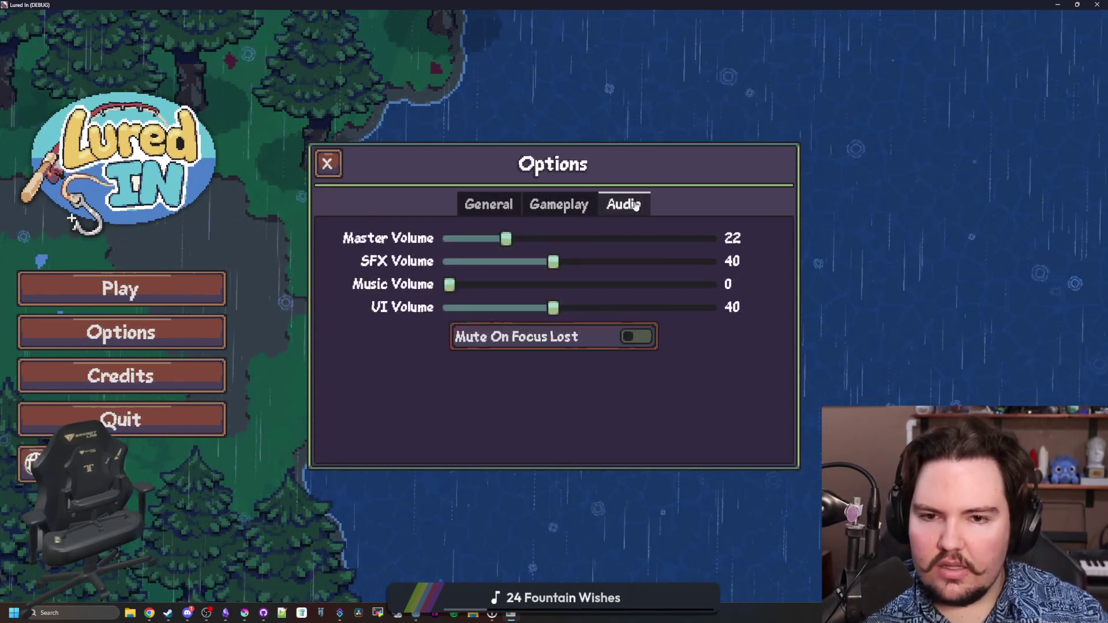
# Set Master Volume to 24, then cycle repeatedly through the Gameplay, Audio and General tabs
pyautogui.moveTo(522, 245)
pyautogui.mouseDown()
pyautogui.moveTo(660, 238)
pyautogui.moveTo(512, 238)
pyautogui.mouseUp()
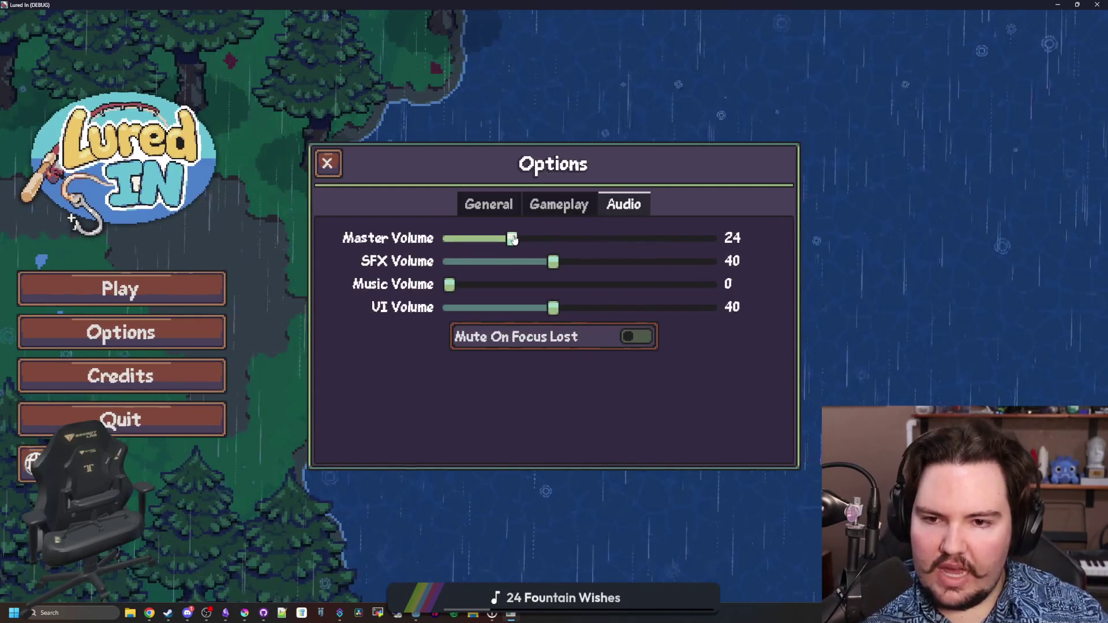
pyautogui.click(555, 205)
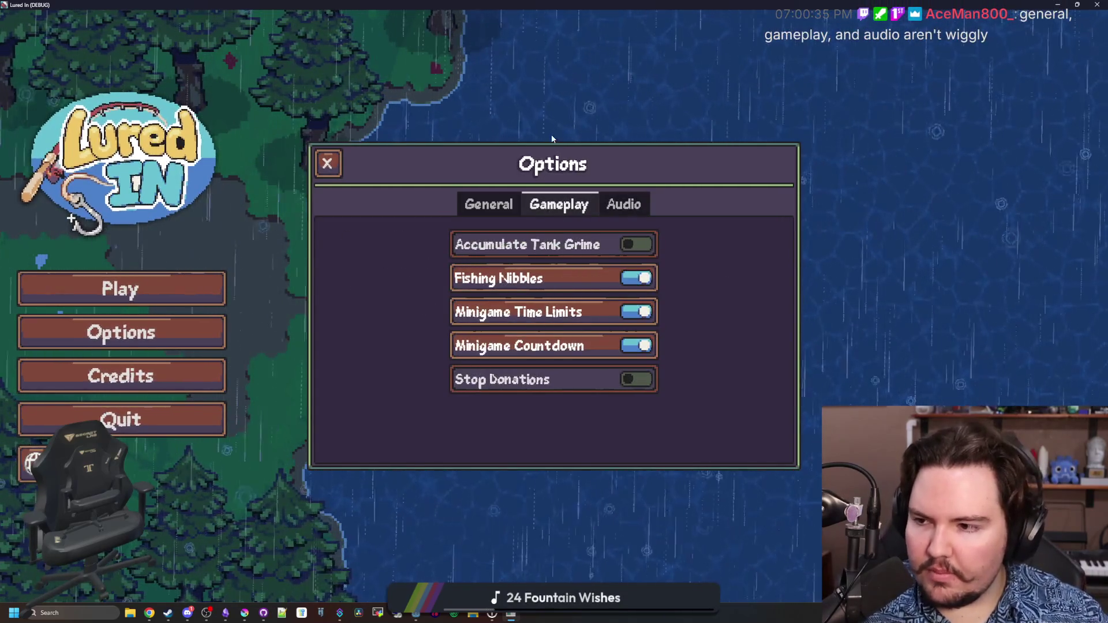
pyautogui.click(623, 205)
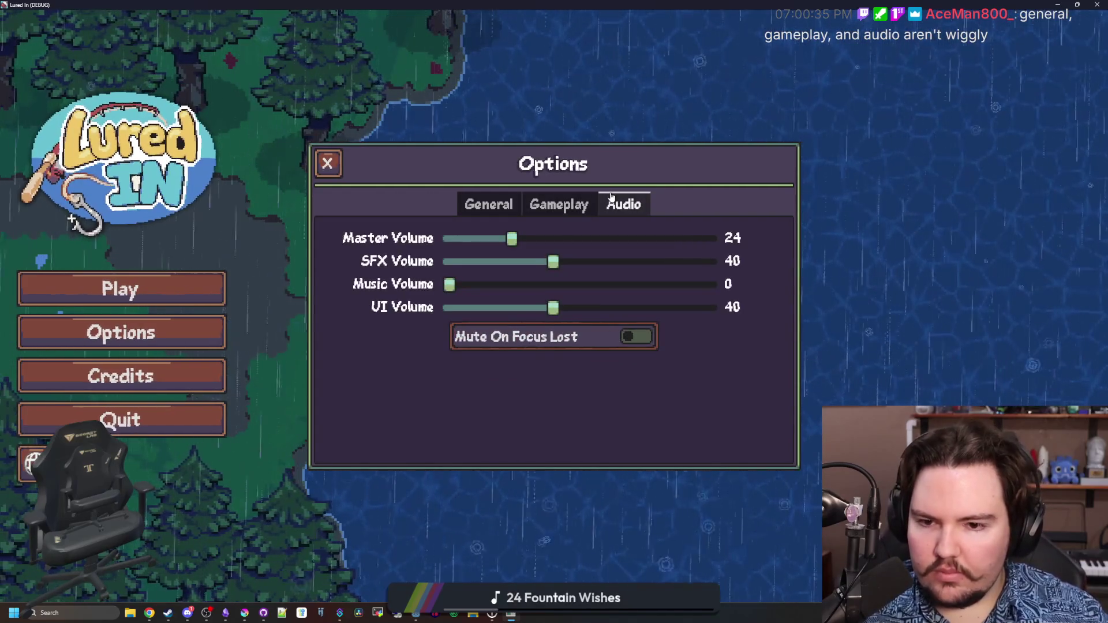
pyautogui.click(557, 202)
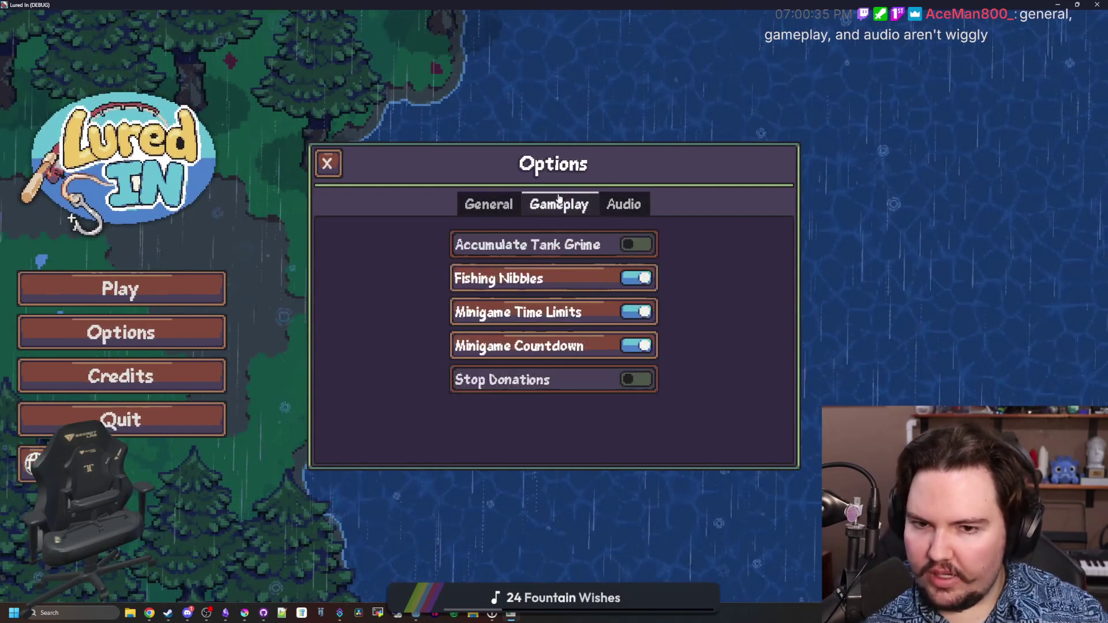
pyautogui.click(488, 204)
pyautogui.scroll(-1, 395, 382)
pyautogui.scroll(1, 394, 381)
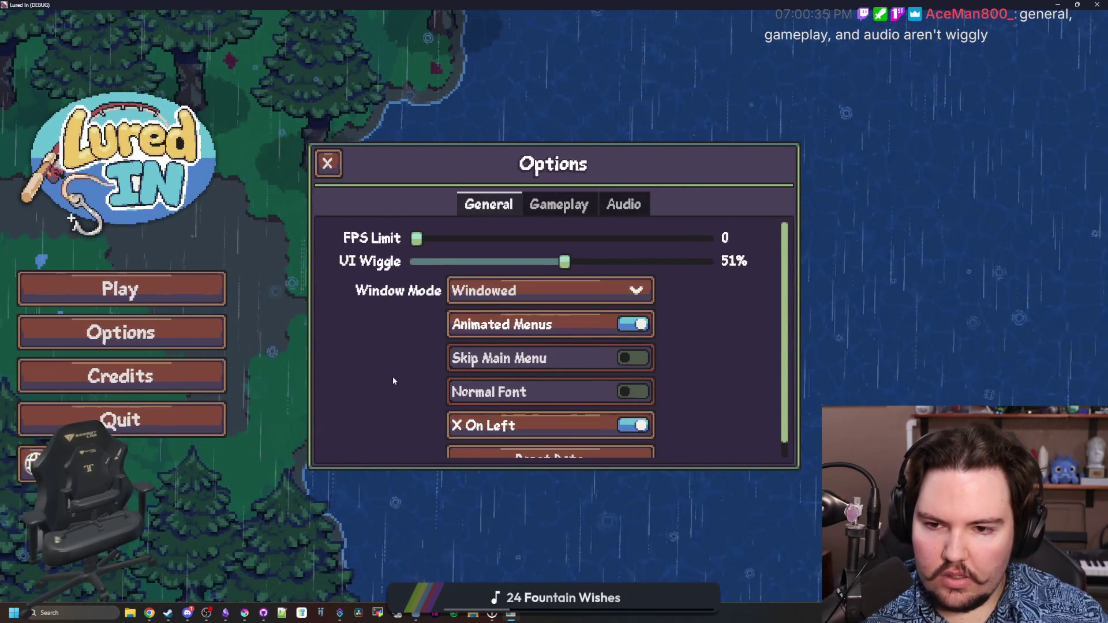
pyautogui.click(558, 204)
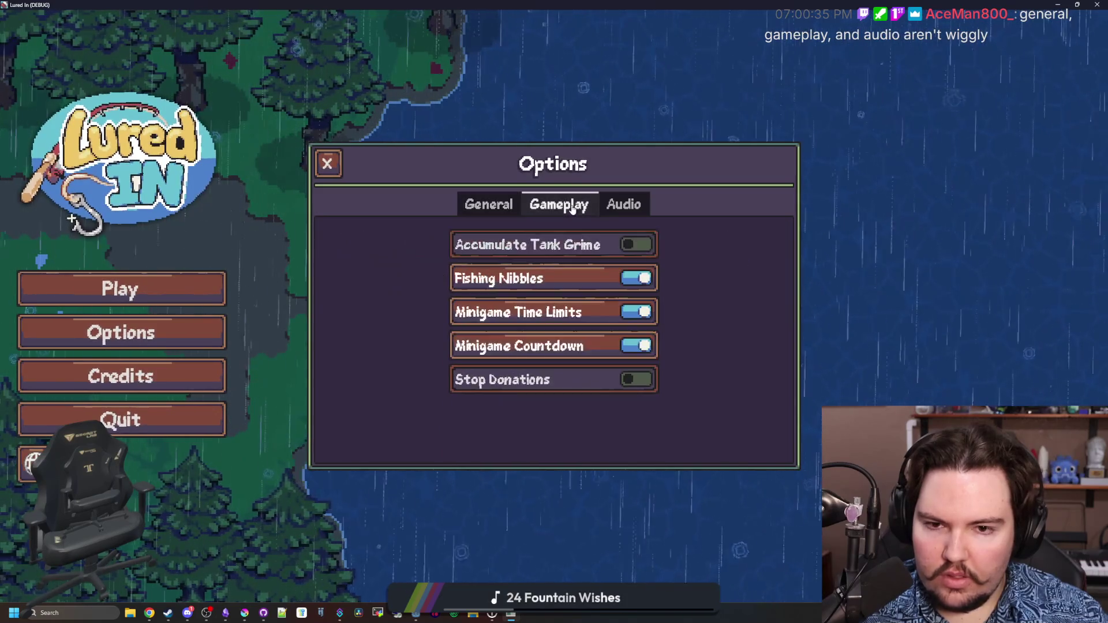
pyautogui.click(623, 205)
pyautogui.click(488, 204)
pyautogui.click(559, 205)
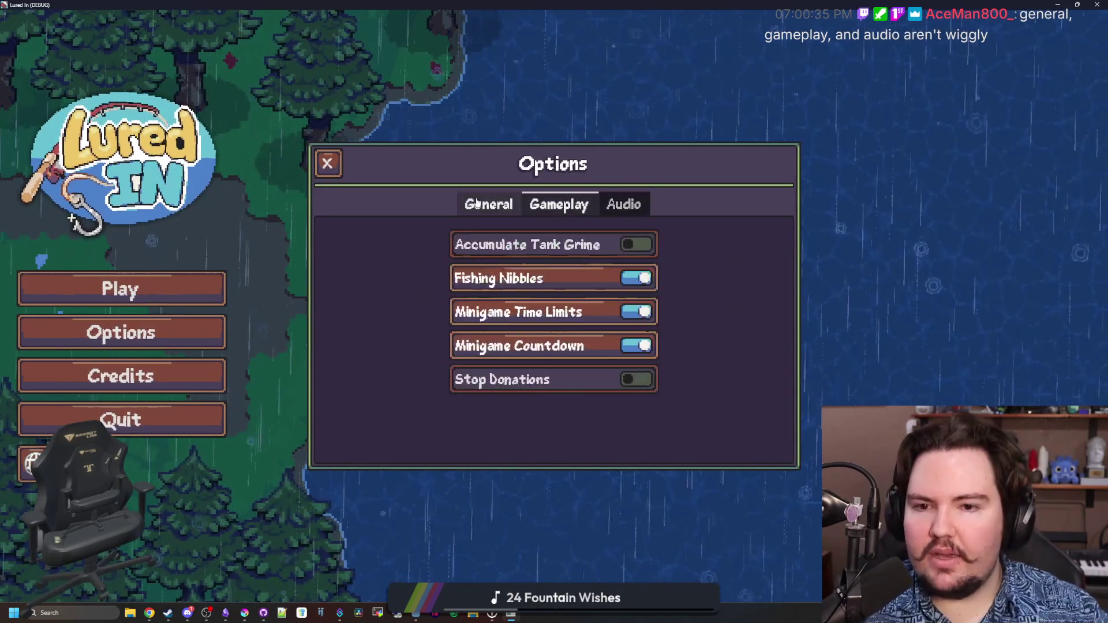
pyautogui.click(488, 204)
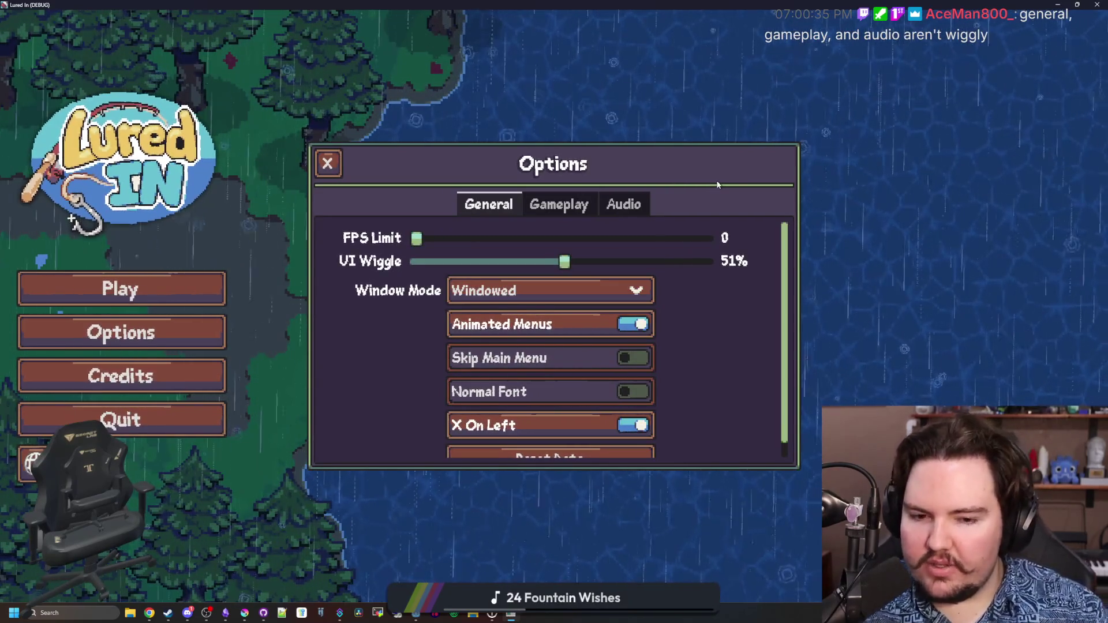
pyautogui.click(558, 204)
pyautogui.click(623, 204)
pyautogui.click(488, 205)
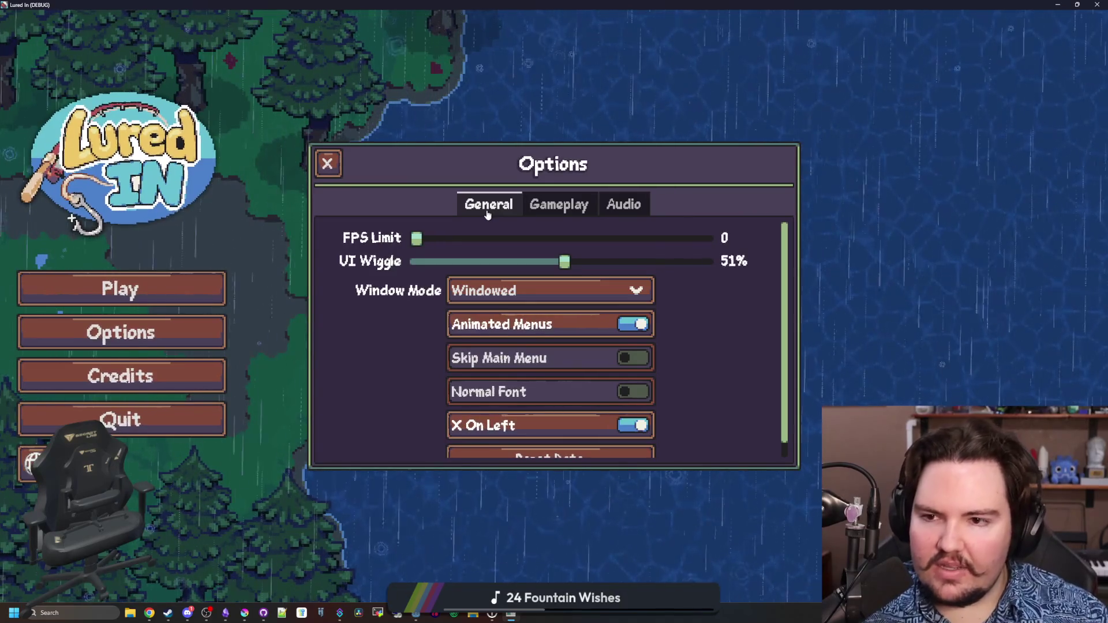
pyautogui.scroll(-2, 725, 341)
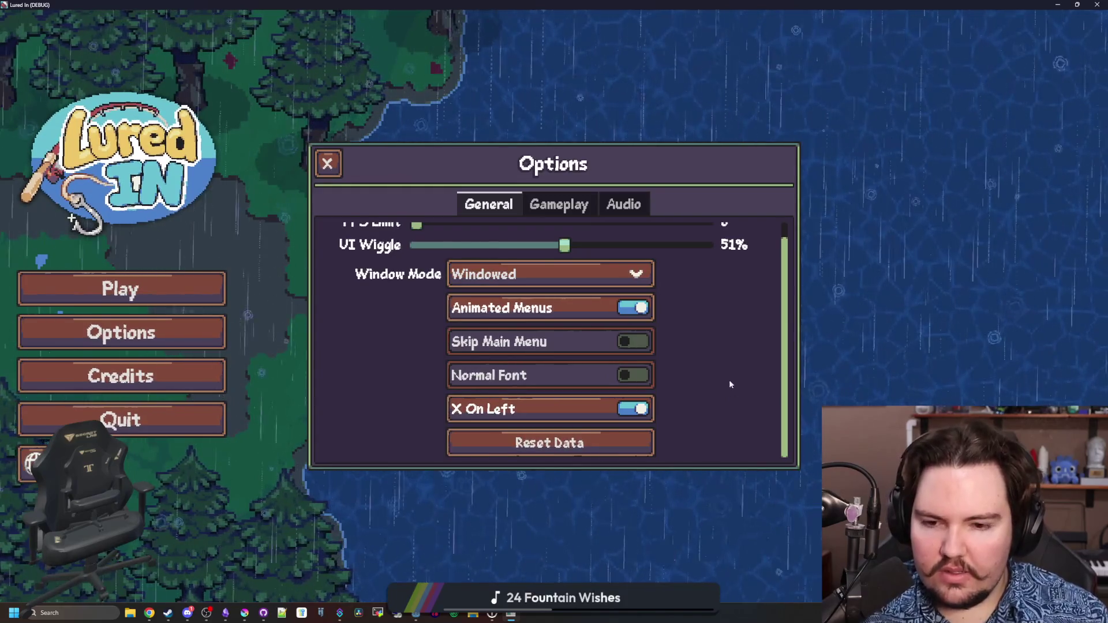
pyautogui.scroll(2, 726, 372)
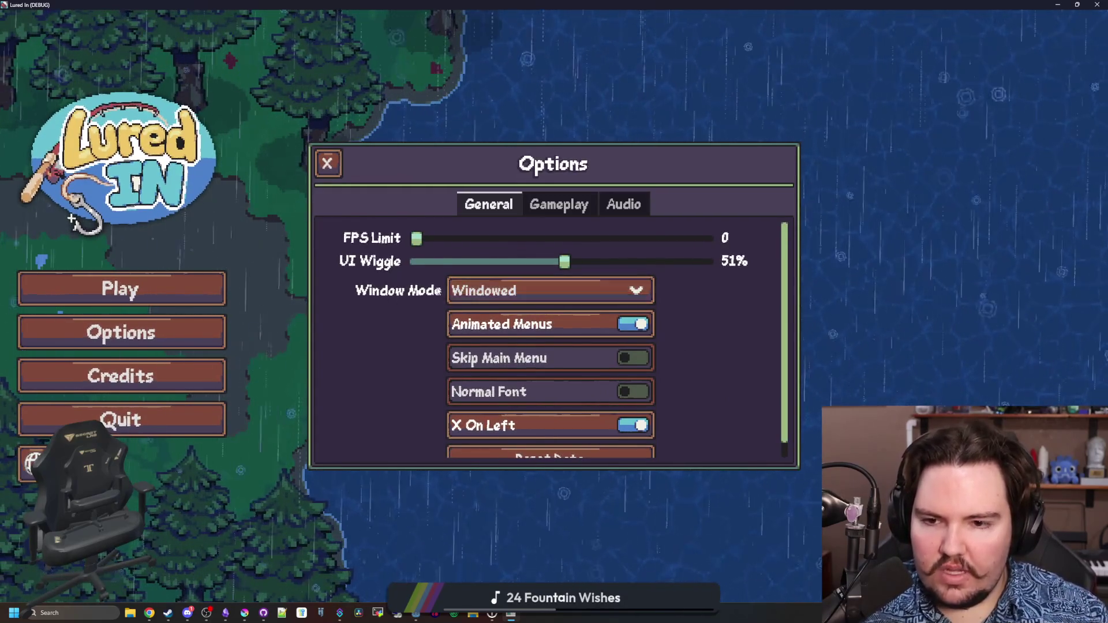
# Switch Window Mode to Fullscreen and back to Windowed, maximize, and close the options dialog
pyautogui.click(517, 292)
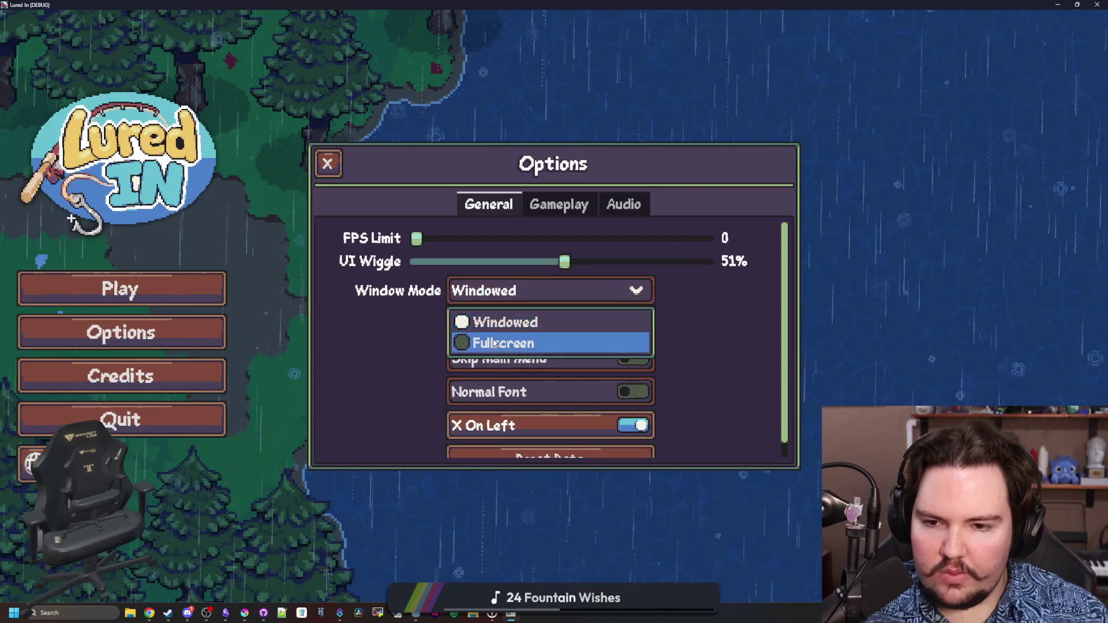
pyautogui.click(493, 339)
pyautogui.click(516, 295)
pyautogui.click(485, 326)
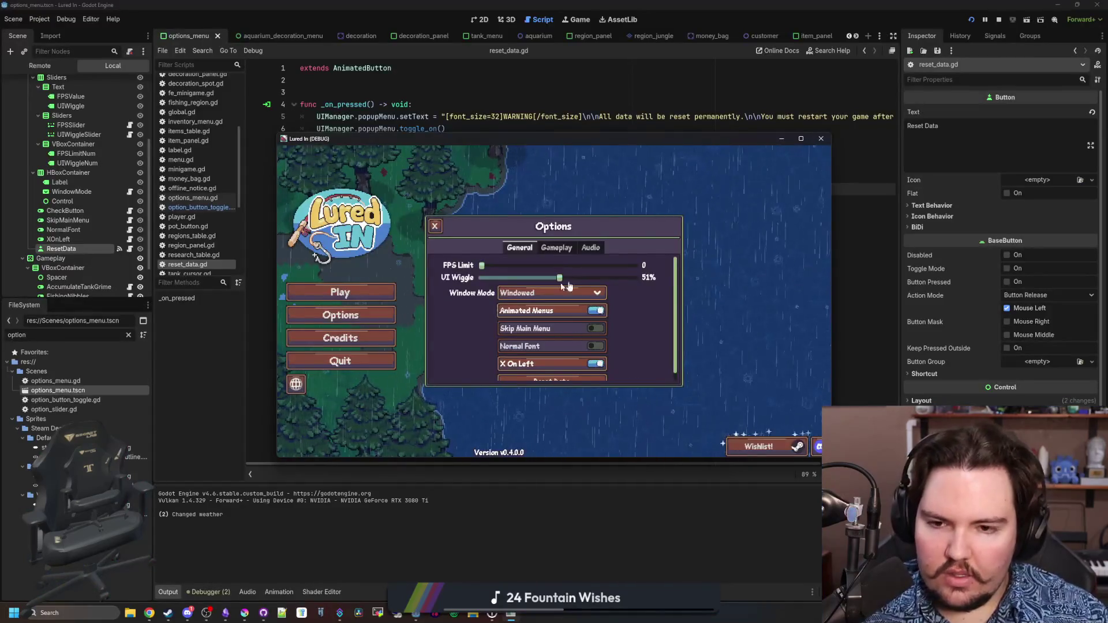
pyautogui.click(801, 139)
pyautogui.click(323, 164)
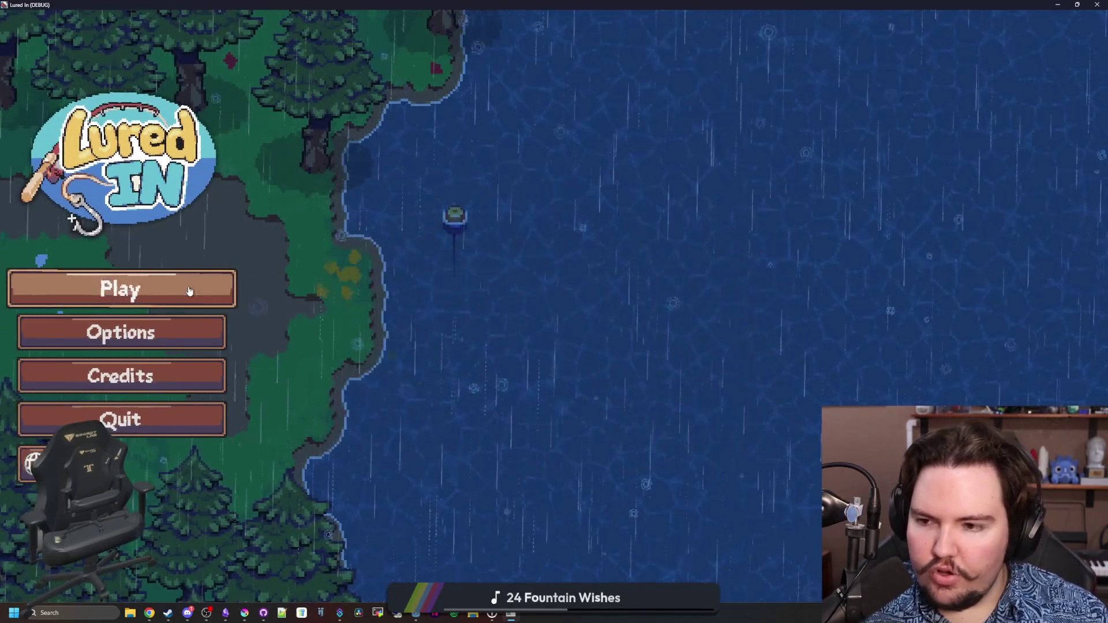
# Start playing, open the fish inventory, then close the game and save the scene
pyautogui.click(188, 288)
pyautogui.click(543, 379)
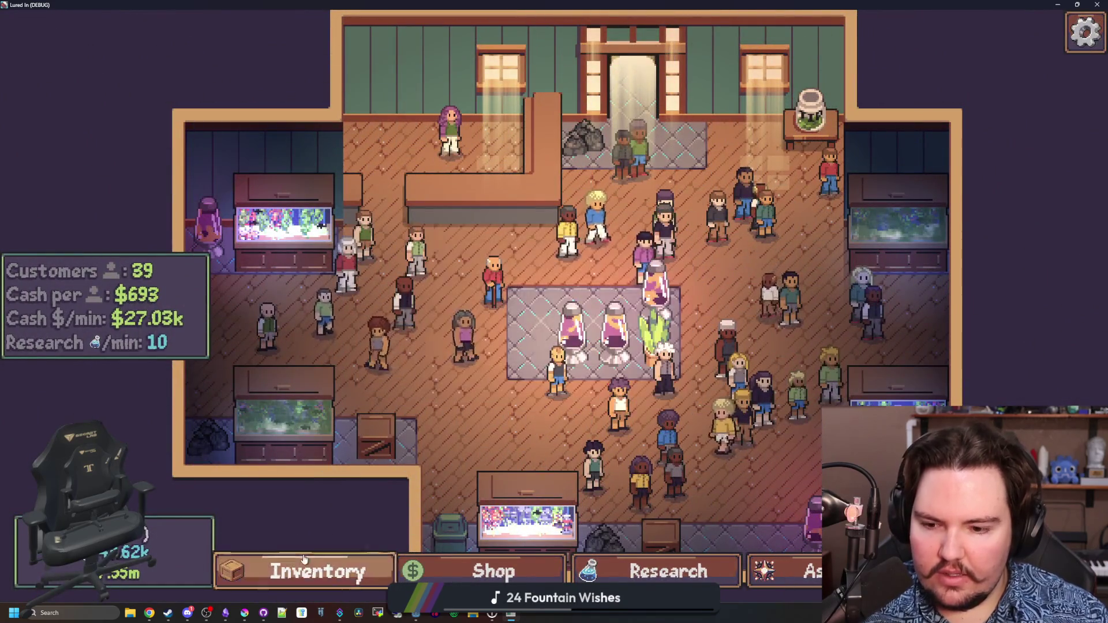
pyautogui.click(323, 568)
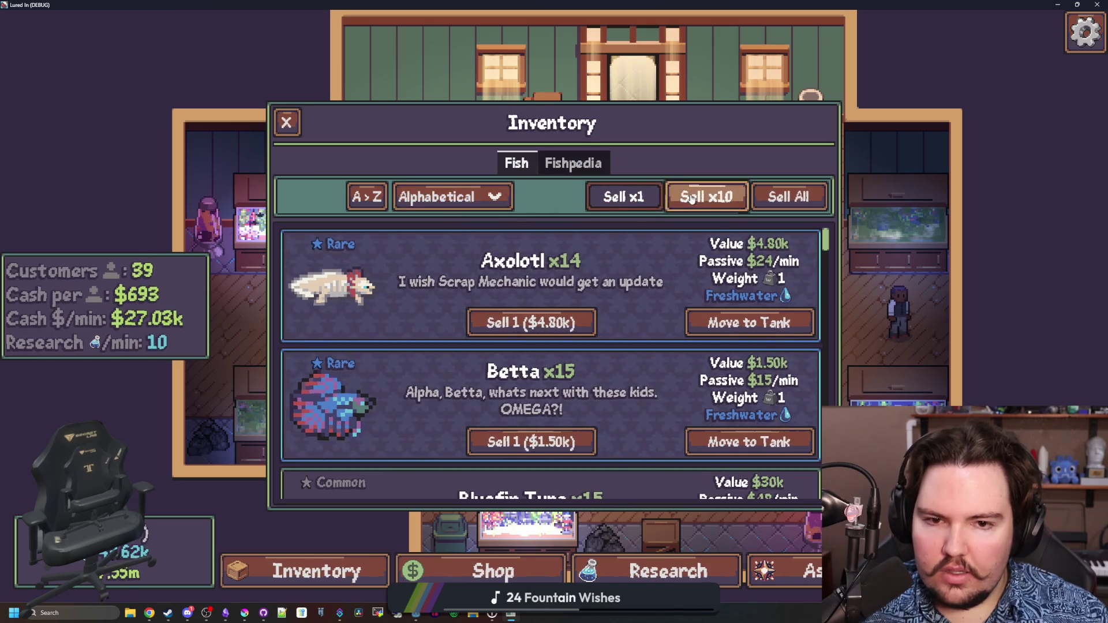
pyautogui.press('F11')
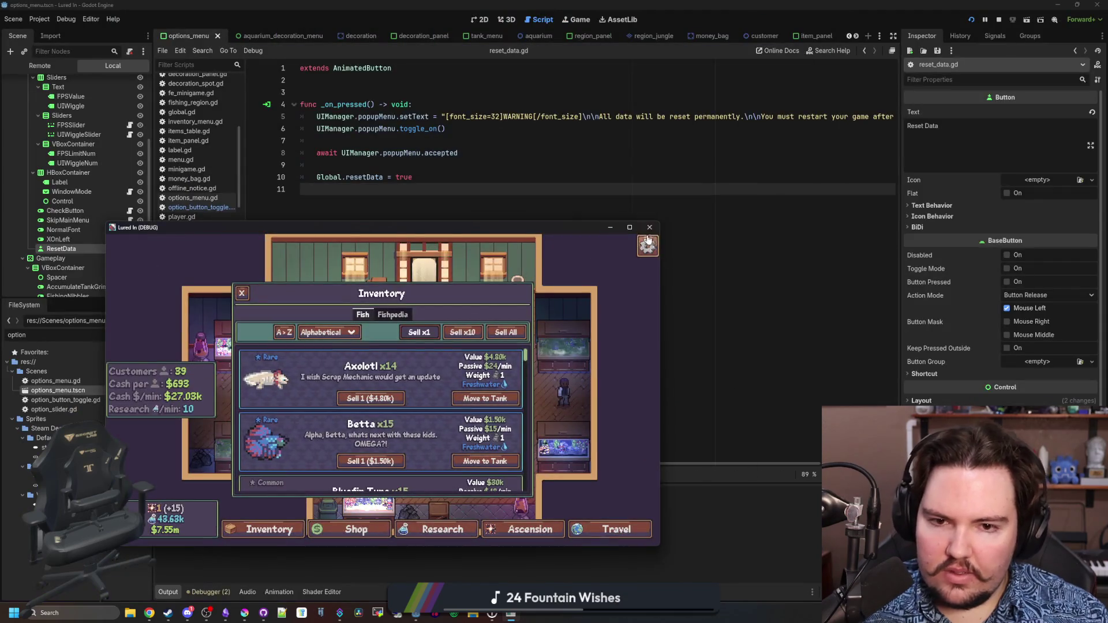
pyautogui.click(649, 227)
pyautogui.hotkey('ctrl', 's')
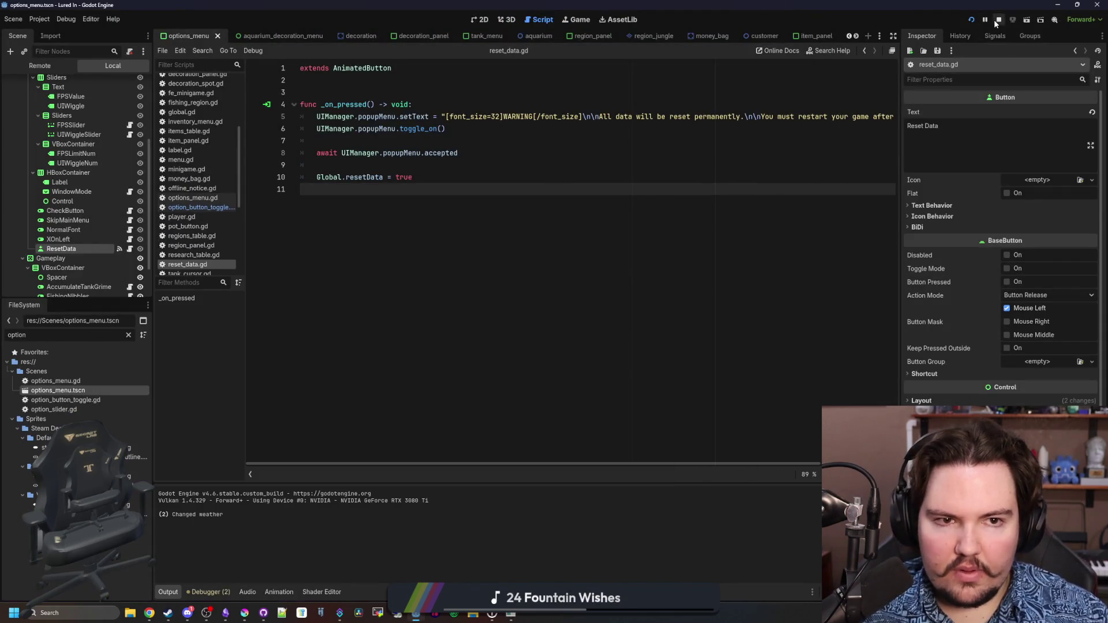
pyautogui.hotkey('ctrl', 's')
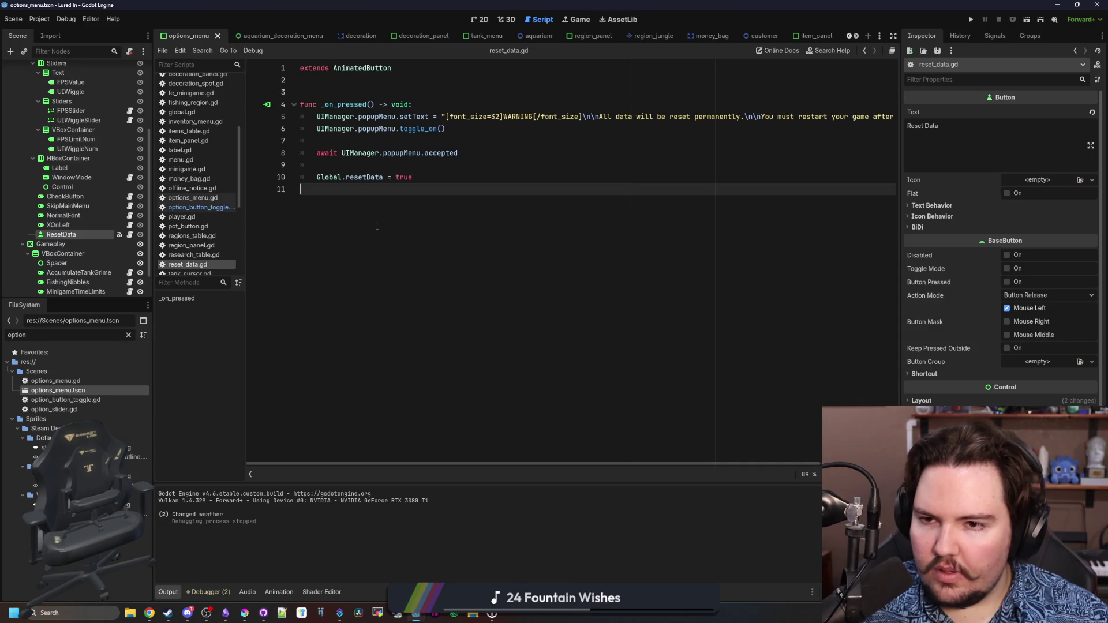
# Duplicate animated_button.gd in the FileSystem as animated_menu_button.gd
pyautogui.keyDown('ctrl'); pyautogui.click(363, 68); pyautogui.keyUp('ctrl')
pyautogui.scroll(-15, 409, 428)
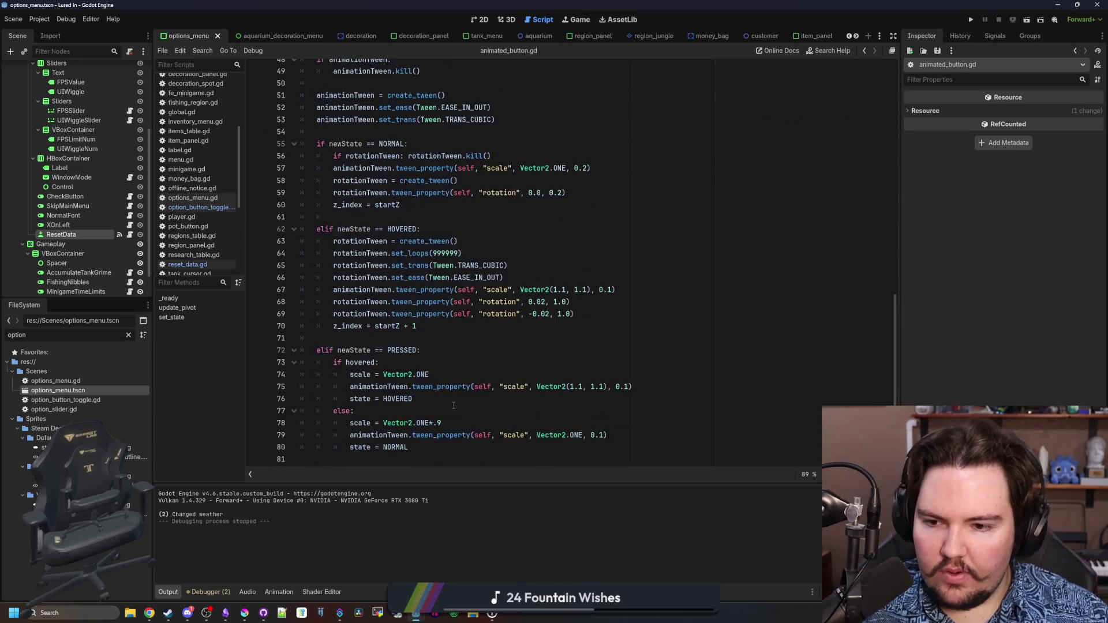
pyautogui.moveTo(409, 456); pyautogui.dragTo(285, 3)
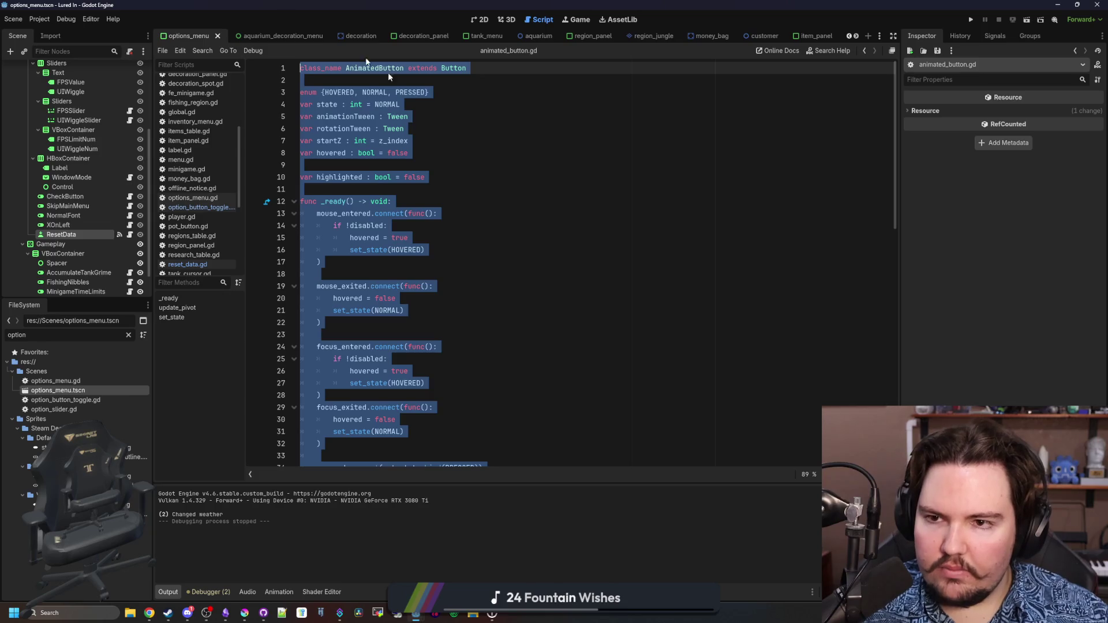
pyautogui.click(594, 194)
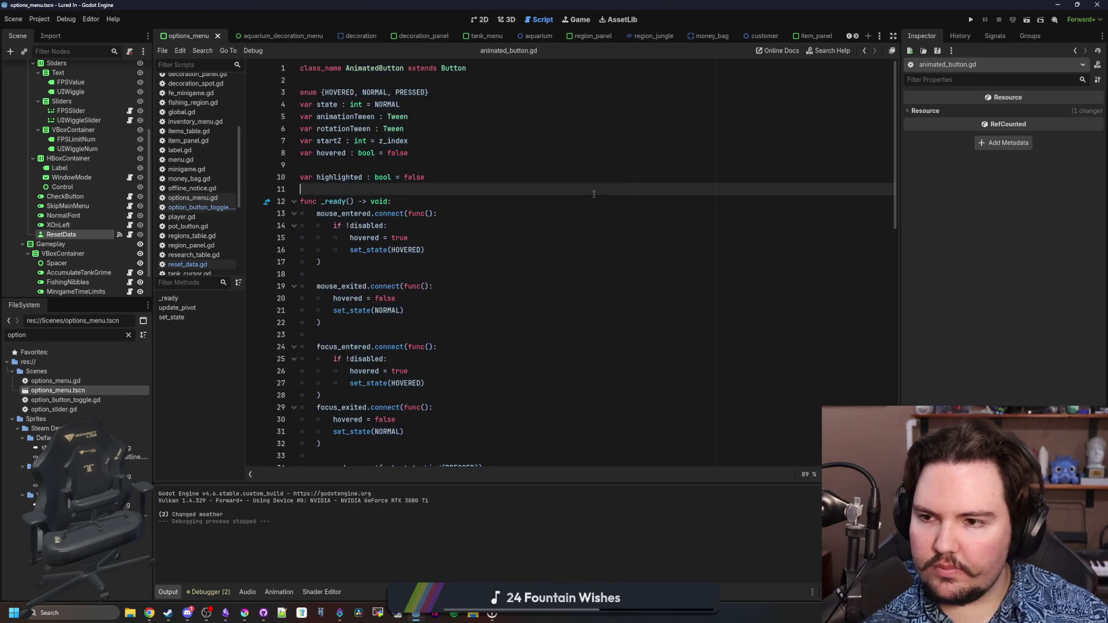
pyautogui.click(128, 335)
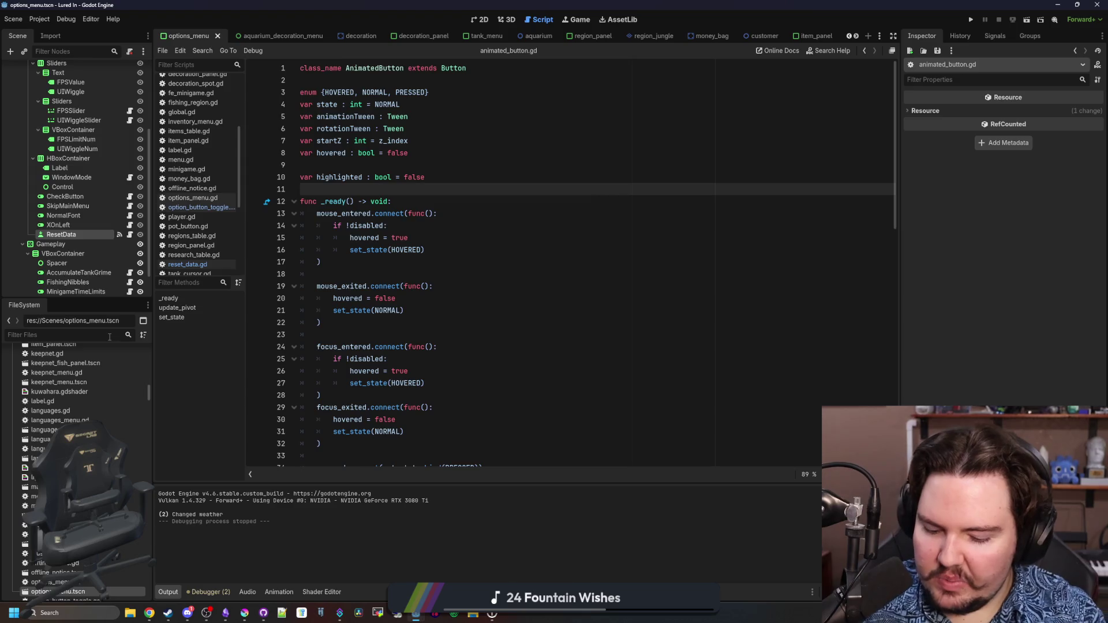
pyautogui.write('animat')
pyautogui.rightClick(79, 382)
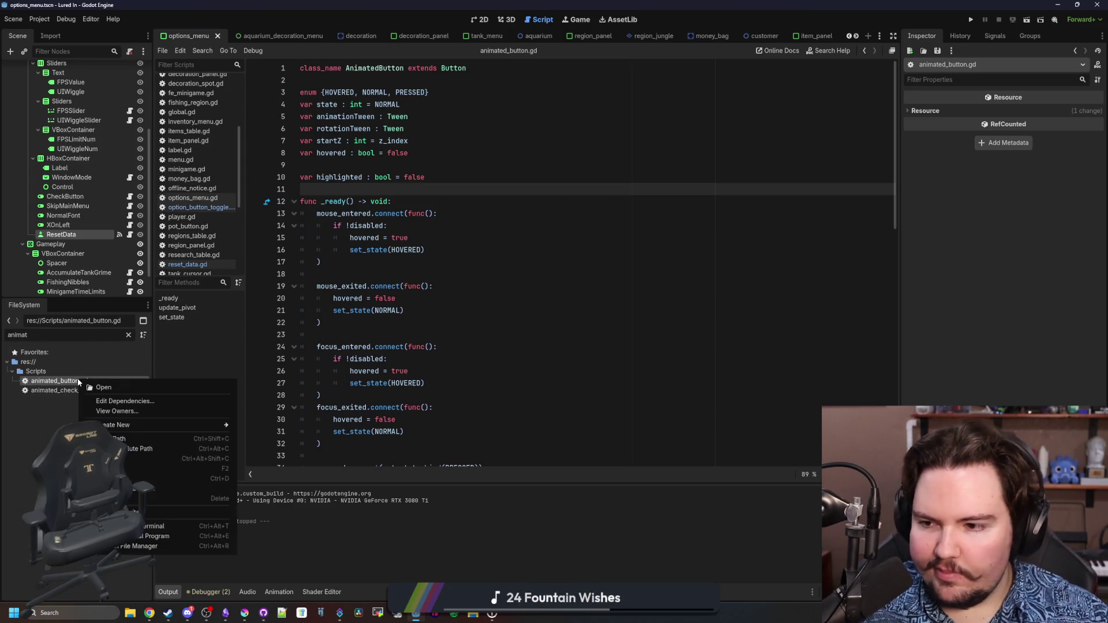
pyautogui.click(173, 479)
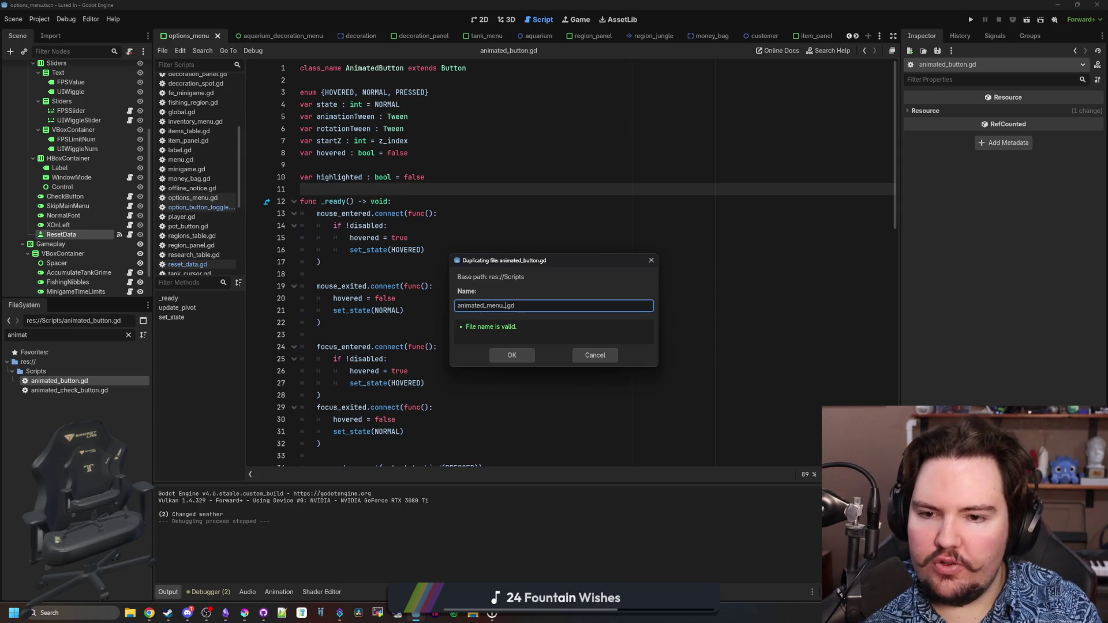
pyautogui.write('button')
pyautogui.press('Return')
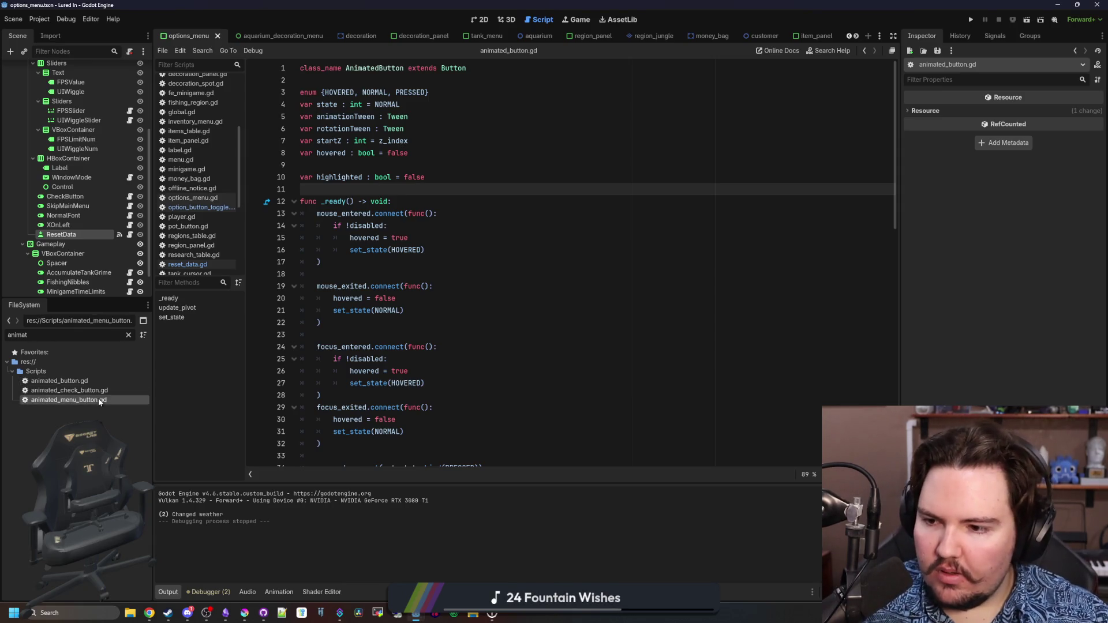
# Rename the duplicate's class to AnimatedMenuButton extending MenuButton and save it
pyautogui.scroll(-15, 463, 416)
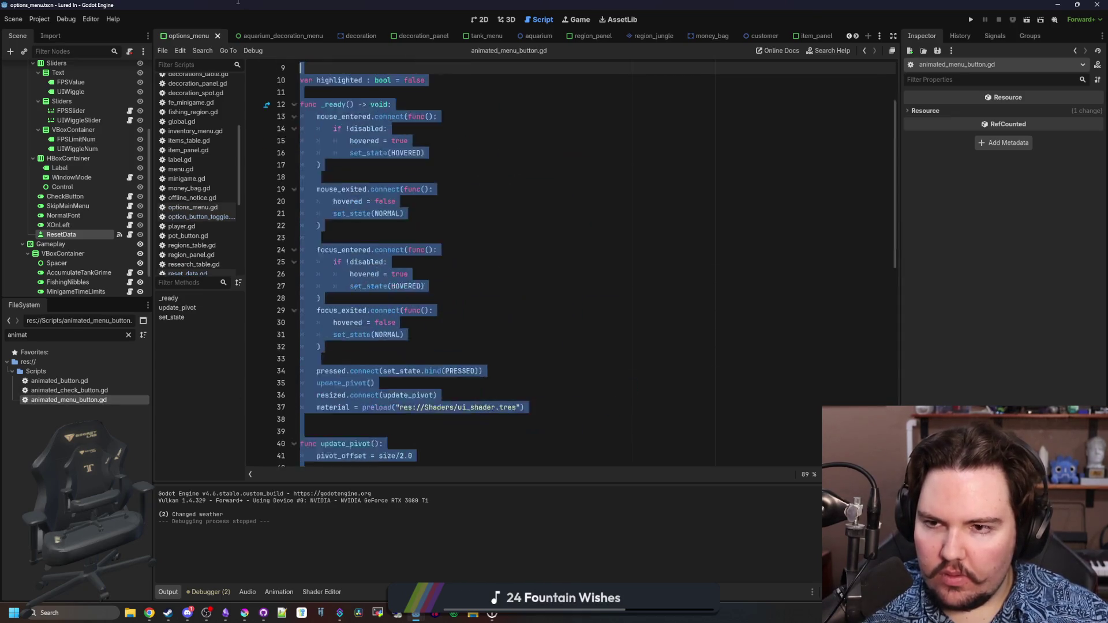
pyautogui.scroll(15, 438, 457)
pyautogui.click(375, 76)
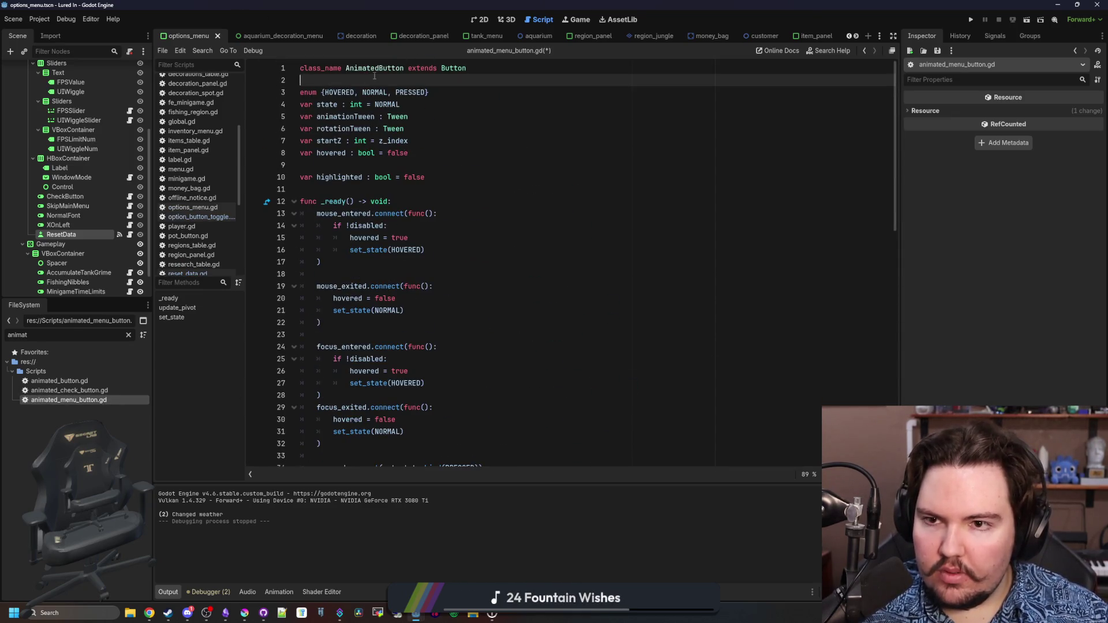
pyautogui.doubleClick(380, 68)
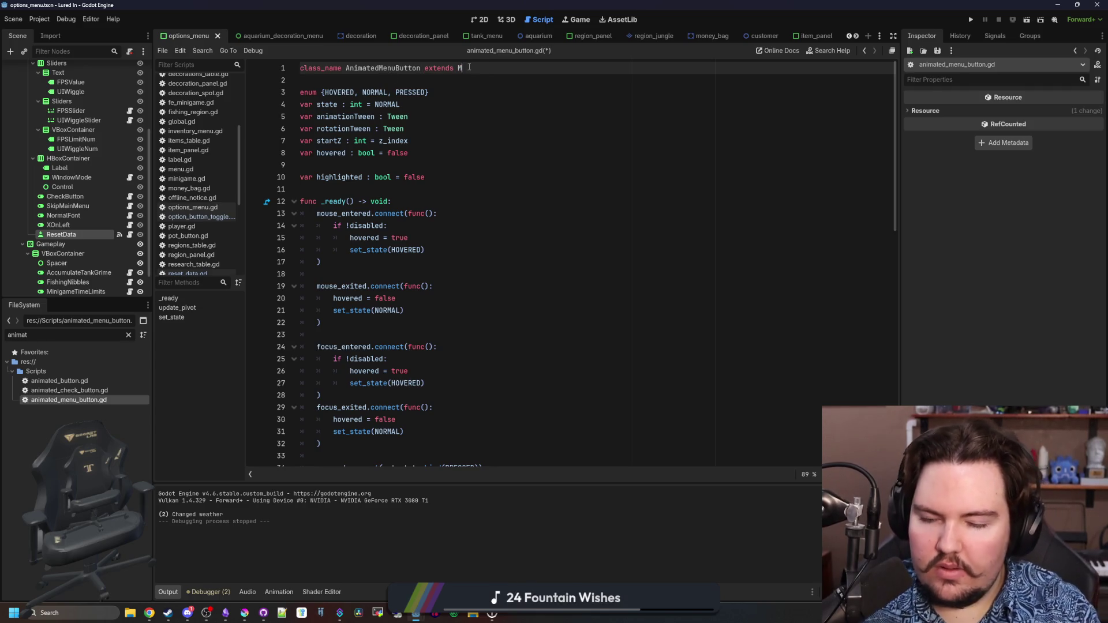
pyautogui.click(469, 144)
pyautogui.scroll(-15, 569, 211)
pyautogui.click(568, 230)
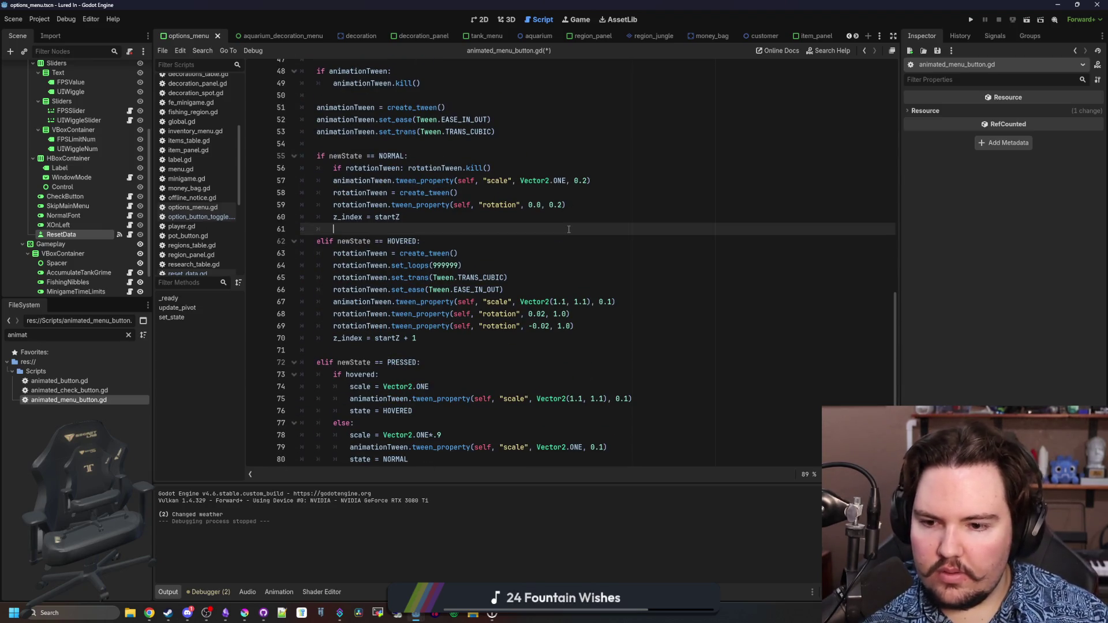
pyautogui.hotkey('ctrl', 's')
# Filter for 'option' and open the WindowMode node's window_mode.gd, selecting its OptionButton base class
pyautogui.click(128, 334)
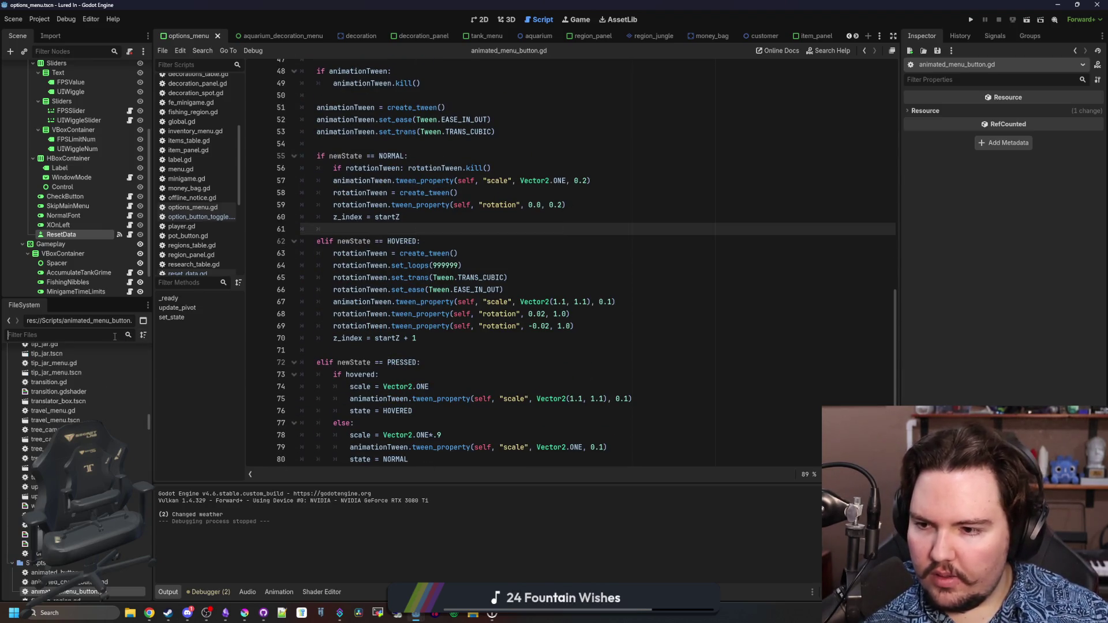
pyautogui.write('option')
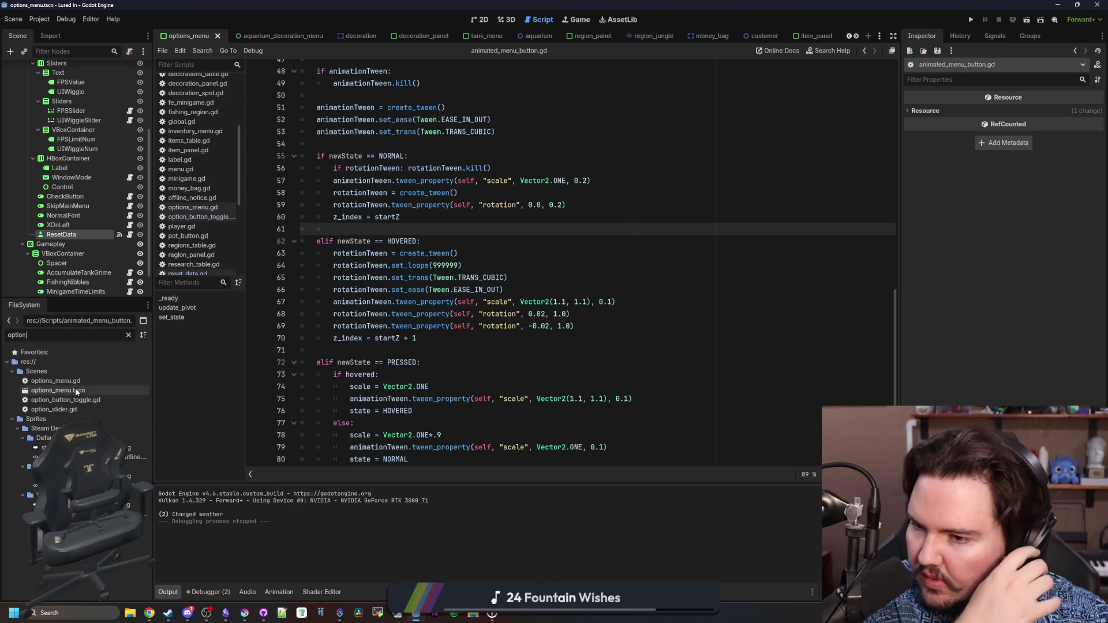
pyautogui.click(92, 179)
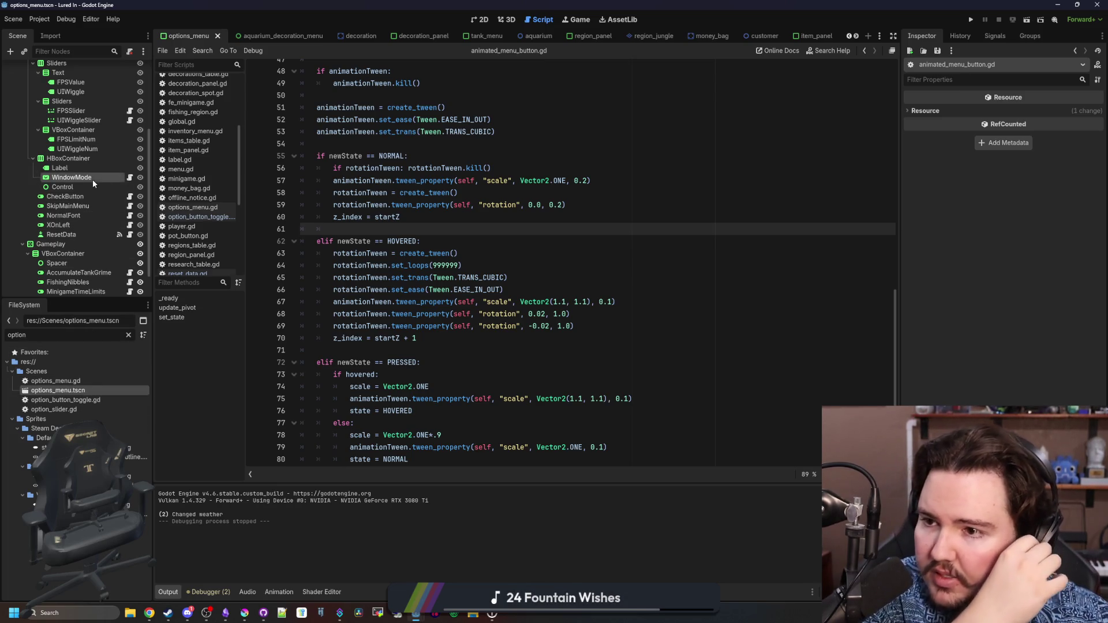
pyautogui.click(129, 177)
pyautogui.doubleClick(370, 64)
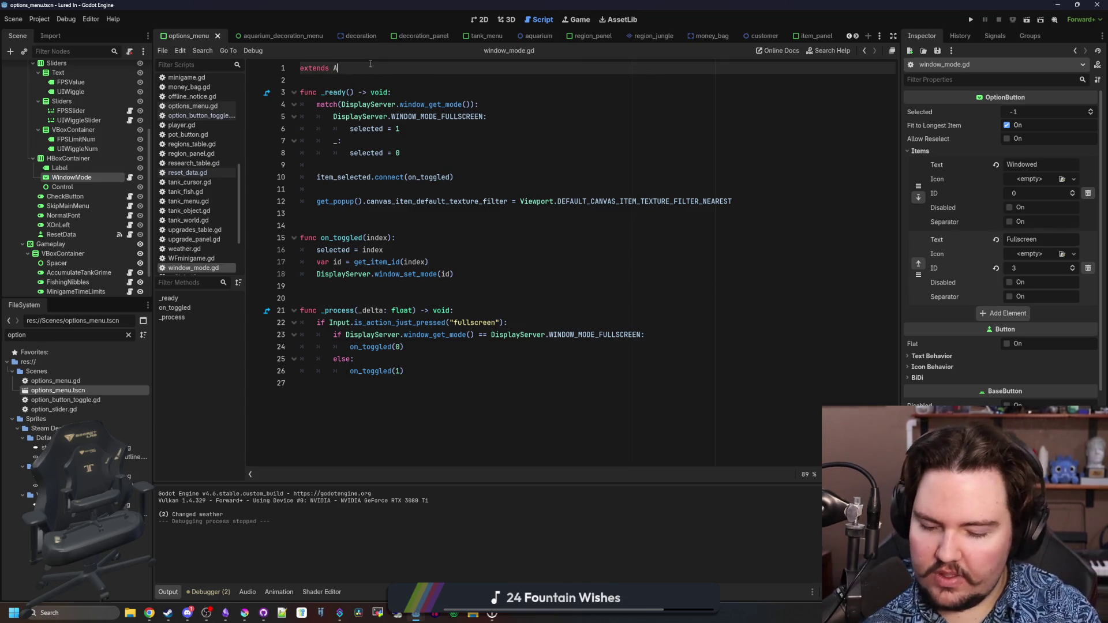
# Change window_mode.gd's base class to AnimatedOptionButton
pyautogui.write('nimatedMe')
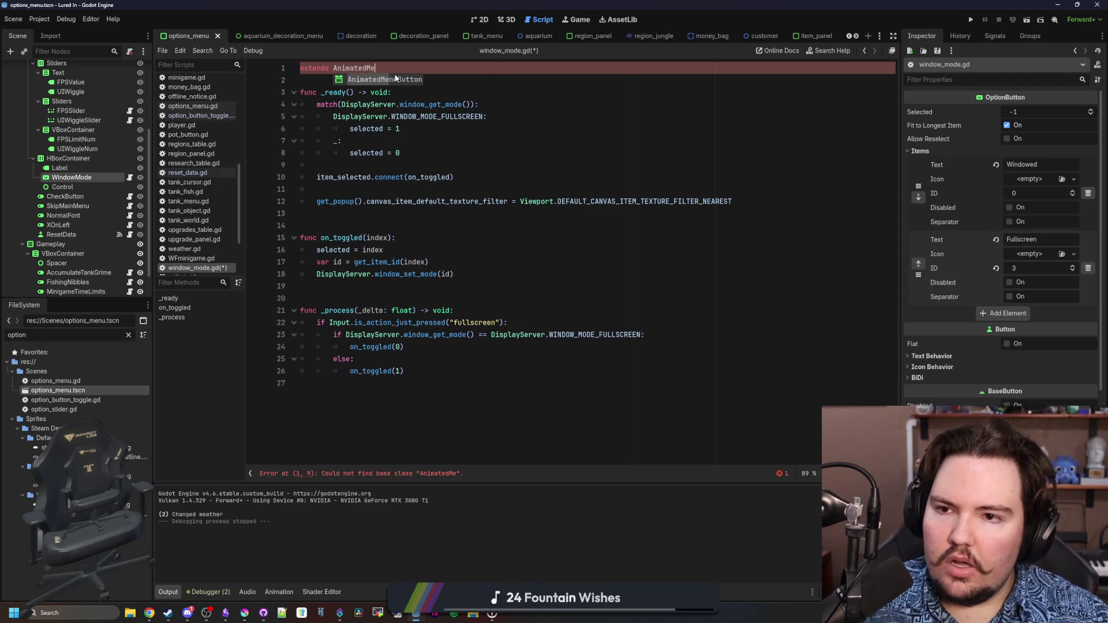
pyautogui.press('BackSpace')
pyautogui.press('BackSpace')
pyautogui.write('OptionButton')
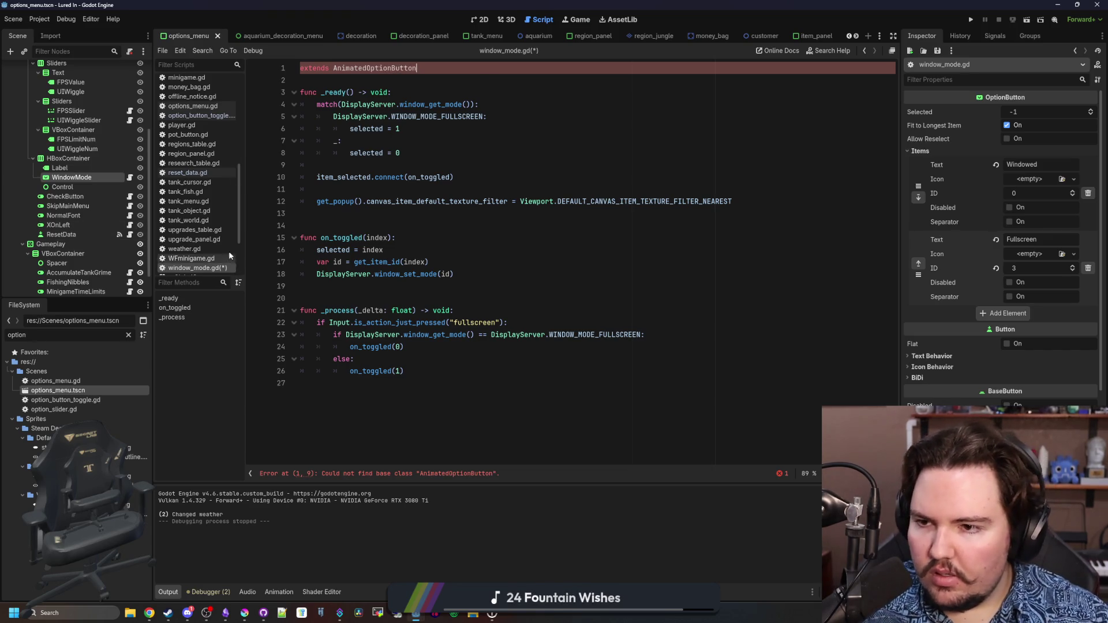
# Rename animated_menu_button.gd to animated_option_button.gd and open it for editing
pyautogui.click(128, 335)
pyautogui.write('animated')
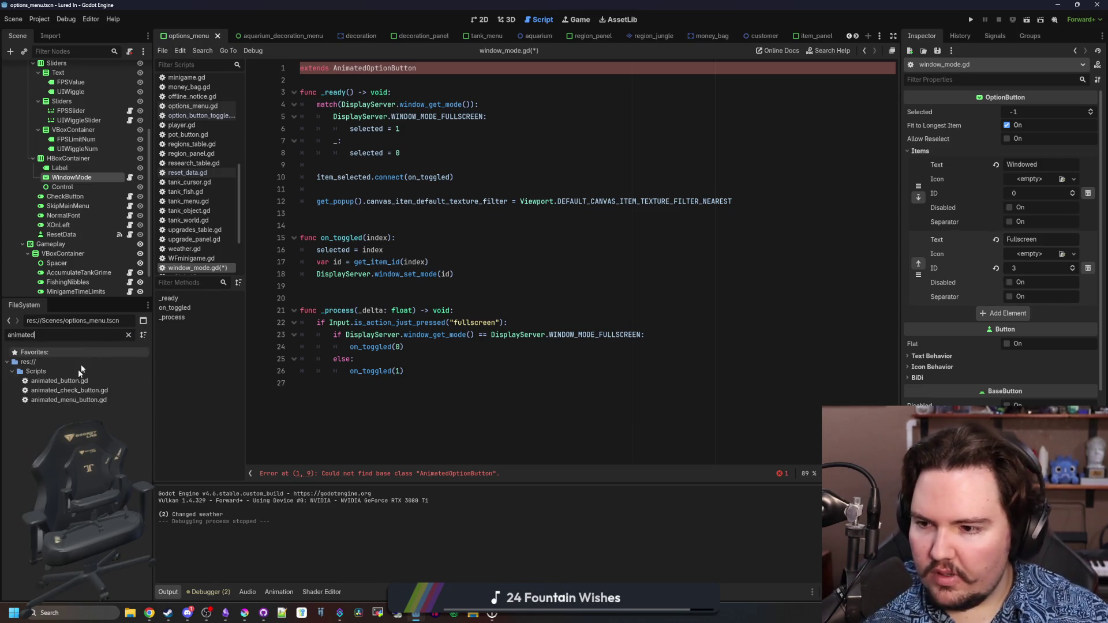
pyautogui.rightClick(69, 401)
pyautogui.click(173, 488)
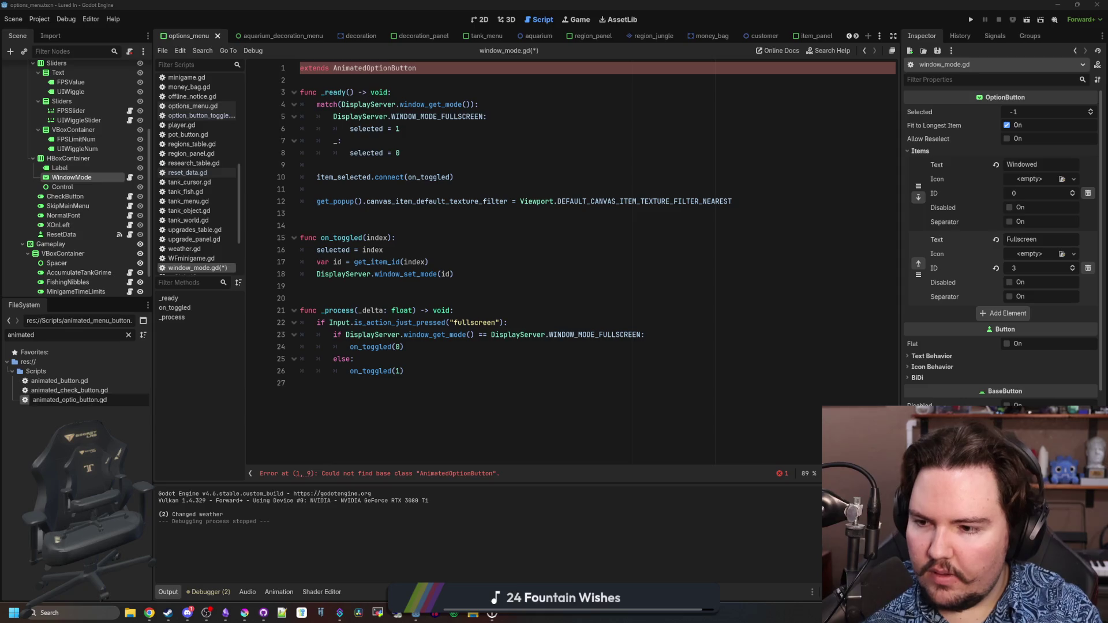
pyautogui.write('animated_option_button')
pyautogui.press('Return')
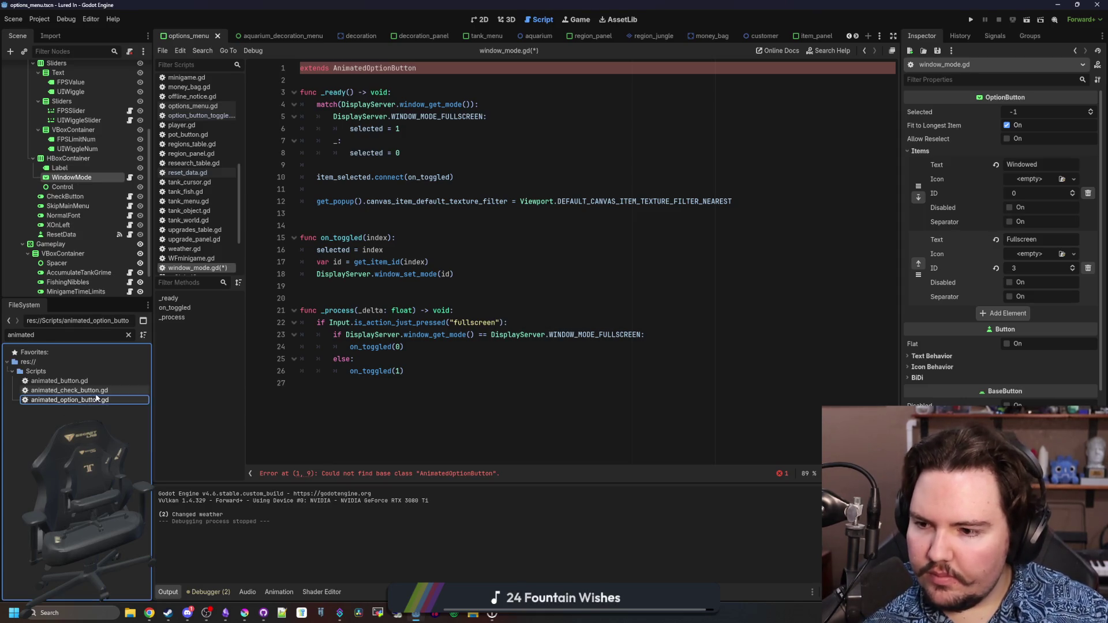
pyautogui.doubleClick(88, 401)
pyautogui.scroll(10, 364, 108)
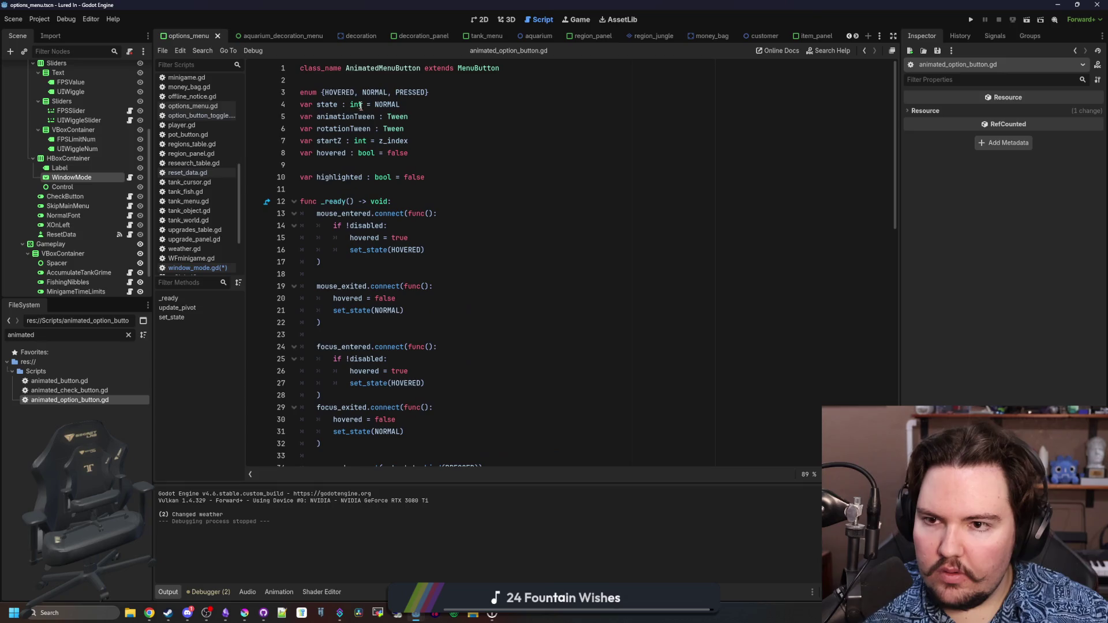
# Rename the class in animated_option_button.gd to AnimatedOptionButton and save
pyautogui.doubleClick(419, 69)
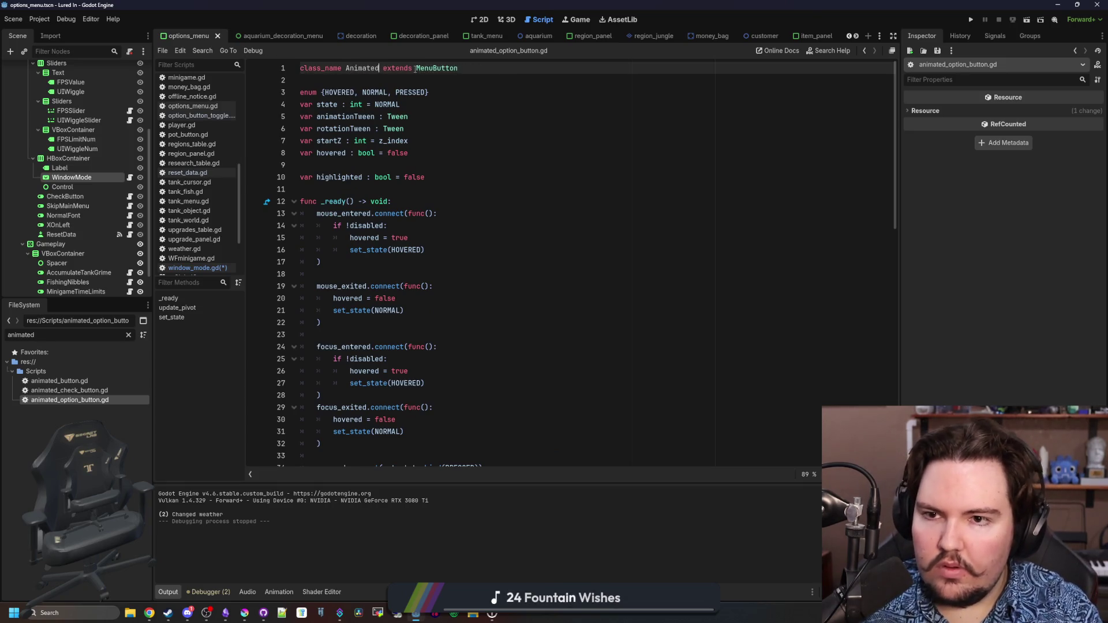
pyautogui.write('OptionButton')
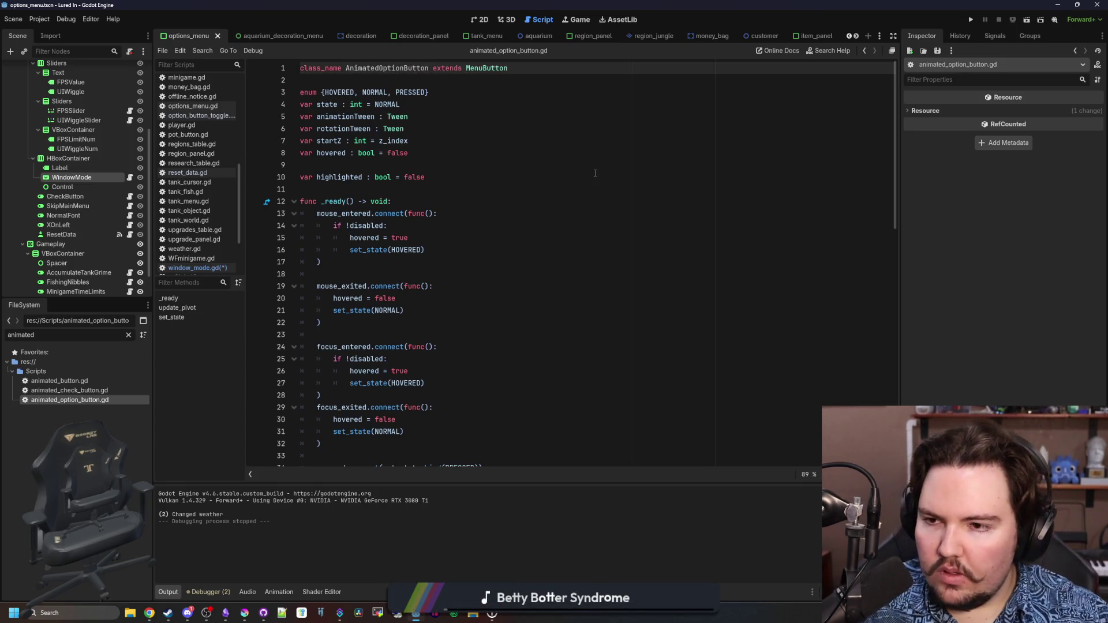
pyautogui.click(595, 173)
pyautogui.hotkey('ctrl', 's')
# From window_mode.gd, jump to the class definition and change its base class MenuButton to OptionButton
pyautogui.click(198, 273)
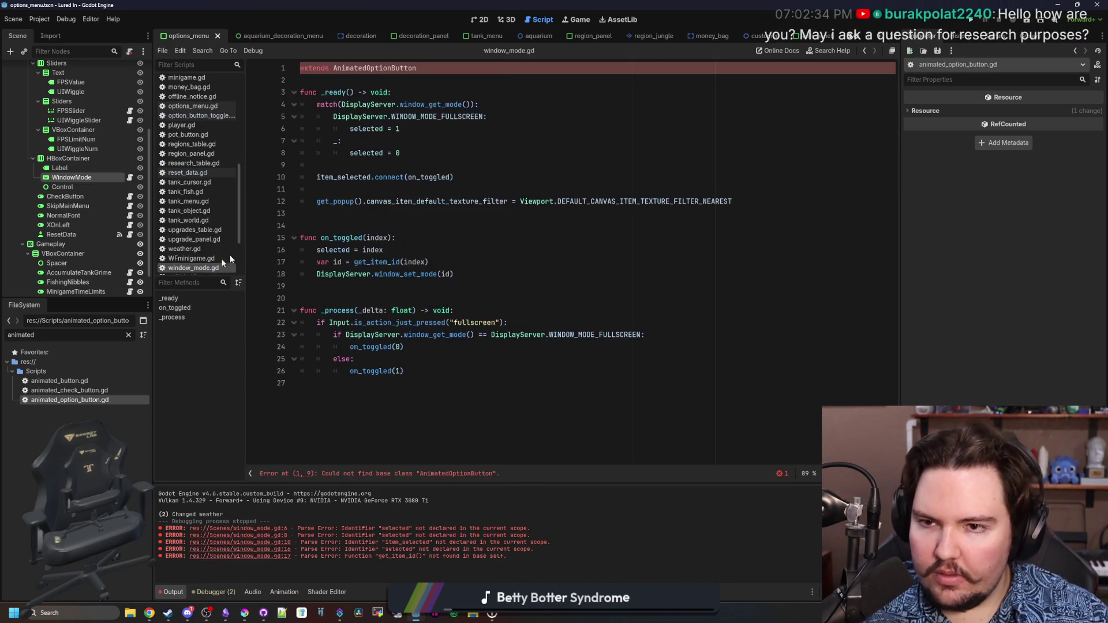
pyautogui.click(426, 86)
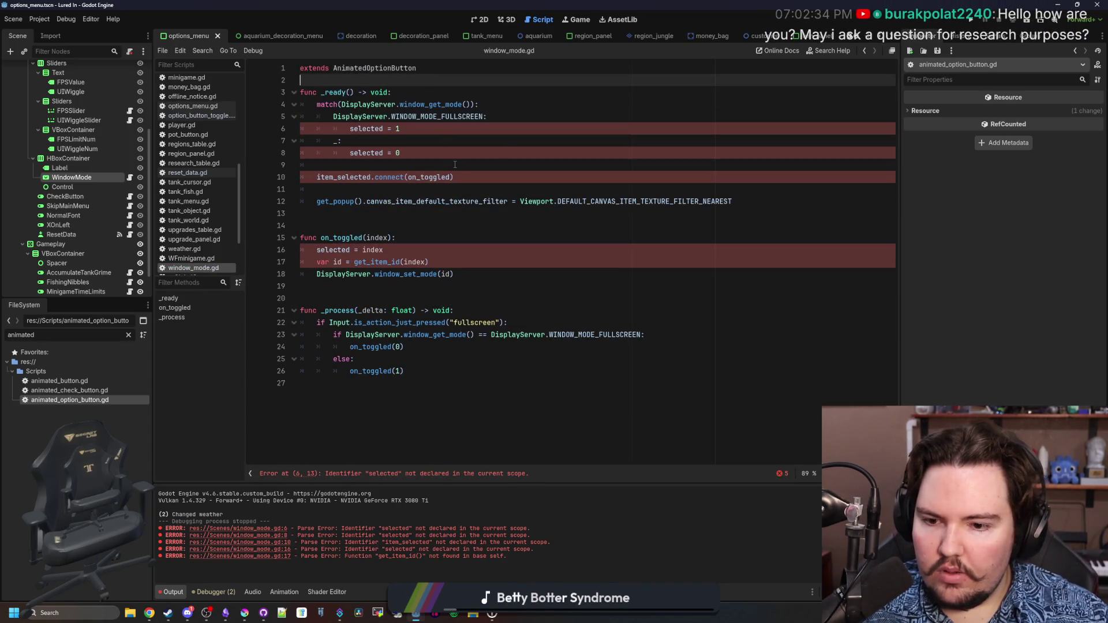
pyautogui.keyDown('ctrl'); pyautogui.click(380, 69); pyautogui.keyUp('ctrl')
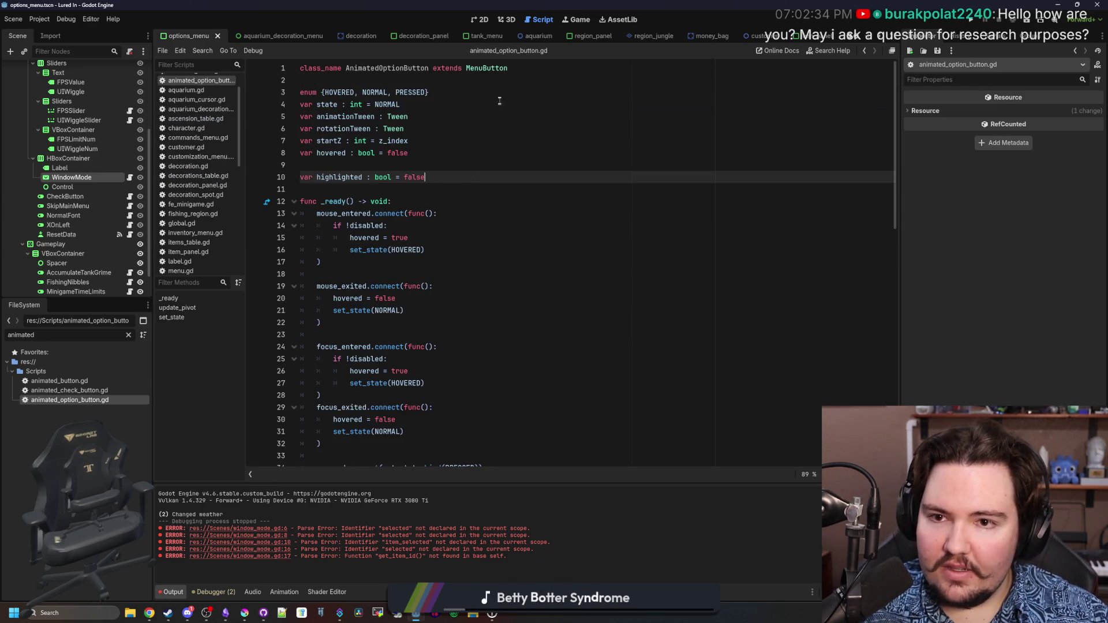
pyautogui.click(498, 68)
pyautogui.press('Return')
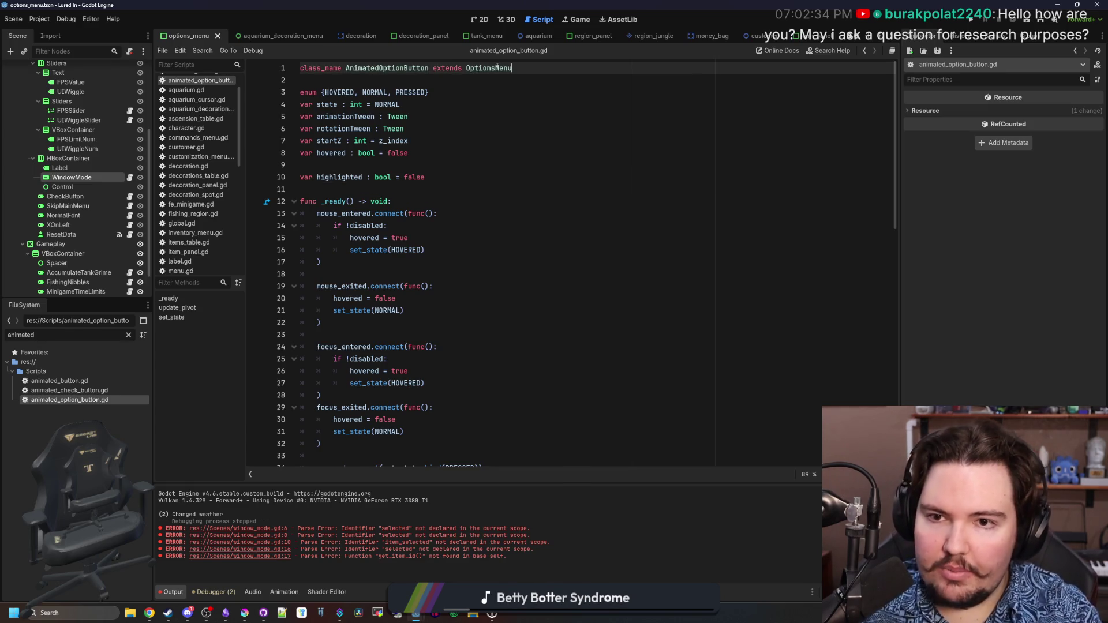
pyautogui.write('Butto')
pyautogui.press('Return')
pyautogui.click(523, 108)
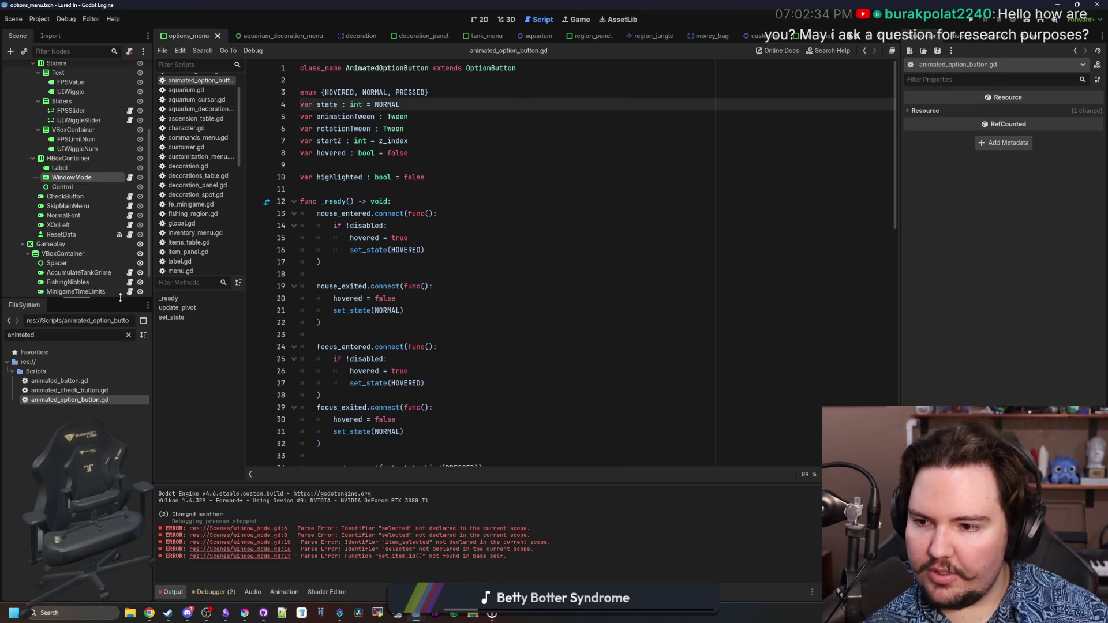
pyautogui.click(404, 225)
# Save the changes and reopen window_mode.gd from the WindowMode node
pyautogui.click(92, 177)
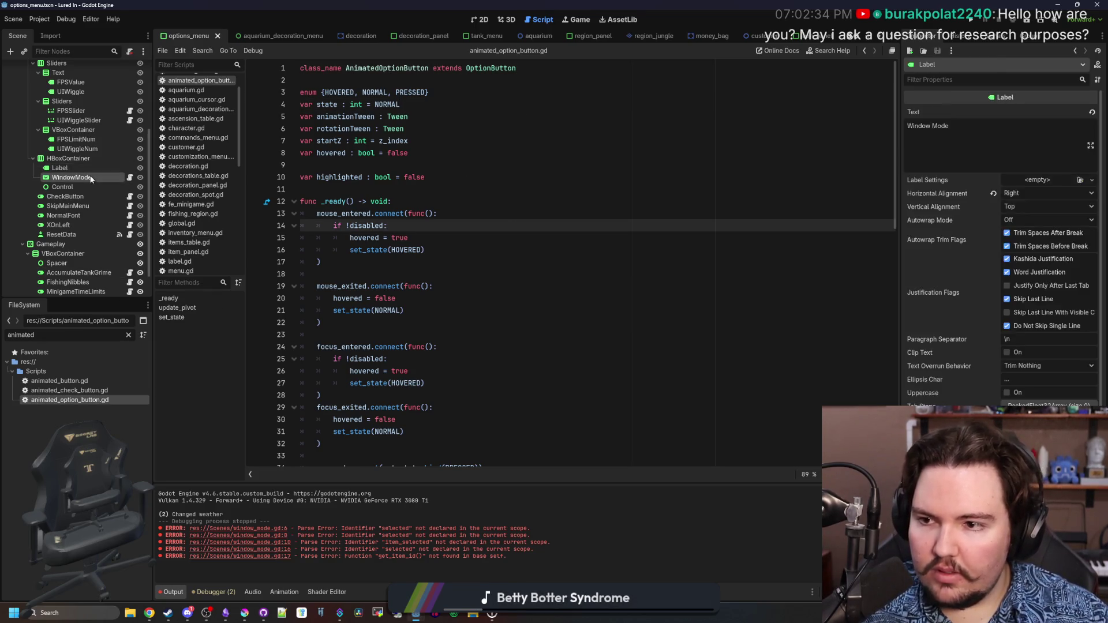
pyautogui.click(861, 201)
pyautogui.hotkey('ctrl', 's')
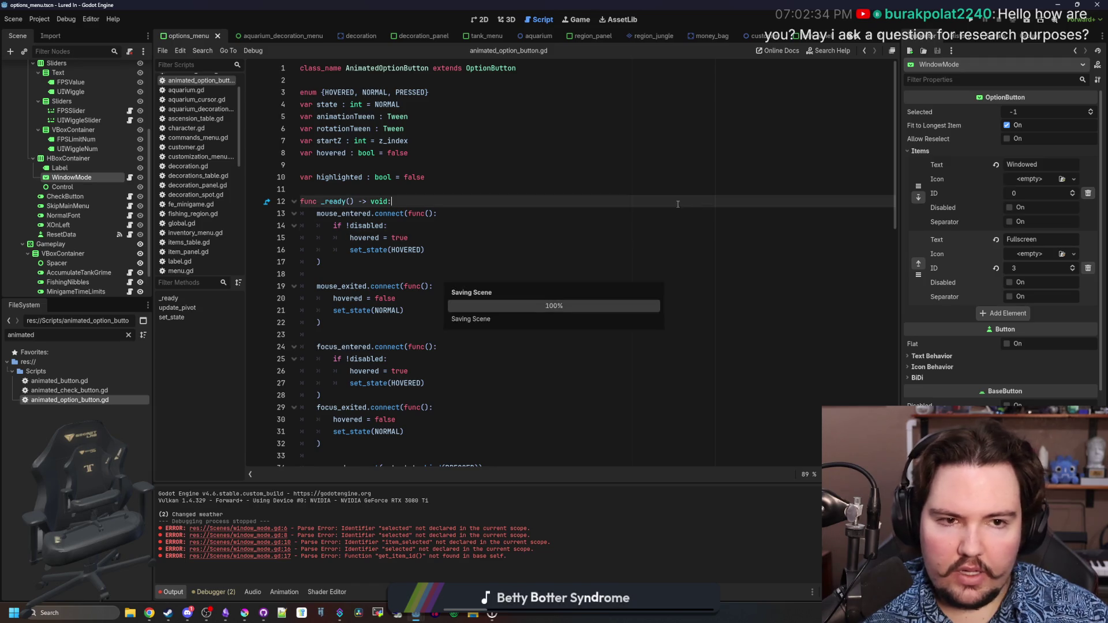
pyautogui.click(130, 180)
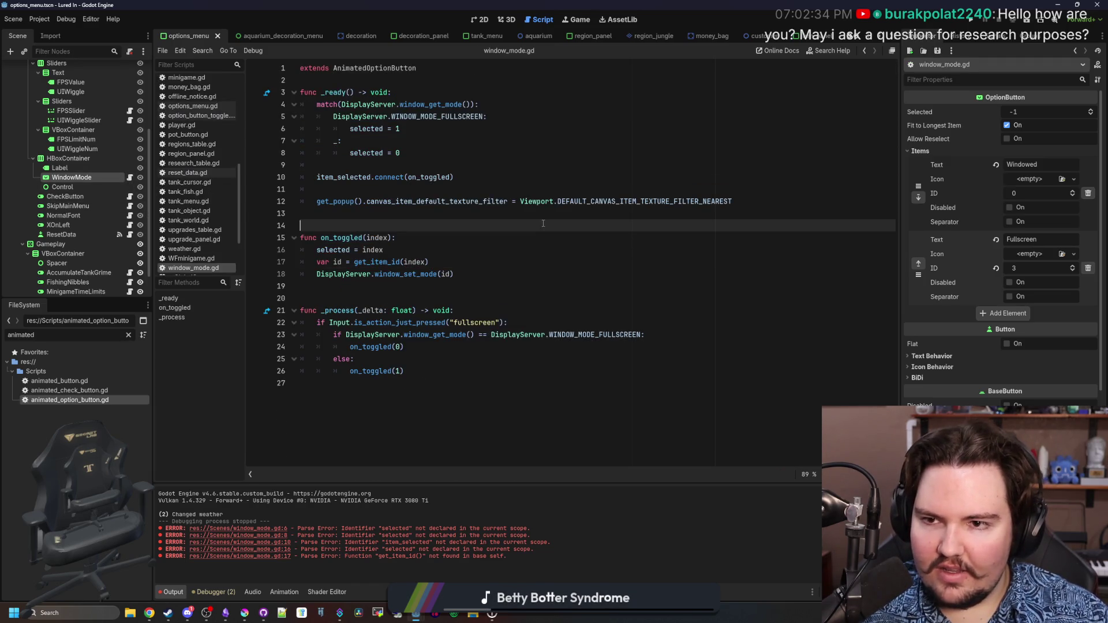
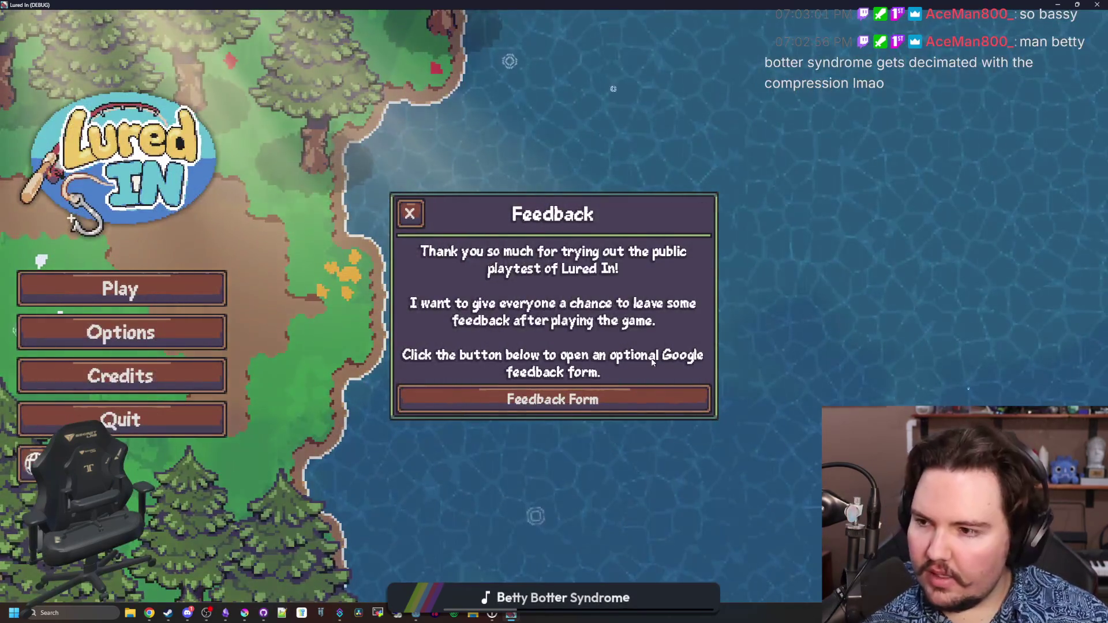
# Dismiss the Feedback notice, set the game's Window Mode to Windowed under General options, then close the game
pyautogui.click(410, 215)
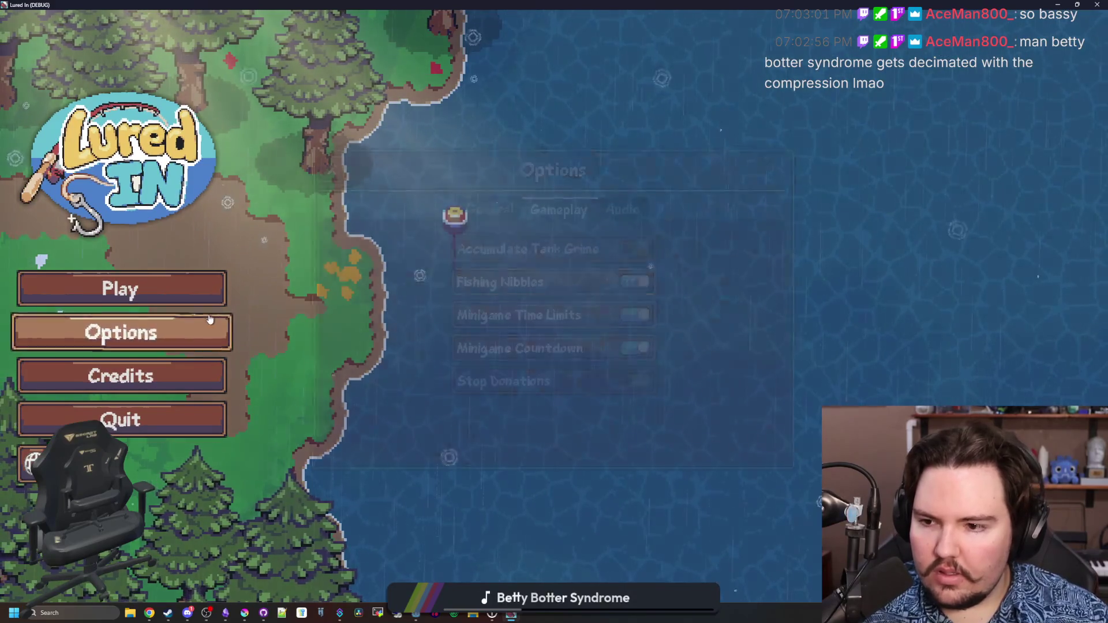
pyautogui.click(227, 322)
pyautogui.click(488, 204)
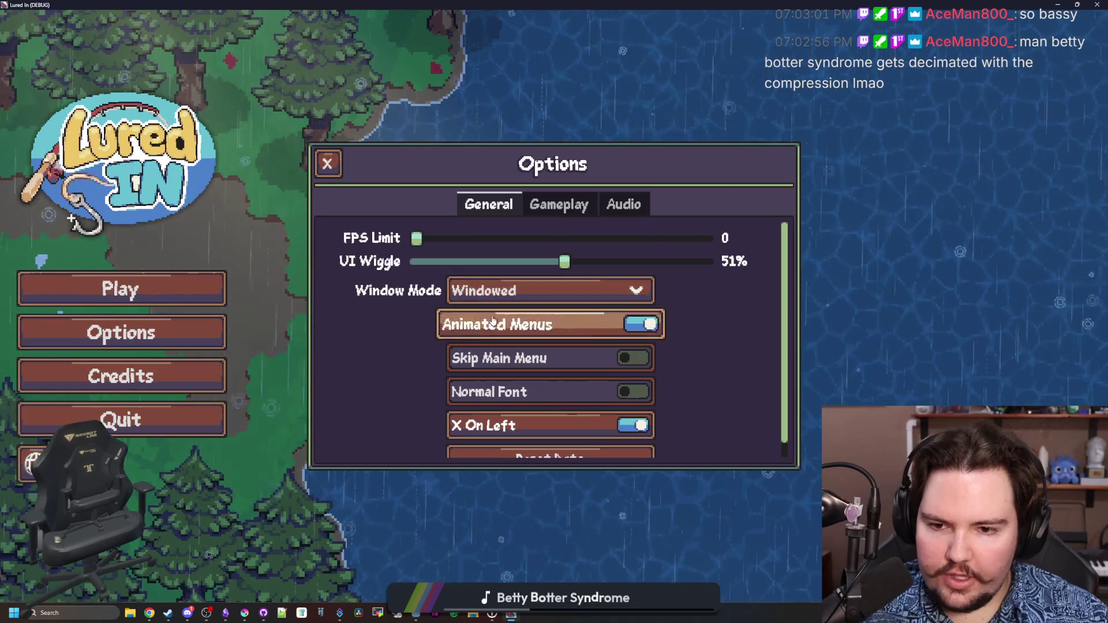
pyautogui.click(510, 290)
pyautogui.click(594, 303)
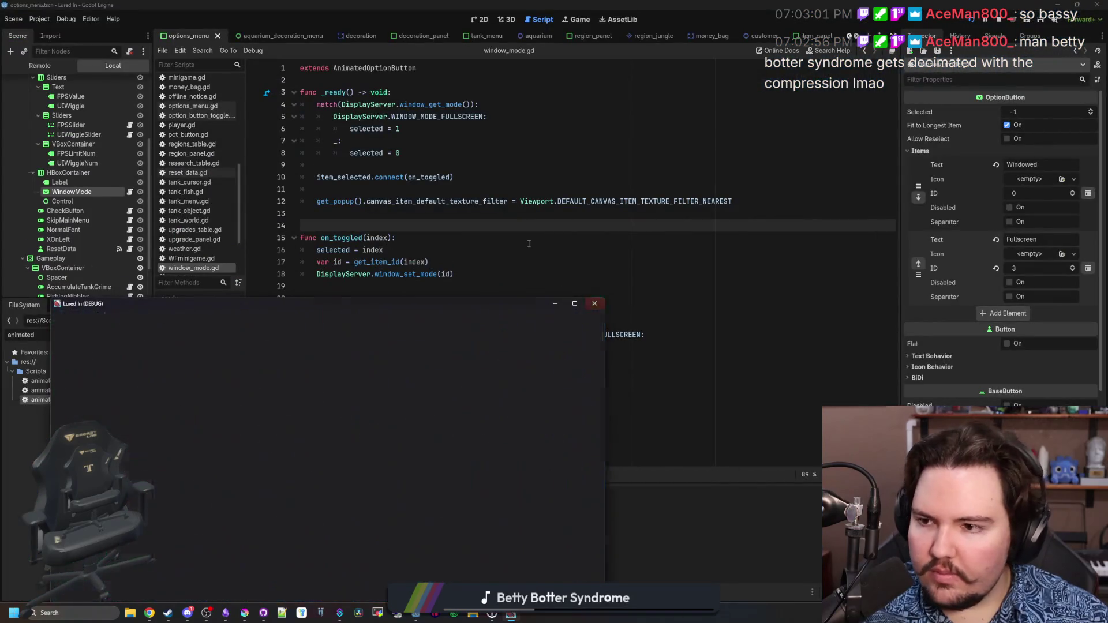
# Add a super() call as the first line of _ready in window_mode.gd
pyautogui.click(404, 238)
pyautogui.click(107, 171)
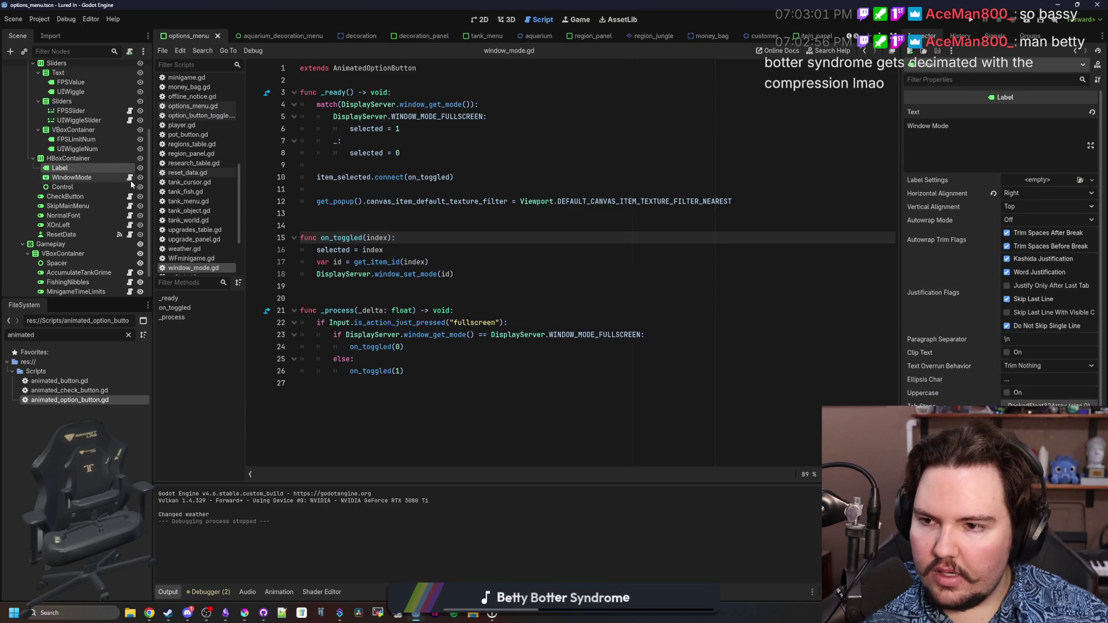
pyautogui.click(106, 178)
pyautogui.click(416, 86)
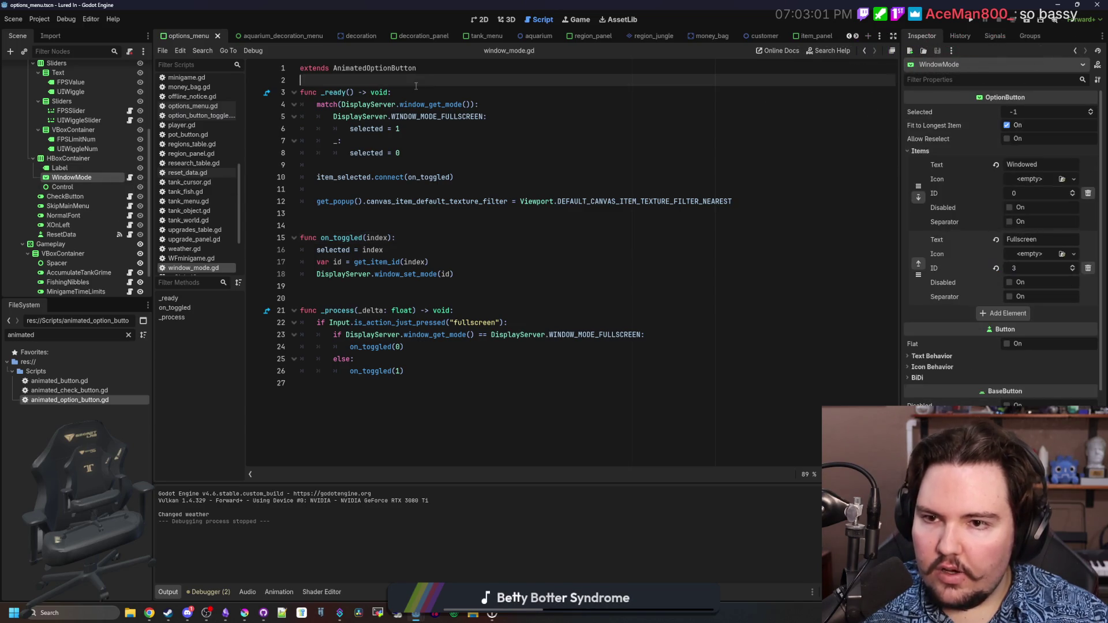
pyautogui.click(416, 90)
pyautogui.press('Return')
pyautogui.write('super()')
pyautogui.press('Return')
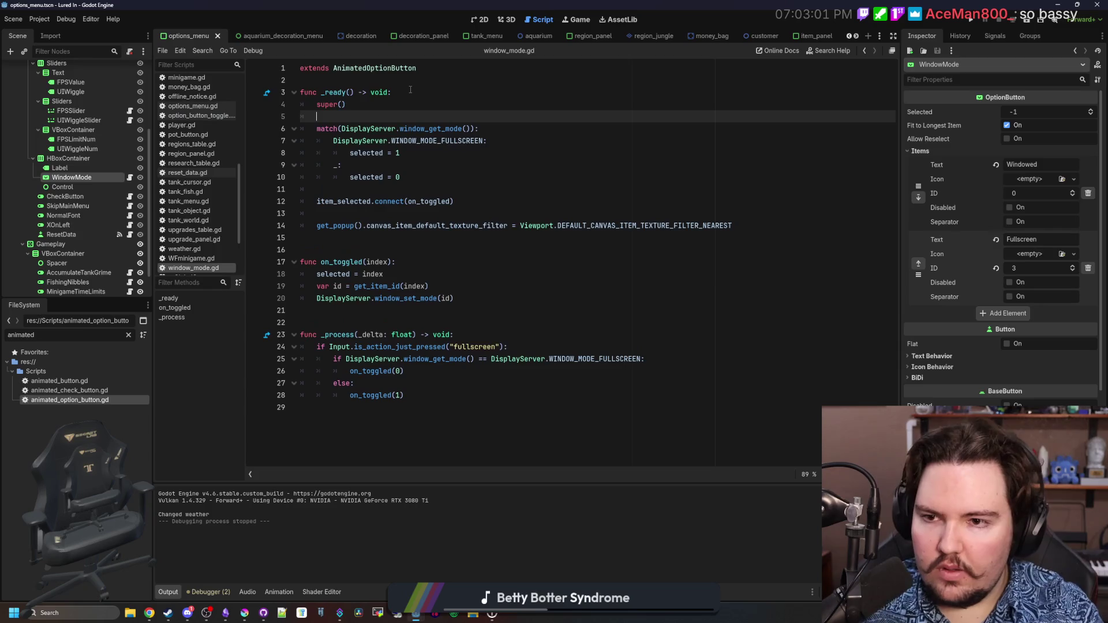
# Run the project to test the super() change
pyautogui.click(410, 91)
pyautogui.click(459, 252)
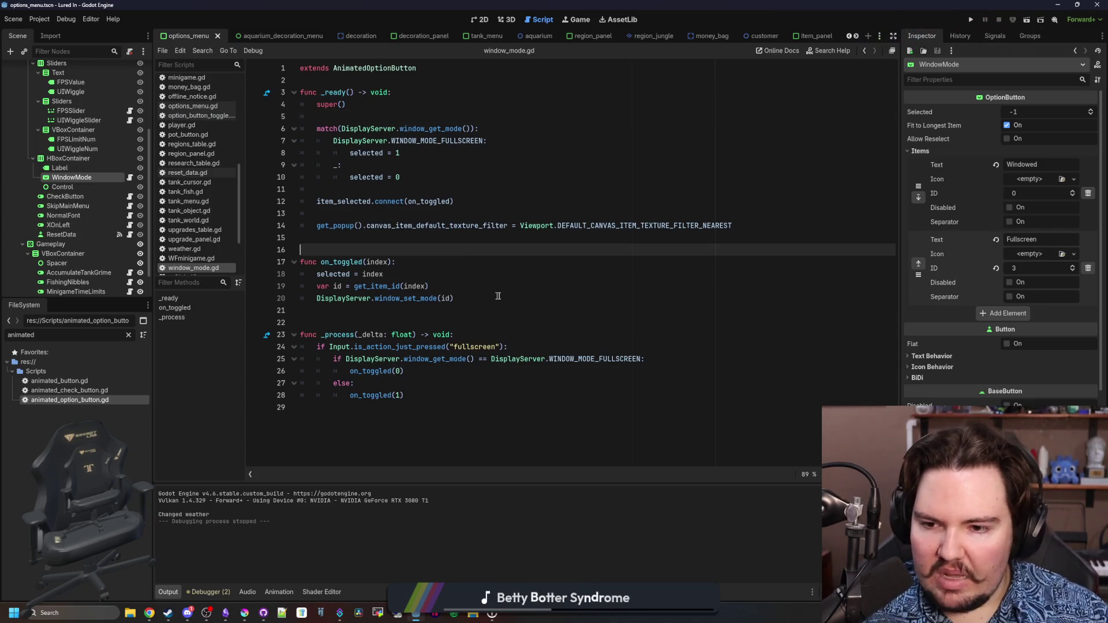
pyautogui.click(970, 24)
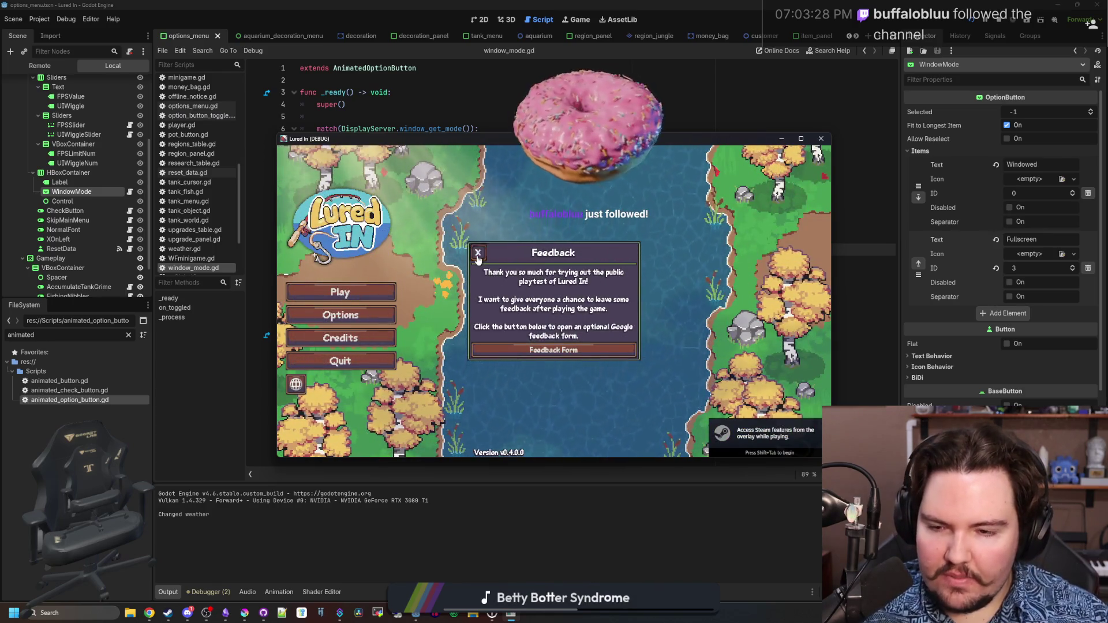
# Dismiss the Feedback notice, maximize the game window and go to the General options
pyautogui.click(478, 257)
pyautogui.click(379, 315)
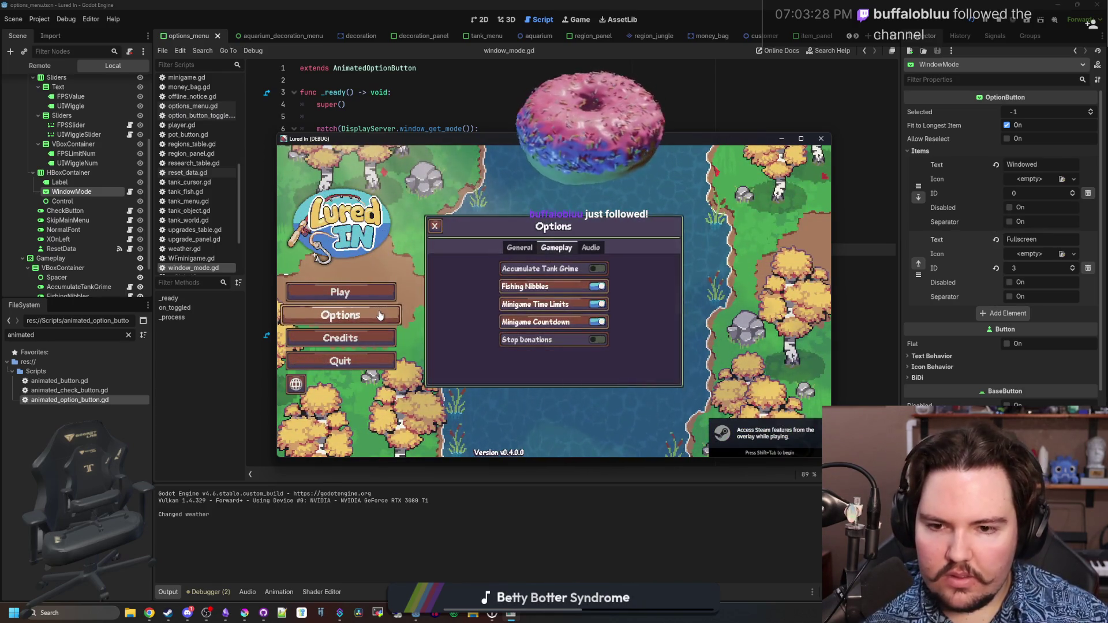
pyautogui.click(802, 138)
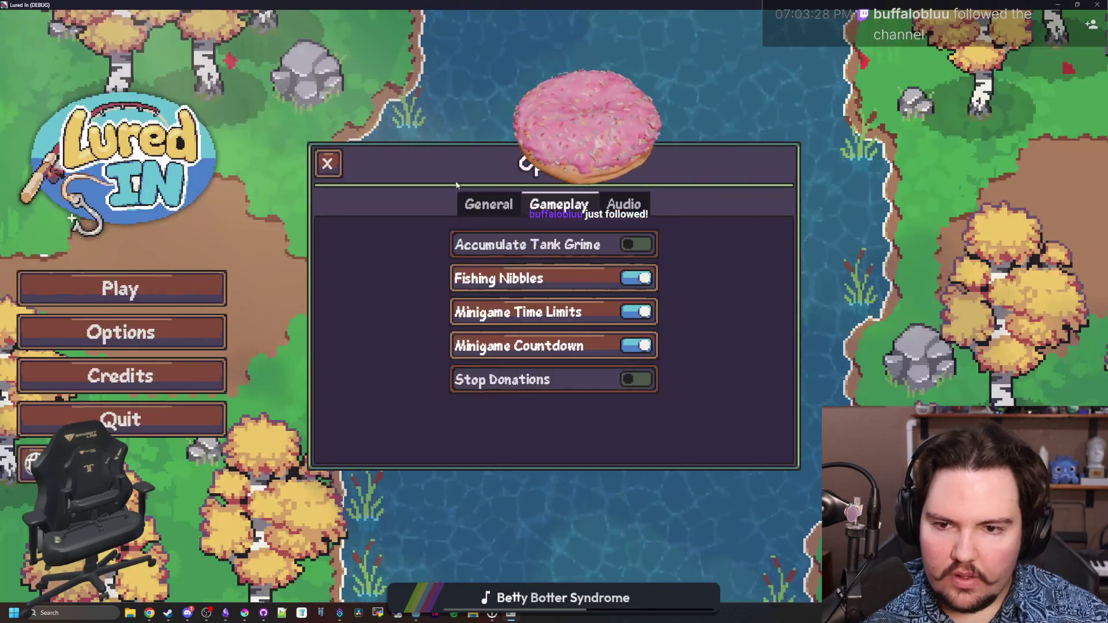
pyautogui.click(489, 205)
# Switch Window Mode to Fullscreen and back to Windowed, then test reopening the dropdown
pyautogui.click(551, 290)
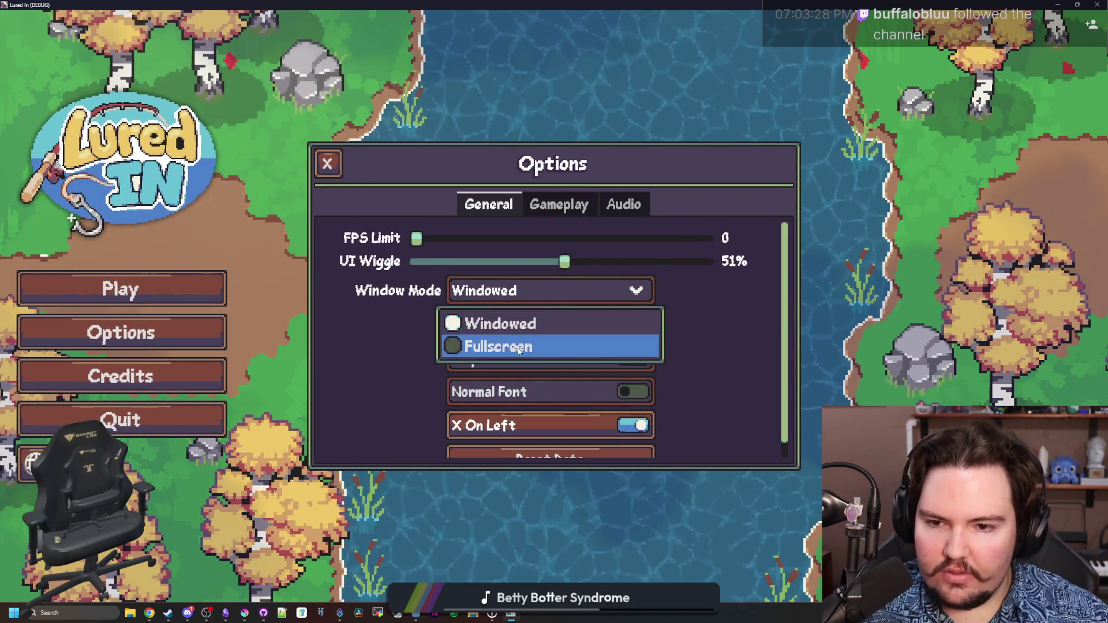
pyautogui.click(518, 346)
pyautogui.click(548, 290)
pyautogui.click(499, 325)
pyautogui.click(800, 139)
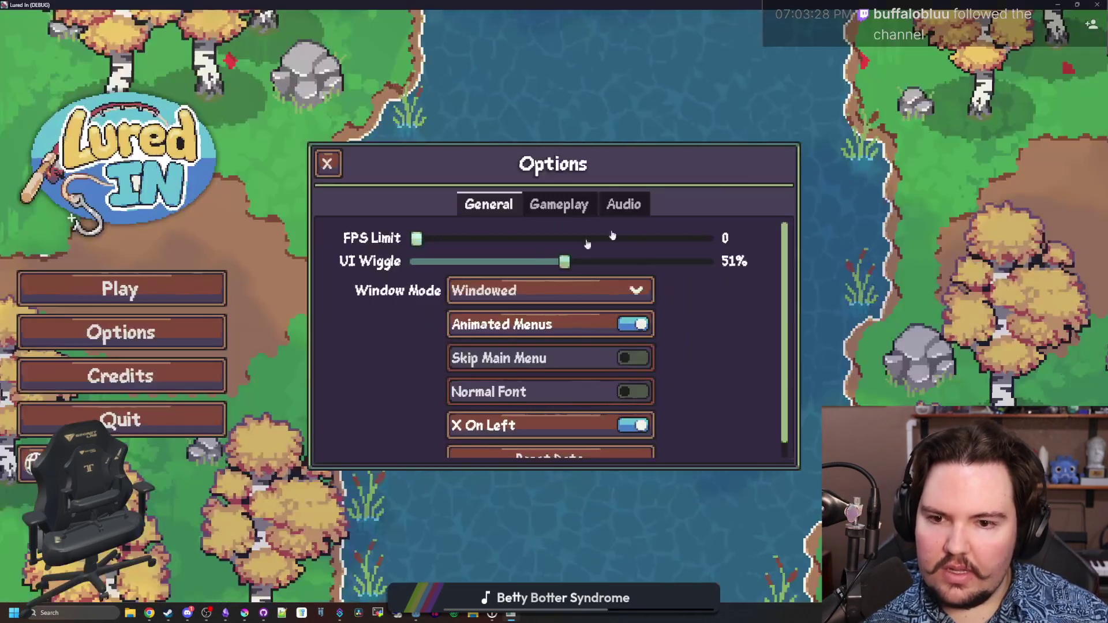
pyautogui.click(549, 290)
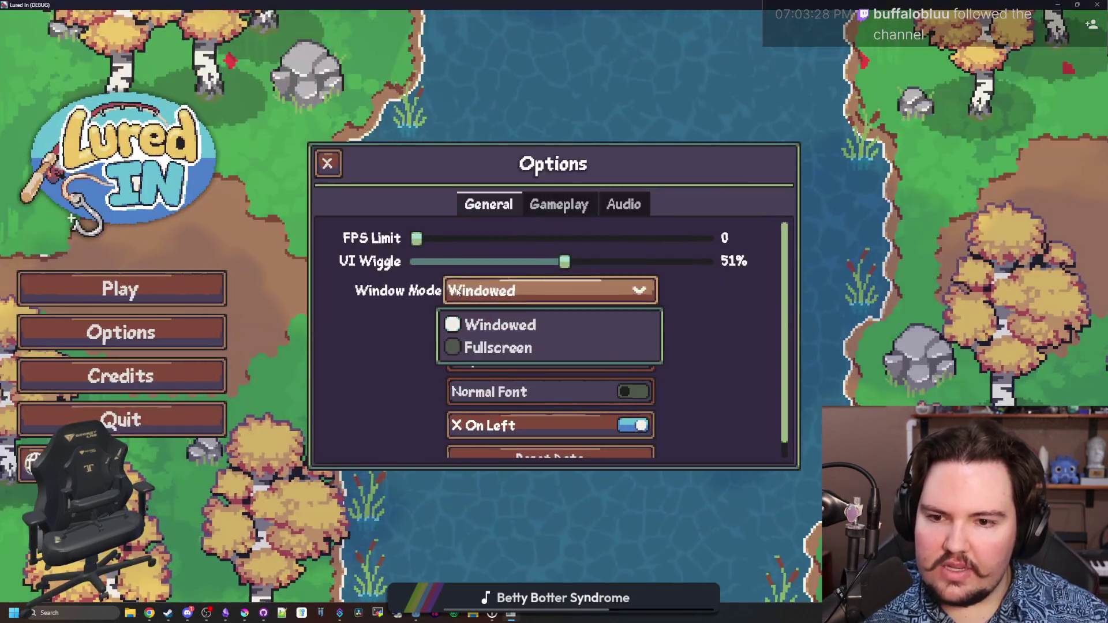
pyautogui.click(490, 291)
pyautogui.click(491, 291)
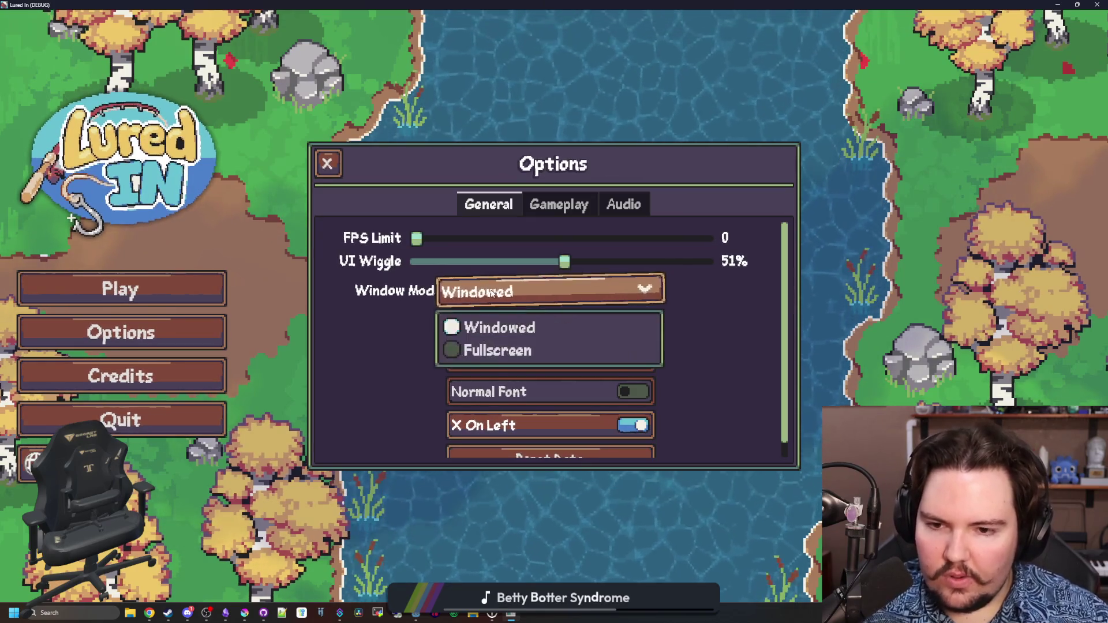
pyautogui.click(491, 291)
pyautogui.click(490, 292)
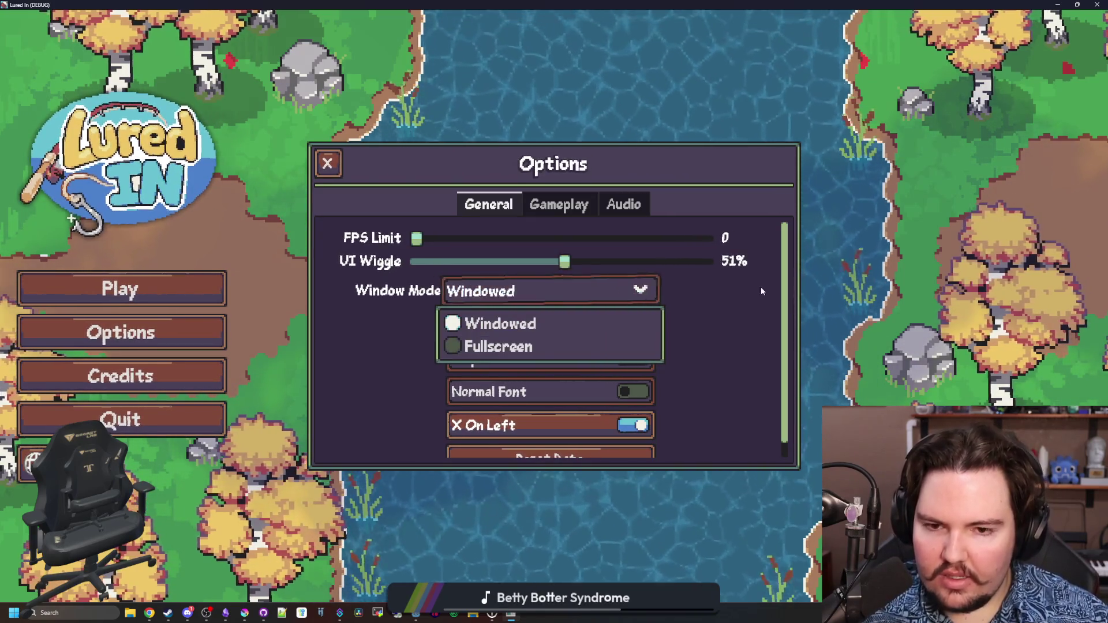
pyautogui.click(728, 333)
# Toggle Window Mode to Fullscreen once more and settle on Windowed
pyautogui.click(638, 291)
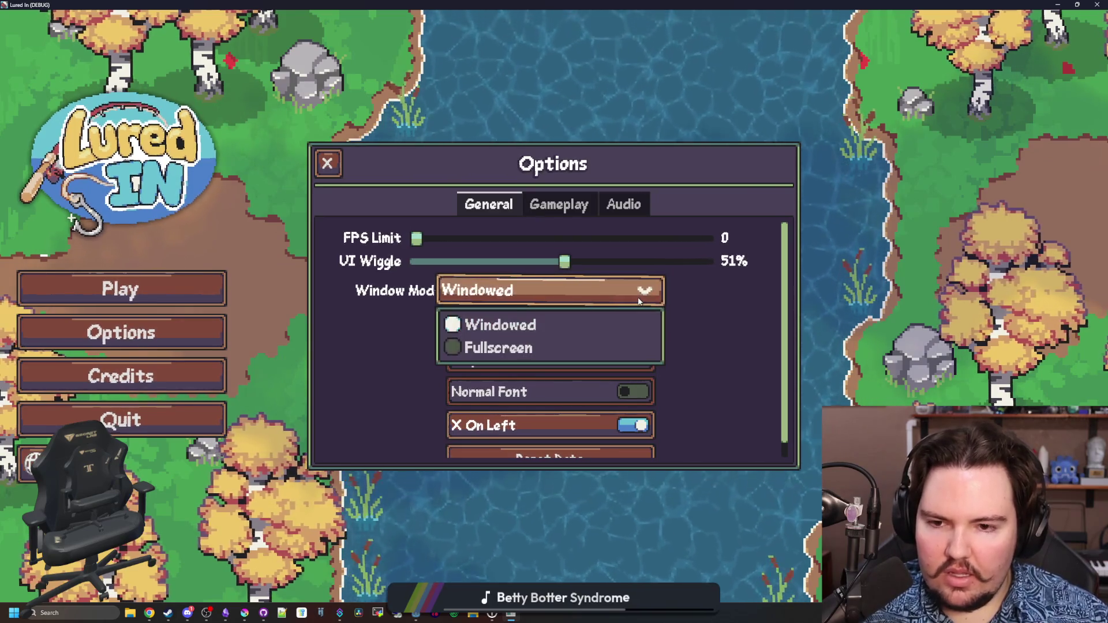
pyautogui.click(571, 291)
pyautogui.click(571, 291)
pyautogui.click(574, 347)
pyautogui.click(573, 303)
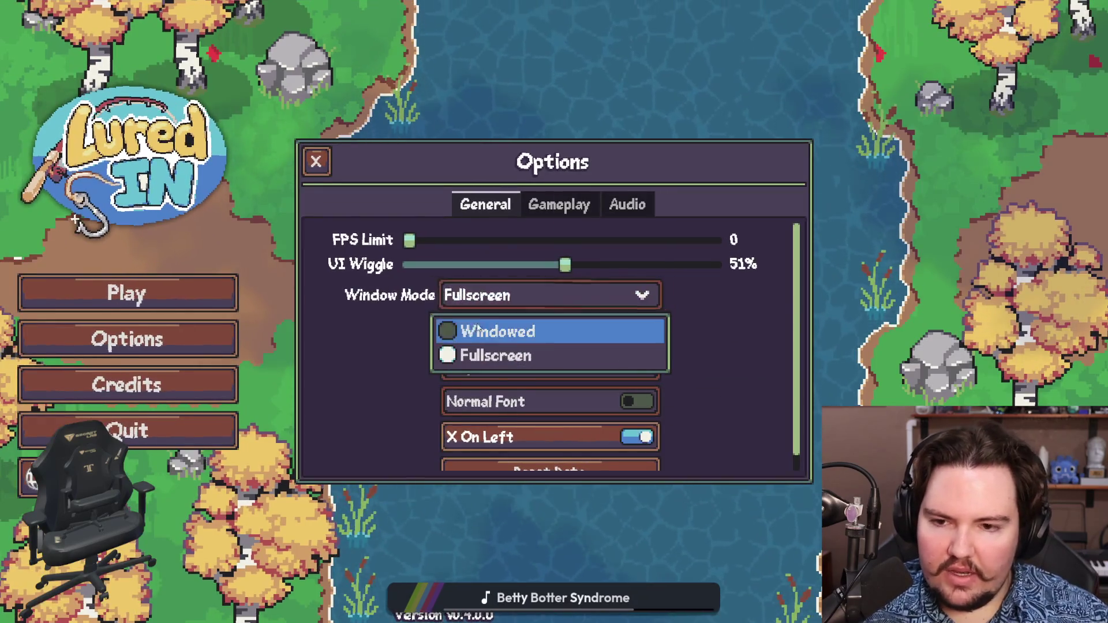
pyautogui.click(485, 327)
pyautogui.click(802, 139)
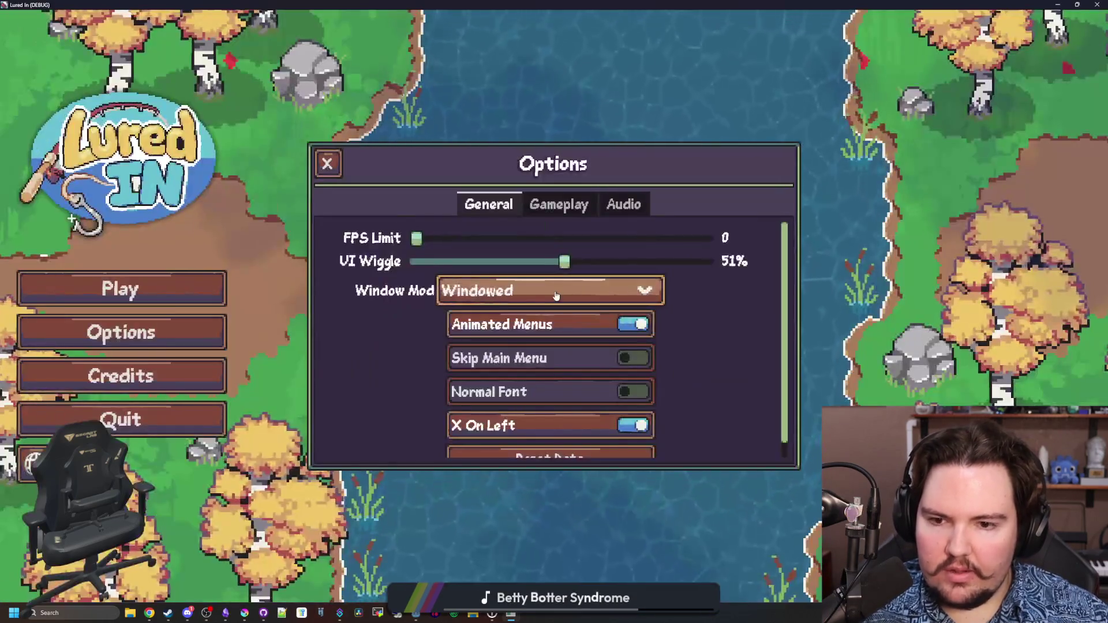
pyautogui.click(554, 290)
pyautogui.click(514, 323)
# Browse the Gameplay and Audio options pages, leaving Window Mode on Windowed
pyautogui.scroll(-2, 705, 309)
pyautogui.scroll(2, 684, 316)
pyautogui.click(545, 206)
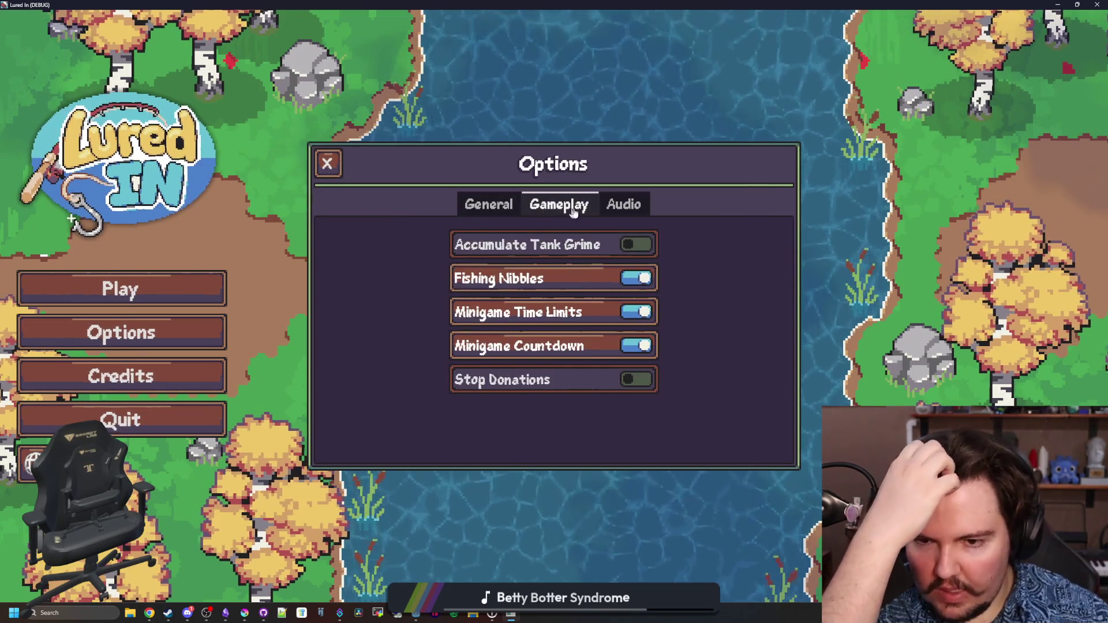
pyautogui.click(618, 209)
pyautogui.click(489, 206)
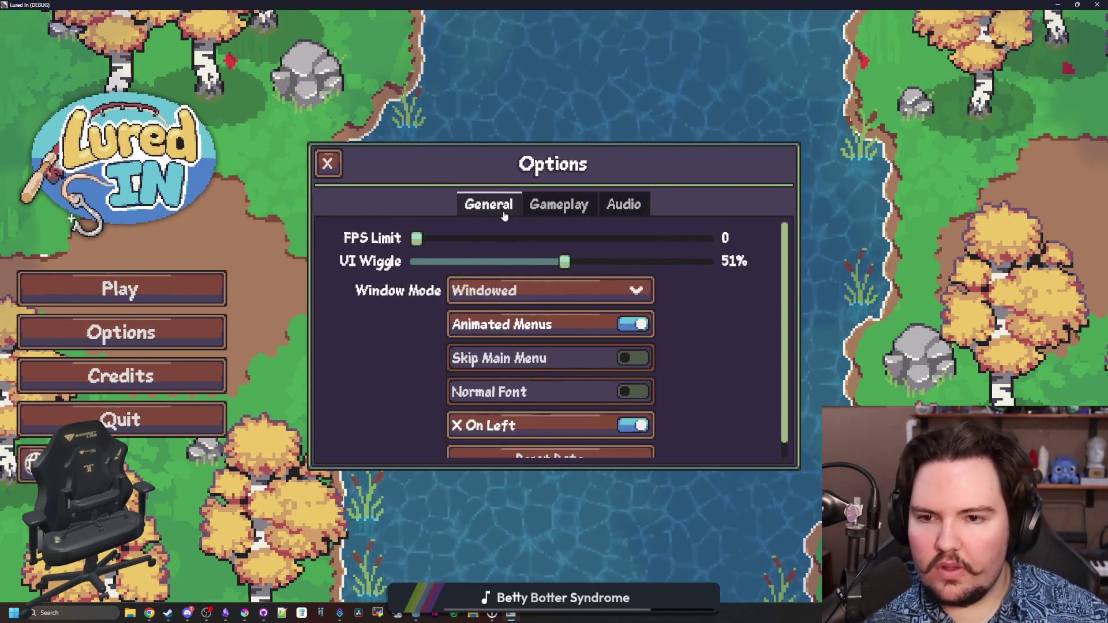
pyautogui.scroll(-1, 386, 320)
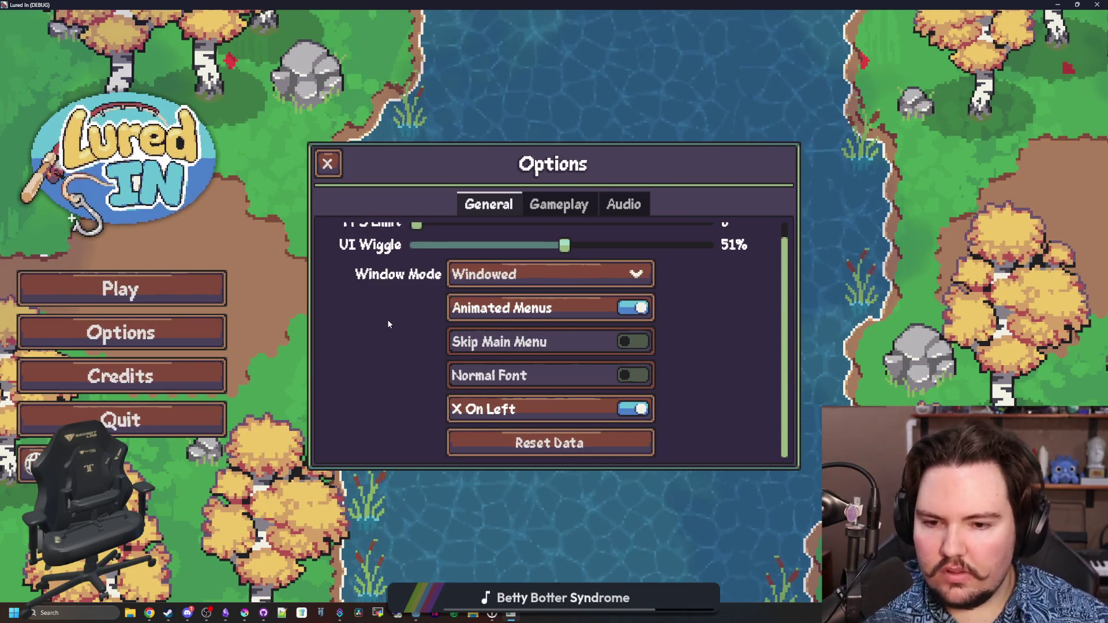
pyautogui.scroll(1, 389, 321)
pyautogui.click(505, 290)
pyautogui.click(376, 342)
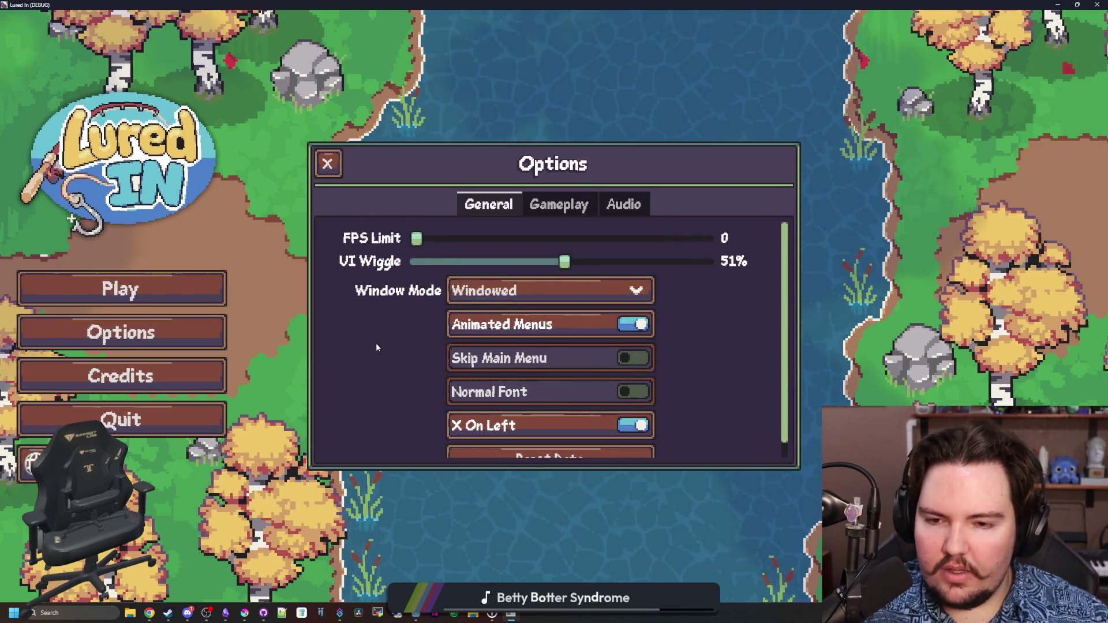
pyautogui.scroll(-1, 499, 392)
pyautogui.scroll(1, 499, 399)
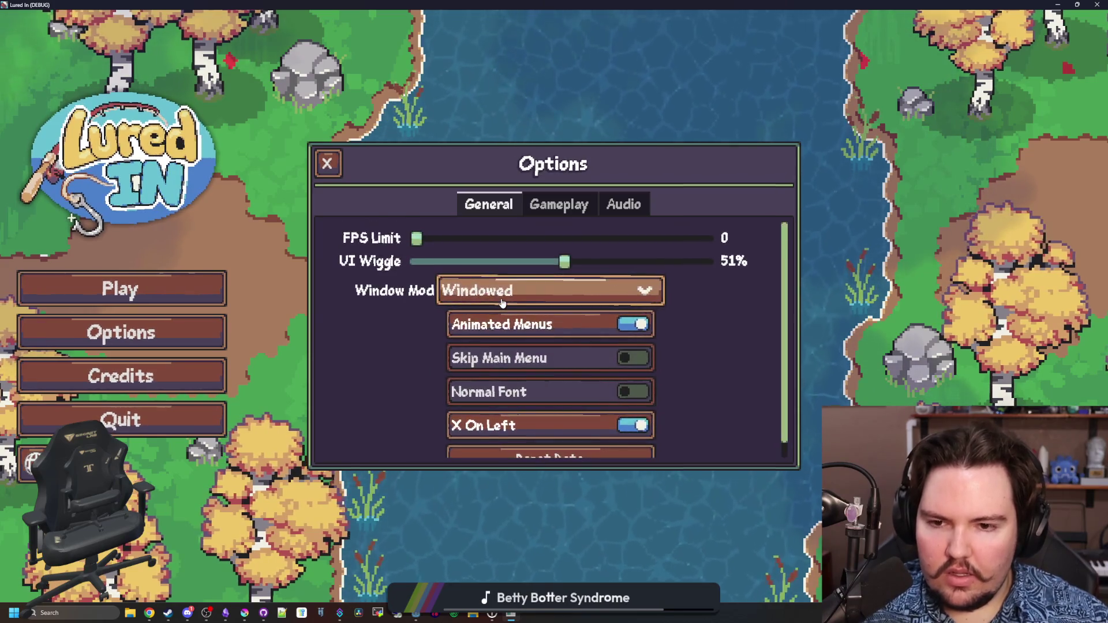
# Close Options, start playing, dismiss Welcome Back, open the Inventory and stop the run
pyautogui.click(319, 167)
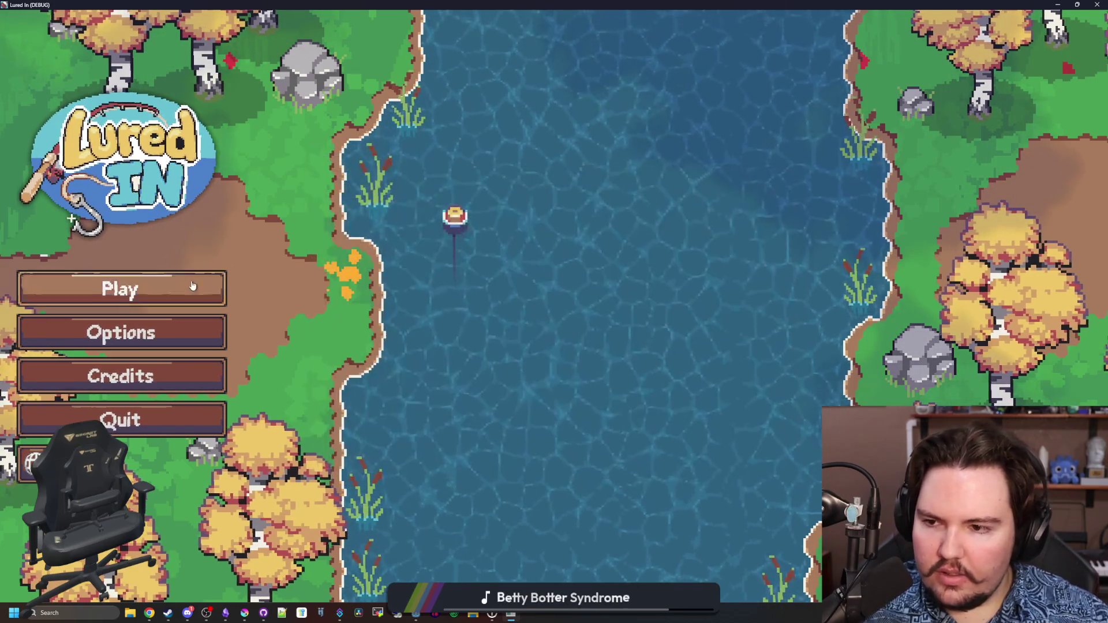
pyautogui.click(192, 288)
pyautogui.click(564, 380)
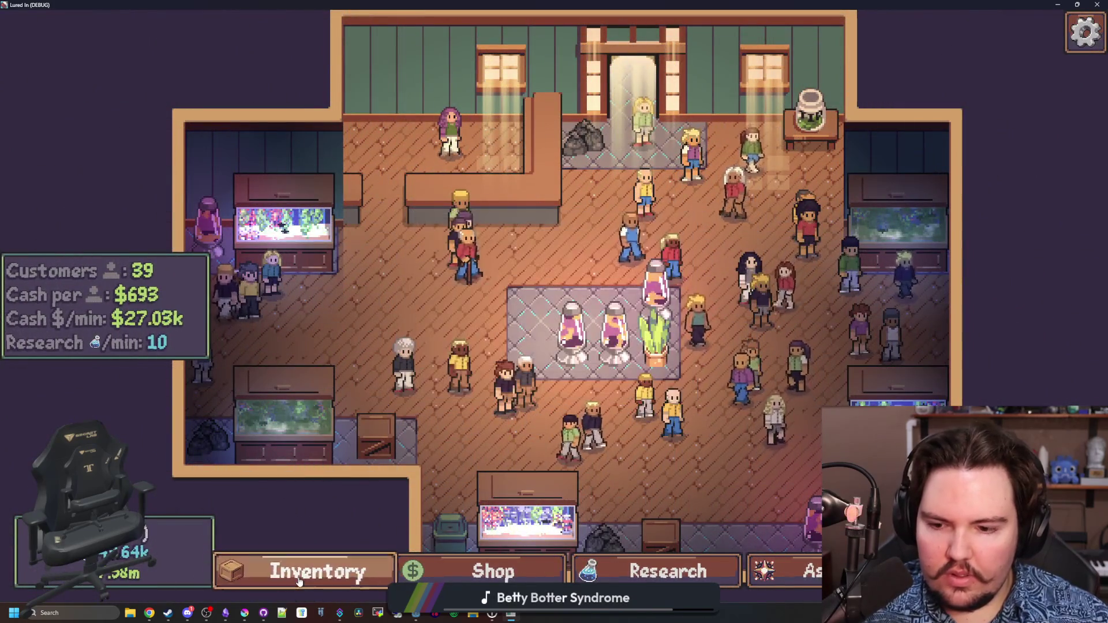
pyautogui.click(316, 571)
pyautogui.press('F11')
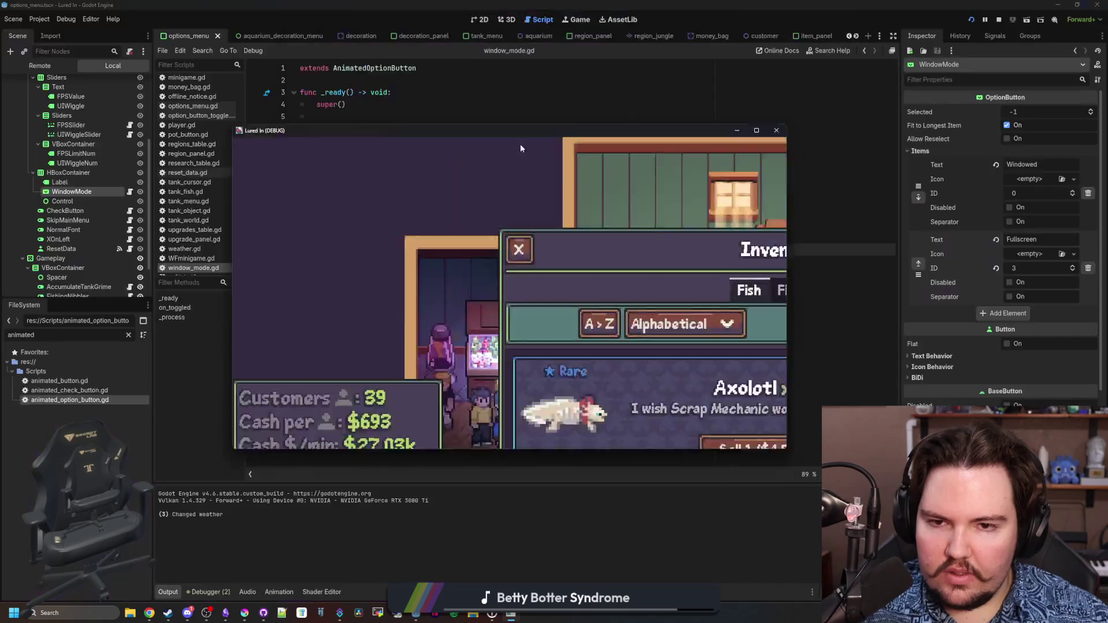
# Stop the game, save, and open the inventory menu scene found by searching 'inven'
pyautogui.press('F8')
pyautogui.hotkey('ctrl', 's')
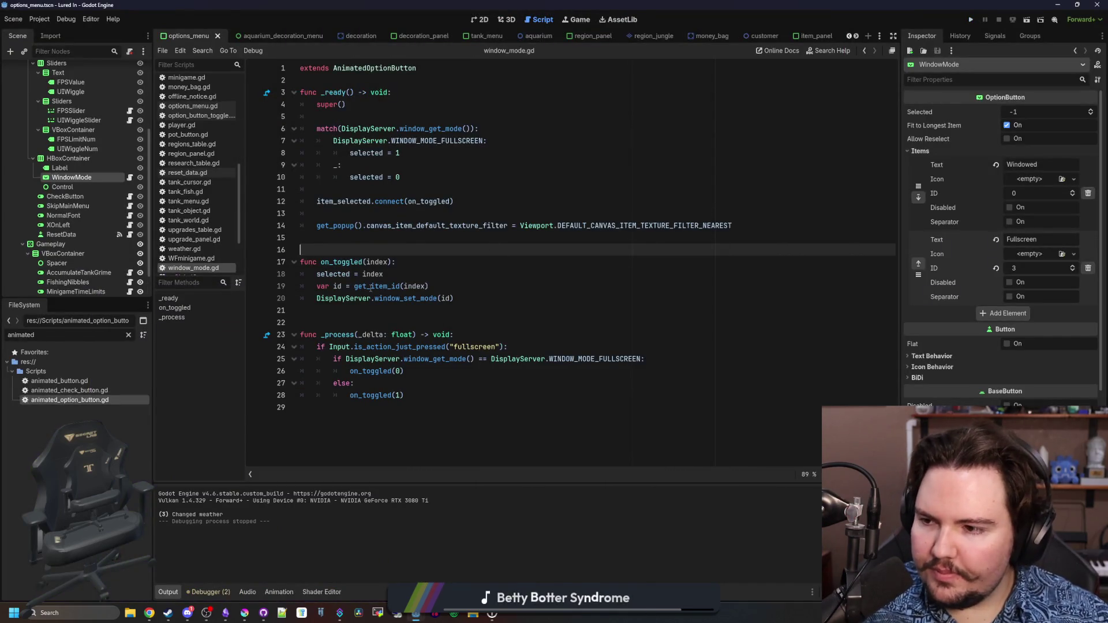
pyautogui.click(128, 335)
pyautogui.write('inventory')
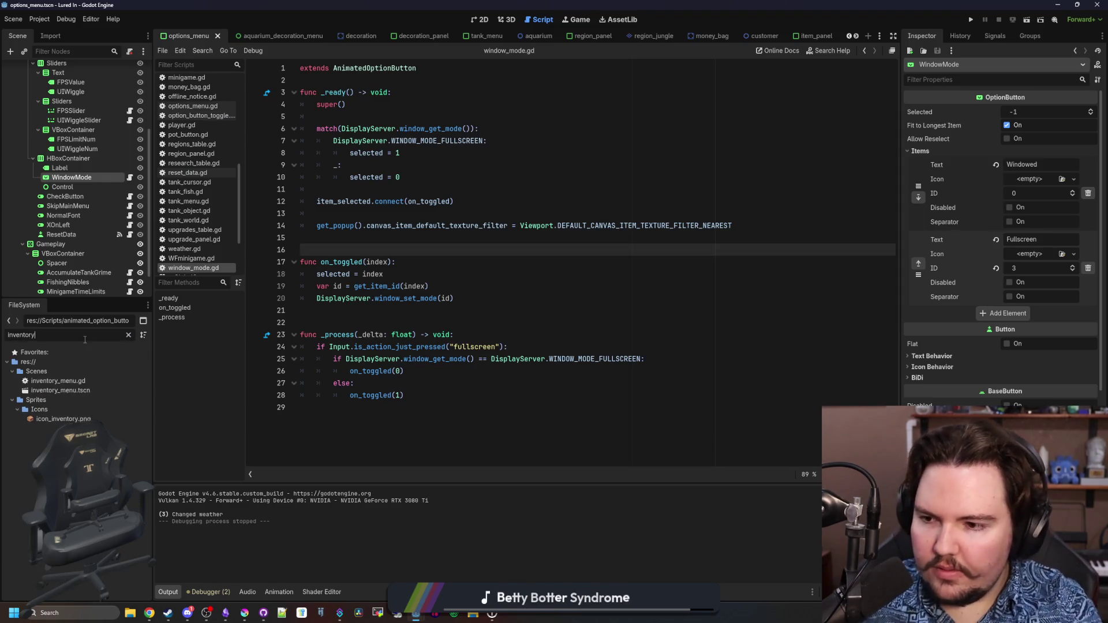
pyautogui.doubleClick(67, 391)
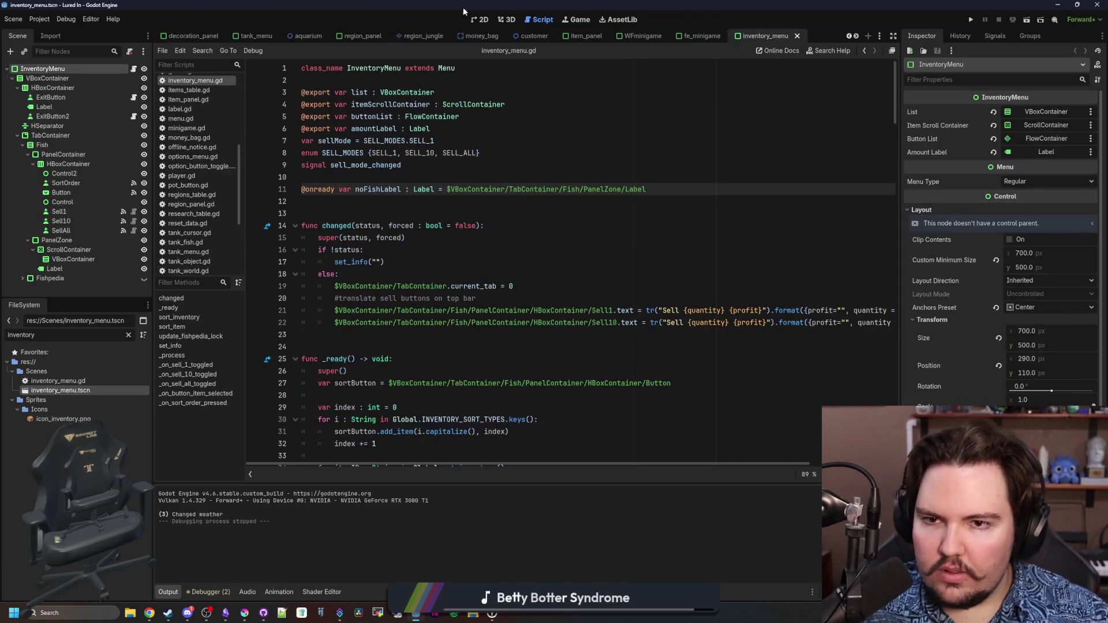
pyautogui.click(481, 19)
pyautogui.scroll(-1, 490, 326)
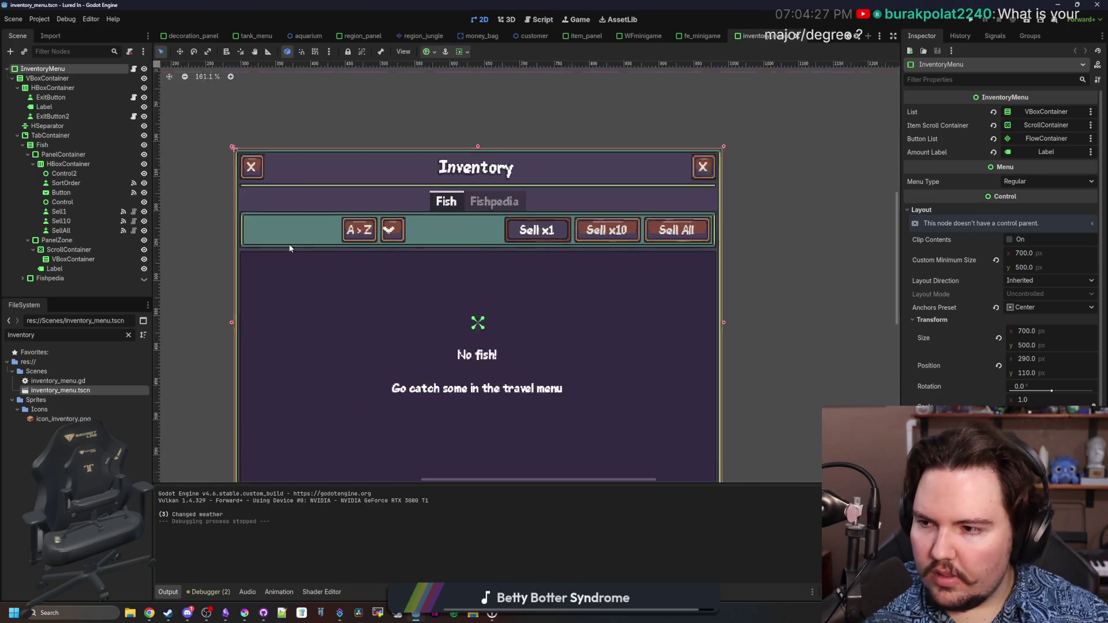
pyautogui.scroll(2, 289, 243)
pyautogui.scroll(4, 326, 216)
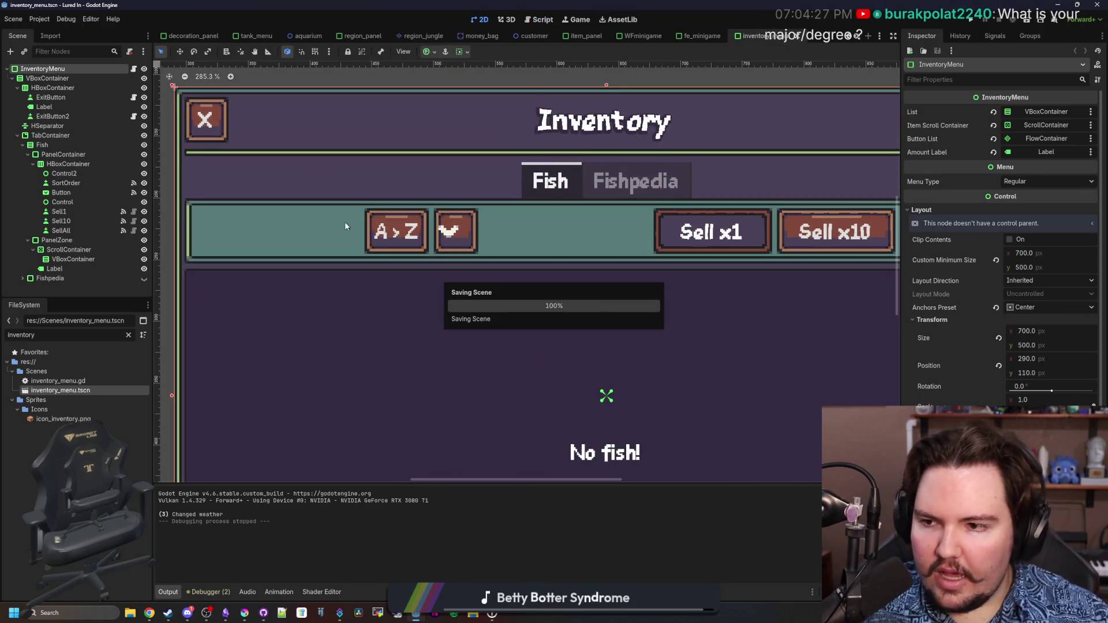
# Change the inventory's Button node type to AnimatedOptionButton
pyautogui.click(78, 193)
pyautogui.scroll(-7, 313, 231)
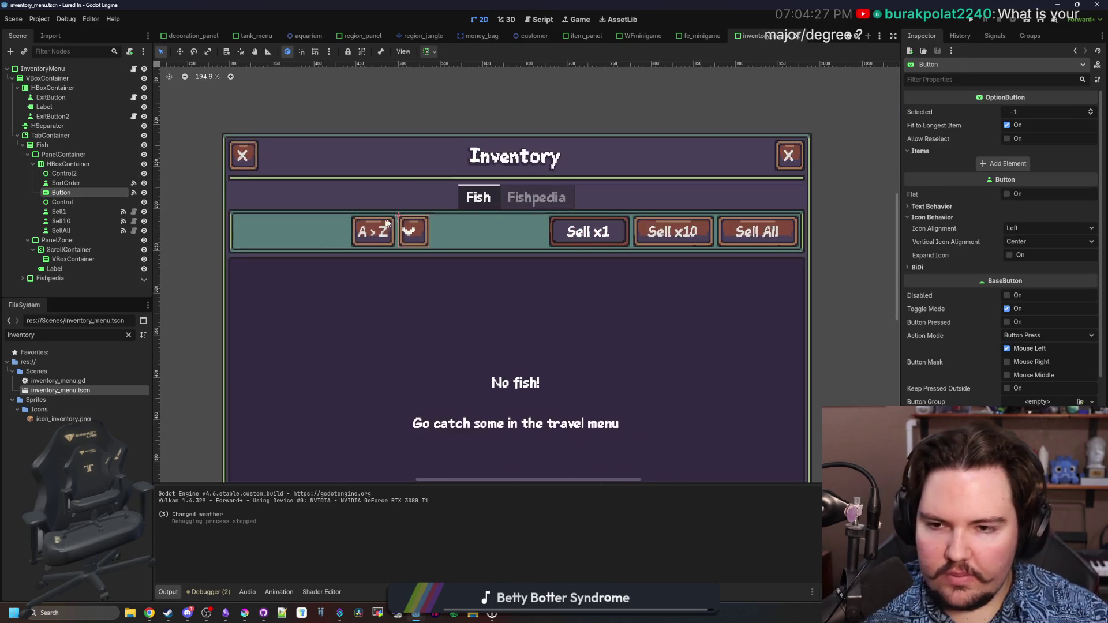
pyautogui.scroll(7, 313, 230)
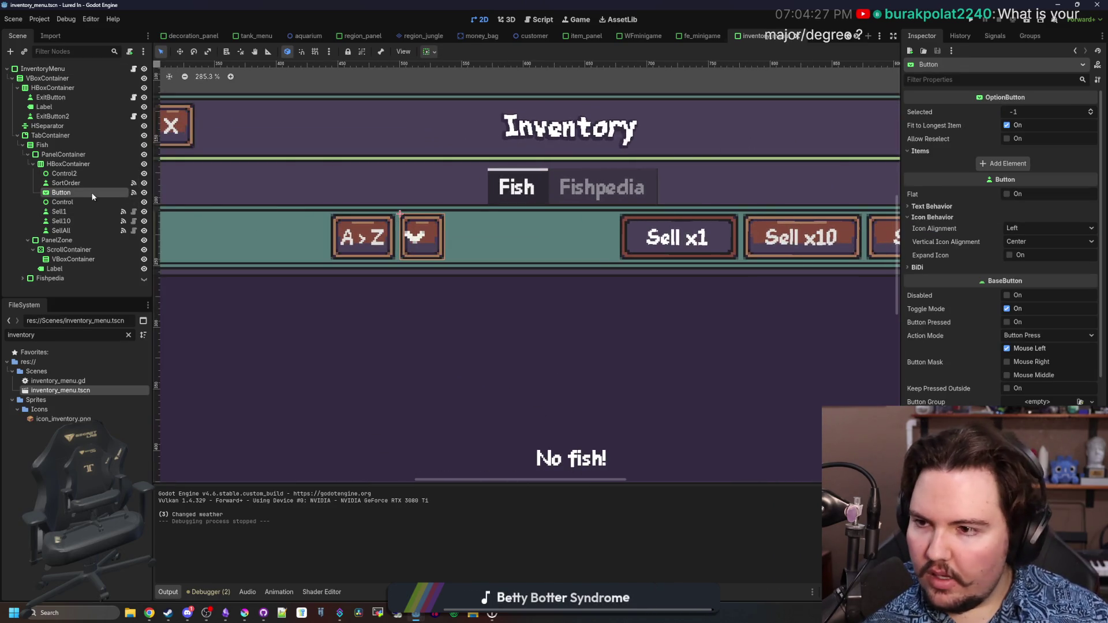
pyautogui.rightClick(91, 193)
pyautogui.click(138, 284)
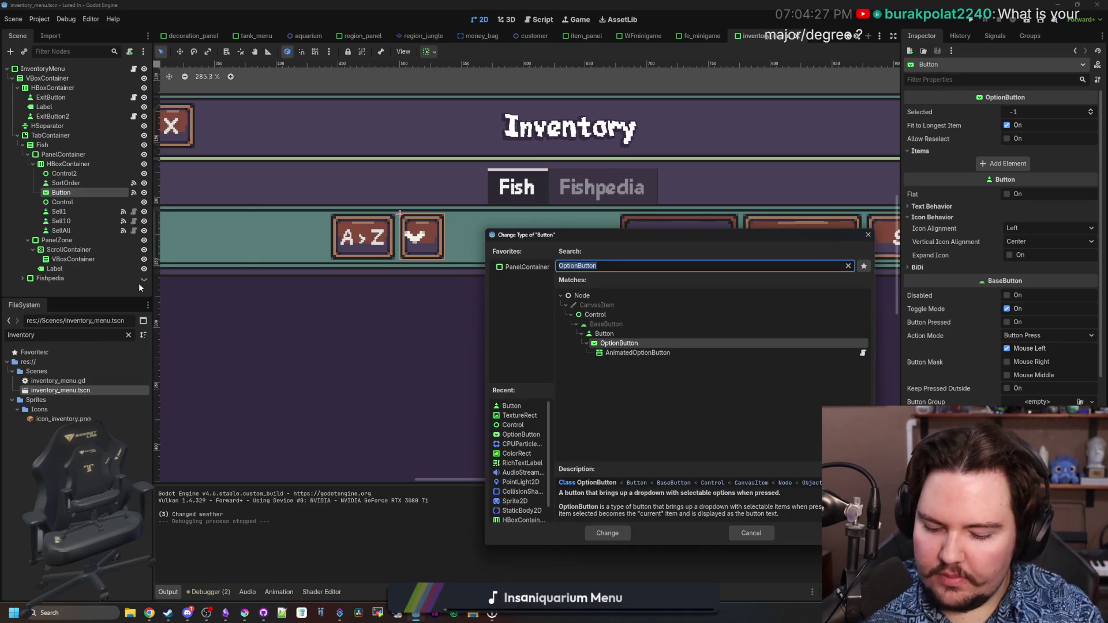
pyautogui.write('animated')
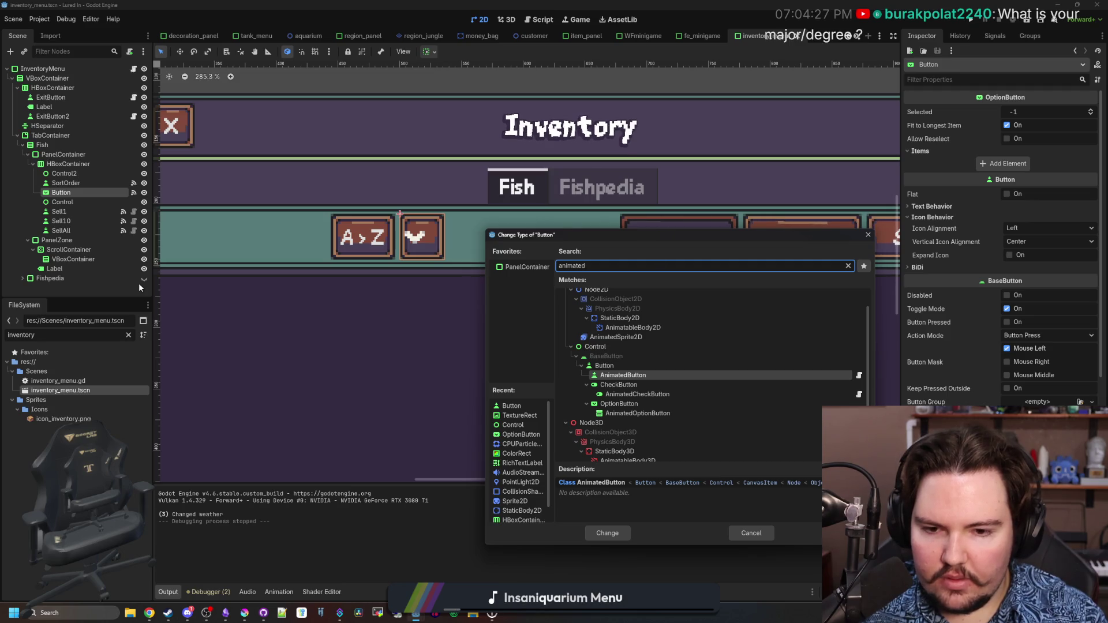
pyautogui.press('Down')
pyautogui.press('Down')
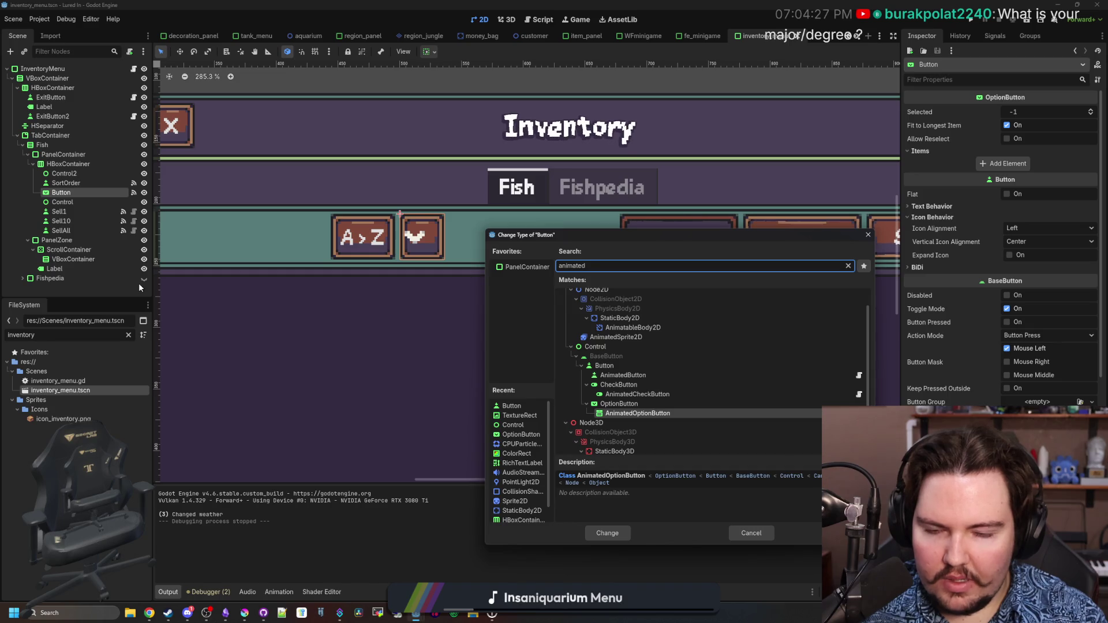
pyautogui.press('Return')
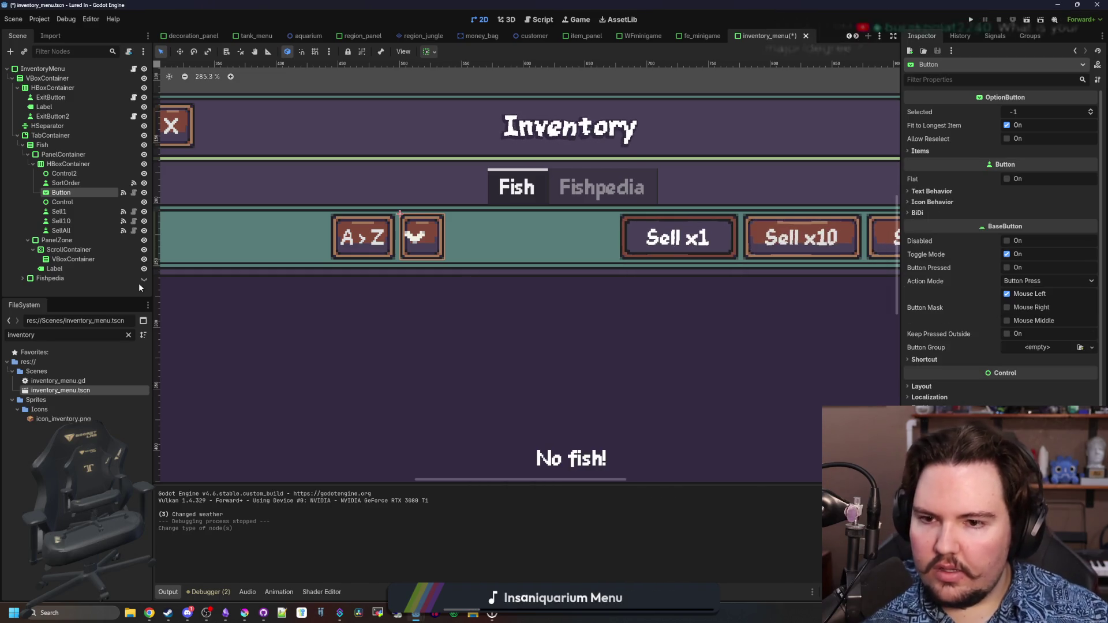
# Check the Button node's attached script, save the scene, and return to the 2D view
pyautogui.click(133, 193)
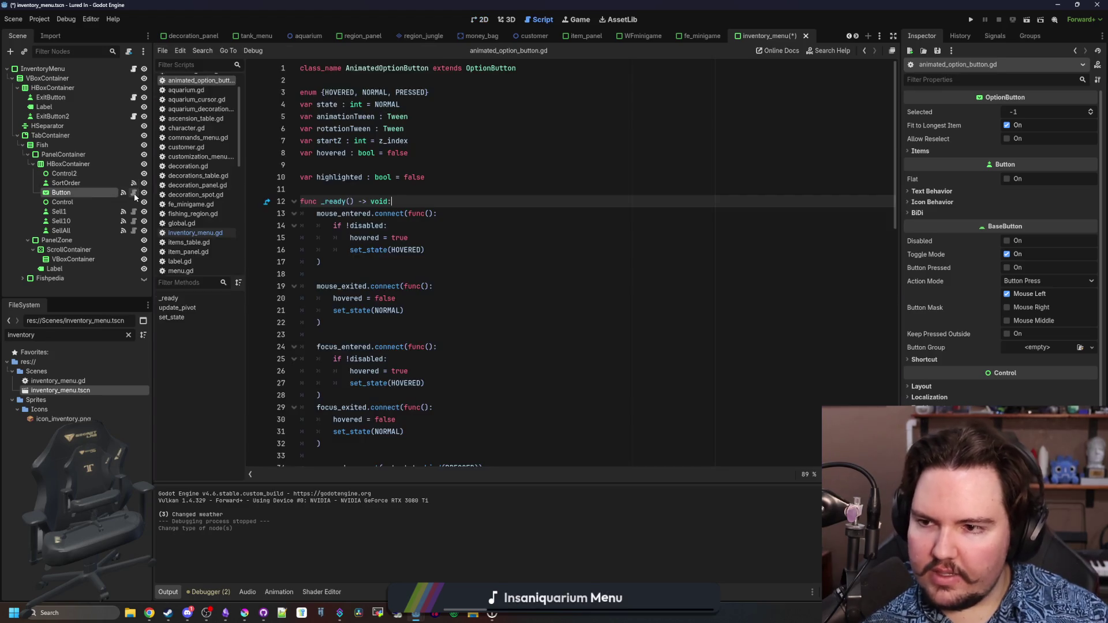
pyautogui.click(496, 191)
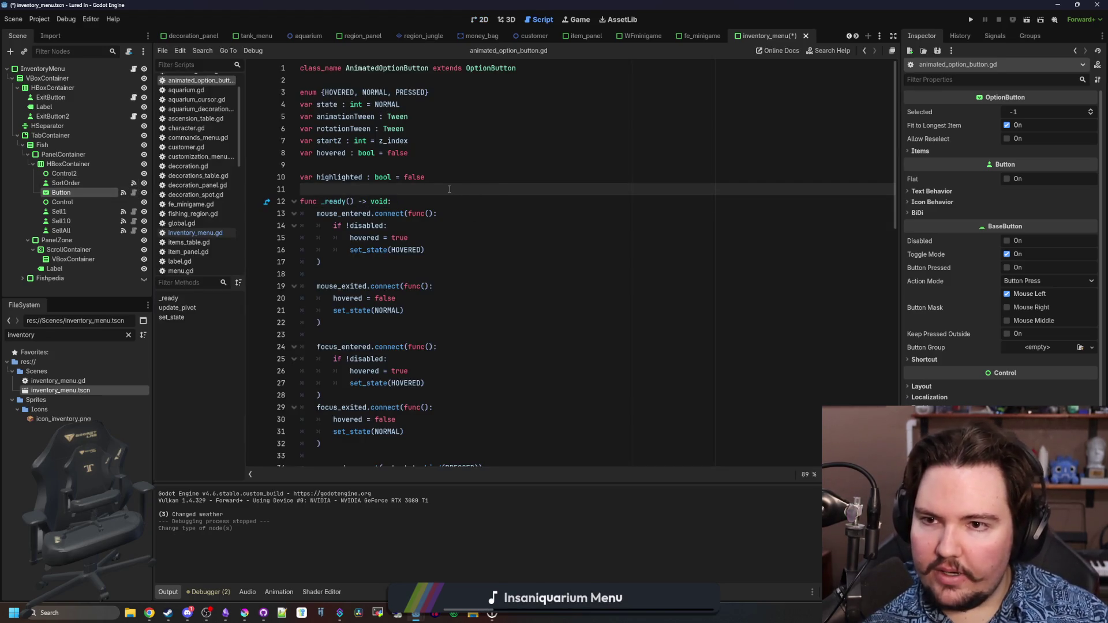
pyautogui.press('F5')
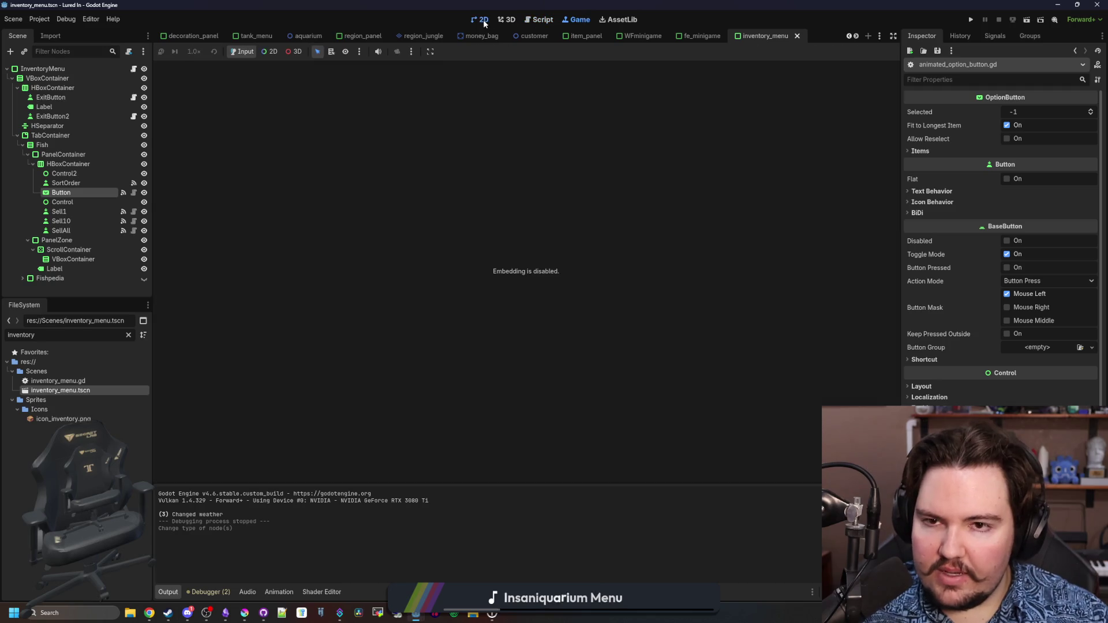
pyautogui.click(483, 20)
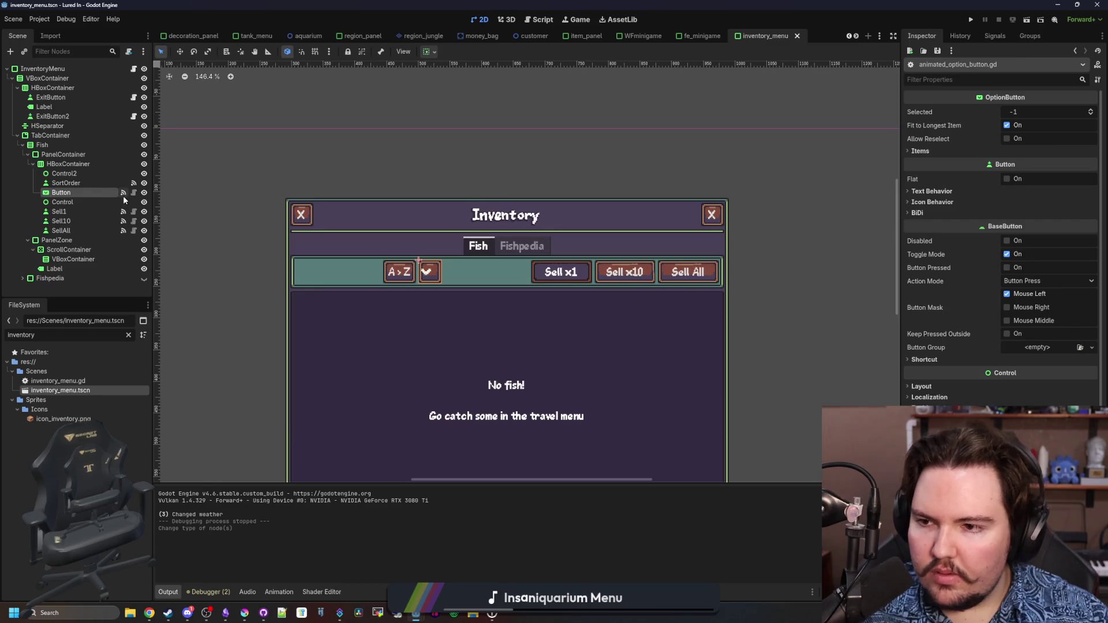
# Change the SortOrder node's type to AnimatedButton and run the project
pyautogui.rightClick(81, 183)
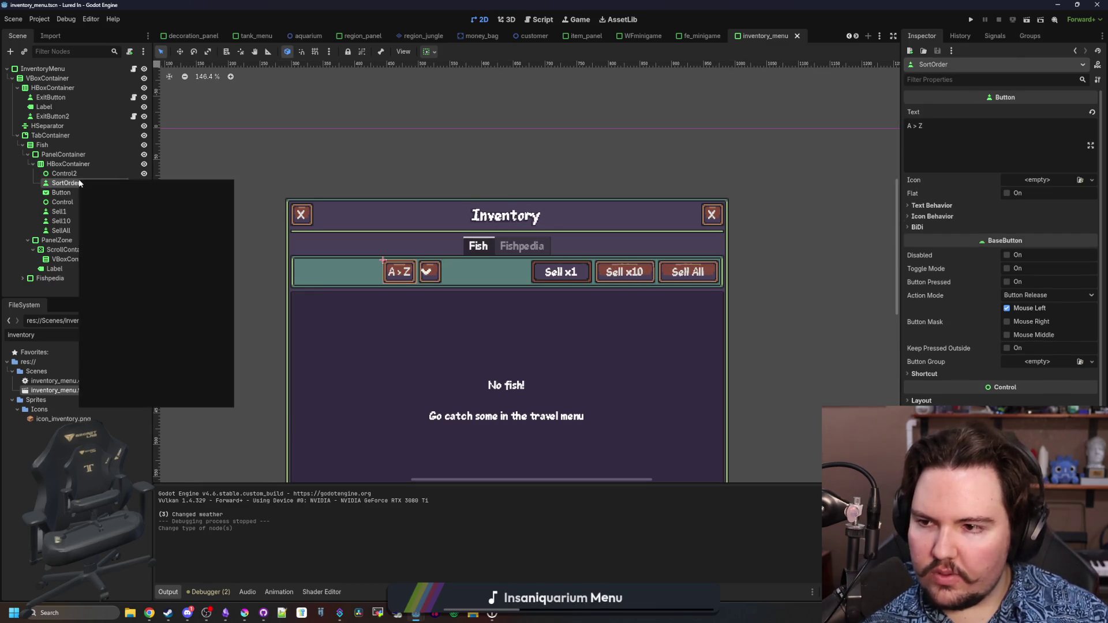
pyautogui.click(134, 274)
pyautogui.write('animated')
pyautogui.press('Return')
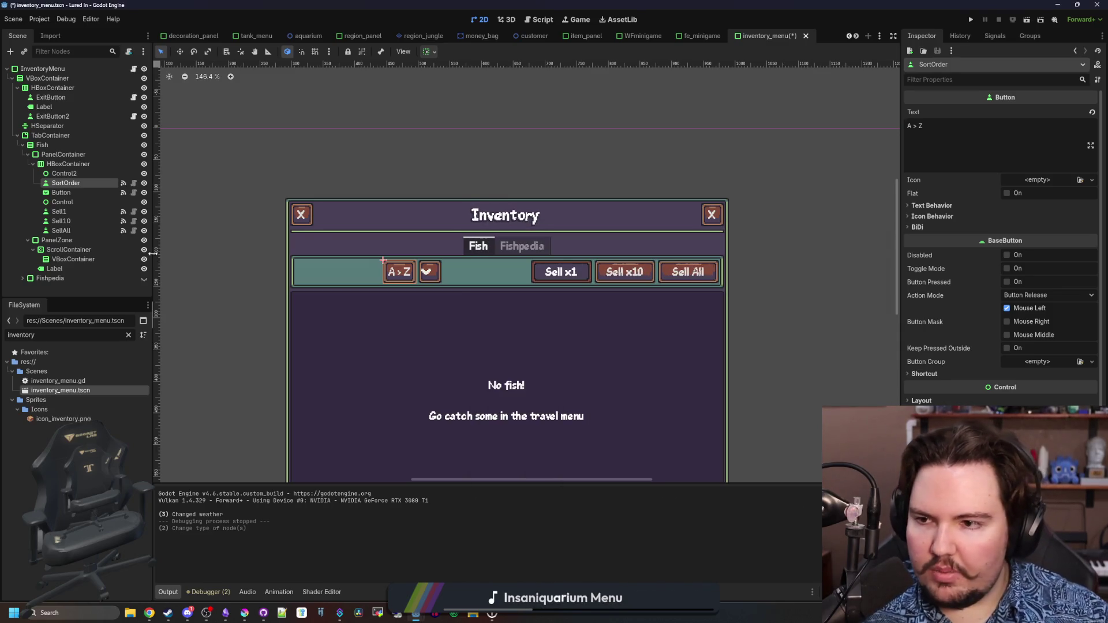
pyautogui.click(971, 20)
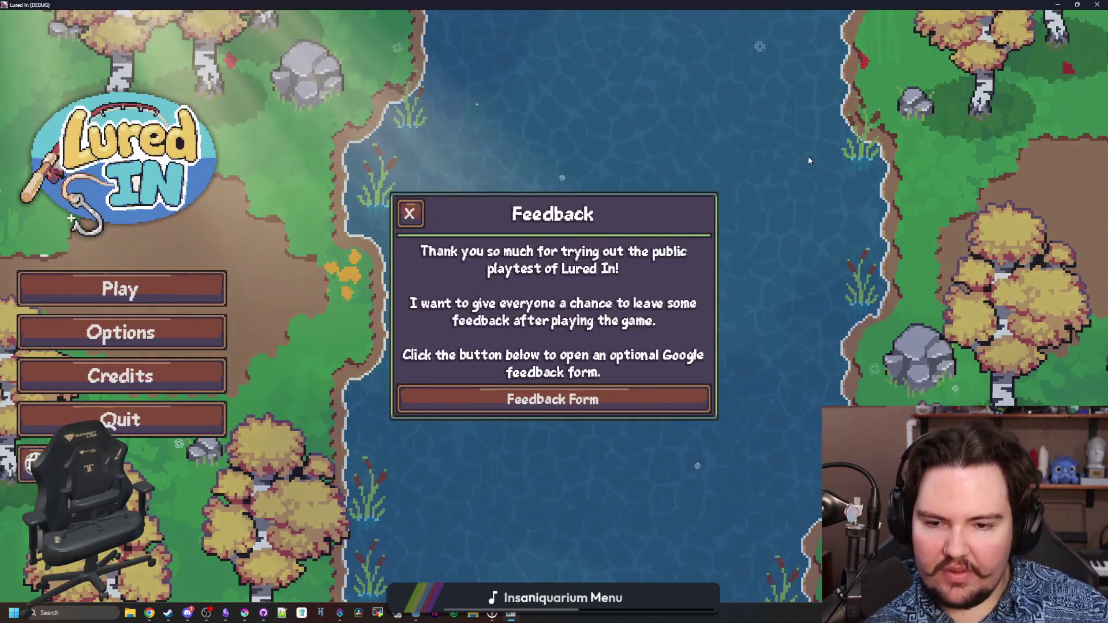
# Navigate the main menu by keyboard to Options, clearing the Feedback popup, and reopen Options
pyautogui.press('Down')
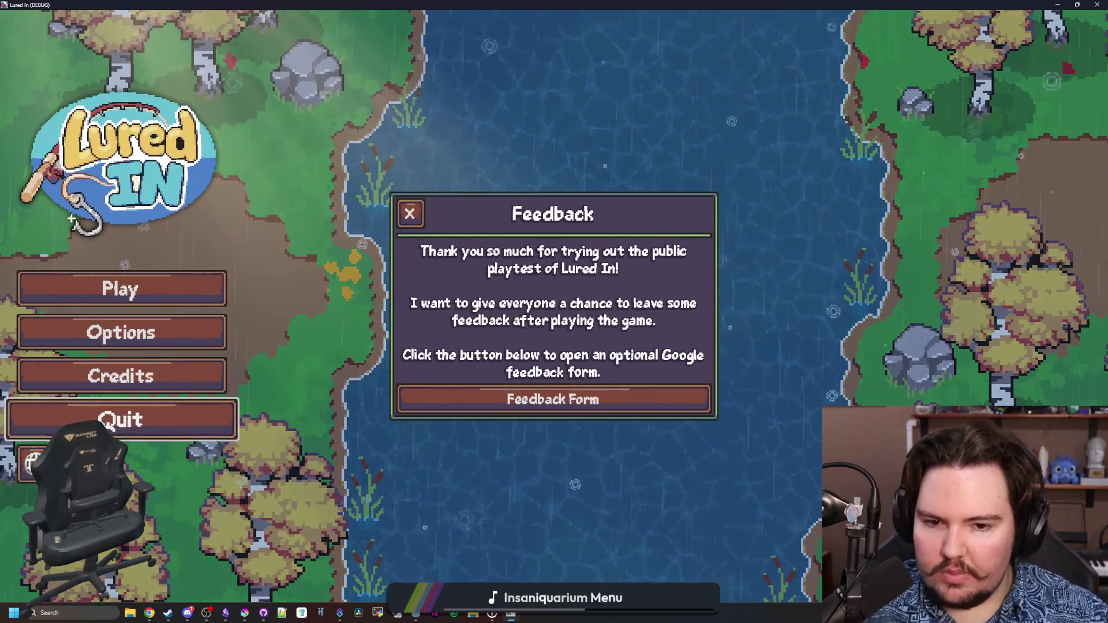
pyautogui.press('Up')
pyautogui.press('Up')
pyautogui.press('Up')
pyautogui.press('Up')
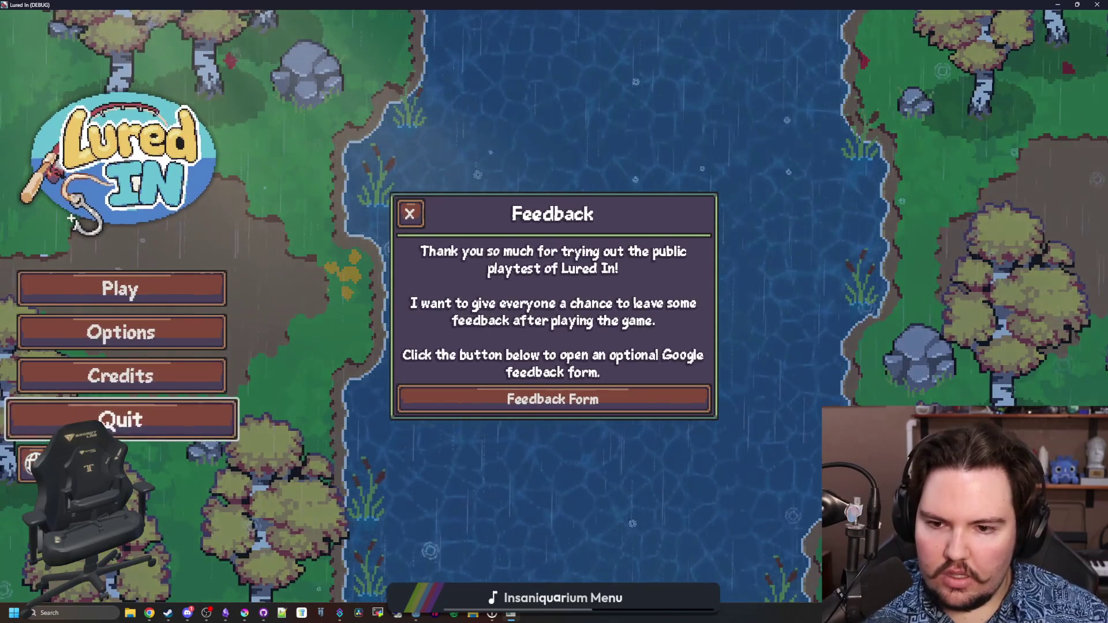
pyautogui.press('Up')
pyautogui.press('Up')
pyautogui.press('Return')
pyautogui.press('Escape')
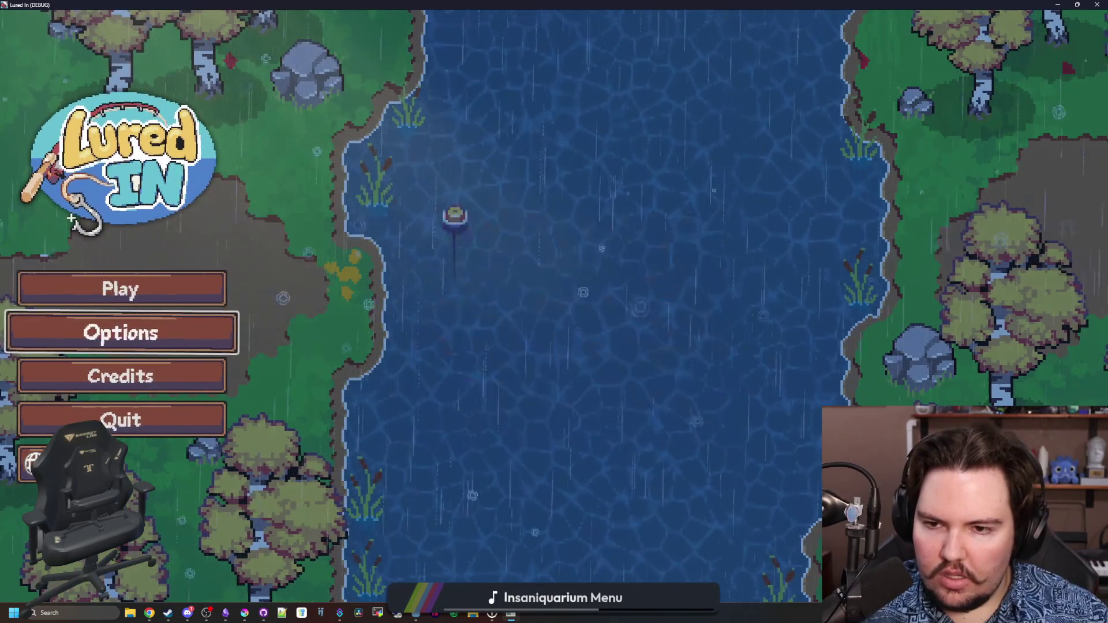
pyautogui.press('Return')
# On the General page, set Window Mode to Fullscreen, back to Windowed, then Fullscreen again
pyautogui.press('Down')
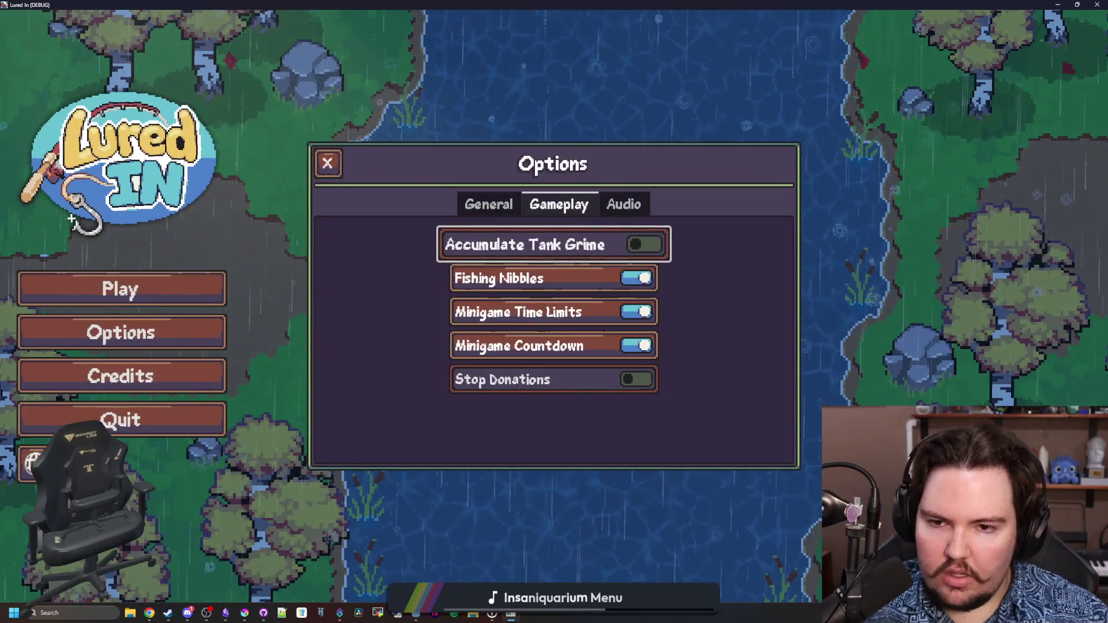
pyautogui.press('Down')
pyautogui.press('Down')
pyautogui.press('Down')
pyautogui.press('Up')
pyautogui.press('Up')
pyautogui.press('Up')
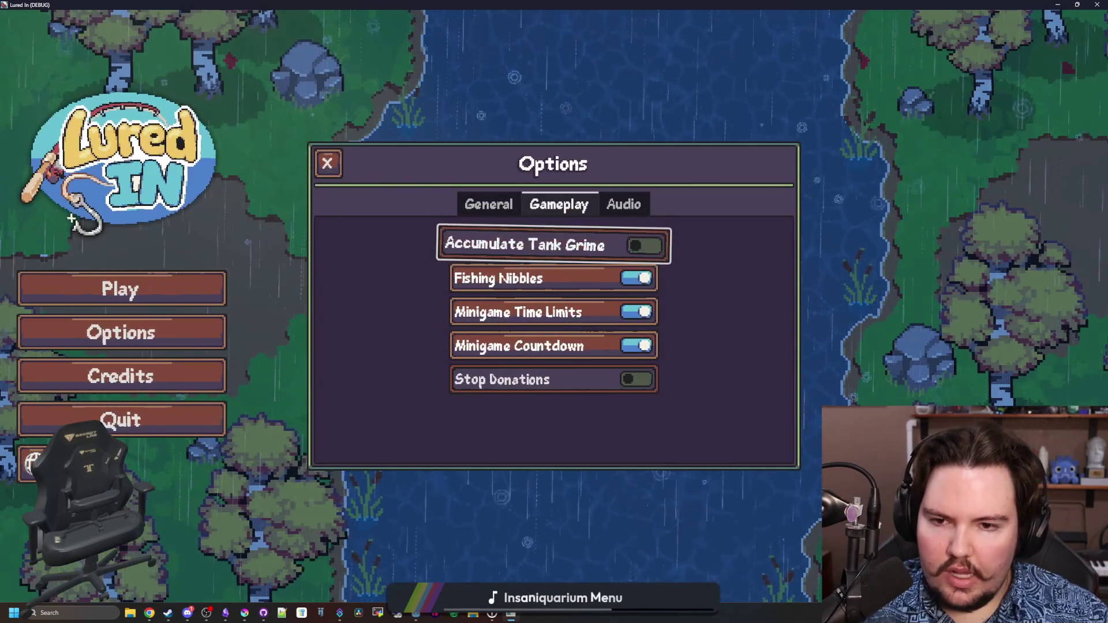
pyautogui.press('Up')
pyautogui.press('Left')
pyautogui.press('Down')
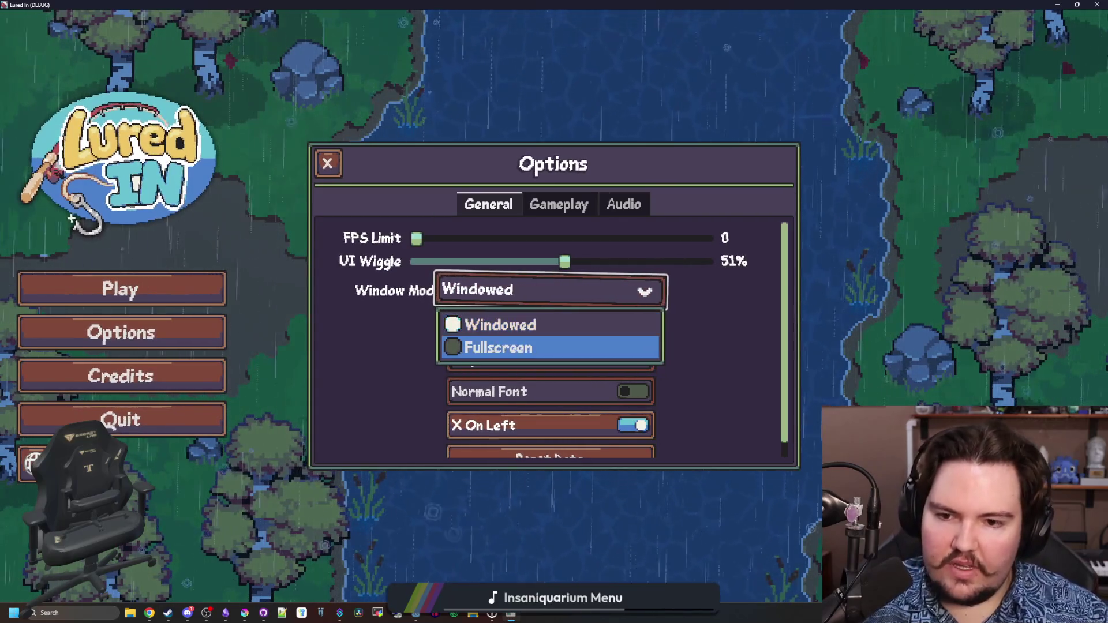
pyautogui.press('Return')
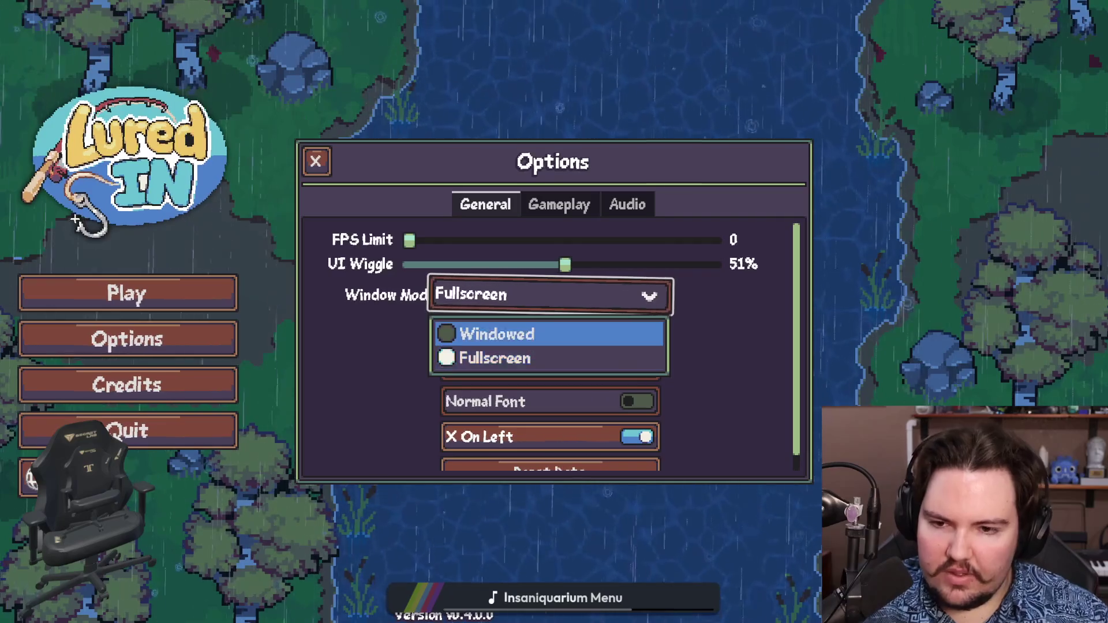
pyautogui.press('Up')
pyautogui.press('Return')
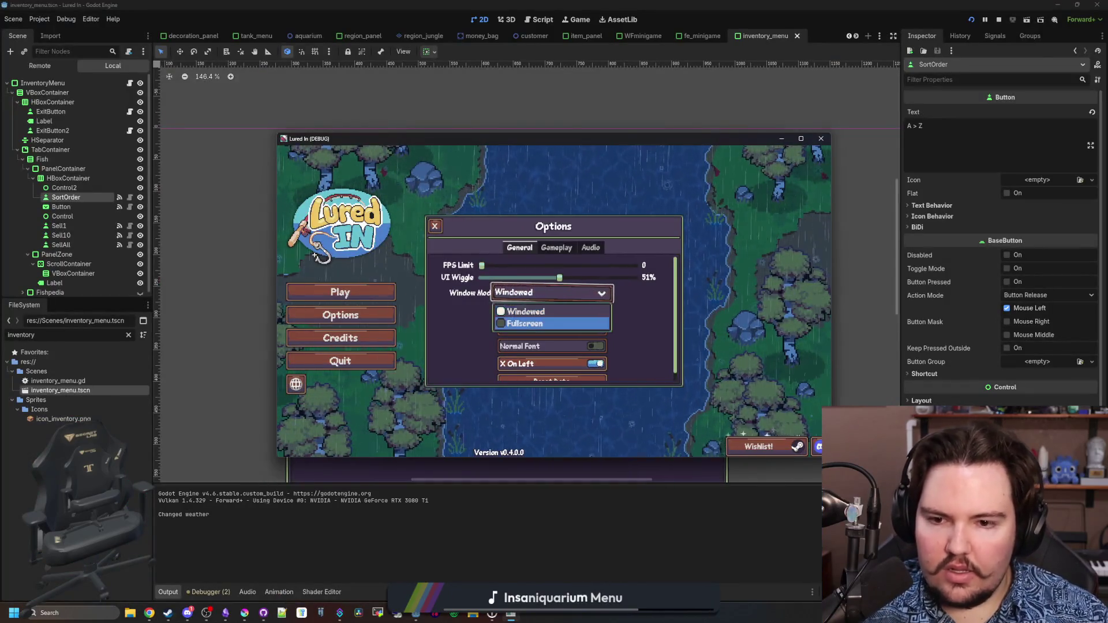
pyautogui.press('Return')
# Cycle the Options pages between General, Gameplay and Audio with Ctrl+Tab
pyautogui.press('Down')
pyautogui.press('Down')
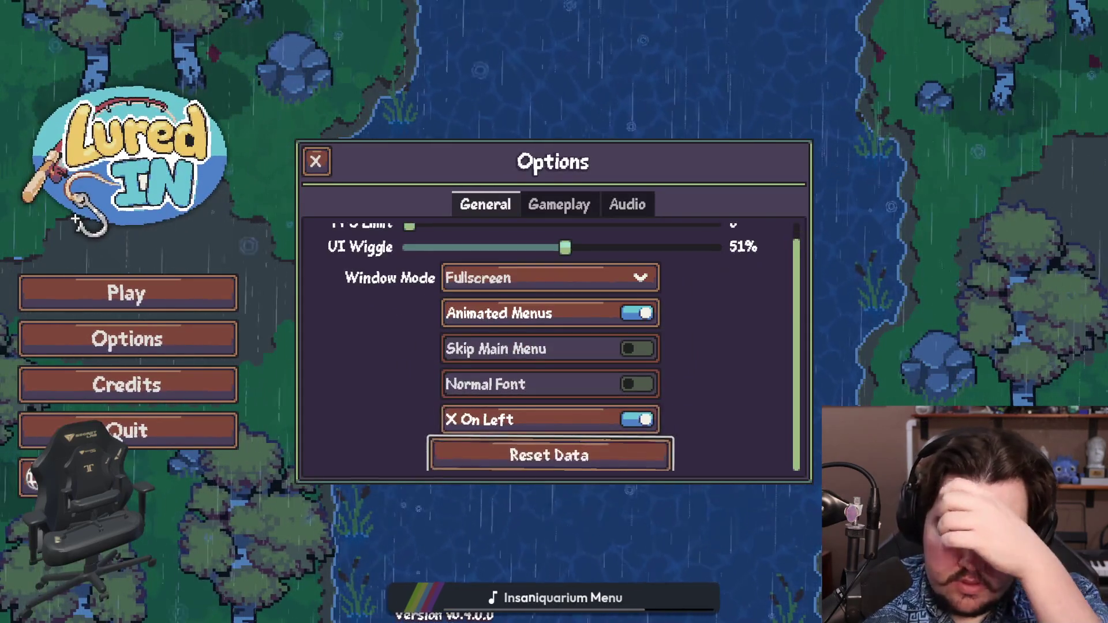
pyautogui.press('Up')
pyautogui.hotkey('ctrl', 'Tab')
pyautogui.press('Down')
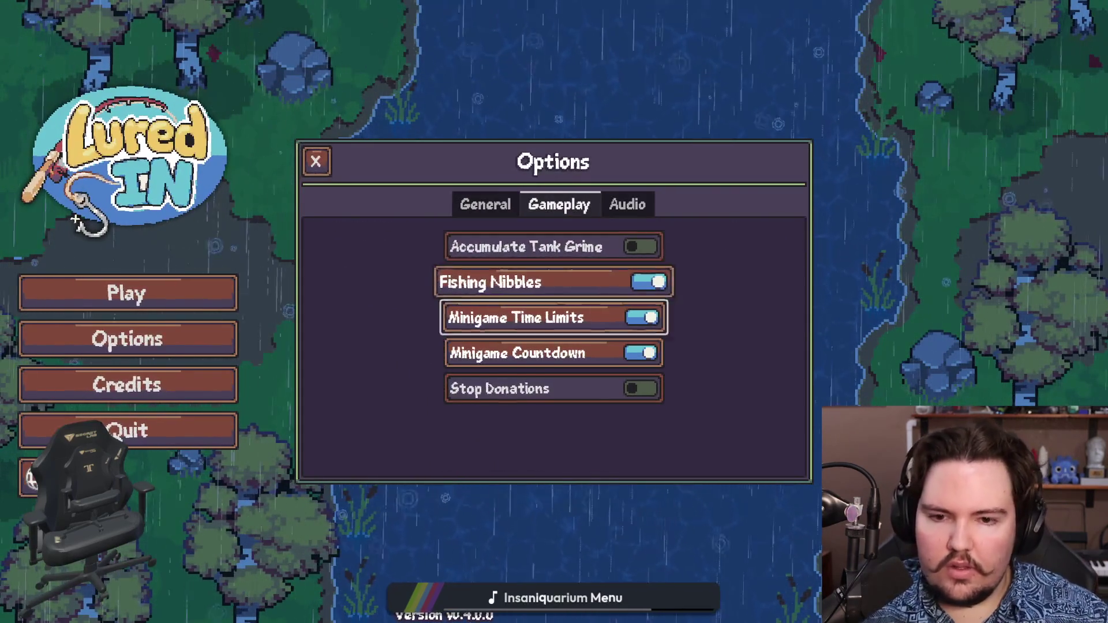
pyautogui.hotkey('ctrl', 'Tab')
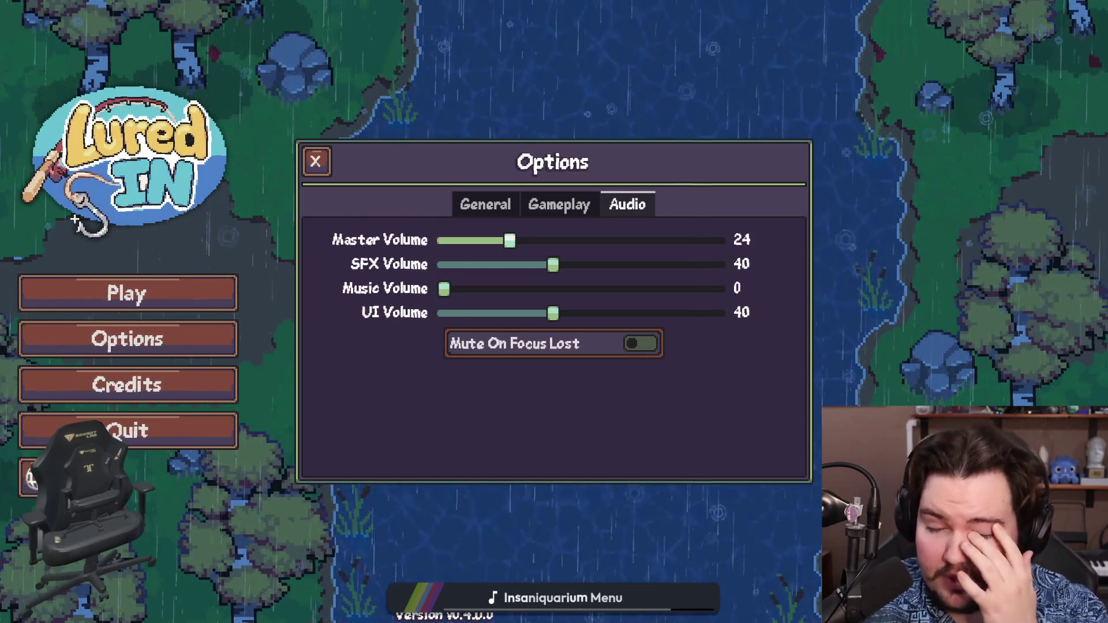
pyautogui.hotkey('ctrl', 'Tab')
pyautogui.hotkey('ctrl', 'shift', 'Tab')
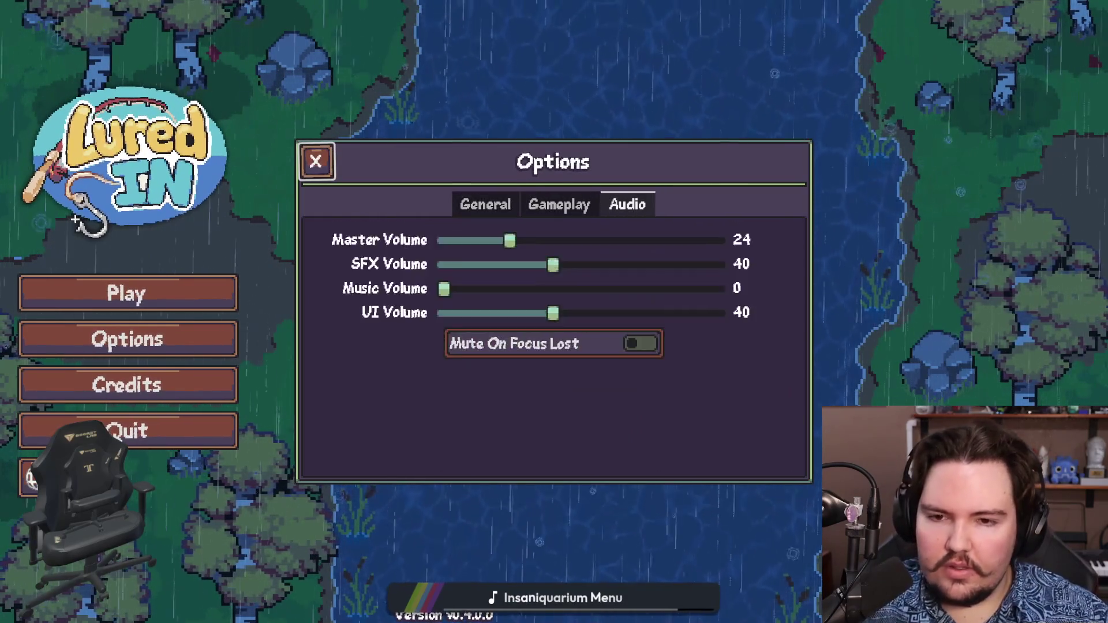
pyautogui.hotkey('ctrl', 'Tab')
# Close the Options panel, reopen and close it again, and move focus to Credits
pyautogui.press('Escape')
pyautogui.press('Down')
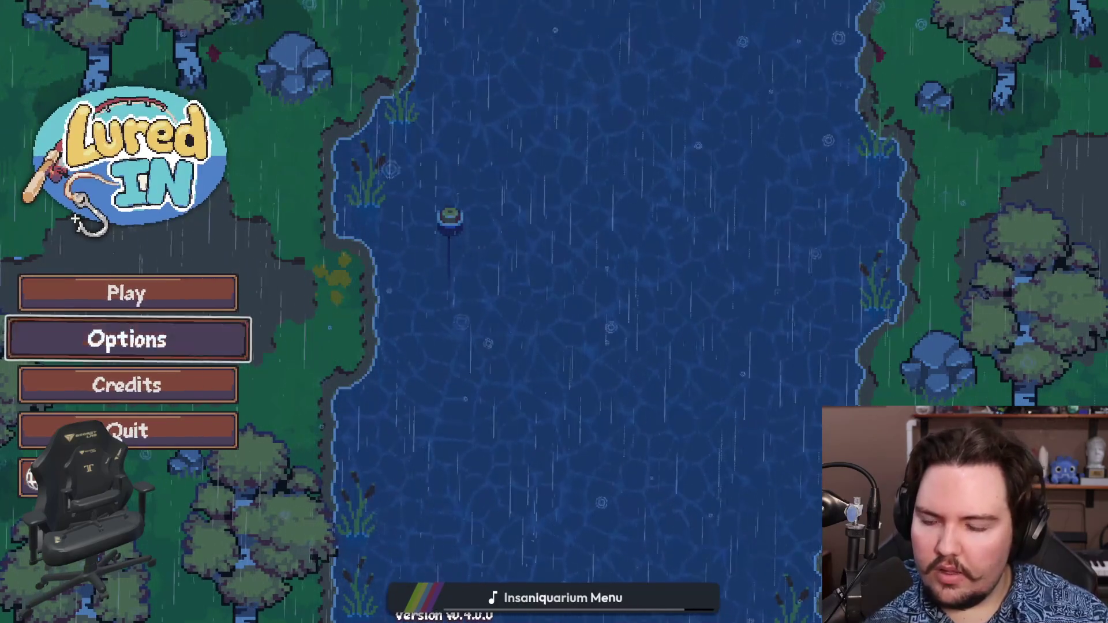
pyautogui.press('Return')
pyautogui.press('Escape')
pyautogui.press('Down')
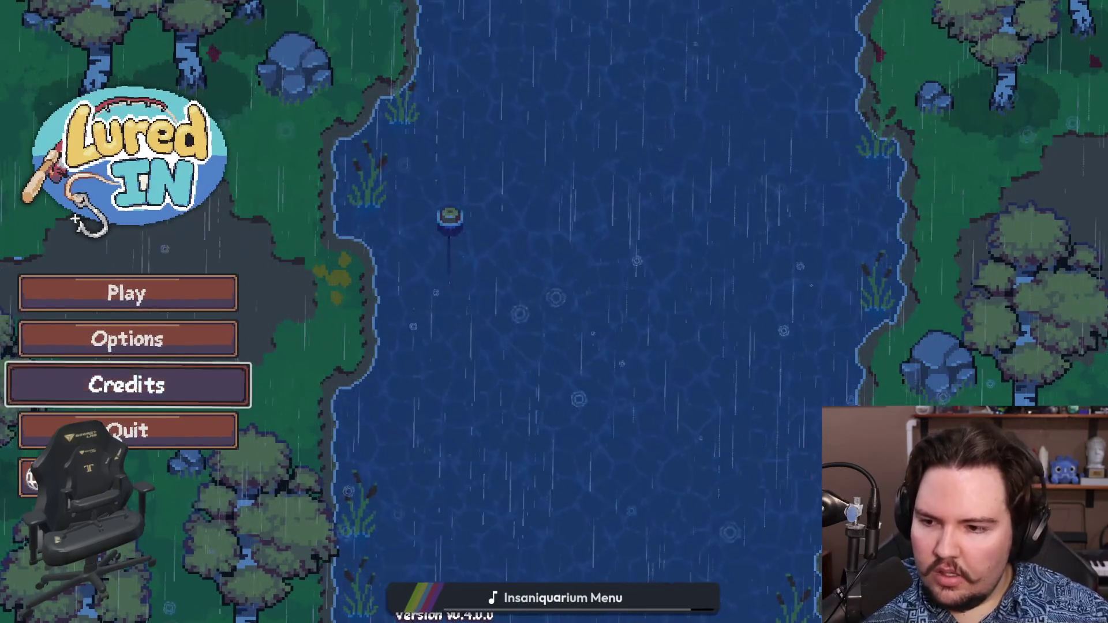
# View the Credits, start the game, dismiss Welcome Back and open the Inventory
pyautogui.press('Return')
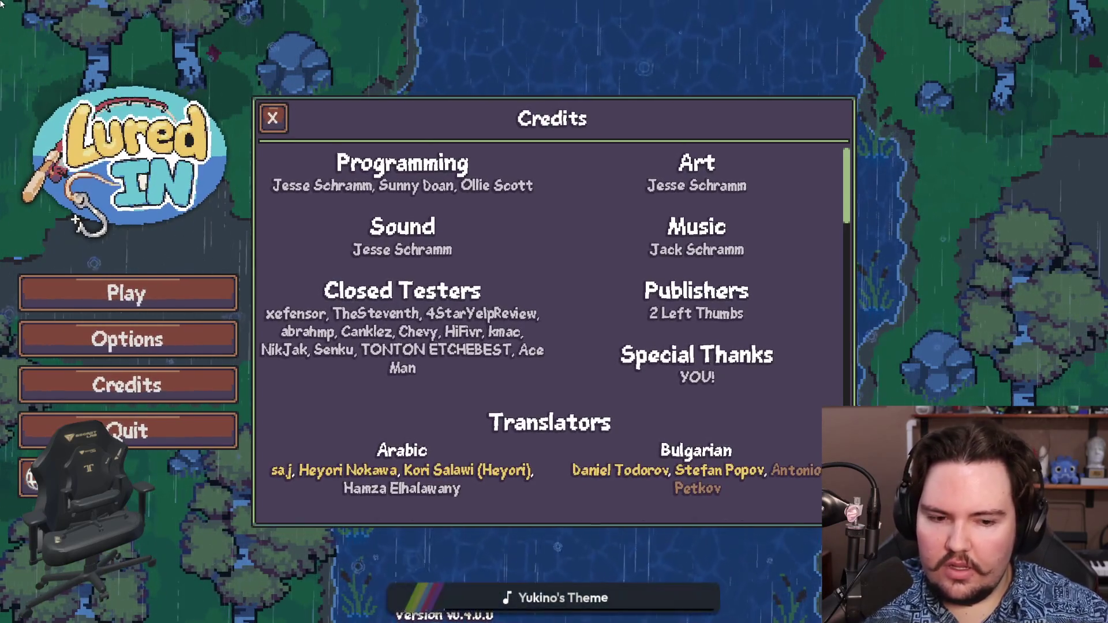
pyautogui.press('Escape')
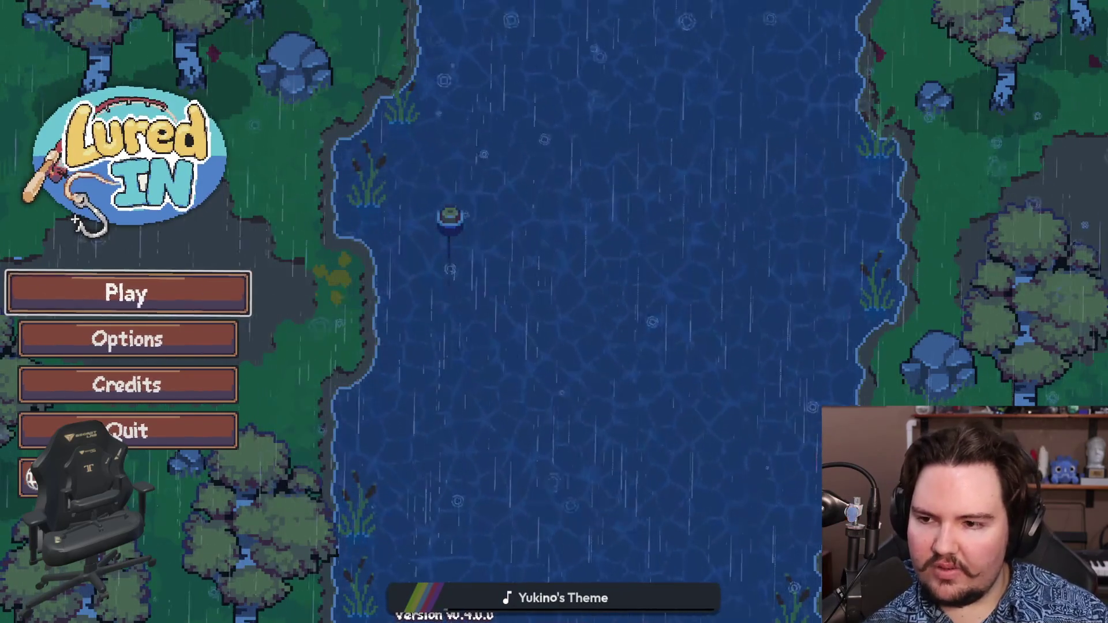
pyautogui.press('Return')
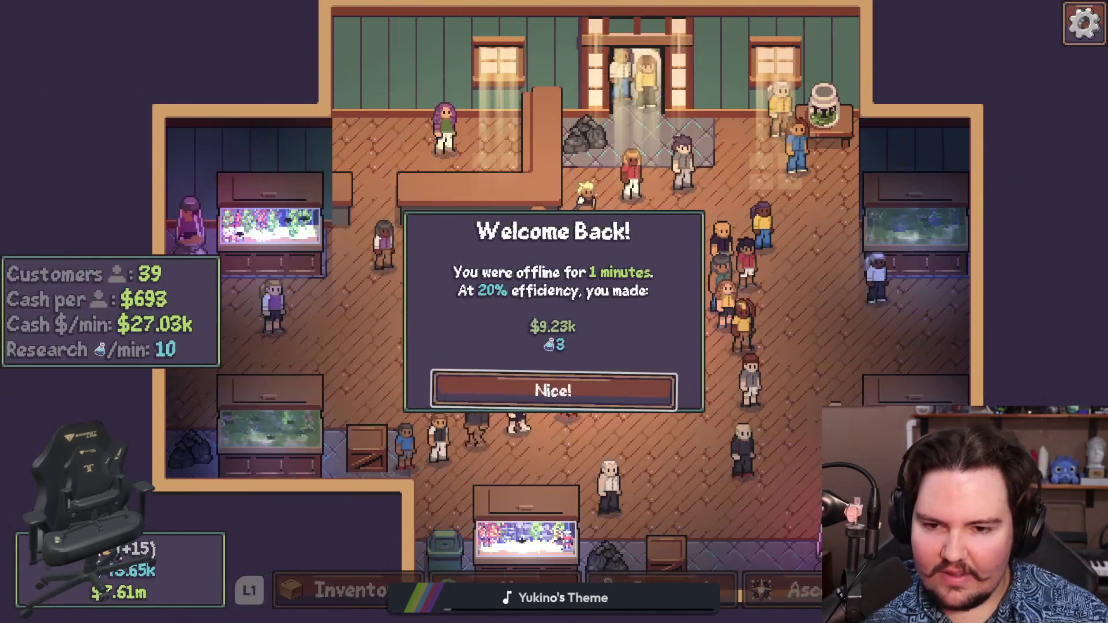
pyautogui.press('Return')
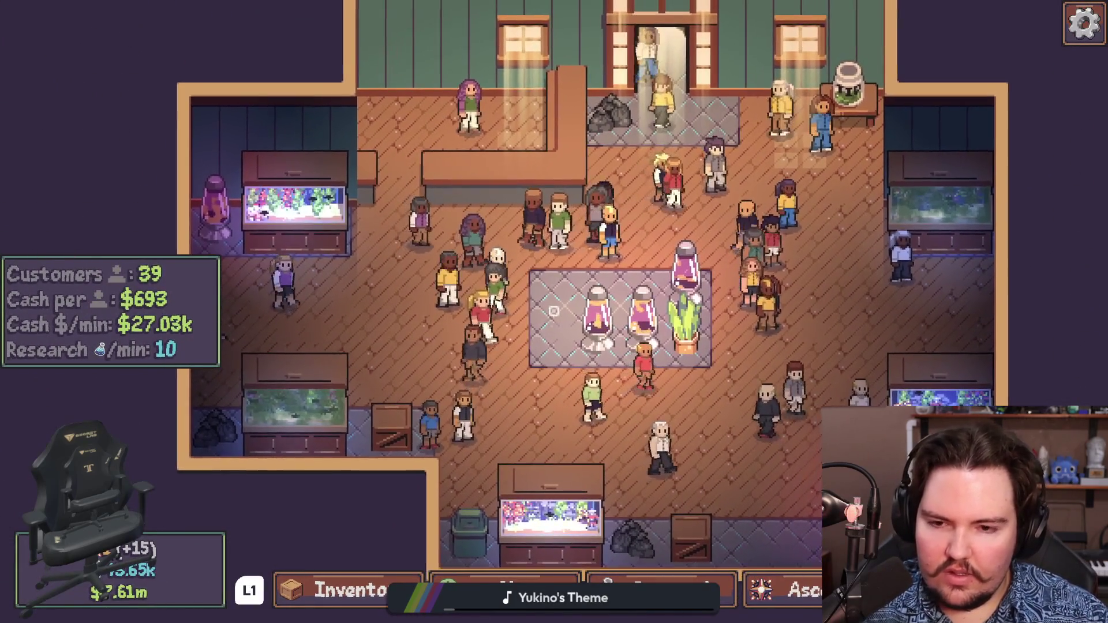
pyautogui.press('Return')
# Open the inventory's sort dropdown and browse to Passive Income
pyautogui.press('Down')
pyautogui.press('Return')
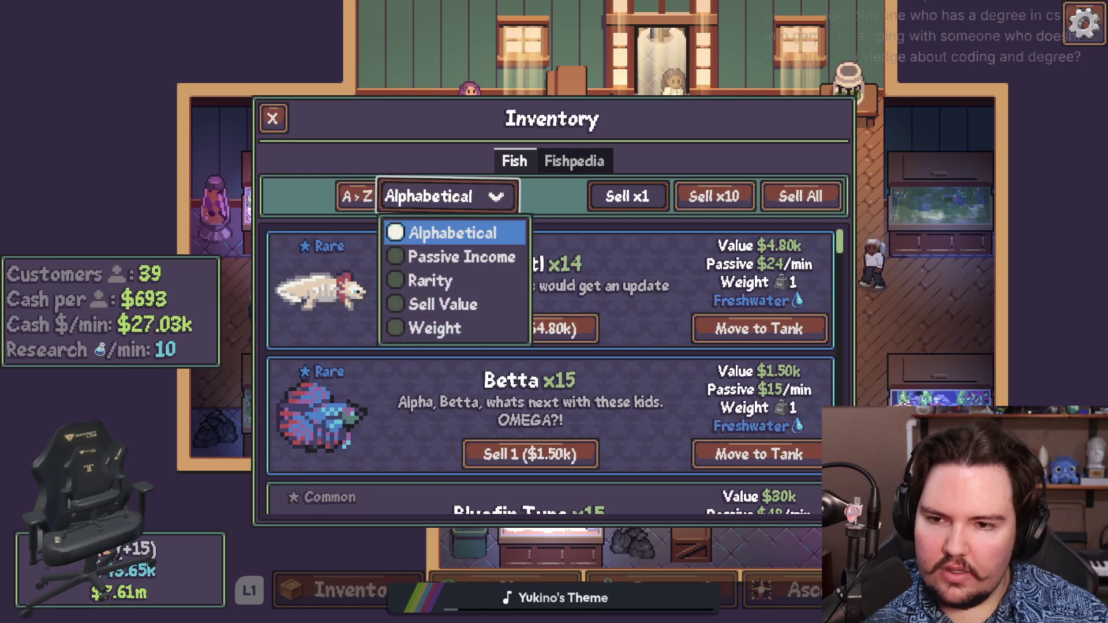
pyautogui.press('Down')
# Sort the fish by Rarity, flip the order between A to Z and Z to A, then move right
pyautogui.press('Down')
pyautogui.press('Down')
pyautogui.press('Down')
pyautogui.press('Up')
pyautogui.press('Up')
pyautogui.press('Up')
pyautogui.press('Escape')
pyautogui.press('Return')
pyautogui.press('Down')
pyautogui.press('Down')
pyautogui.press('Down')
pyautogui.press('Up')
pyautogui.press('Return')
pyautogui.press('Return')
pyautogui.press('Up')
pyautogui.press('Up')
pyautogui.press('Return')
pyautogui.press('Left')
pyautogui.press('Return')
pyautogui.press('Return')
pyautogui.press('Return')
pyautogui.press('Return')
pyautogui.press('Right')
# Switch to the Fishpedia page and step through the bass, shark, tuna and Bluefin Tuna entries
pyautogui.press('e')
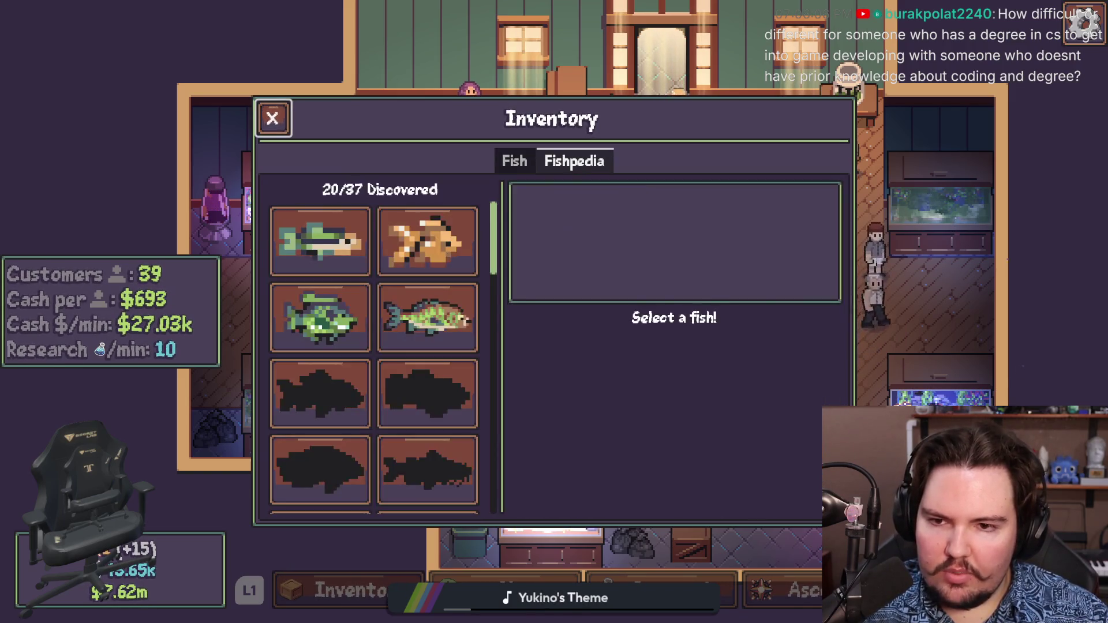
pyautogui.press('Down')
pyautogui.press('Right')
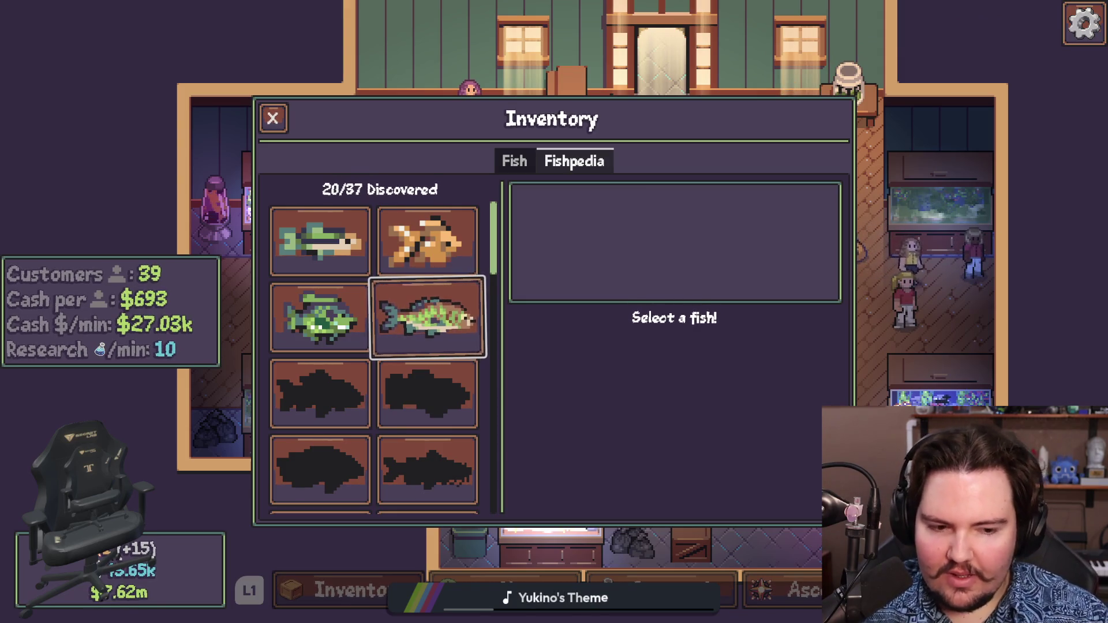
pyautogui.press('Down')
pyautogui.press('Down')
pyautogui.press('Down')
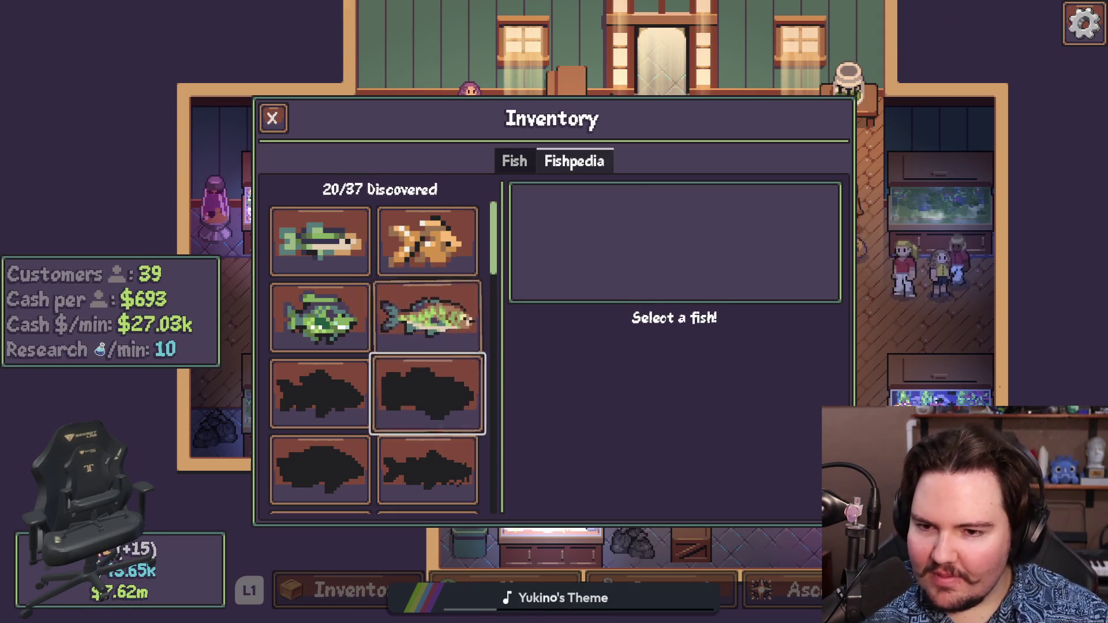
pyautogui.press('Return')
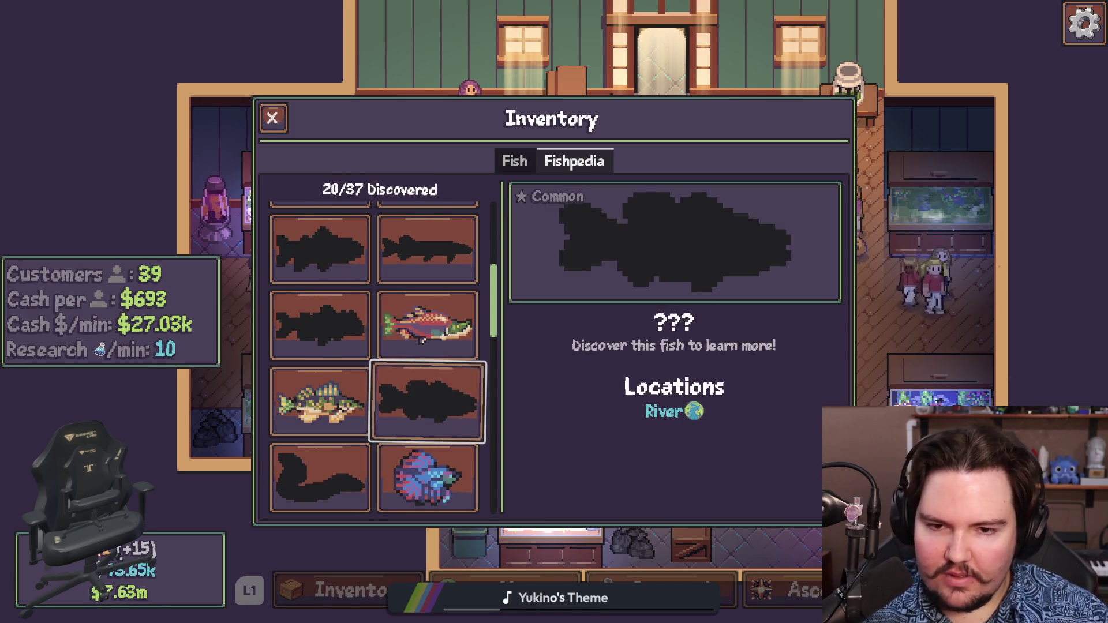
pyautogui.press('Down')
pyautogui.press('Down')
pyautogui.press('Left')
pyautogui.press('Up')
pyautogui.press('Down')
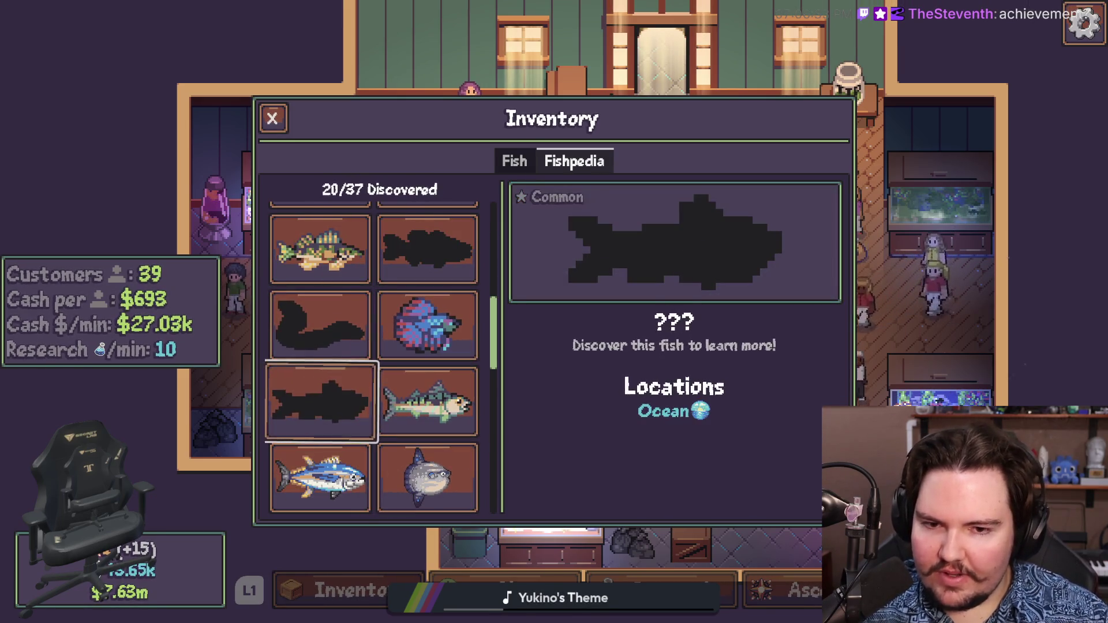
pyautogui.press('Down')
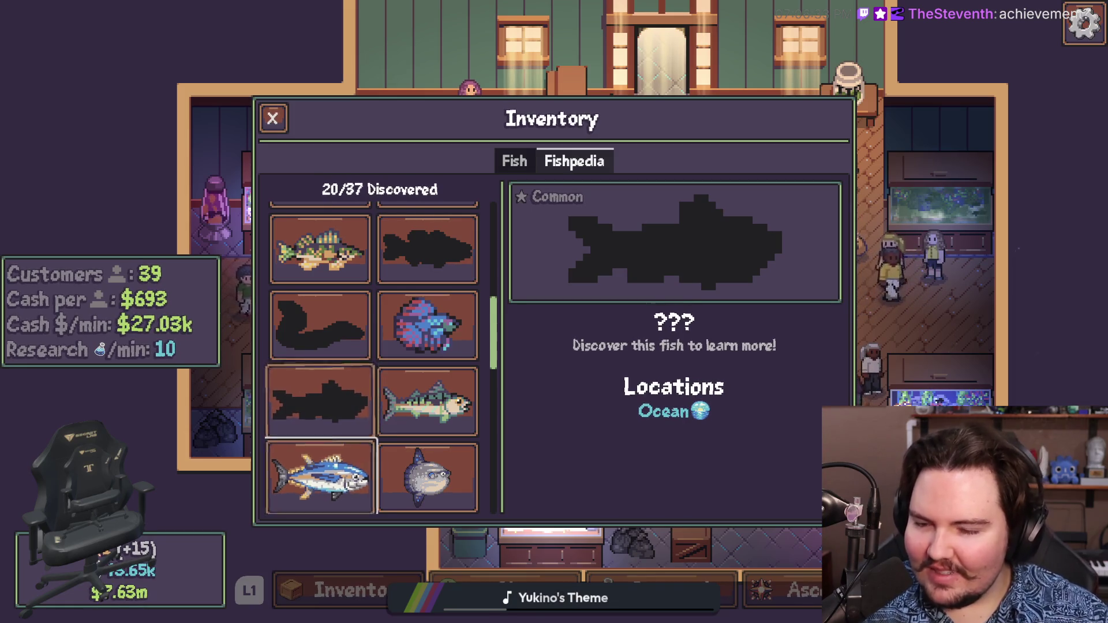
pyautogui.press('Down')
pyautogui.press('Up')
pyautogui.press('Right')
pyautogui.press('Down')
# Browse the Tadpole, Freshwater Snail and Freshwater Shrimp entries, then close the inventory to the pause menu
pyautogui.press('Left')
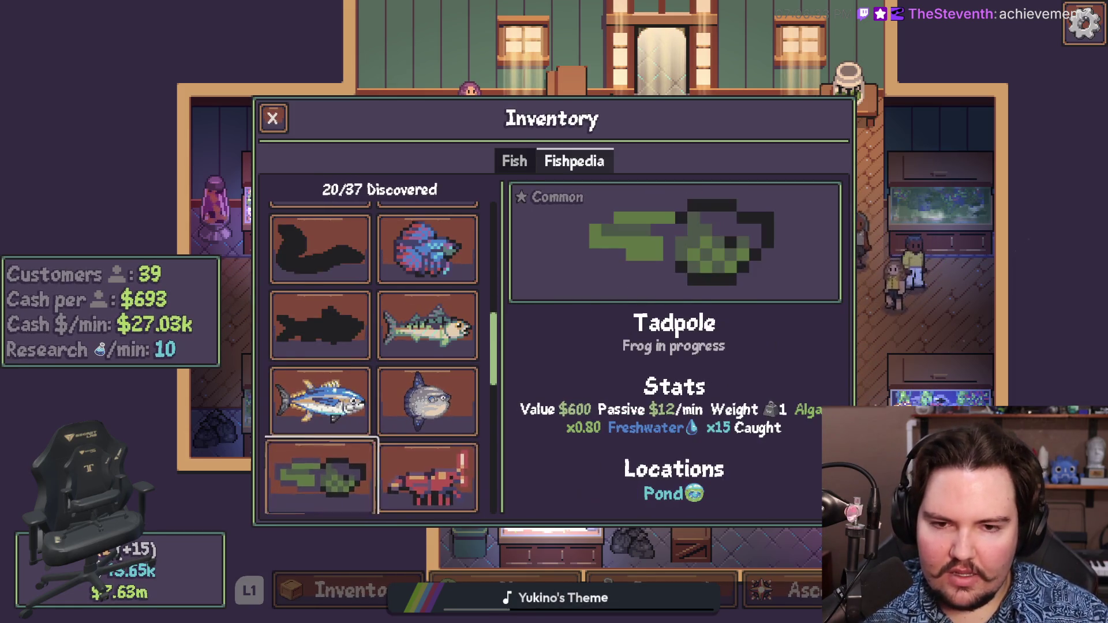
pyautogui.press('Down')
pyautogui.press('Down')
pyautogui.press('Right')
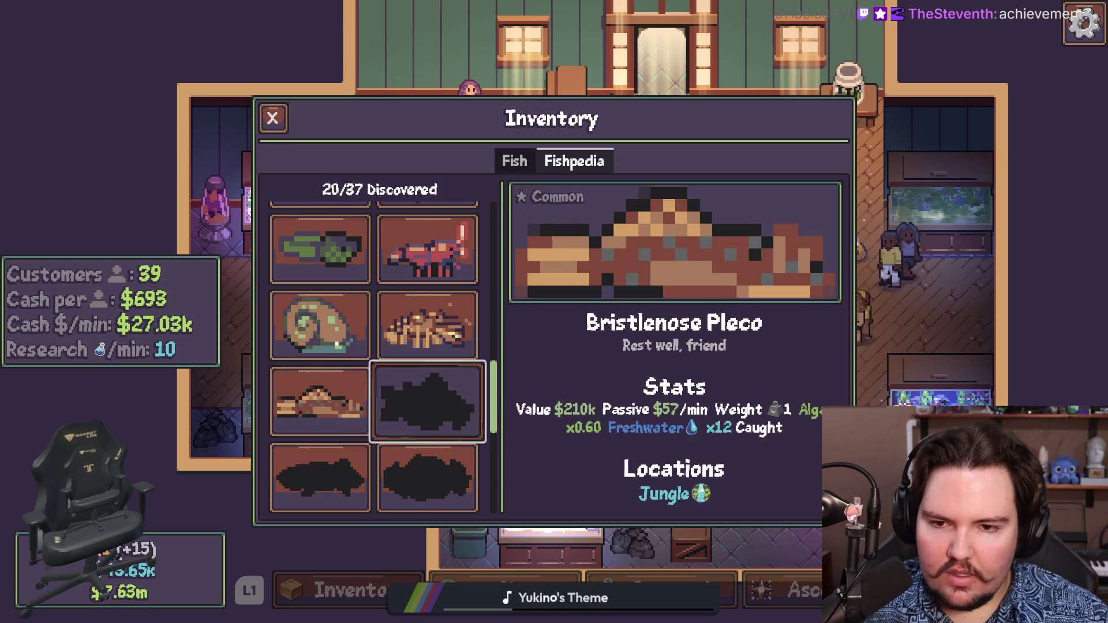
pyautogui.press('Up')
pyautogui.press('Left')
pyautogui.press('Right')
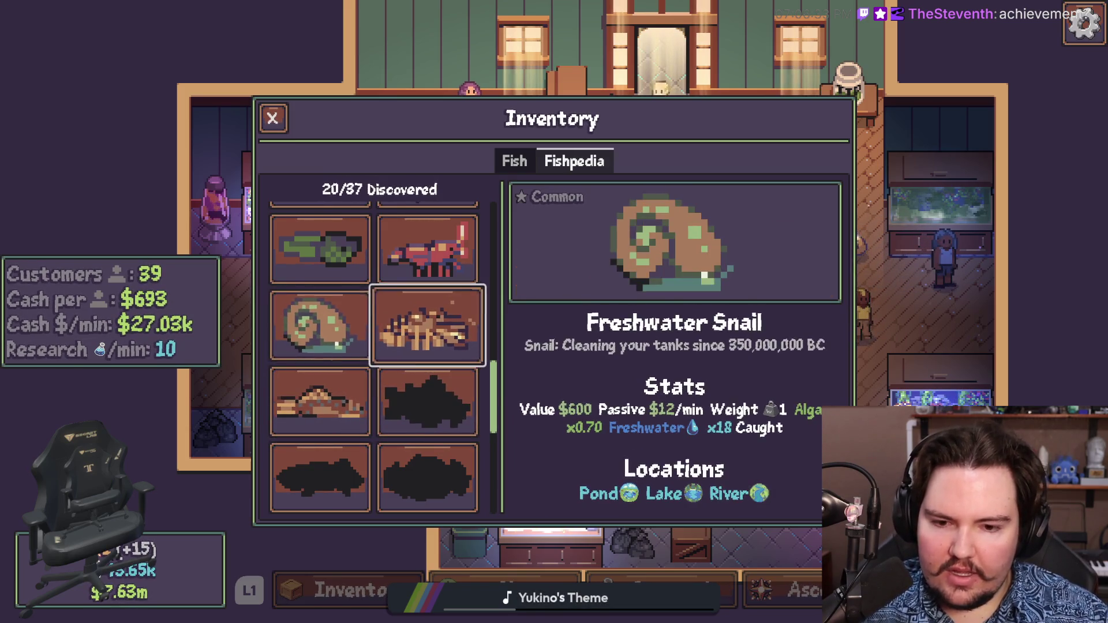
pyautogui.press('Up')
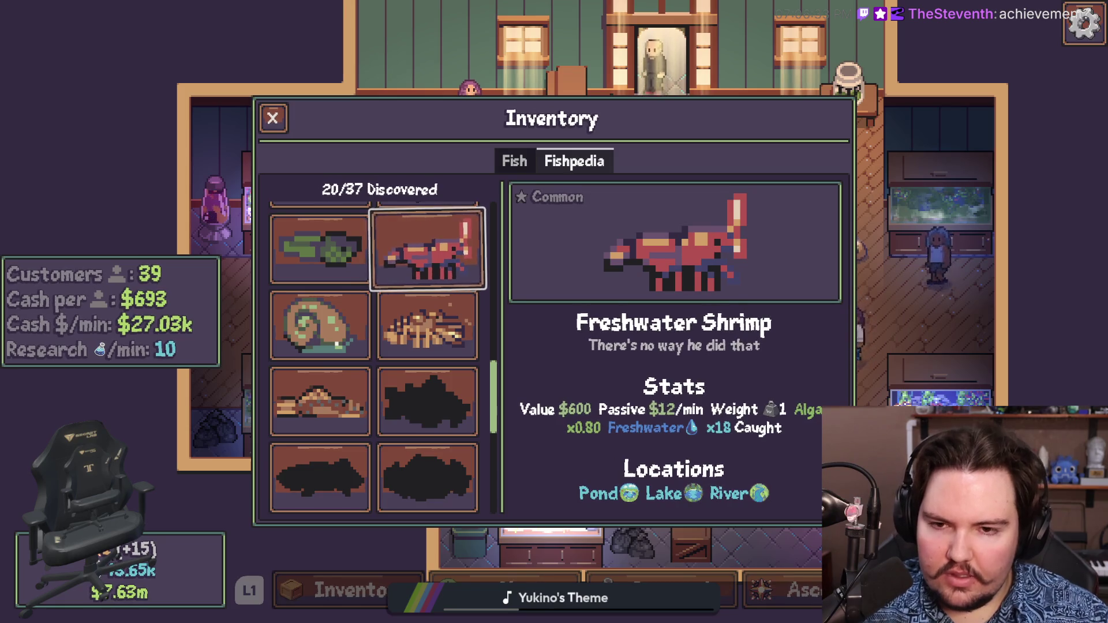
pyautogui.press('Down')
pyautogui.press('Down')
pyautogui.press('Down')
pyautogui.press('Down')
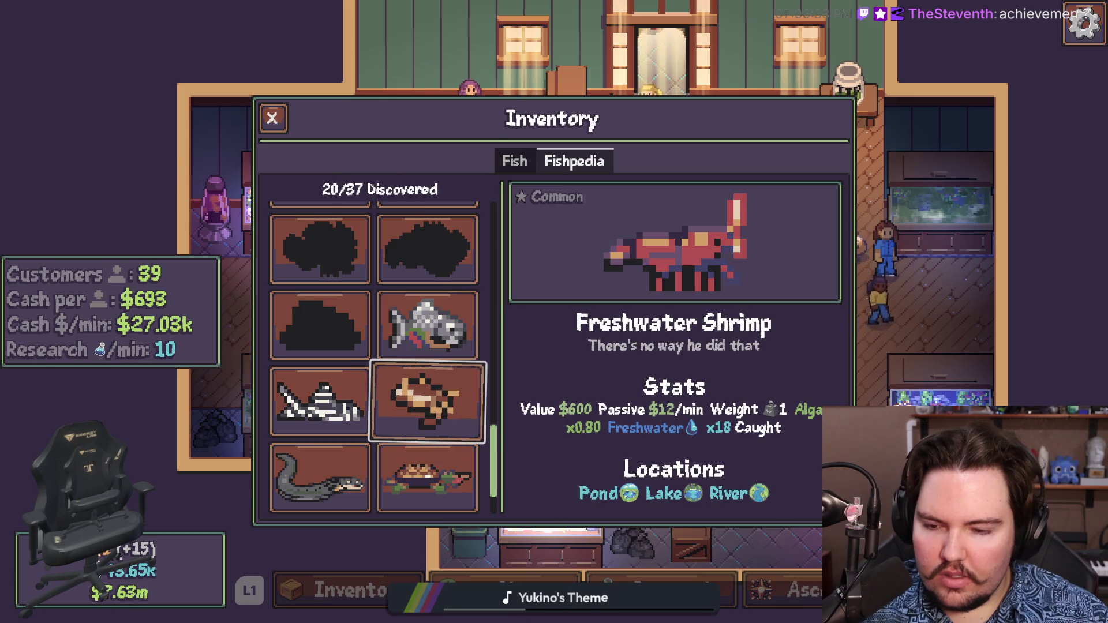
pyautogui.press('Left')
pyautogui.press('Down')
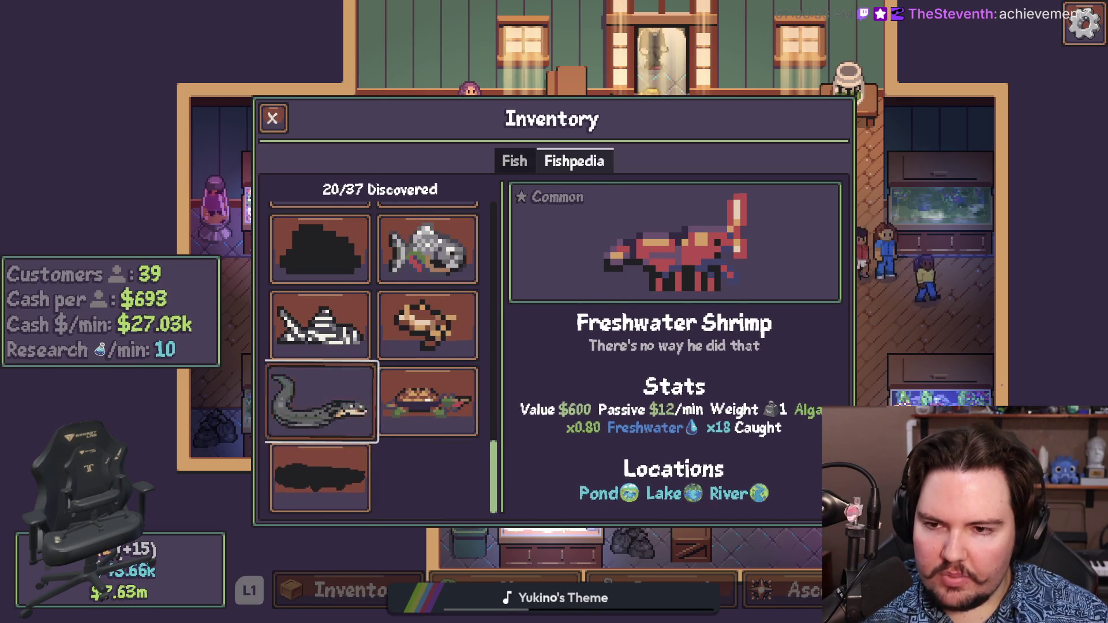
pyautogui.press('Up')
pyautogui.press('Up')
pyautogui.press('Up')
pyautogui.press('Up')
pyautogui.press('Up')
pyautogui.press('Up')
pyautogui.press('Down')
pyautogui.press('Right')
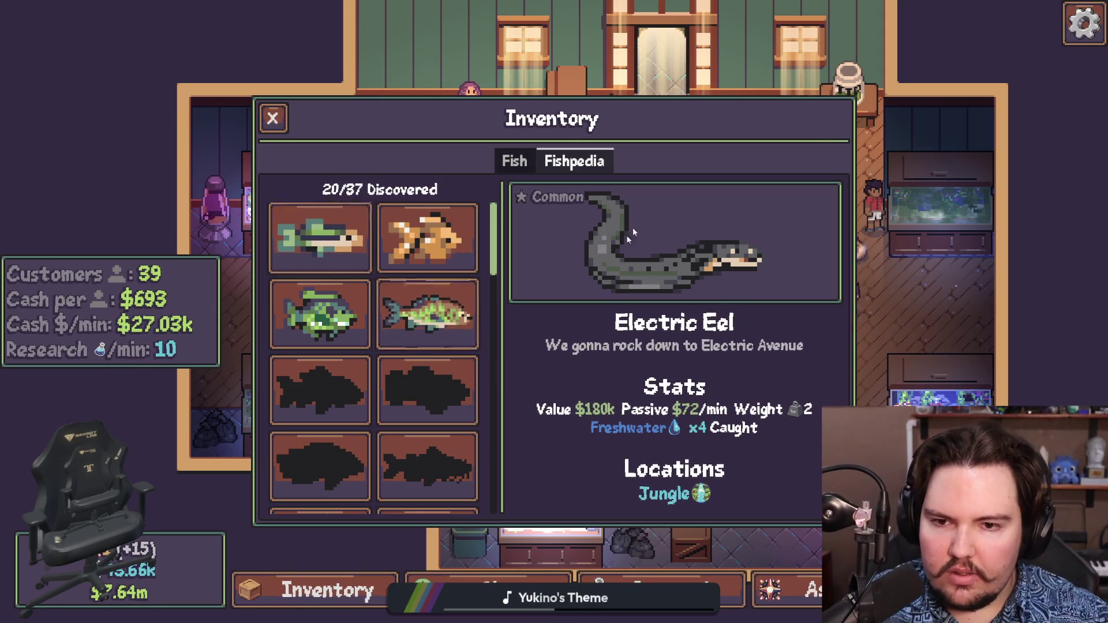
pyautogui.press('Escape')
pyautogui.press('Escape')
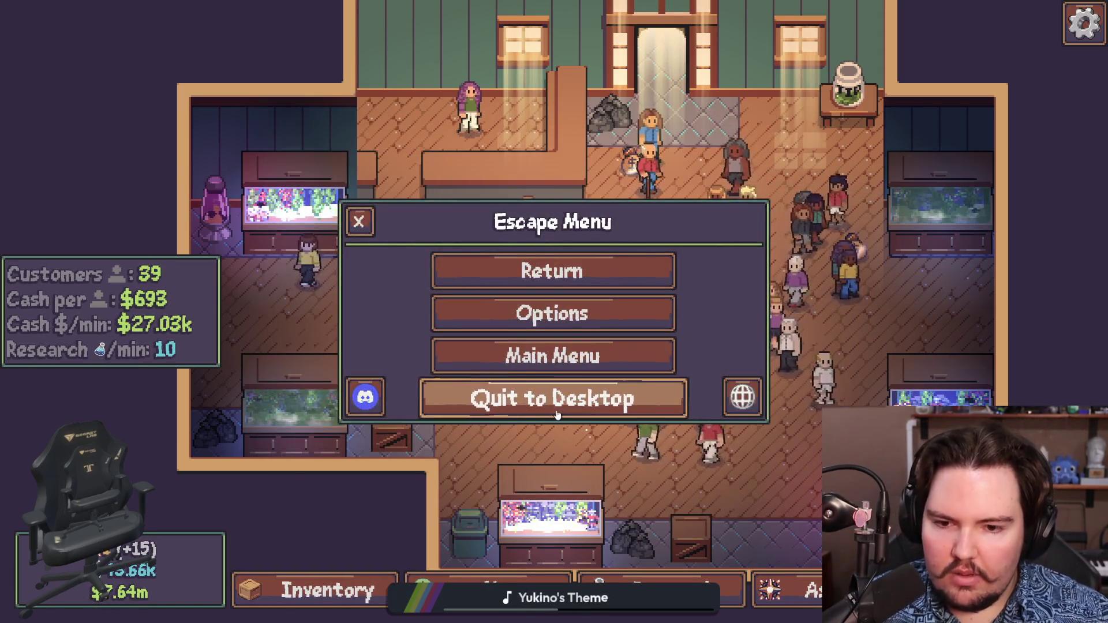
# Open and close the game options, then quit to desktop back to the Godot editor
pyautogui.click(551, 313)
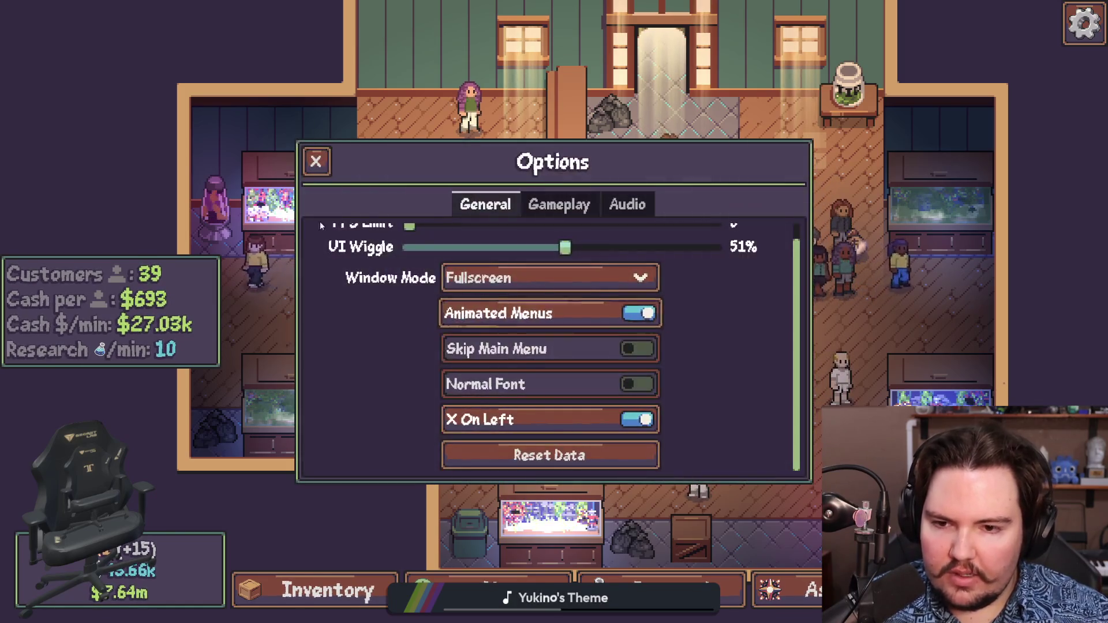
pyautogui.click(316, 162)
pyautogui.click(571, 395)
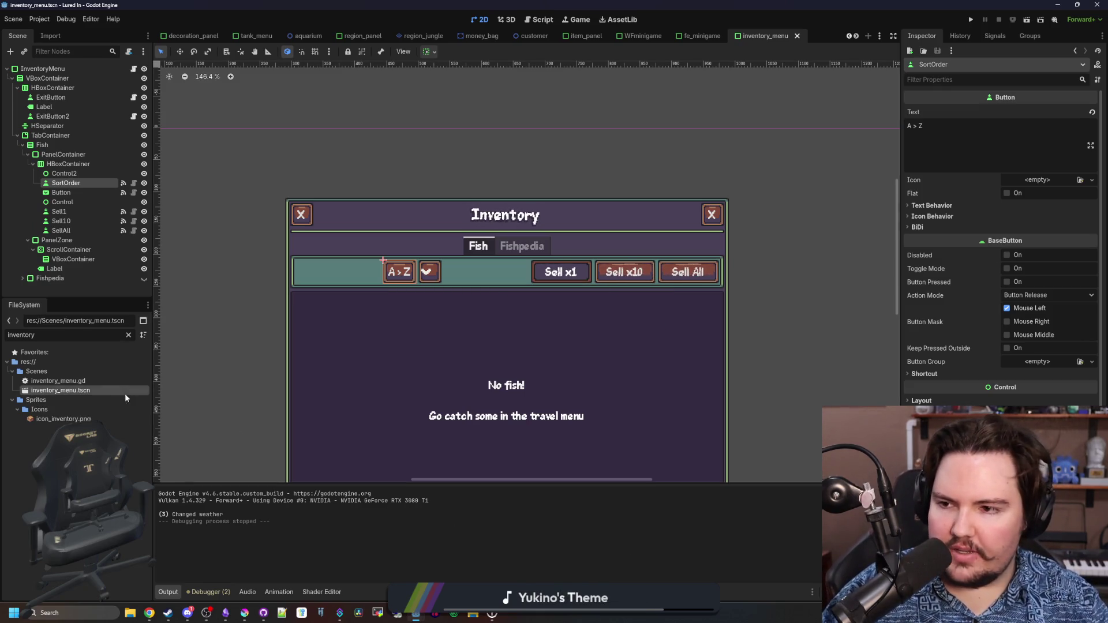
# Collapse the Fish node and make the Fishpedia node visible in the scene
pyautogui.click(22, 145)
pyautogui.click(129, 154)
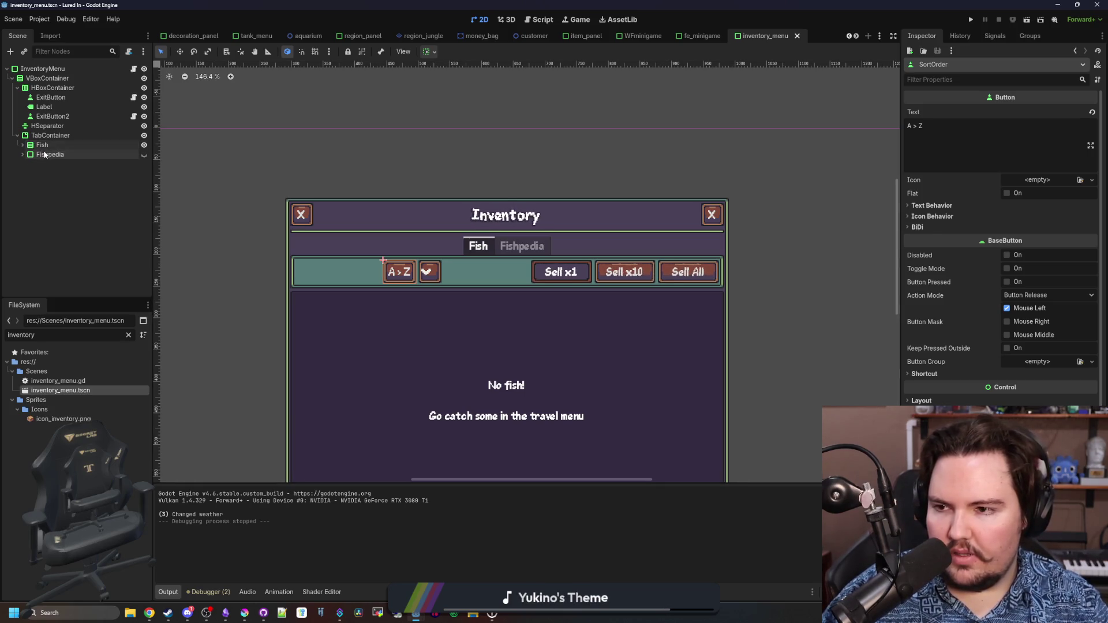
pyautogui.click(145, 155)
pyautogui.scroll(7, 664, 357)
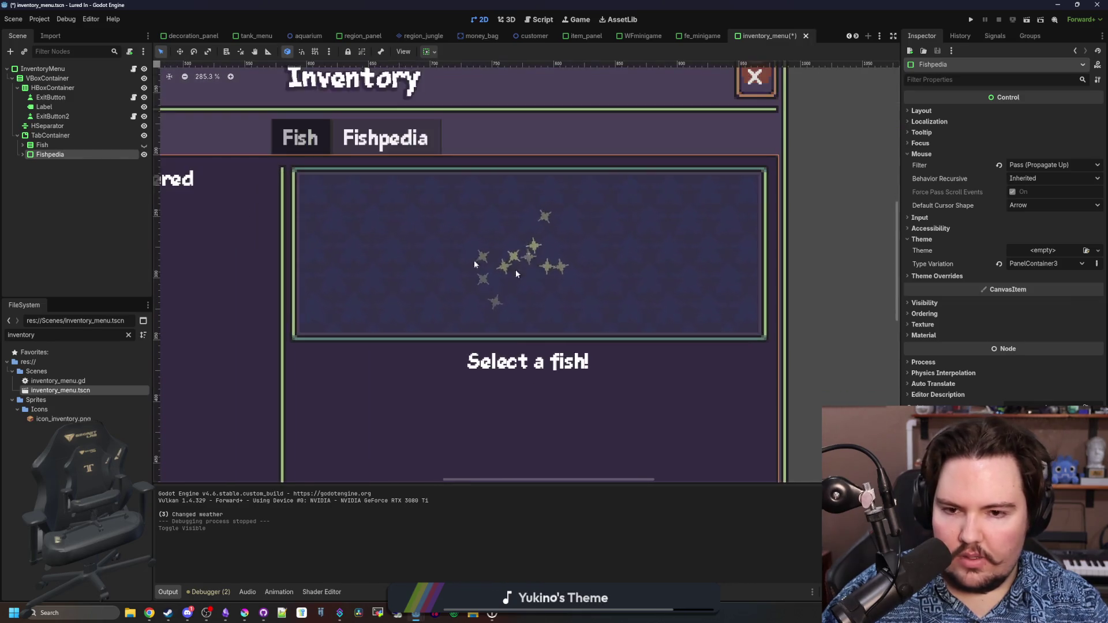
# Expand Fishpedia and select the info panel's TextureRect
pyautogui.click(23, 153)
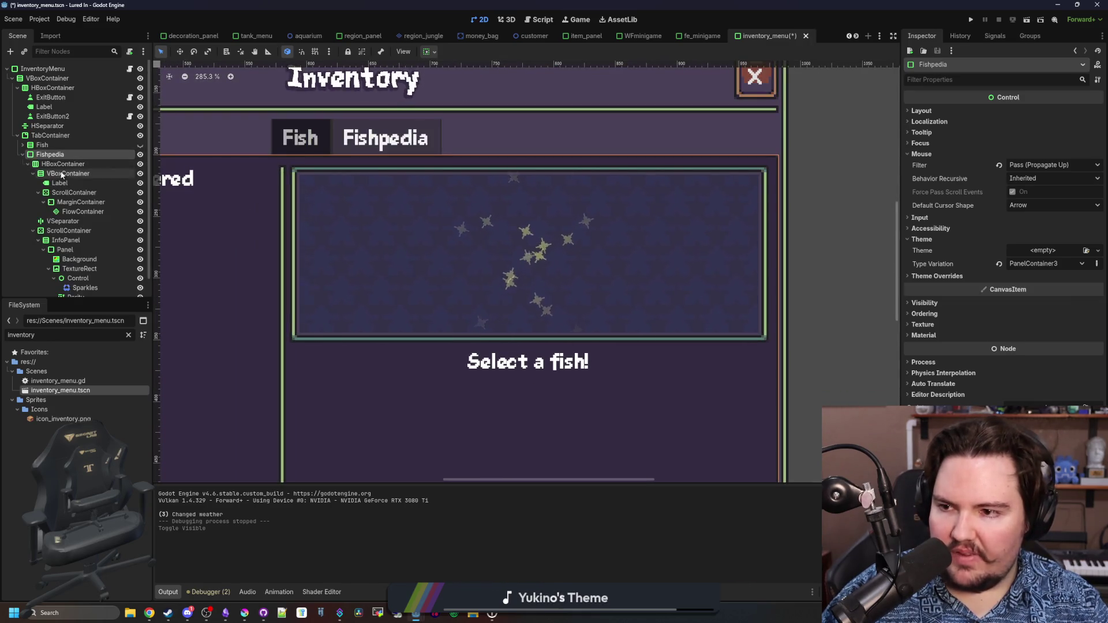
pyautogui.scroll(-1, 81, 212)
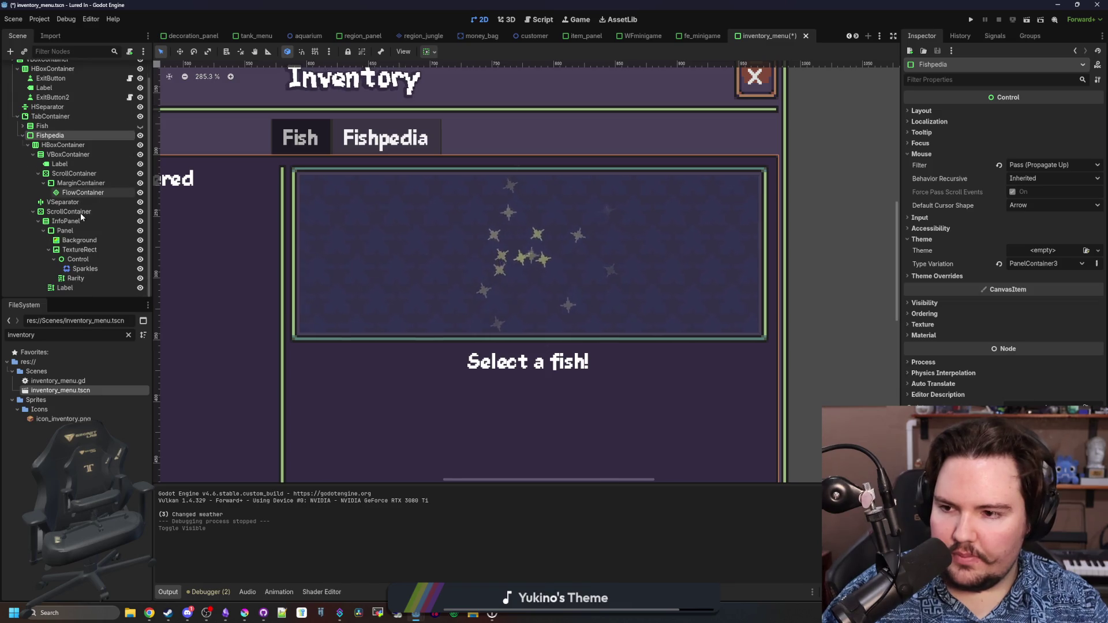
pyautogui.click(90, 249)
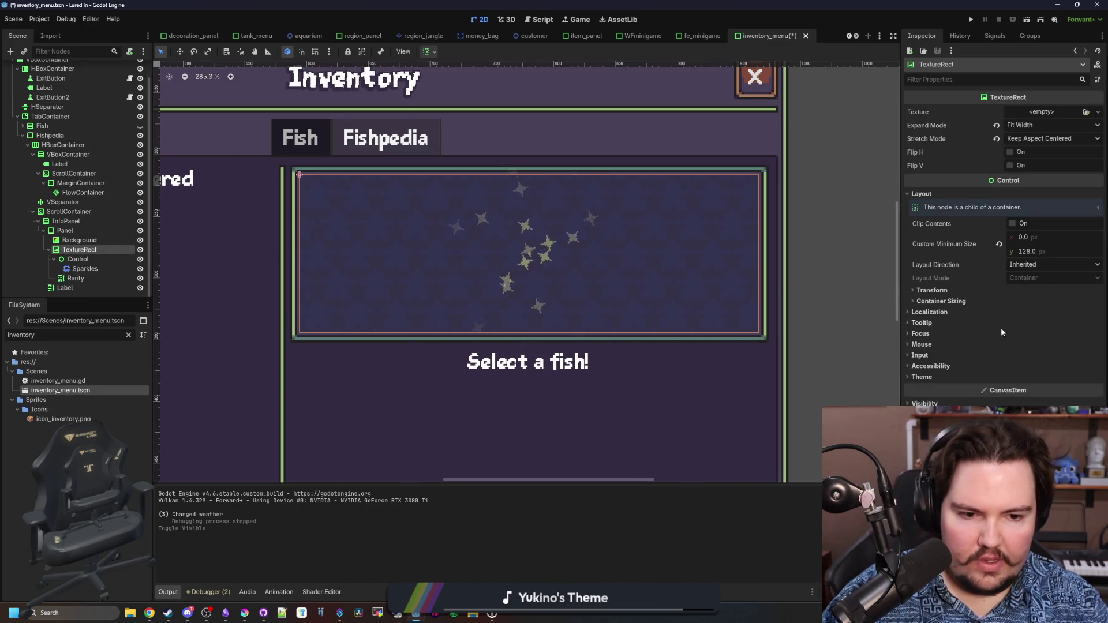
pyautogui.scroll(-3, 1004, 259)
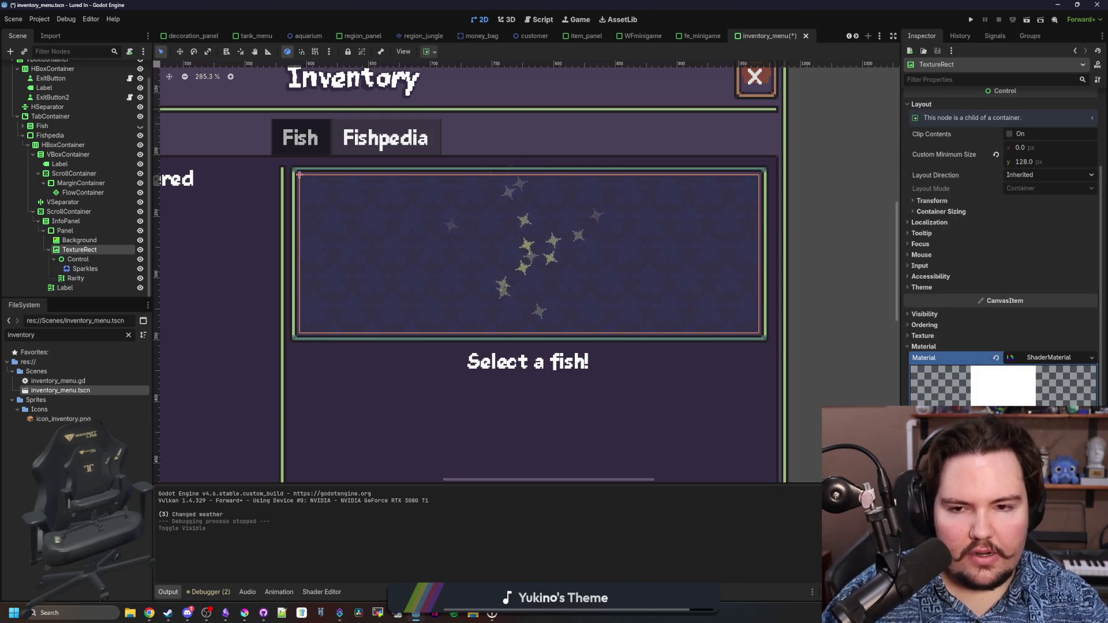
pyautogui.scroll(3, 1047, 359)
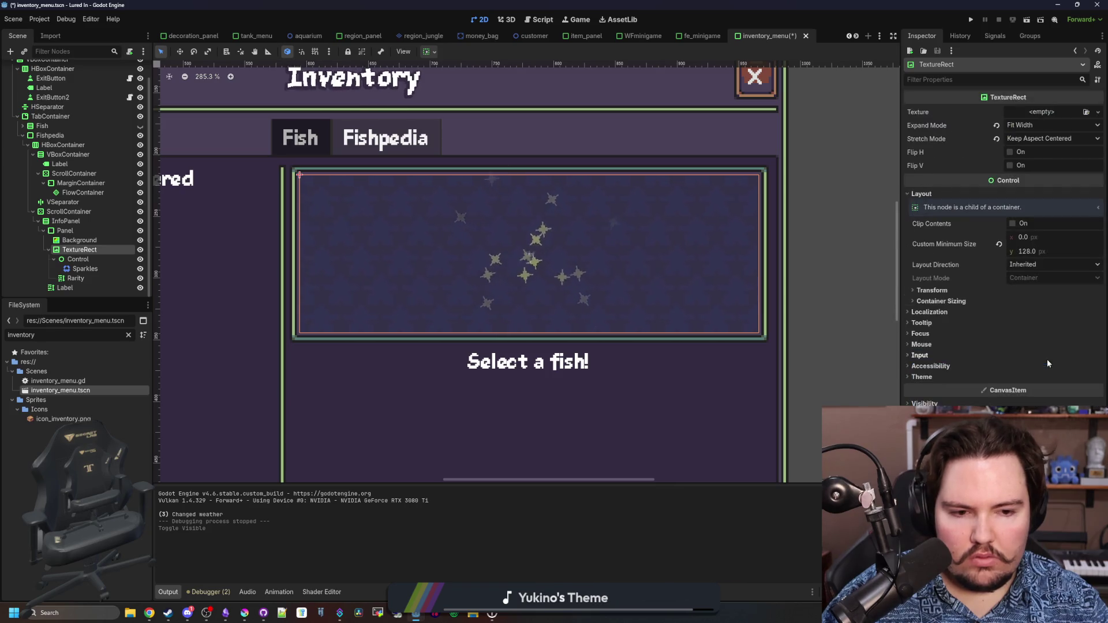
pyautogui.scroll(-3, 1058, 357)
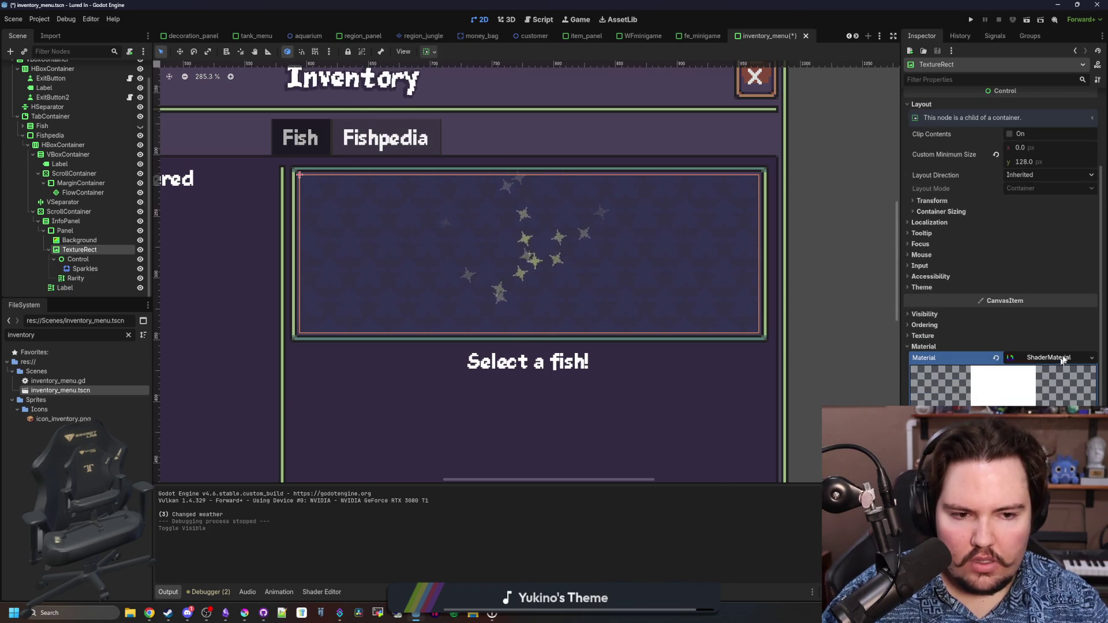
pyautogui.scroll(3, 1033, 375)
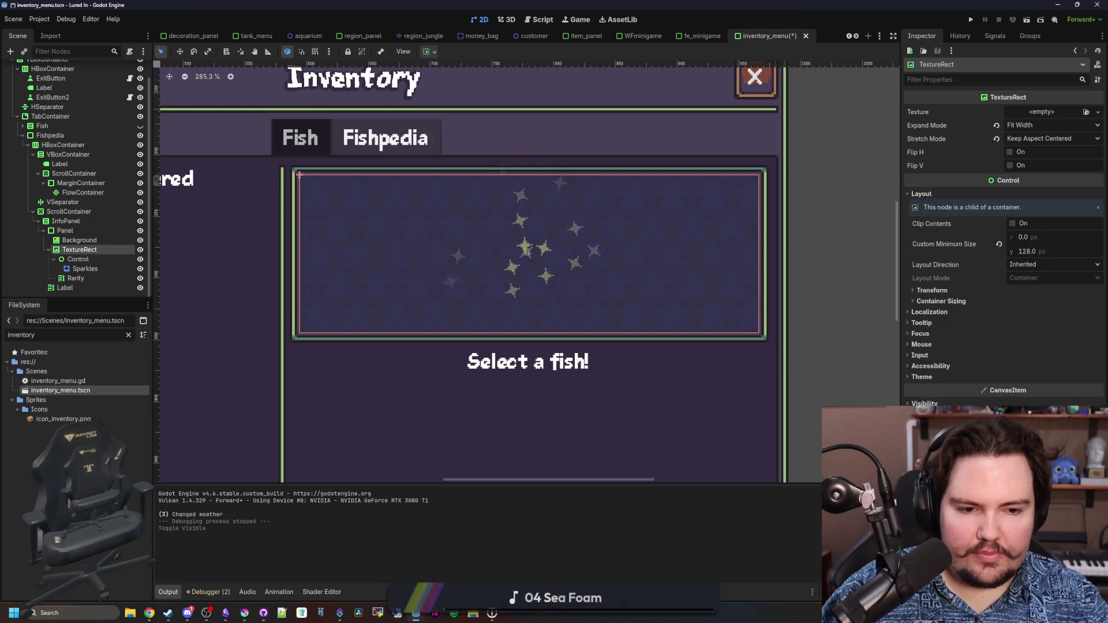
pyautogui.scroll(-3, 1001, 242)
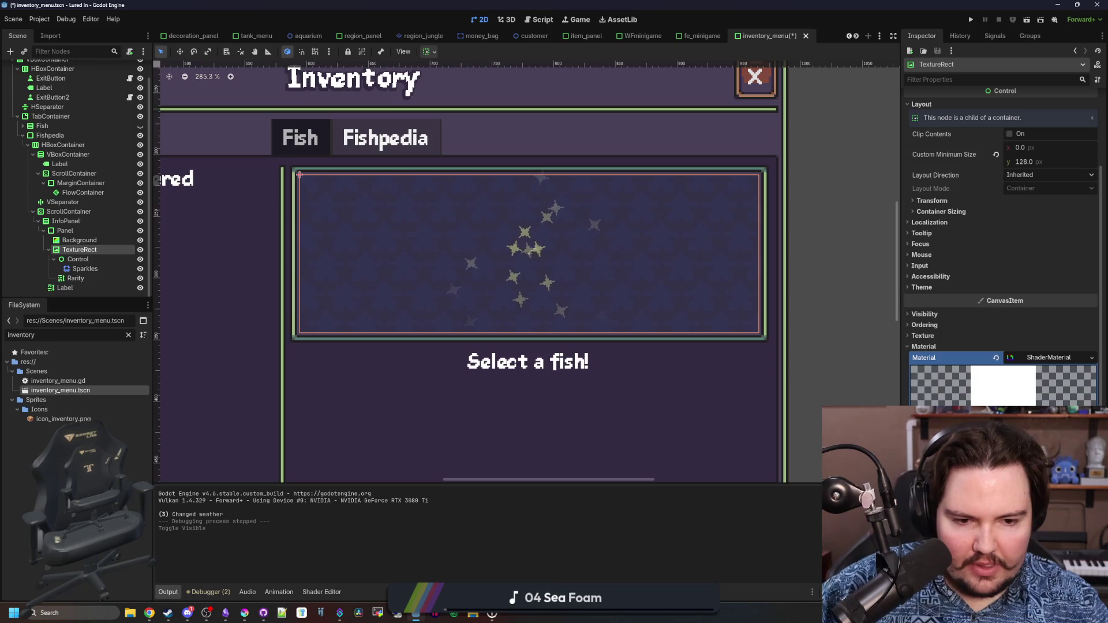
pyautogui.hotkey('alt', 's')
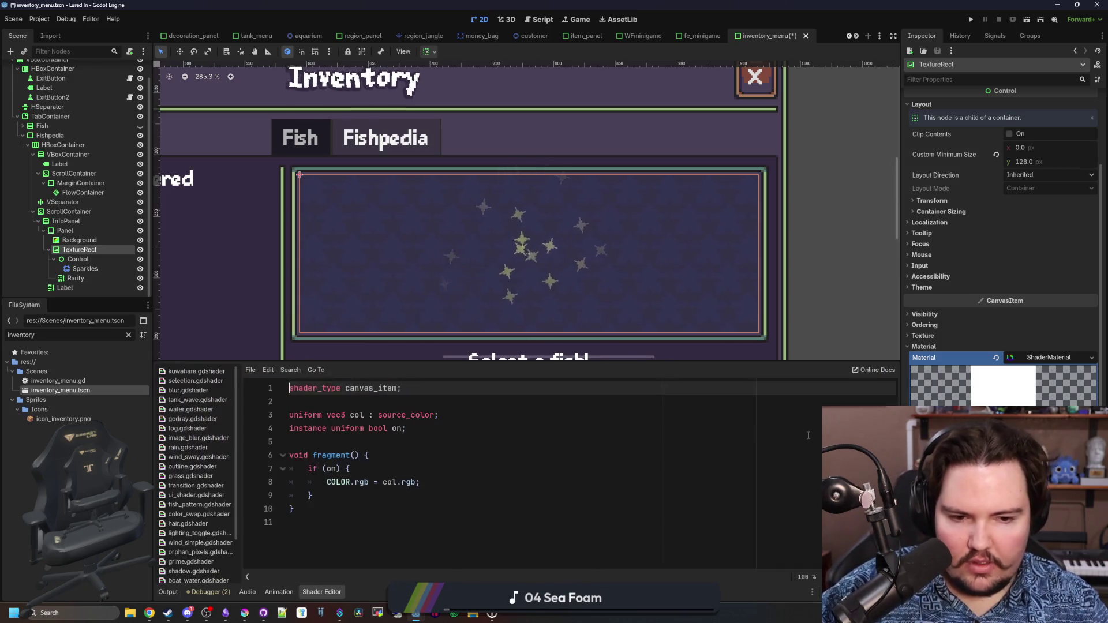
# Inspect the shader's col colour swatch, dismissing the colour picker without changes
pyautogui.click(356, 528)
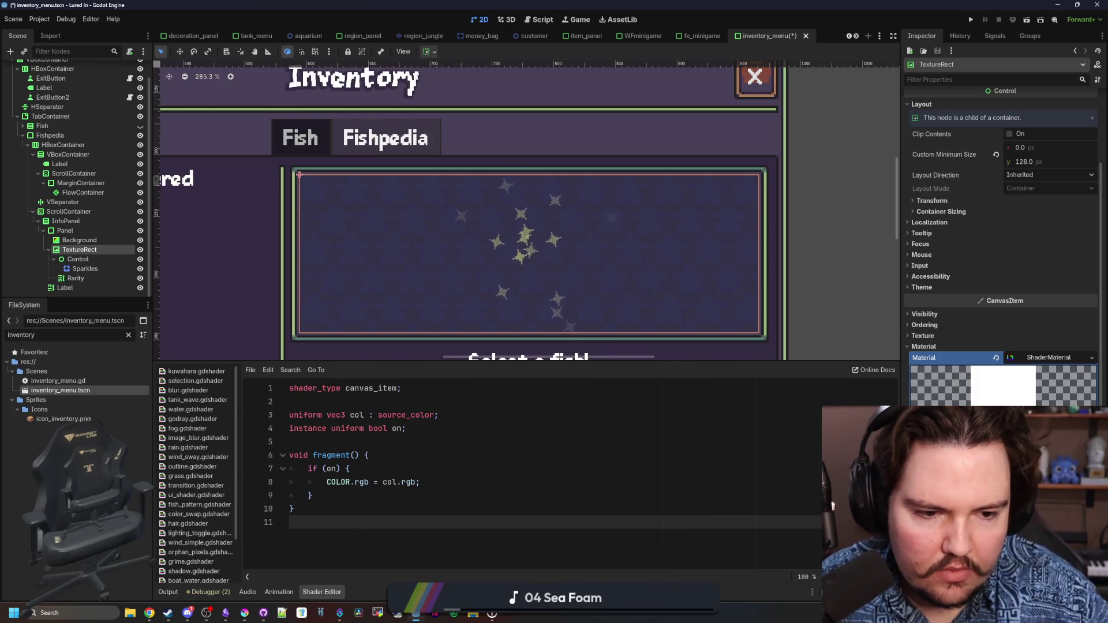
pyautogui.click(1050, 484)
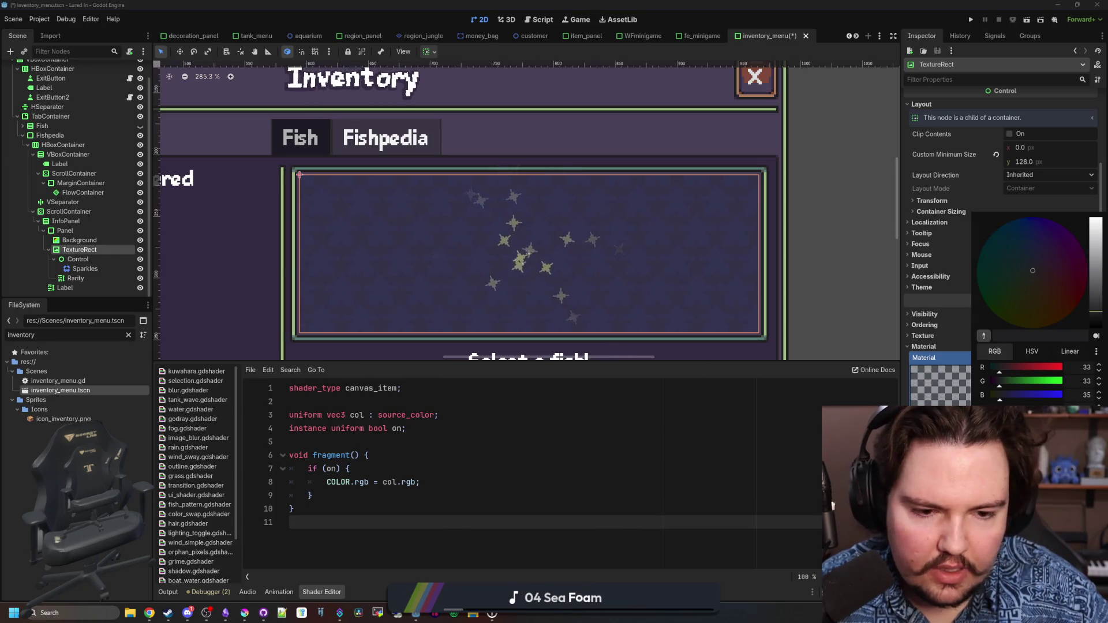
pyautogui.click(356, 440)
pyautogui.click(356, 440)
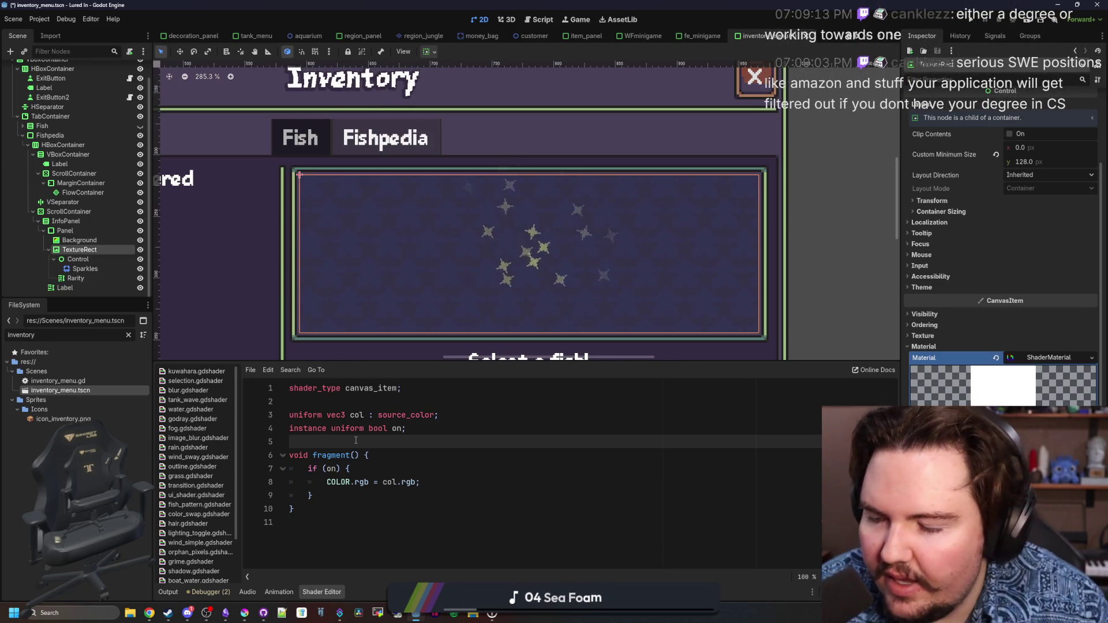
# Save inventory_menu.tscn, reviewing the colour-fill shader code between saves
pyautogui.hotkey('ctrl', 's')
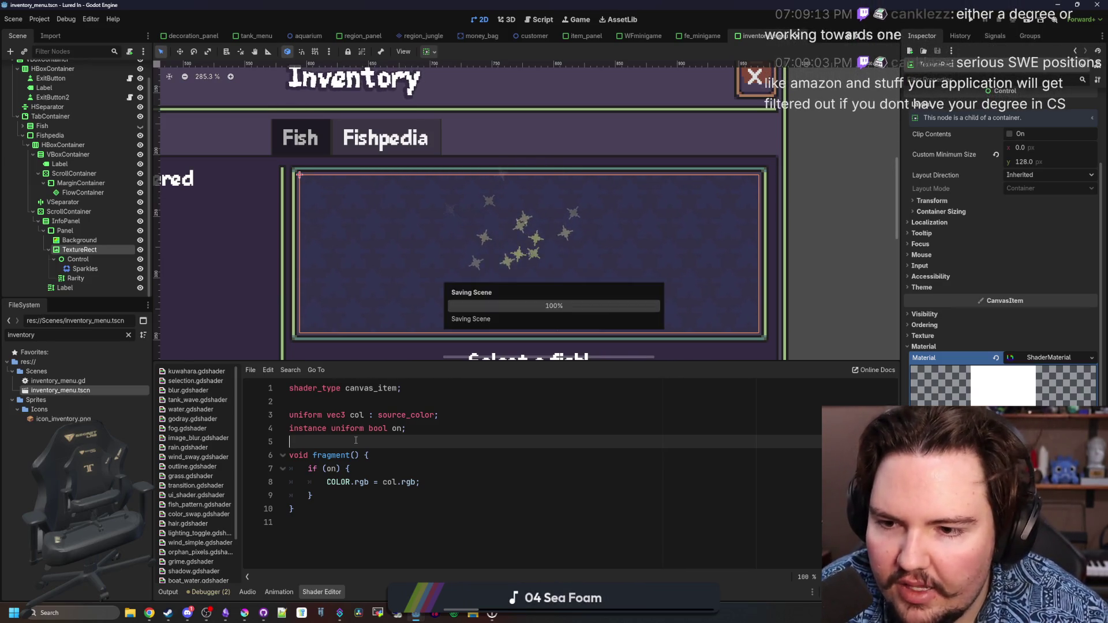
pyautogui.scroll(1, 358, 316)
pyautogui.scroll(-5, 404, 289)
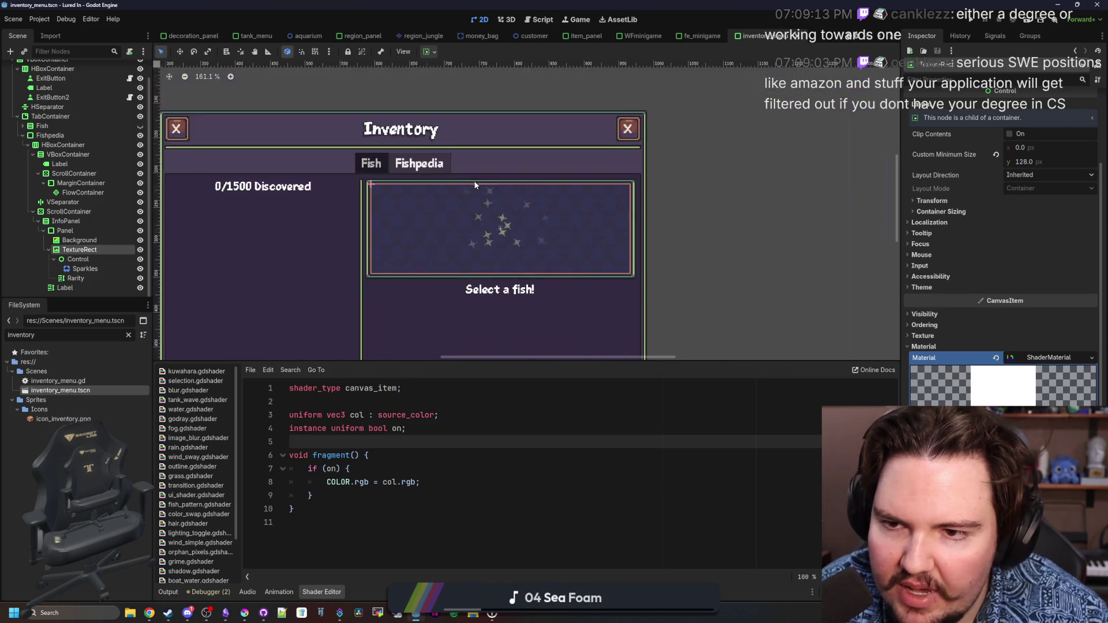
pyautogui.scroll(2, 473, 264)
pyautogui.hotkey('ctrl', 's')
pyautogui.scroll(10, 477, 264)
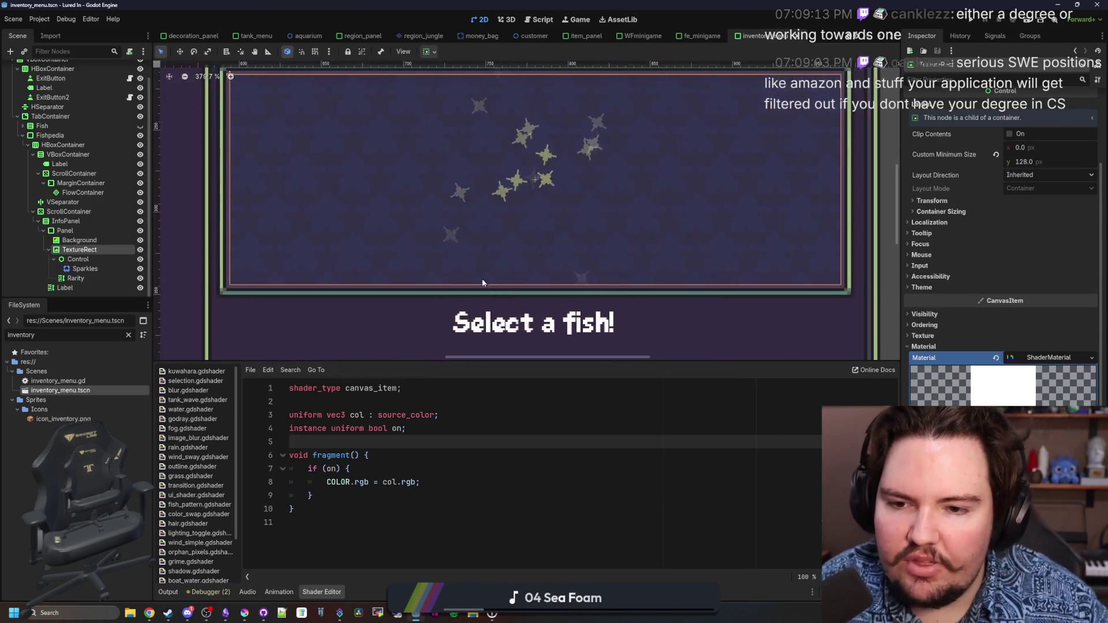
pyautogui.scroll(-3, 363, 245)
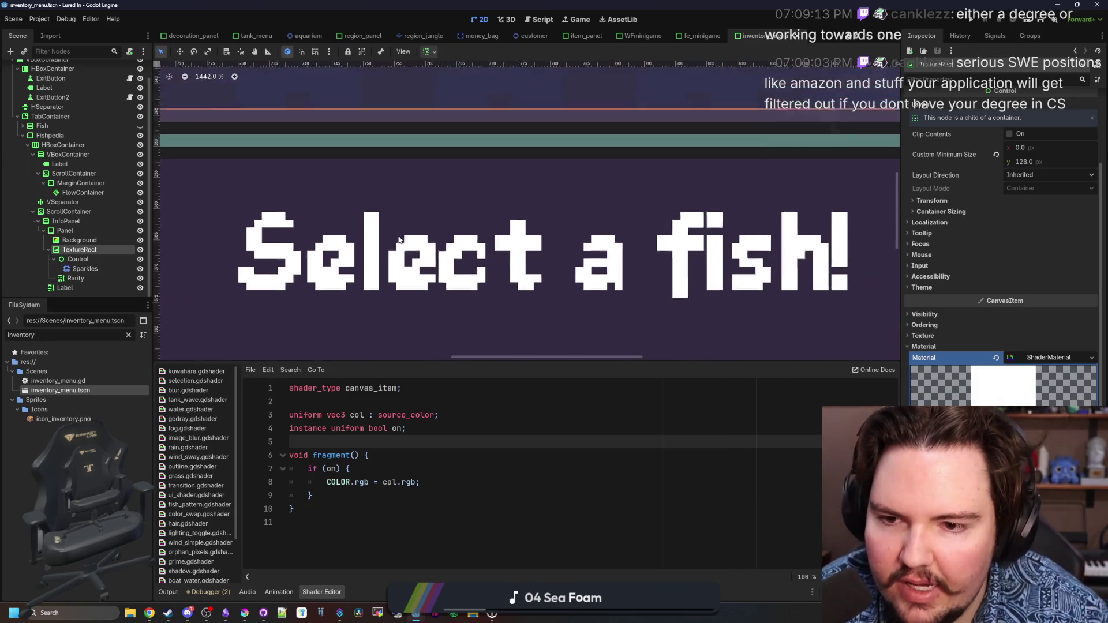
pyautogui.scroll(2, 465, 286)
pyautogui.scroll(-3, 632, 283)
pyautogui.scroll(7, 635, 281)
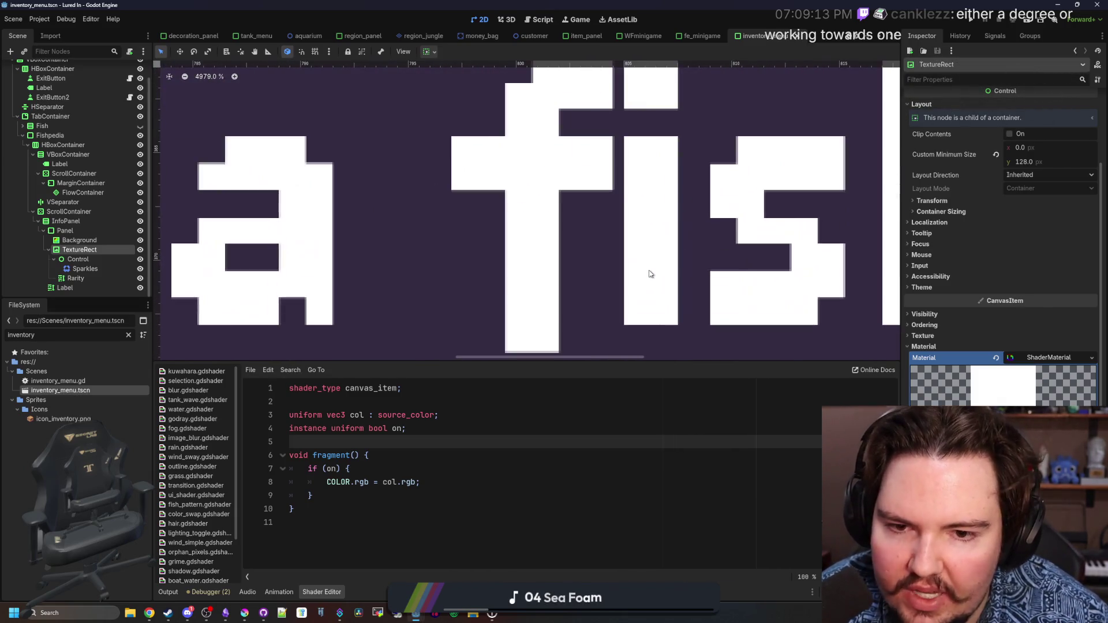
pyautogui.scroll(-15, 650, 274)
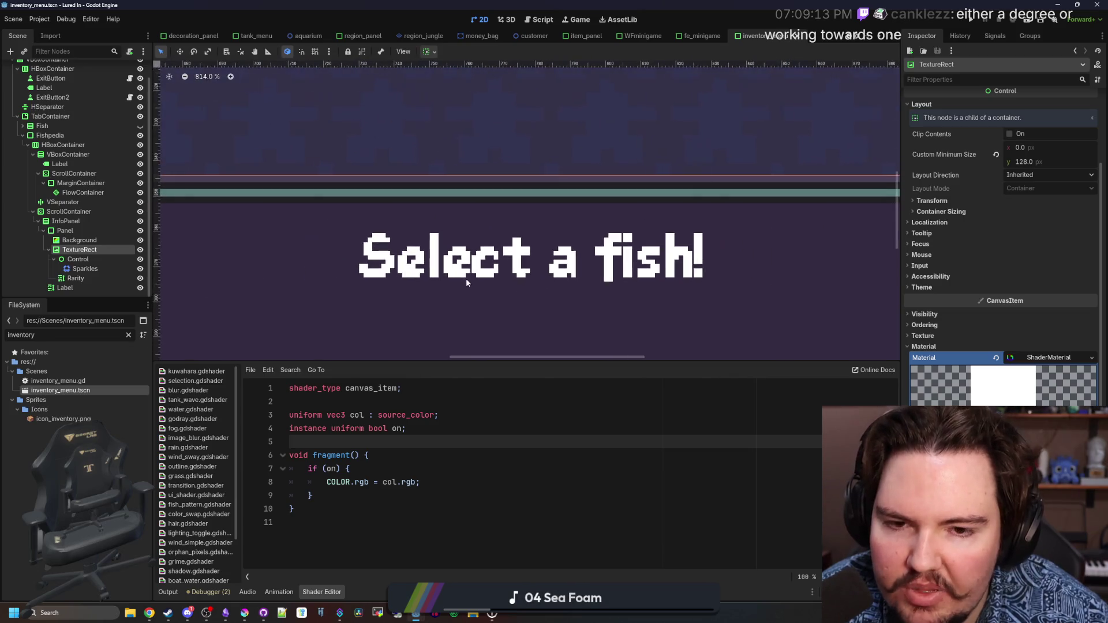
pyautogui.scroll(3, 515, 256)
pyautogui.click(380, 400)
pyautogui.hotkey('ctrl', 's')
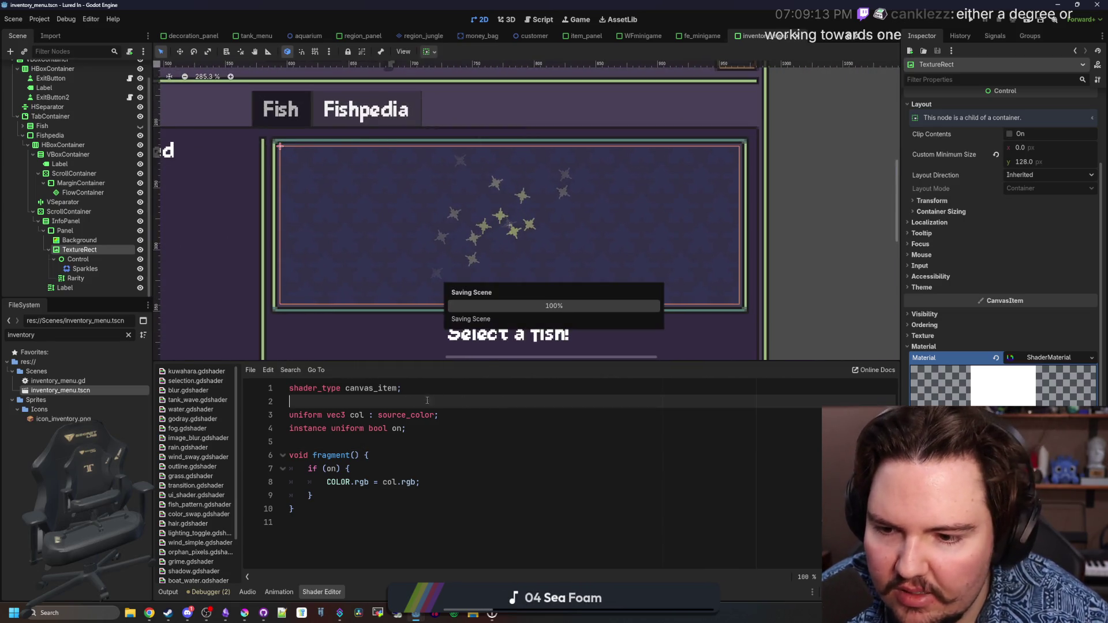
# Save, select the colour-fill shader code, and clear the 'inventory' FileSystem filter
pyautogui.hotkey('ctrl', 's')
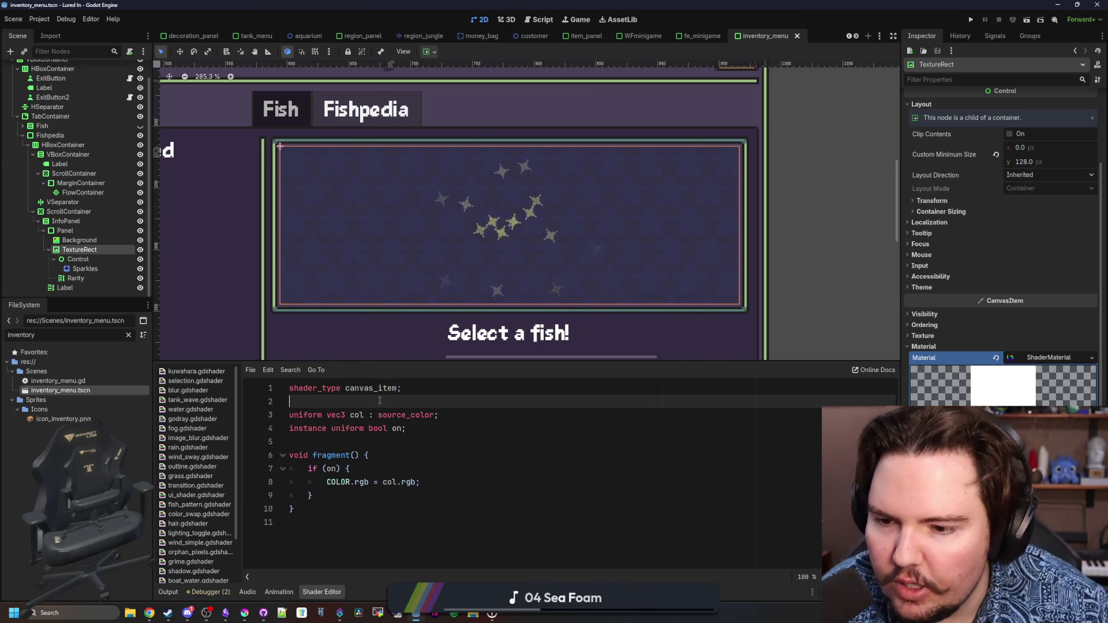
pyautogui.moveTo(368, 488)
pyautogui.mouseDown()
pyautogui.moveTo(300, 415)
pyautogui.moveTo(291, 388)
pyautogui.mouseUp()
pyautogui.hotkey('ctrl', 'c')
pyautogui.click(376, 445)
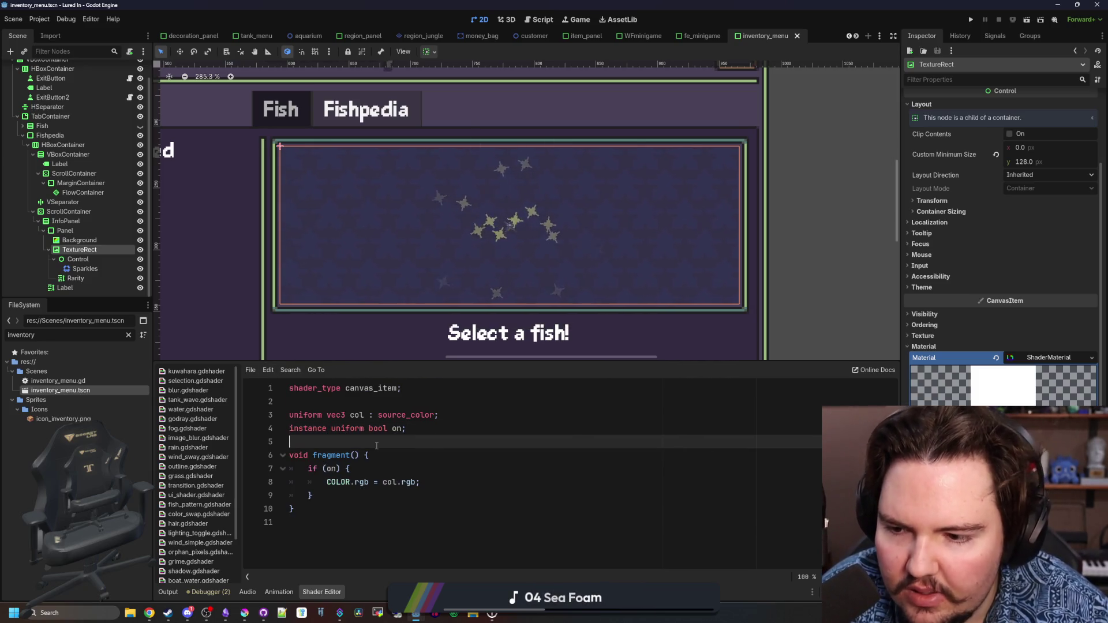
pyautogui.click(128, 335)
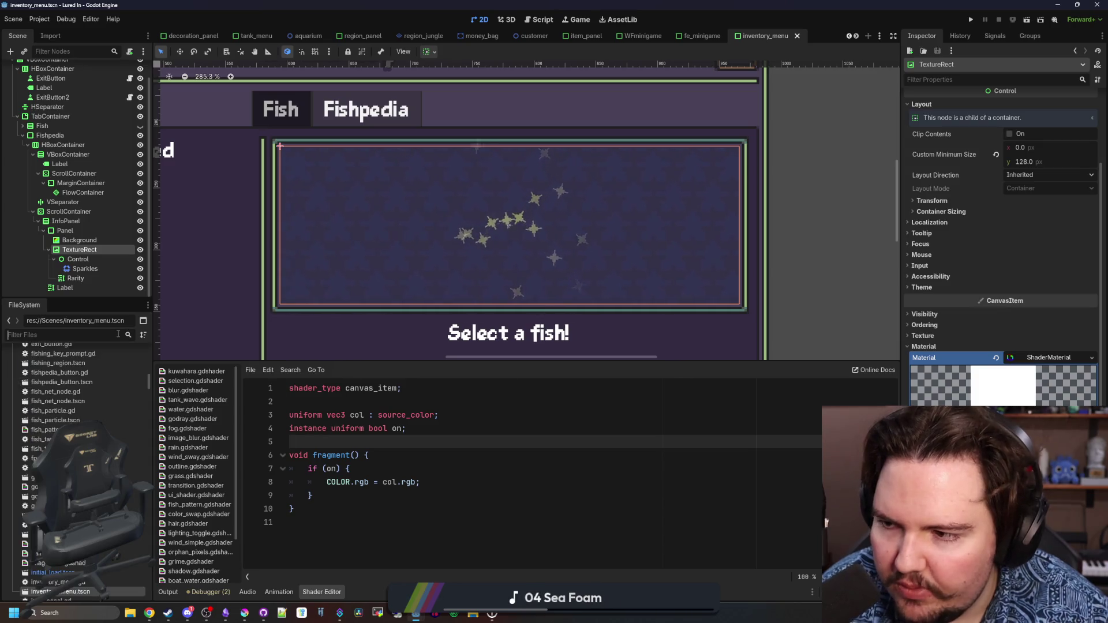
# Filter the FileSystem by 'ui' and open ui_shader.gdshader in the Shader Editor
pyautogui.write('ui')
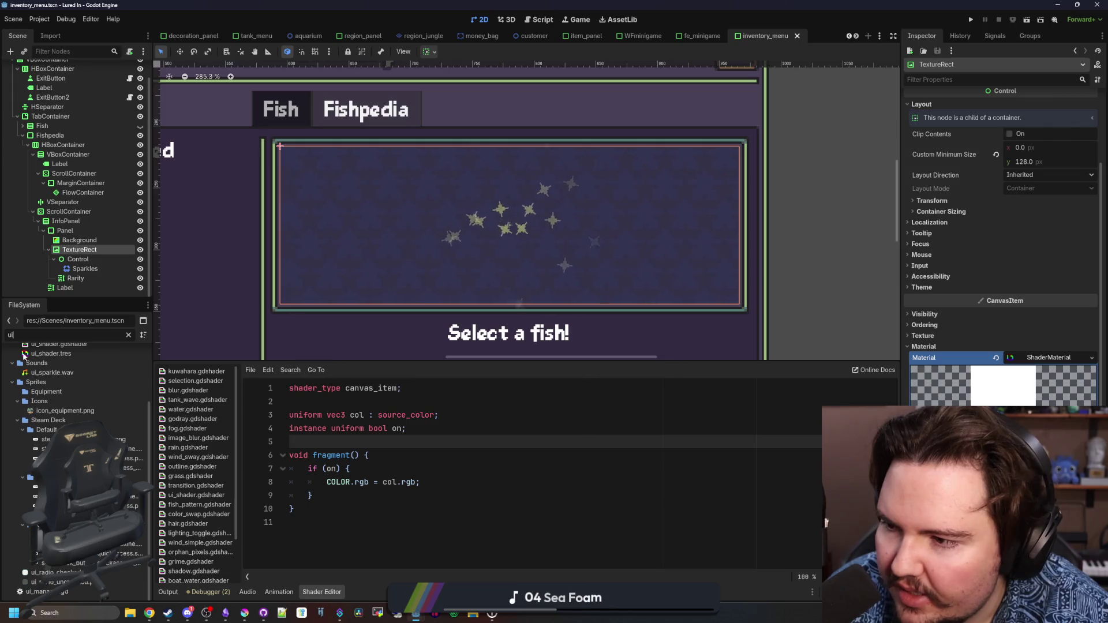
pyautogui.scroll(3, 82, 393)
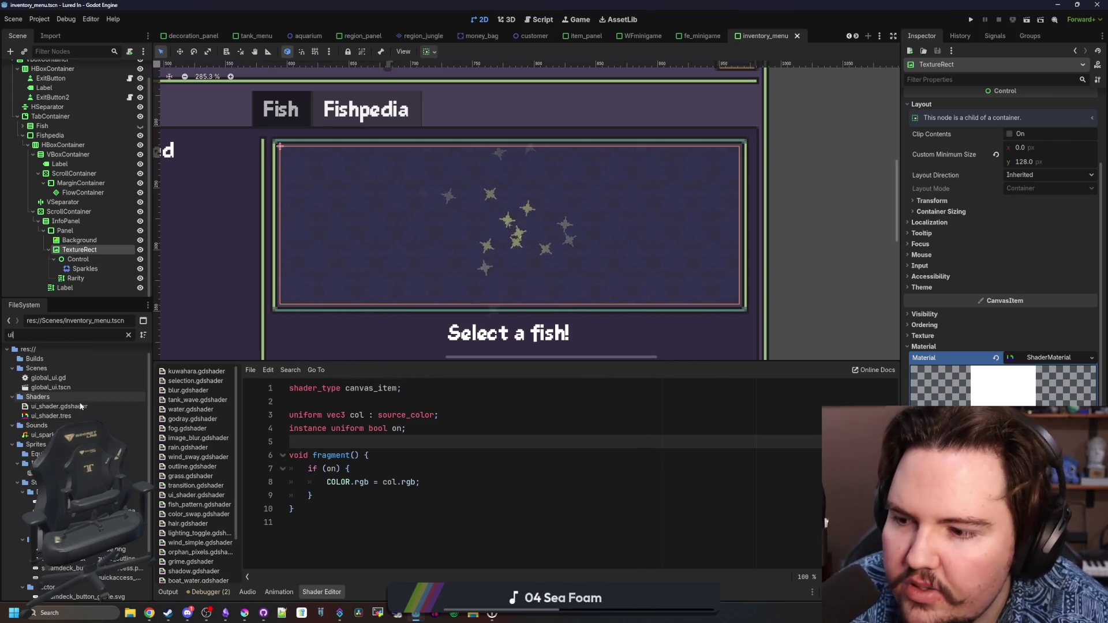
pyautogui.doubleClick(82, 407)
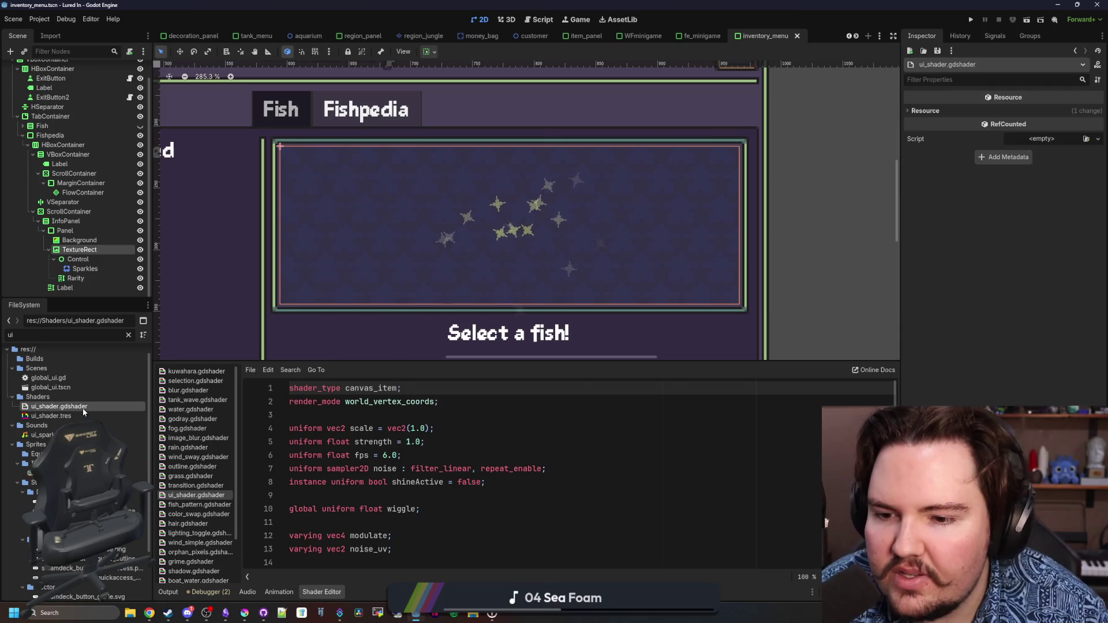
pyautogui.moveTo(431, 363); pyautogui.dragTo(431, 232)
pyautogui.scroll(-9, 448, 388)
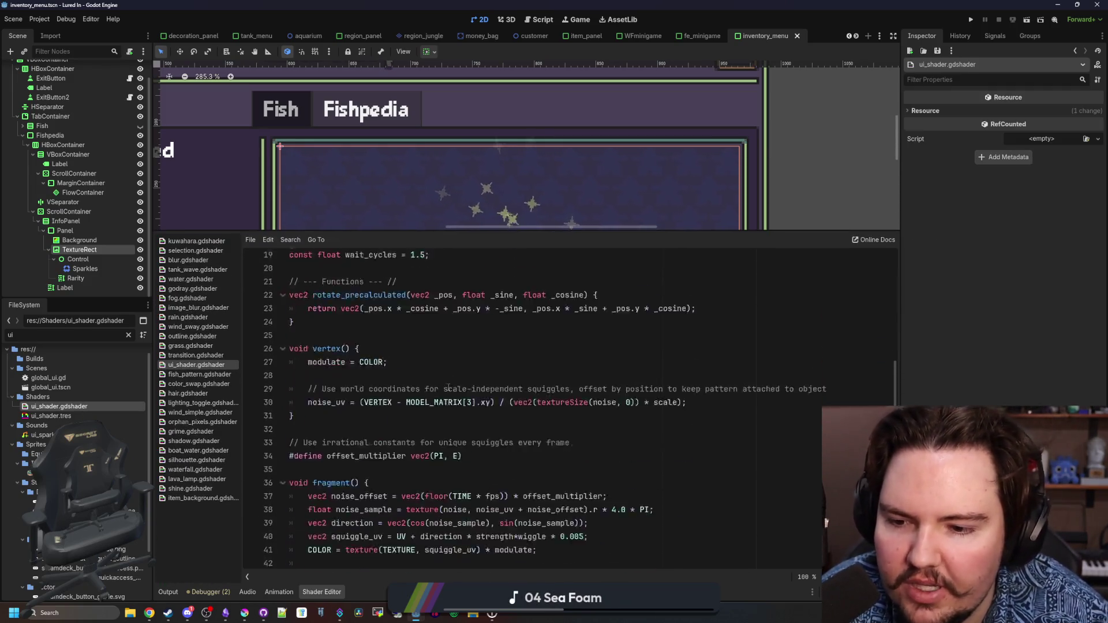
pyautogui.scroll(3, 448, 387)
pyautogui.scroll(-3, 449, 388)
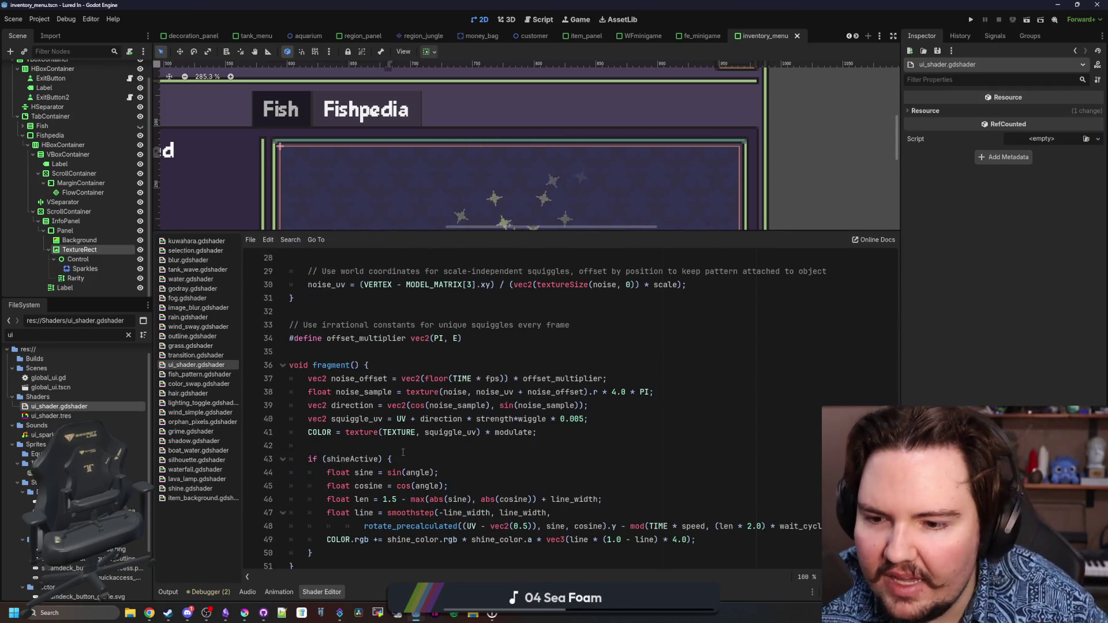
# Paste the copied col code after the last closing brace and cut its two uniform declarations
pyautogui.click(329, 563)
pyautogui.hotkey('ctrl', 'v')
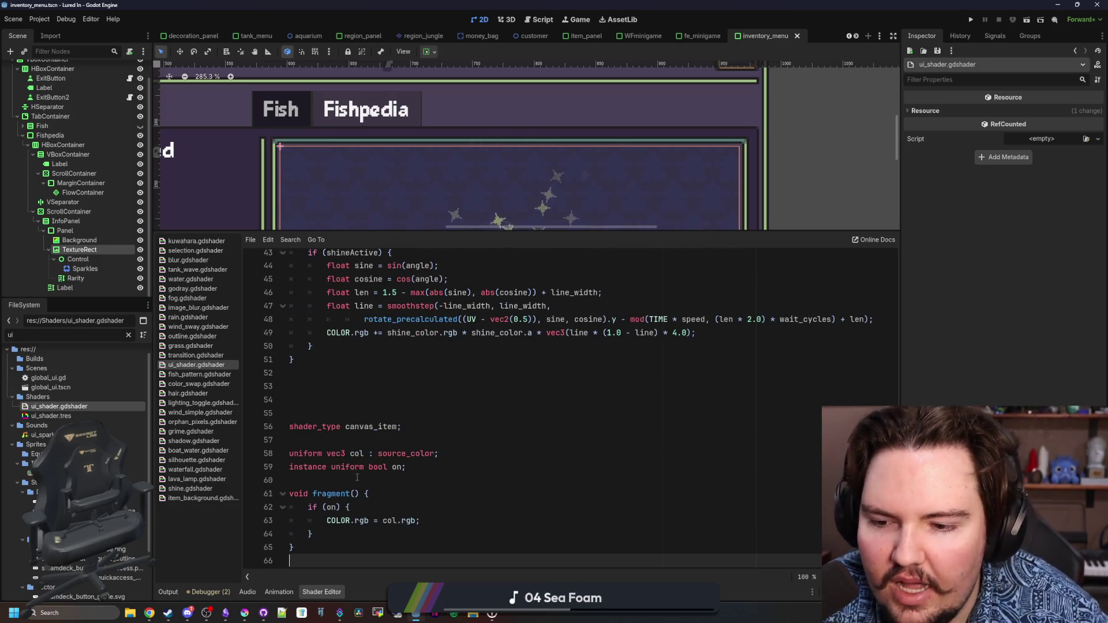
pyautogui.moveTo(407, 468); pyautogui.dragTo(289, 454)
pyautogui.hotkey('ctrl', 'x')
pyautogui.scroll(4, 365, 468)
pyautogui.scroll(10, 365, 468)
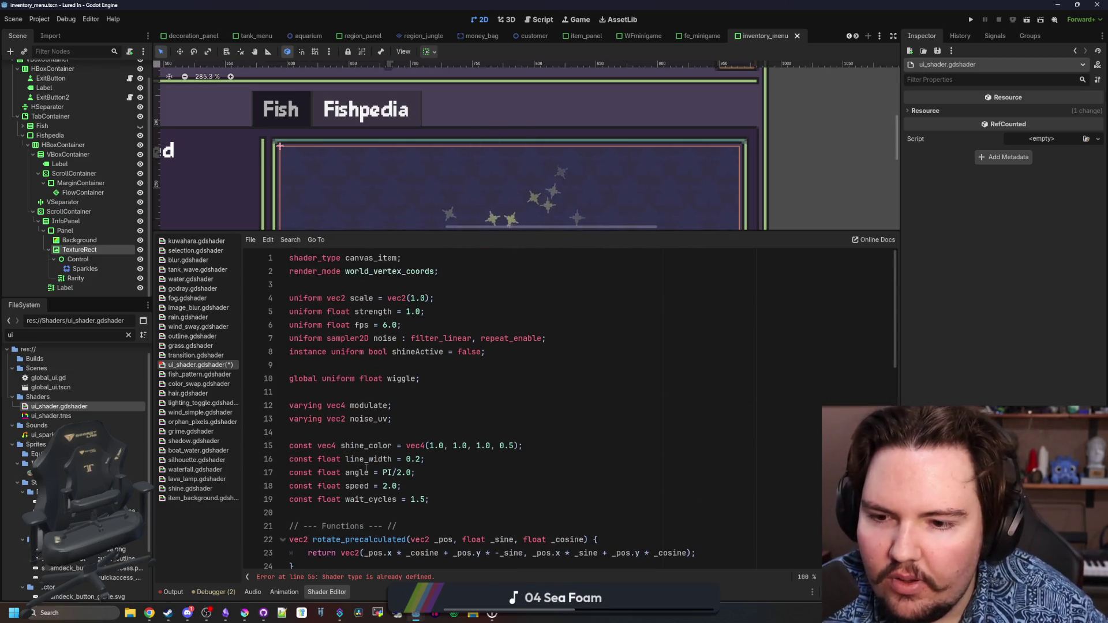
# Paste the col and on uniforms at line 20 and delete the duplicate shader_type declaration
pyautogui.scroll(-5, 366, 467)
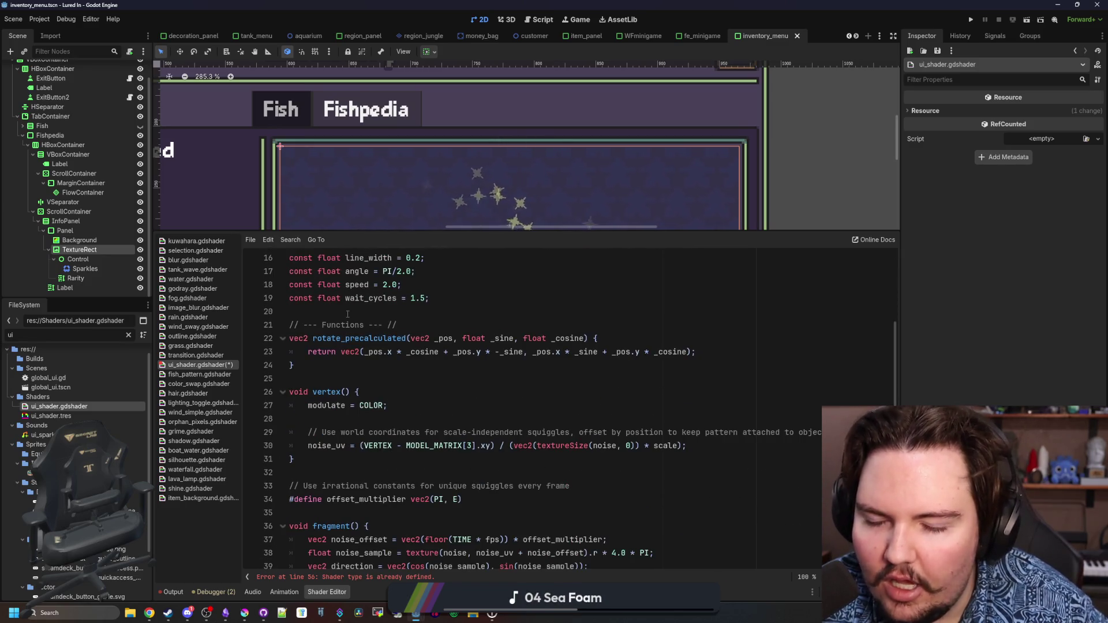
pyautogui.click(347, 310)
pyautogui.hotkey('ctrl', 'v')
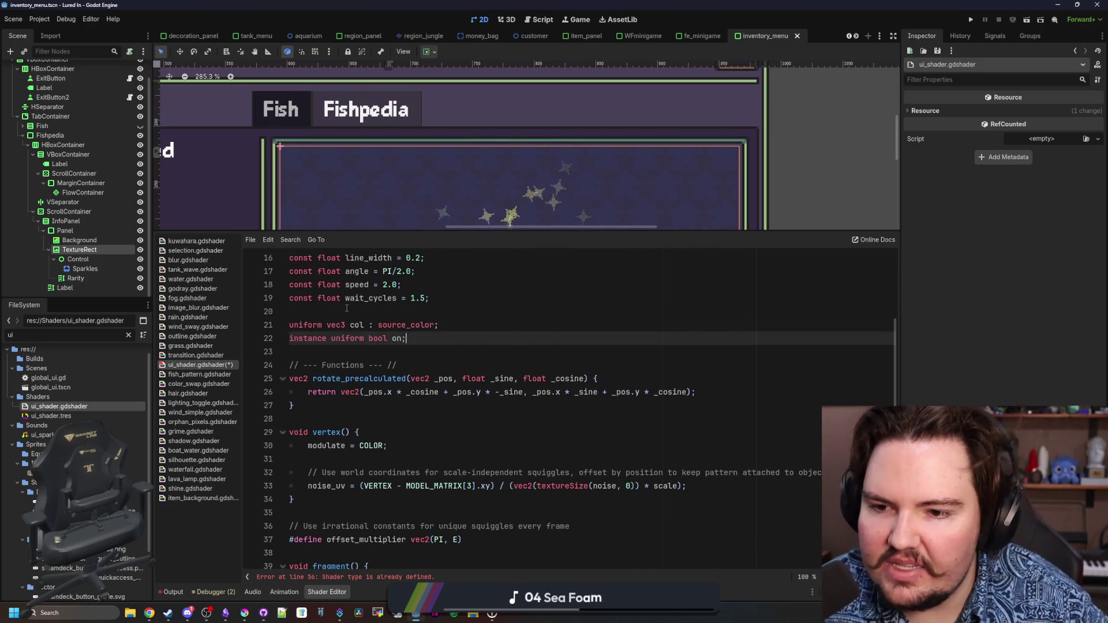
pyautogui.scroll(-10, 379, 357)
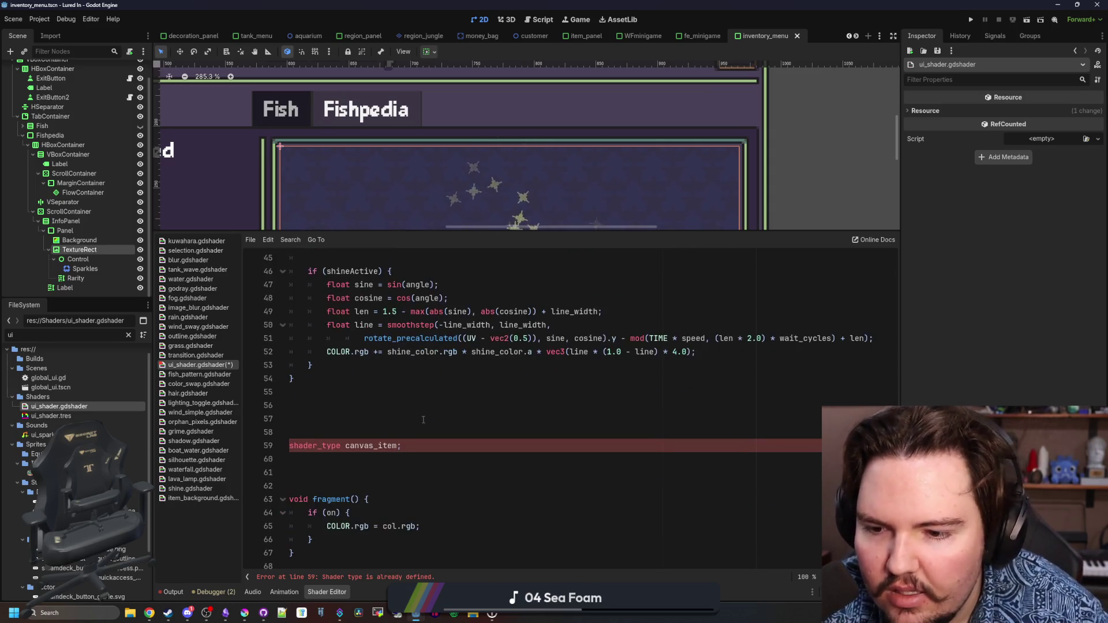
pyautogui.moveTo(402, 446); pyautogui.dragTo(319, 419)
pyautogui.press('BackSpace')
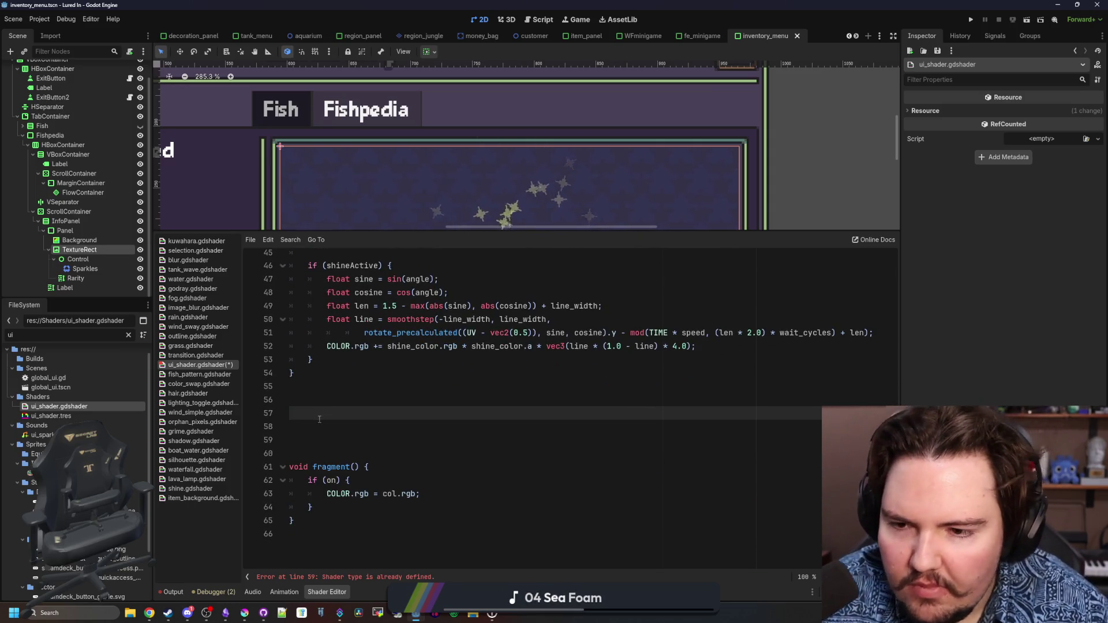
pyautogui.press('BackSpace')
pyautogui.press('BackSpace')
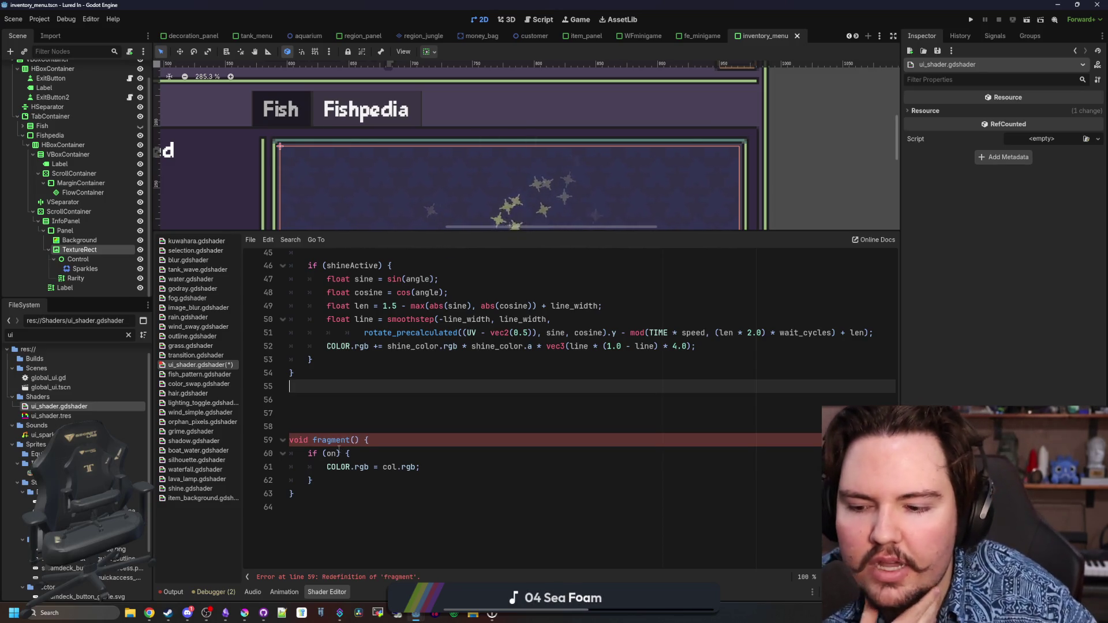
# Move the if (on) colour block into the main fragment() and delete the empty duplicate fragment
pyautogui.moveTo(343, 481); pyautogui.dragTo(267, 448)
pyautogui.press('BackSpace')
pyautogui.moveTo(341, 467); pyautogui.dragTo(346, 392)
pyautogui.press('BackSpace')
pyautogui.scroll(7, 349, 395)
pyautogui.scroll(-3, 349, 394)
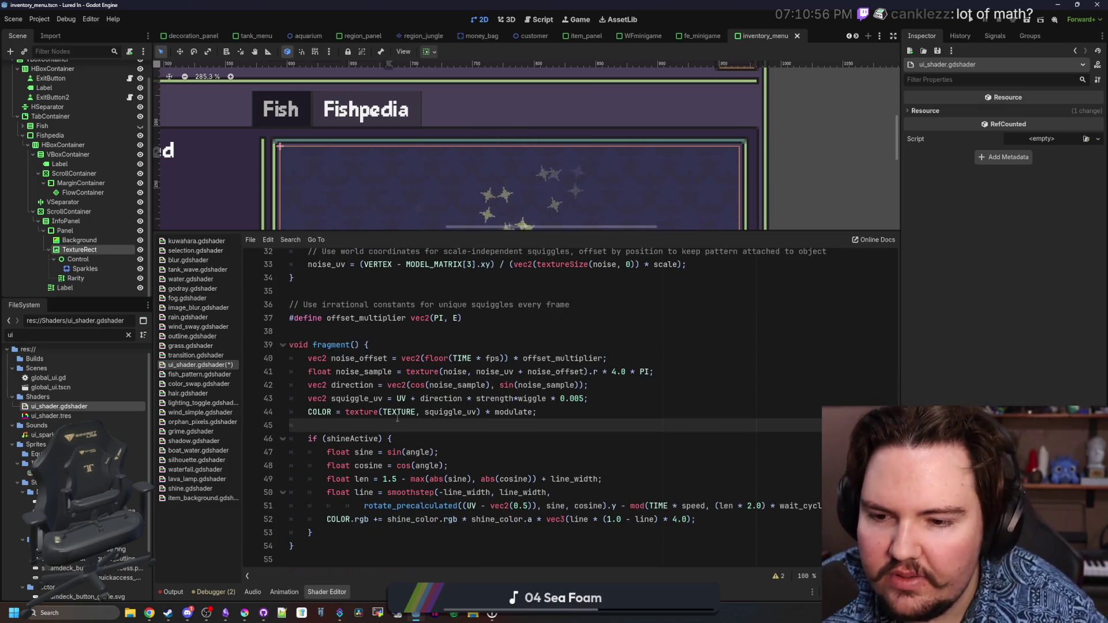
pyautogui.click(405, 343)
pyautogui.press('Return')
pyautogui.hotkey('ctrl', 'v')
pyautogui.press('Up')
pyautogui.press('Up')
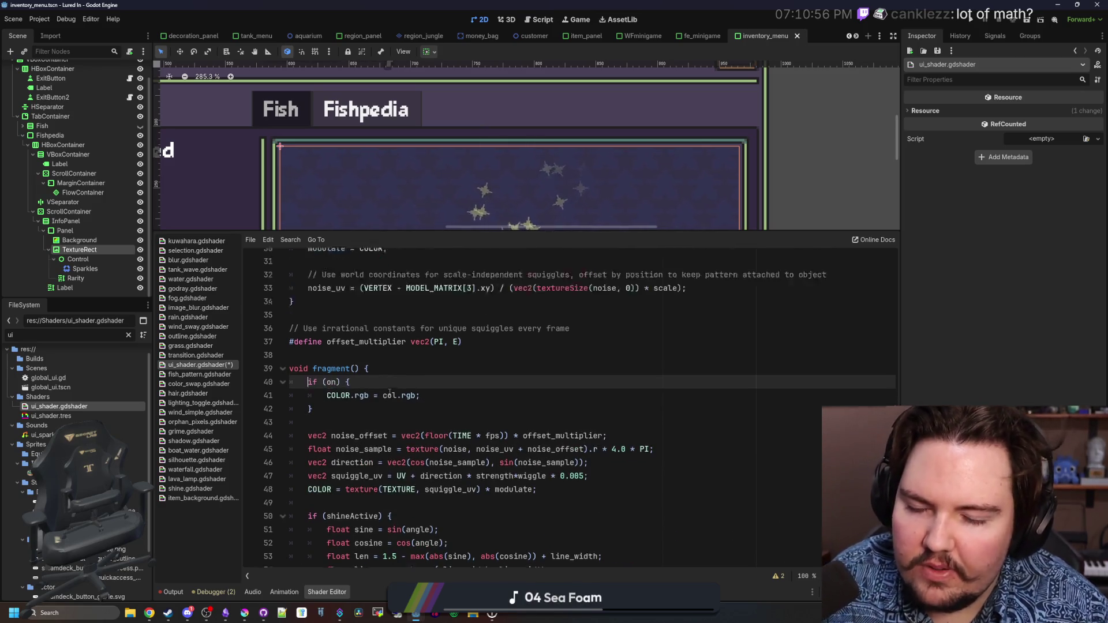
# Save the edited ui_shader.gdshader
pyautogui.scroll(5, 389, 393)
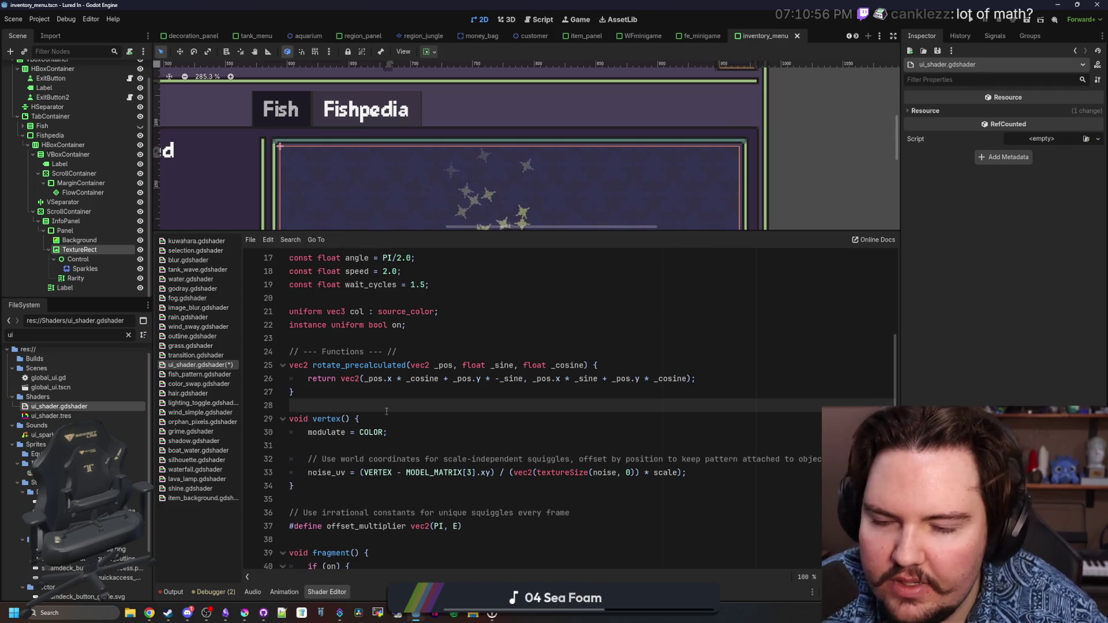
pyautogui.scroll(-4, 386, 411)
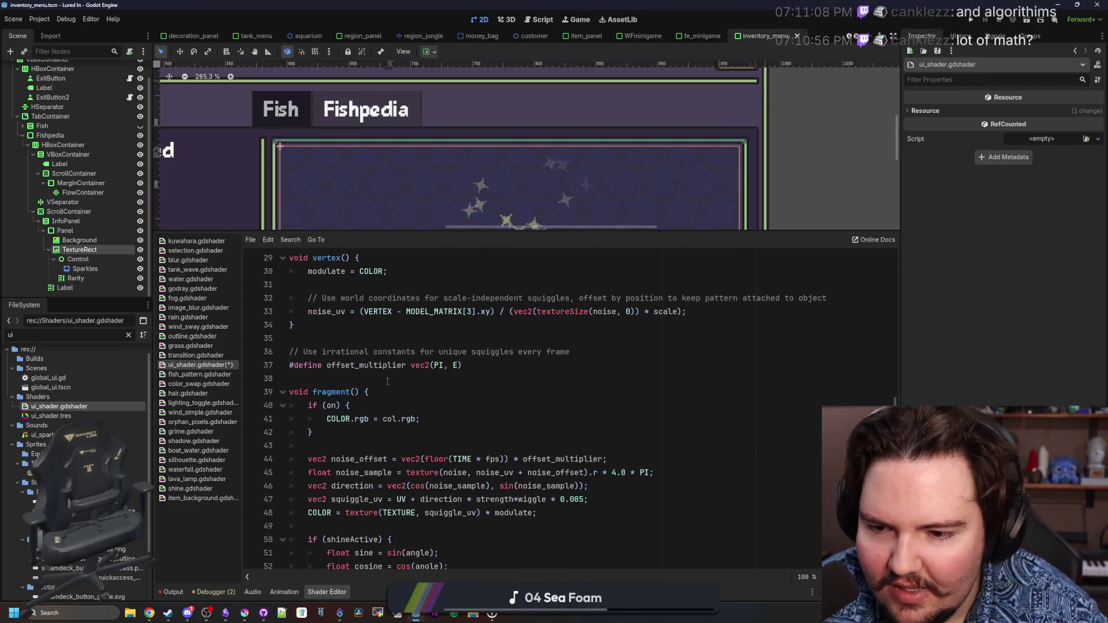
pyautogui.click(387, 380)
pyautogui.hotkey('ctrl', 's')
# Append '= false' to the on instance uniform declaration and save
pyautogui.moveTo(534, 232); pyautogui.dragTo(534, 311)
pyautogui.scroll(4, 396, 409)
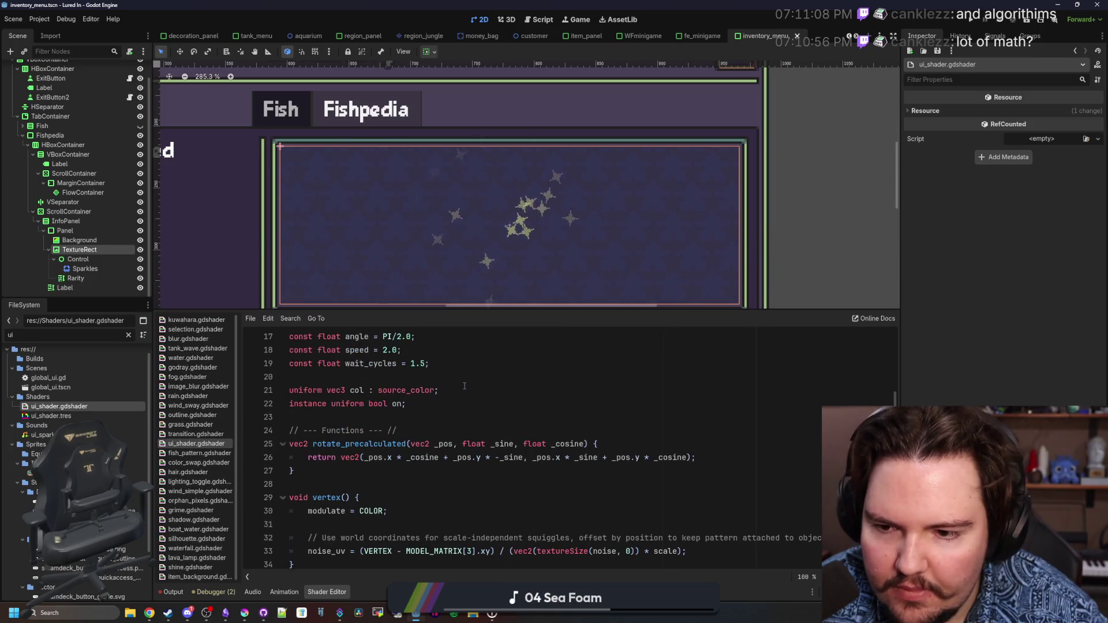
pyautogui.click(402, 404)
pyautogui.write('= false')
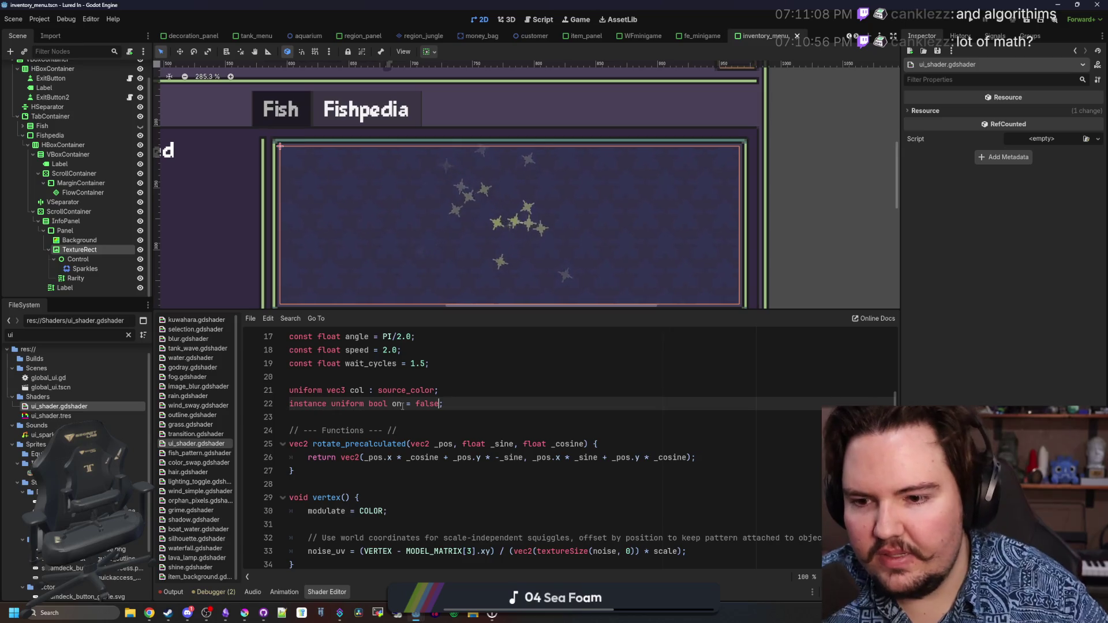
pyautogui.click(497, 390)
pyautogui.moveTo(497, 311); pyautogui.dragTo(497, 386)
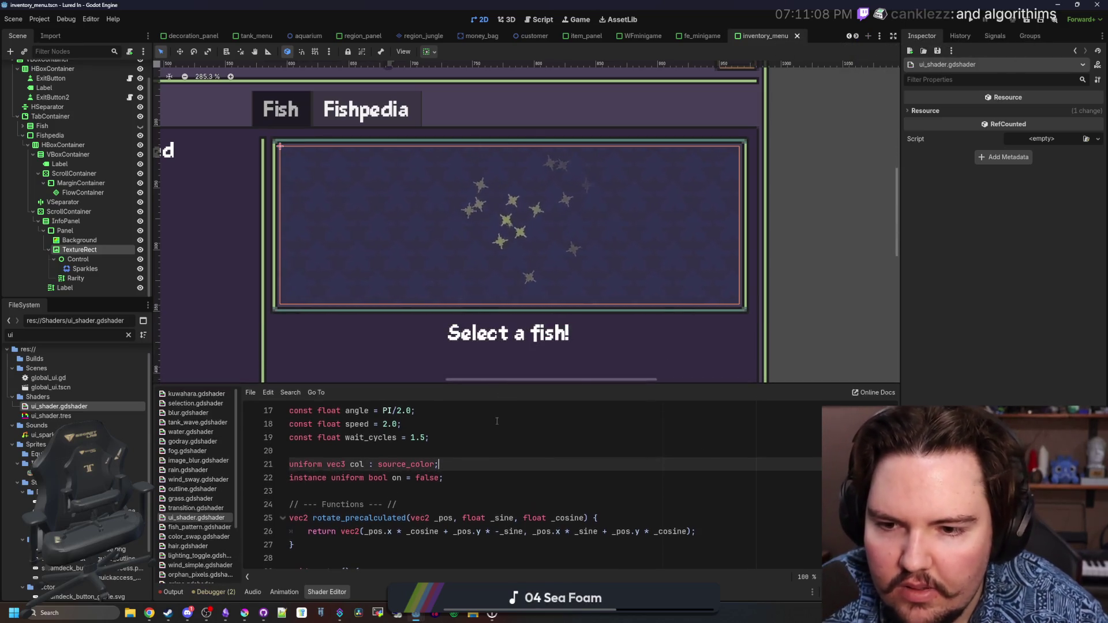
pyautogui.click(498, 420)
pyautogui.scroll(-3, 490, 235)
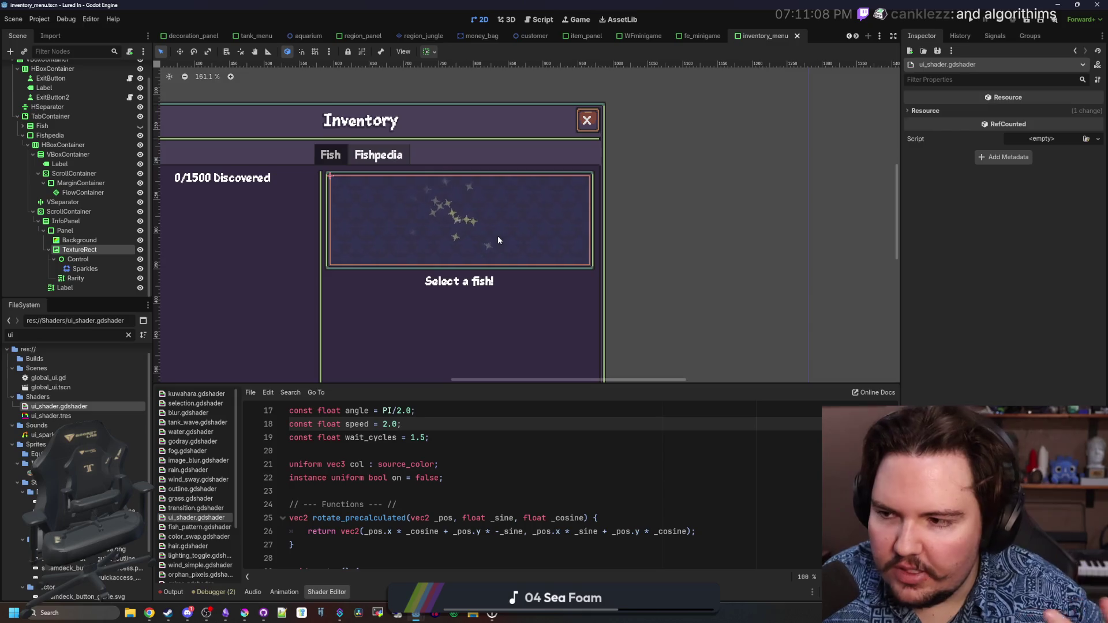
pyautogui.hotkey('ctrl', 's')
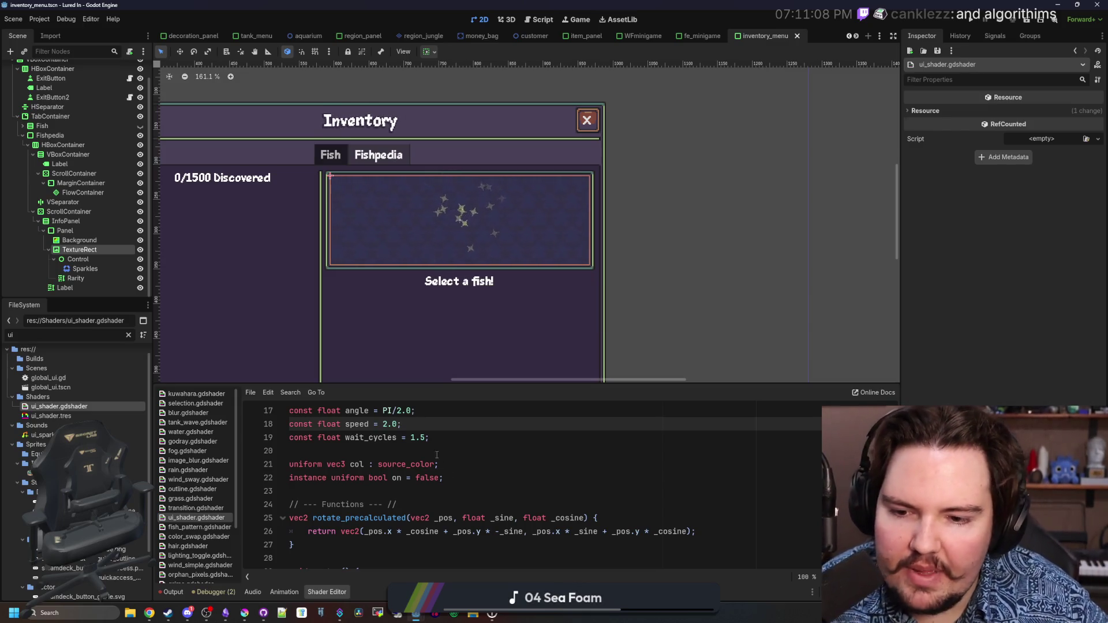
# Select the info panel TextureRect to show its own colour-fill ShaderMaterial and code
pyautogui.click(439, 451)
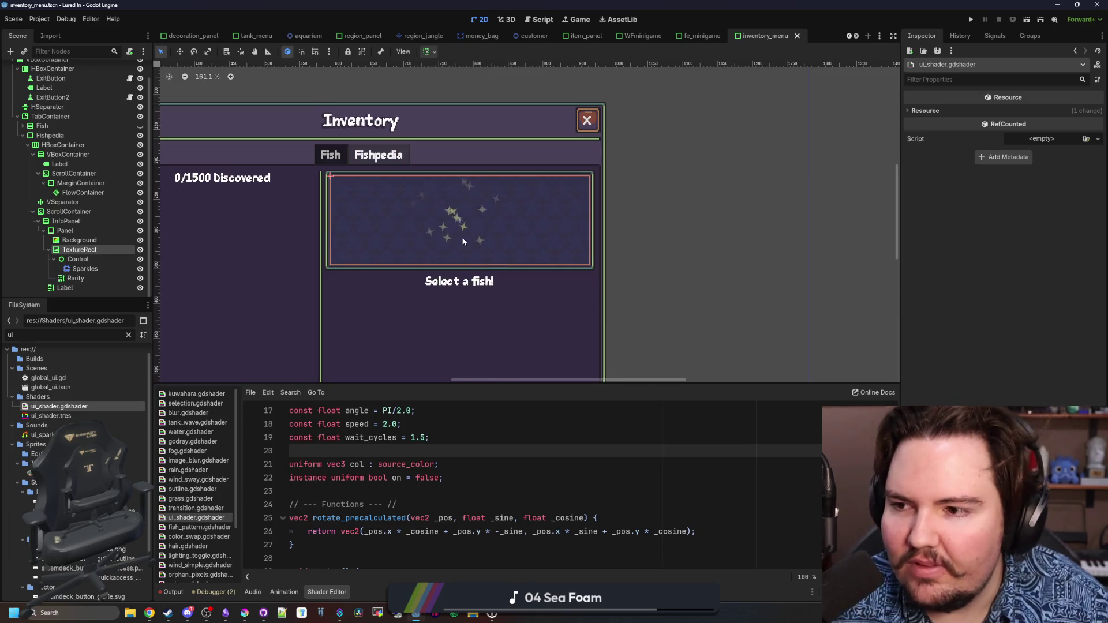
pyautogui.scroll(4, 475, 254)
pyautogui.click(79, 249)
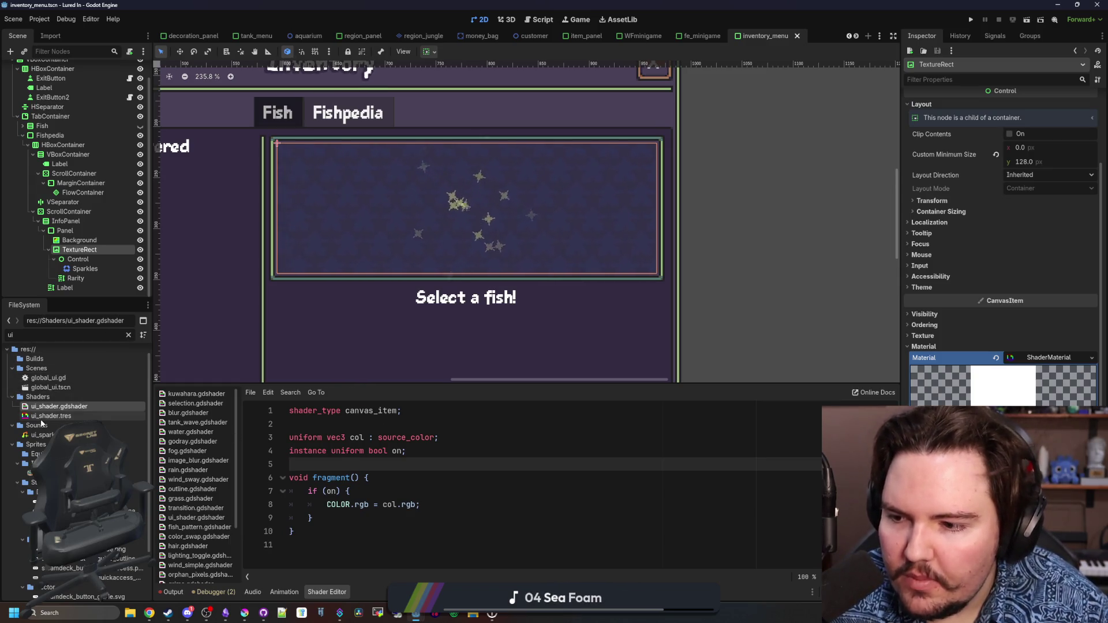
# Drop ui_shader.tres into the TextureRect's Material slot, save, and run the project
pyautogui.moveTo(50, 415)
pyautogui.mouseDown()
pyautogui.moveTo(213, 416)
pyautogui.moveTo(1048, 357)
pyautogui.mouseUp()
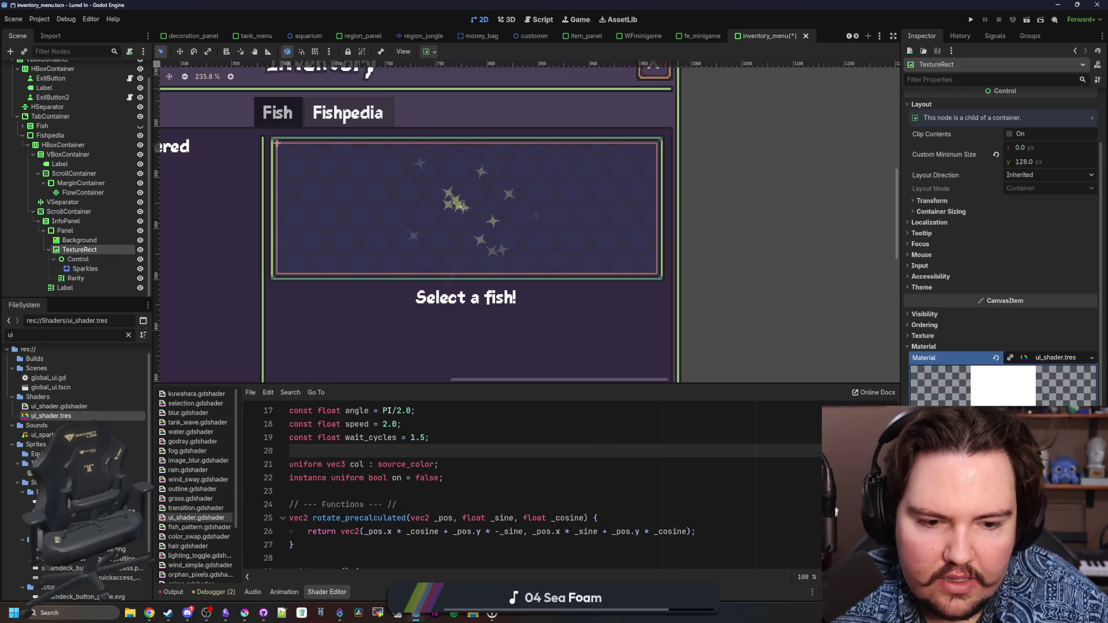
pyautogui.hotkey('ctrl', 's')
pyautogui.scroll(-1, 566, 317)
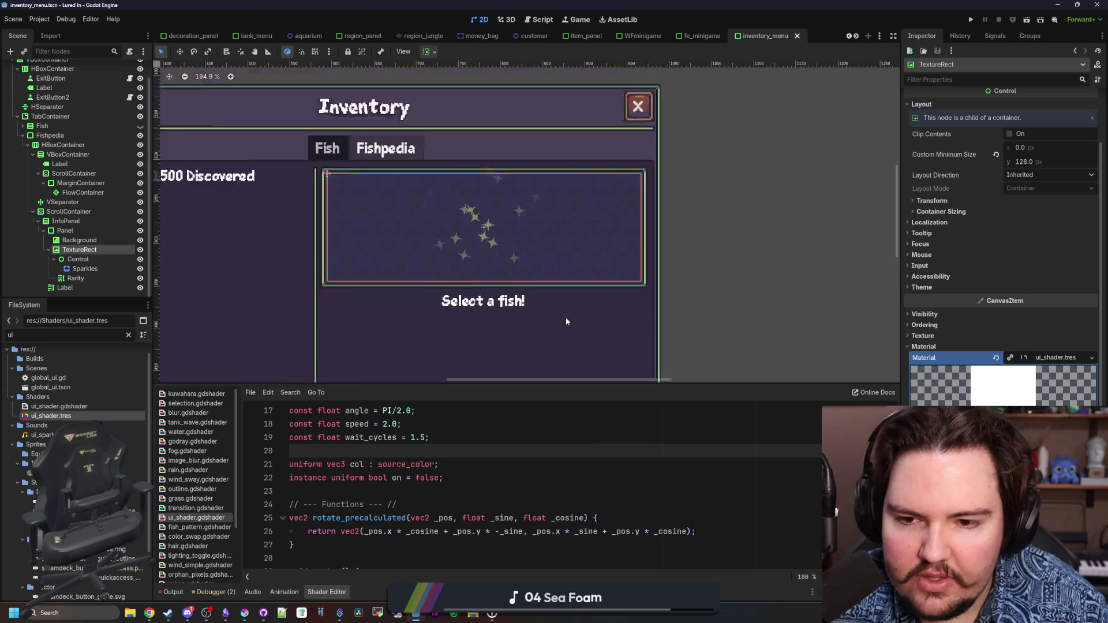
pyautogui.scroll(-1, 565, 321)
pyautogui.click(972, 19)
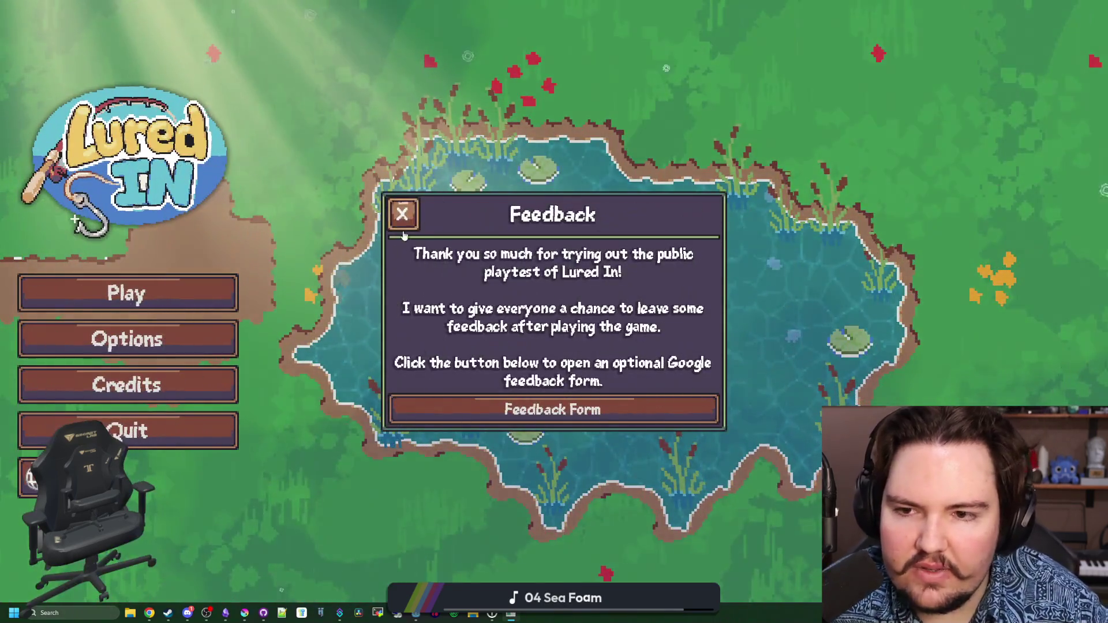
# Dismiss the feedback popup and toggle the Normal Font setting in the game's options
pyautogui.click(401, 213)
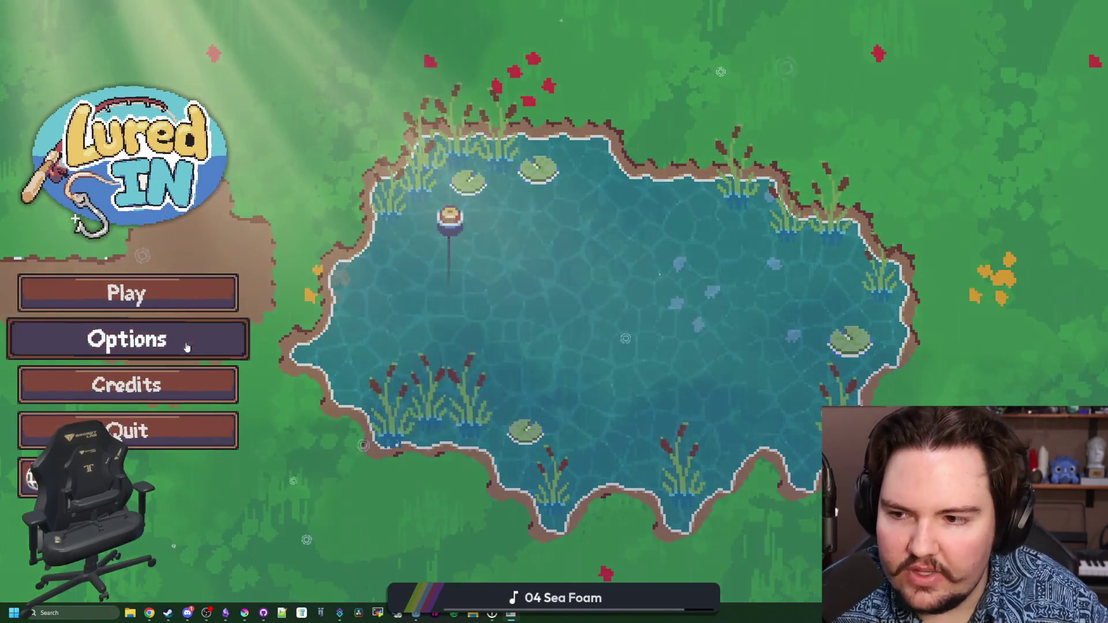
pyautogui.click(186, 346)
pyautogui.click(631, 211)
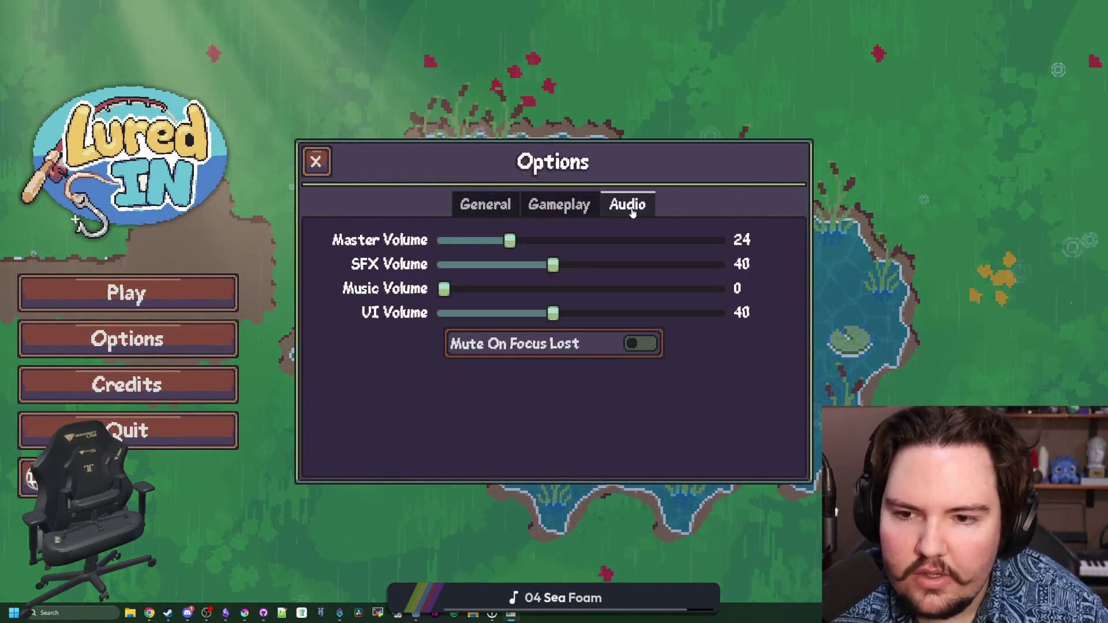
pyautogui.click(485, 204)
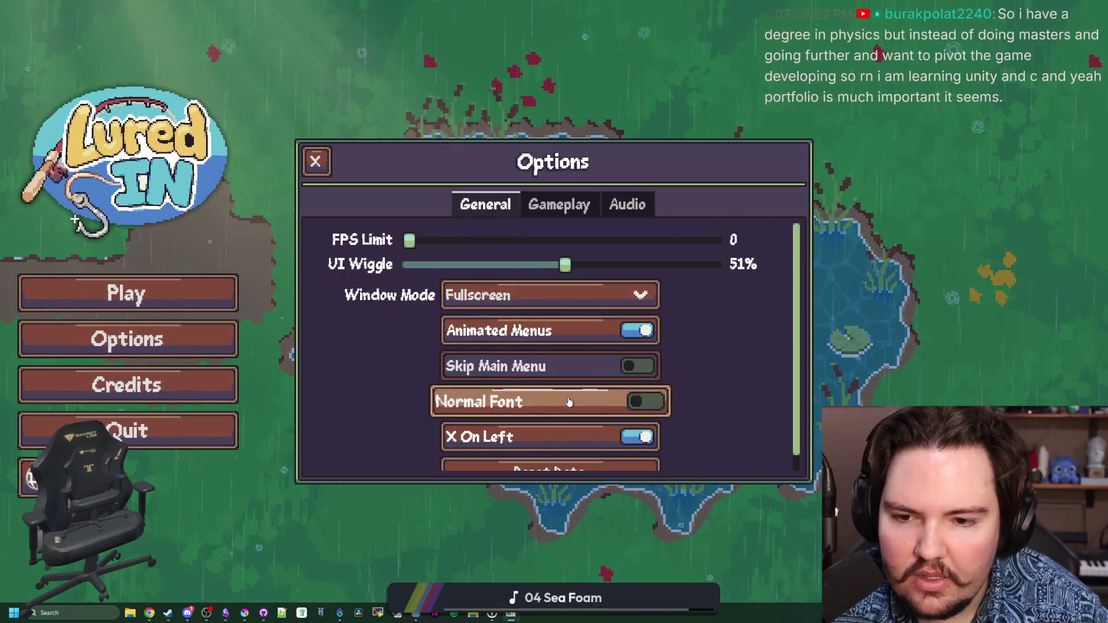
pyautogui.scroll(-1, 568, 402)
pyautogui.click(569, 398)
pyautogui.click(315, 161)
# Start playing, open the inventory's Fishpedia and view the Carp, Goldfish and undiscovered entries
pyautogui.click(127, 293)
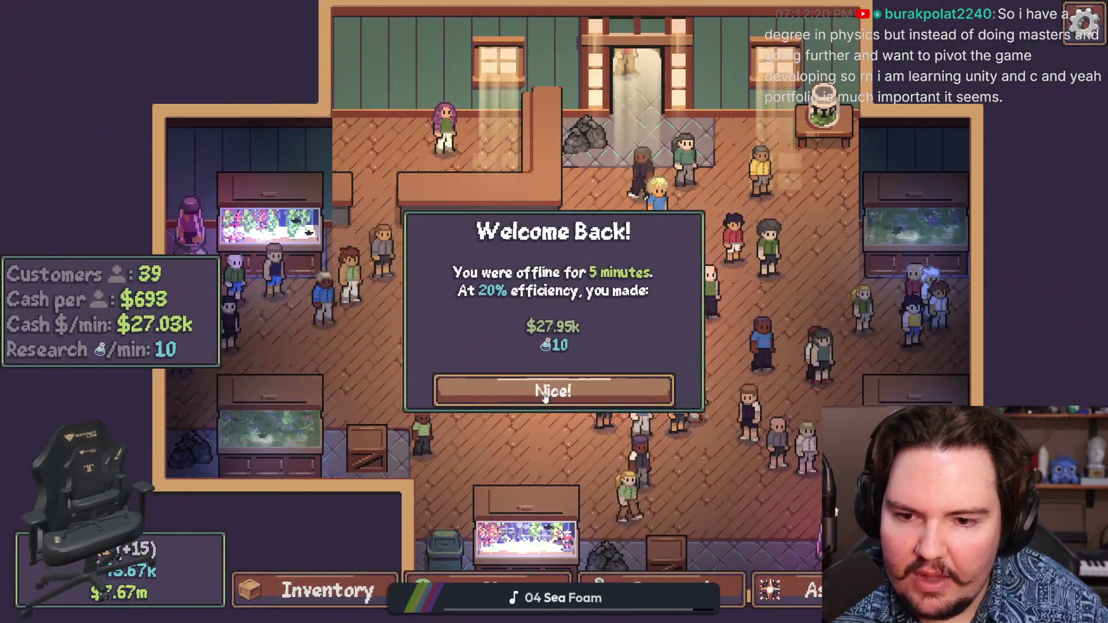
pyautogui.click(519, 388)
pyautogui.click(315, 588)
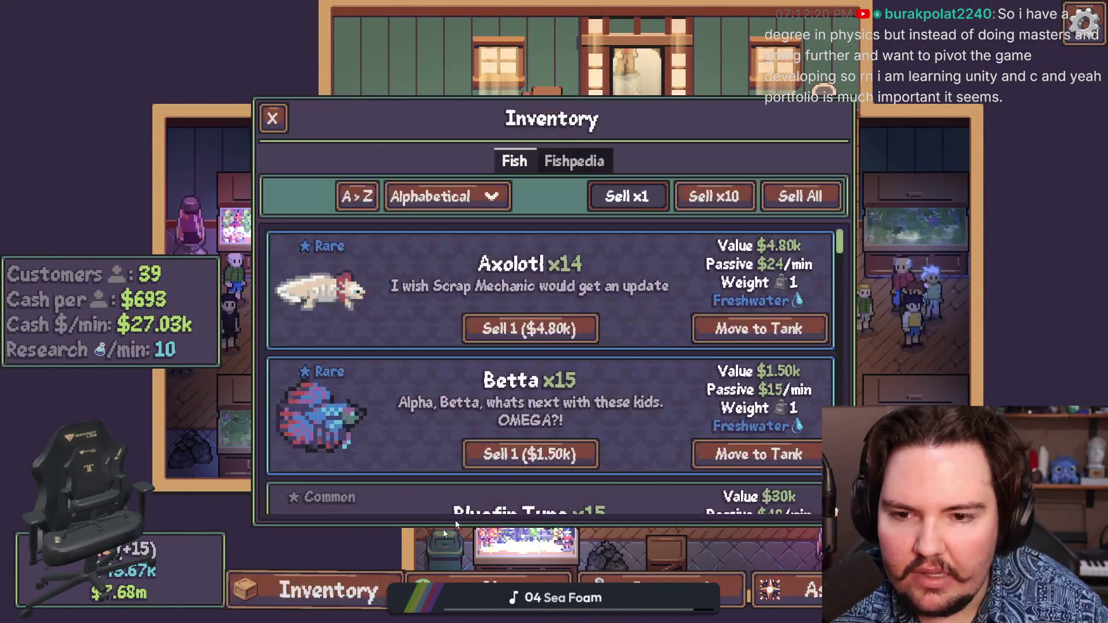
pyautogui.click(574, 161)
pyautogui.click(442, 345)
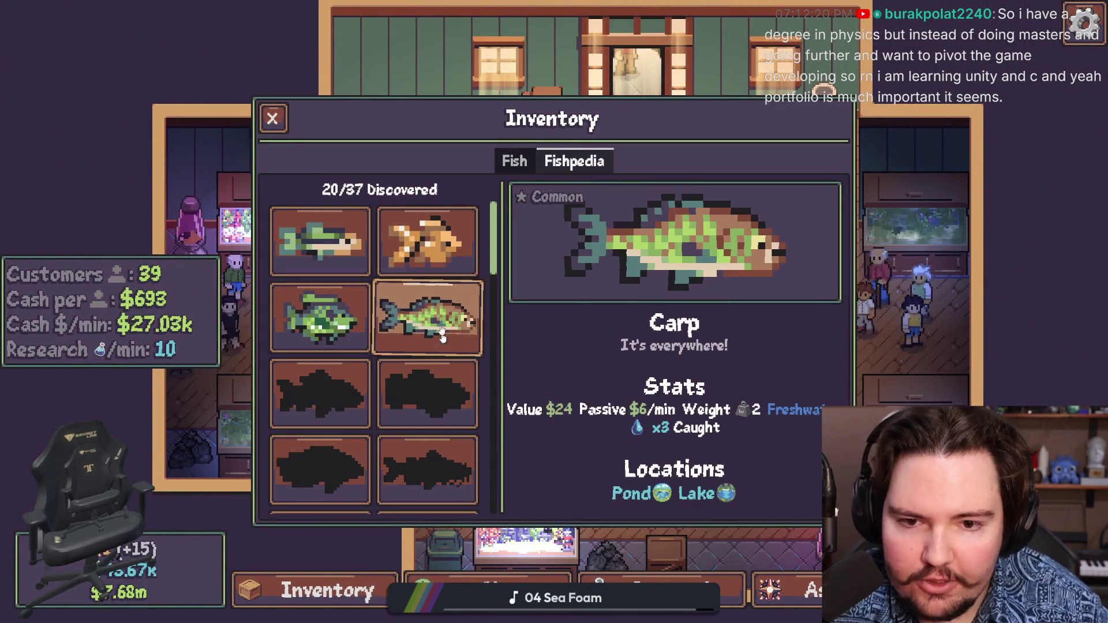
pyautogui.click(427, 242)
pyautogui.click(427, 392)
pyautogui.click(424, 442)
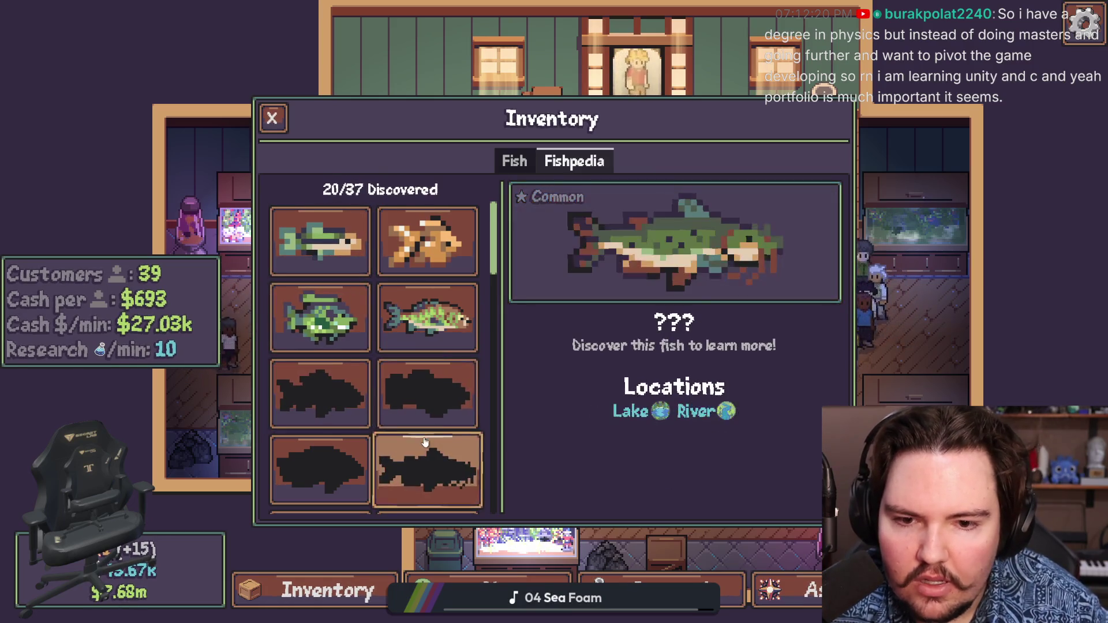
pyautogui.scroll(-2, 424, 442)
# View Pond, Lake, River, eel and Ocean fish entries, then switch back to the Godot editor
pyautogui.click(427, 290)
pyautogui.click(287, 430)
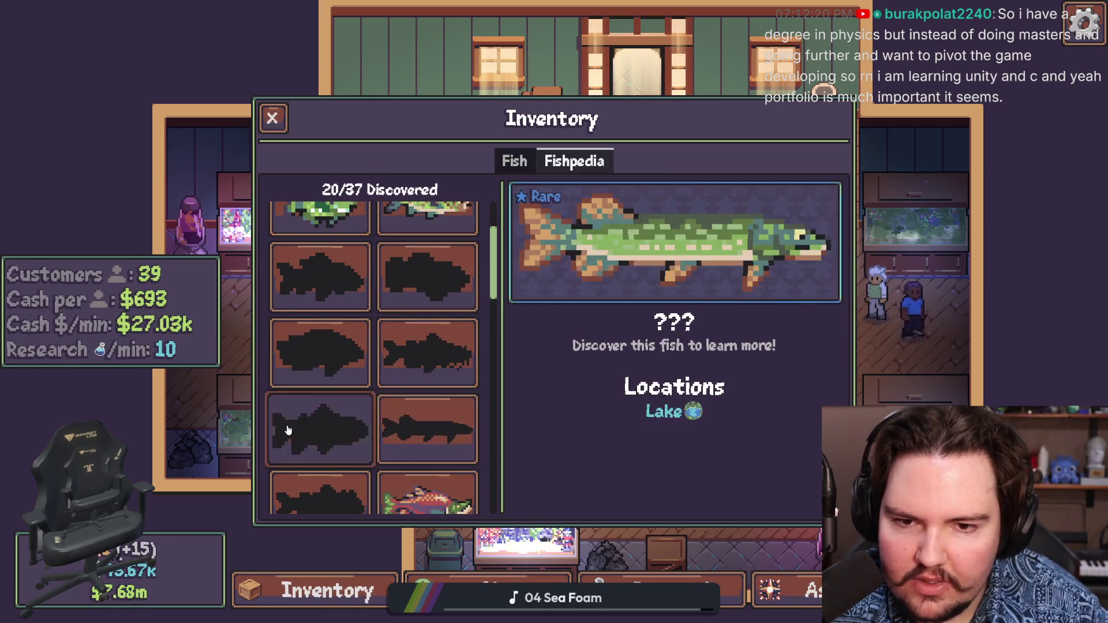
pyautogui.click(427, 352)
pyautogui.click(320, 352)
pyautogui.click(450, 404)
pyautogui.scroll(-3, 448, 433)
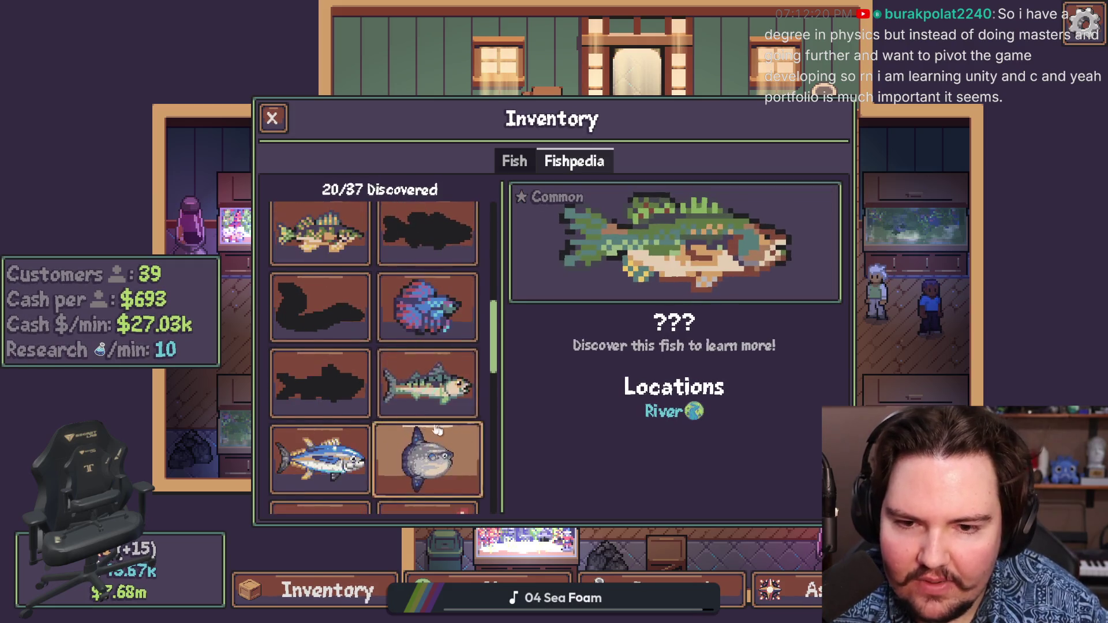
pyautogui.click(321, 306)
pyautogui.click(320, 381)
pyautogui.scroll(-3, 388, 360)
pyautogui.scroll(-3, 414, 456)
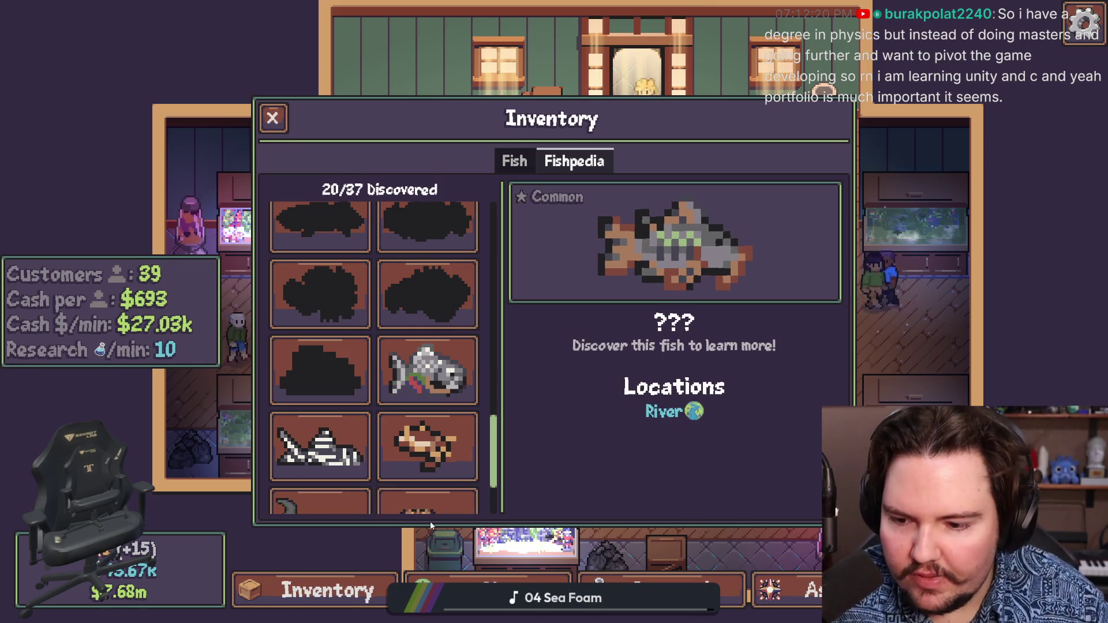
pyautogui.press('super')
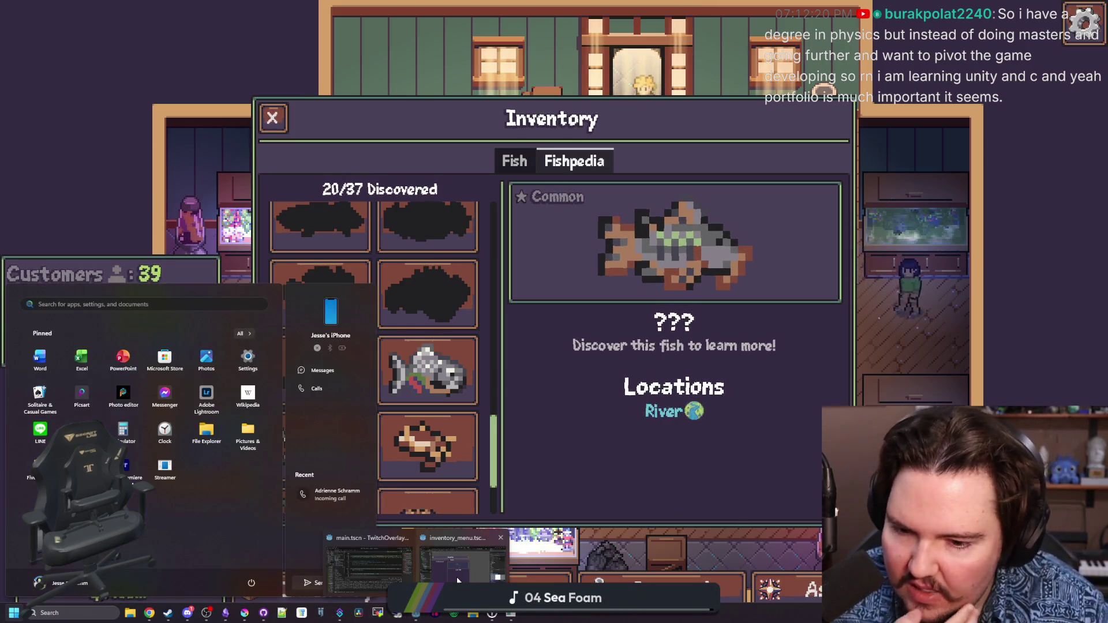
pyautogui.click(414, 614)
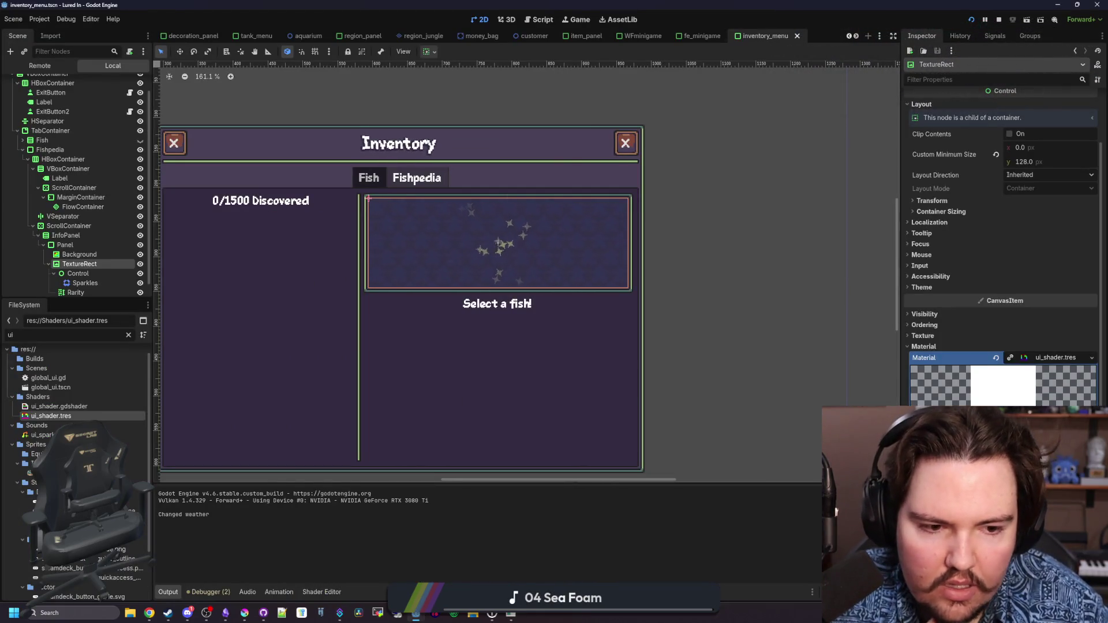
# Show ui_shader's code in a taller Shader Editor panel, with the caret on line 23
pyautogui.hotkey('alt', 's')
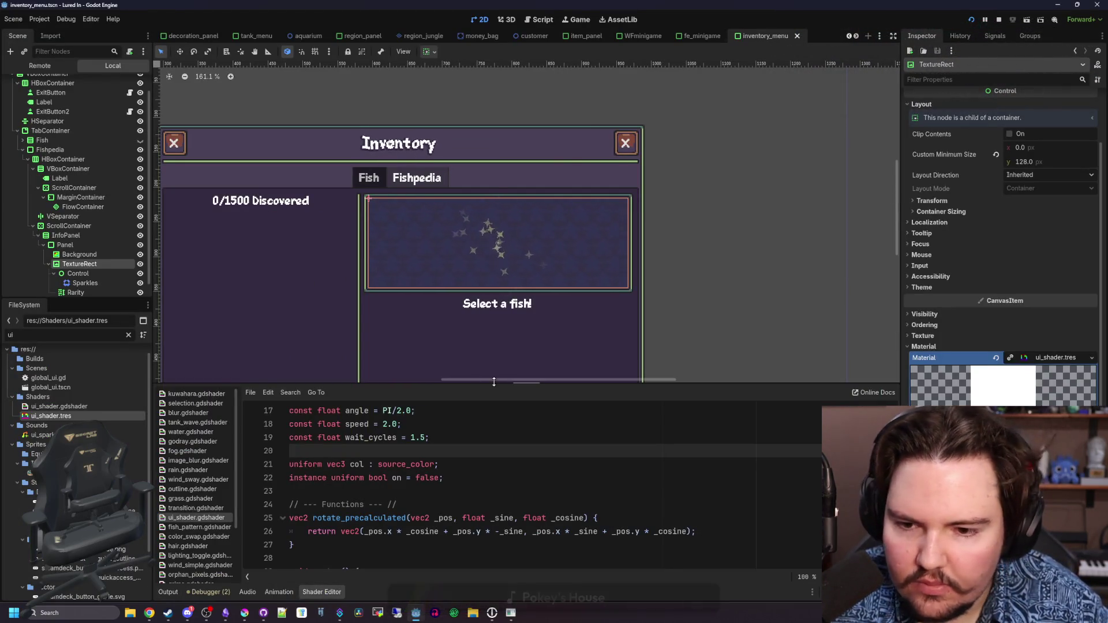
pyautogui.moveTo(520, 383); pyautogui.dragTo(519, 248)
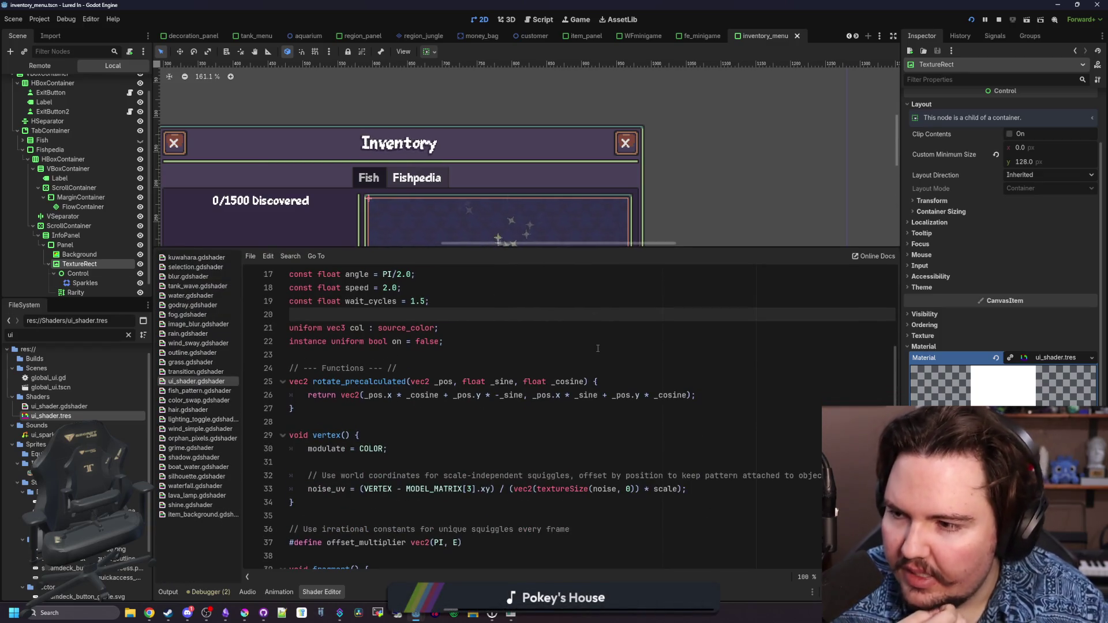
pyautogui.click(597, 350)
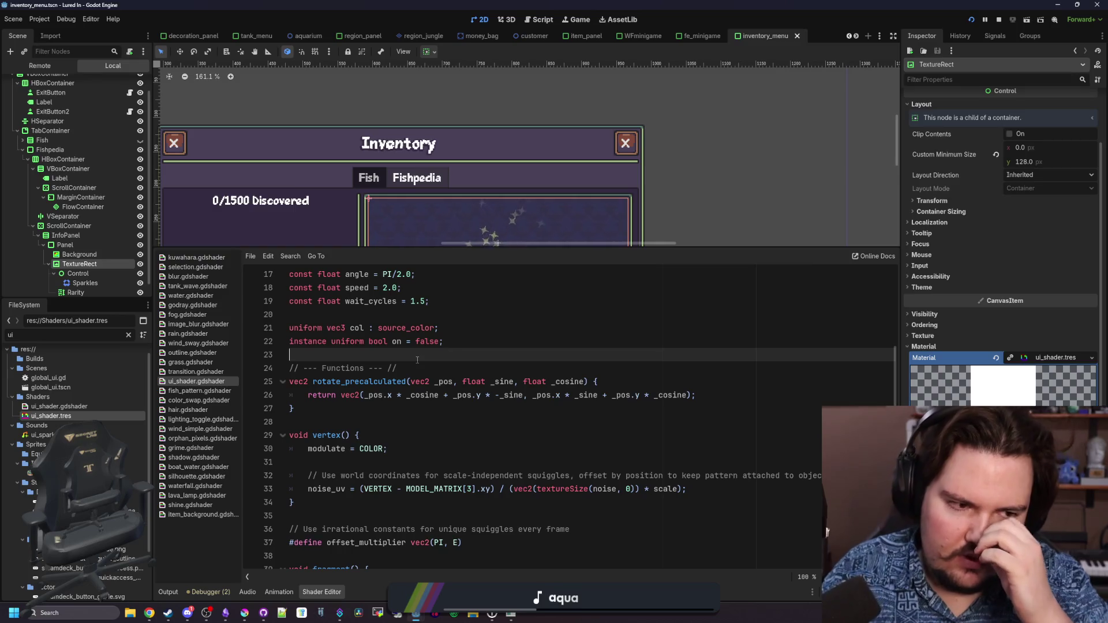
# Save the scene, then cut the if (on) { COLOR.rgb = col.rgb; } block from fragment()
pyautogui.hotkey('ctrl', 's')
pyautogui.scroll(3, 417, 360)
pyautogui.click(418, 439)
pyautogui.hotkey('ctrl', 's')
pyautogui.scroll(-5, 435, 472)
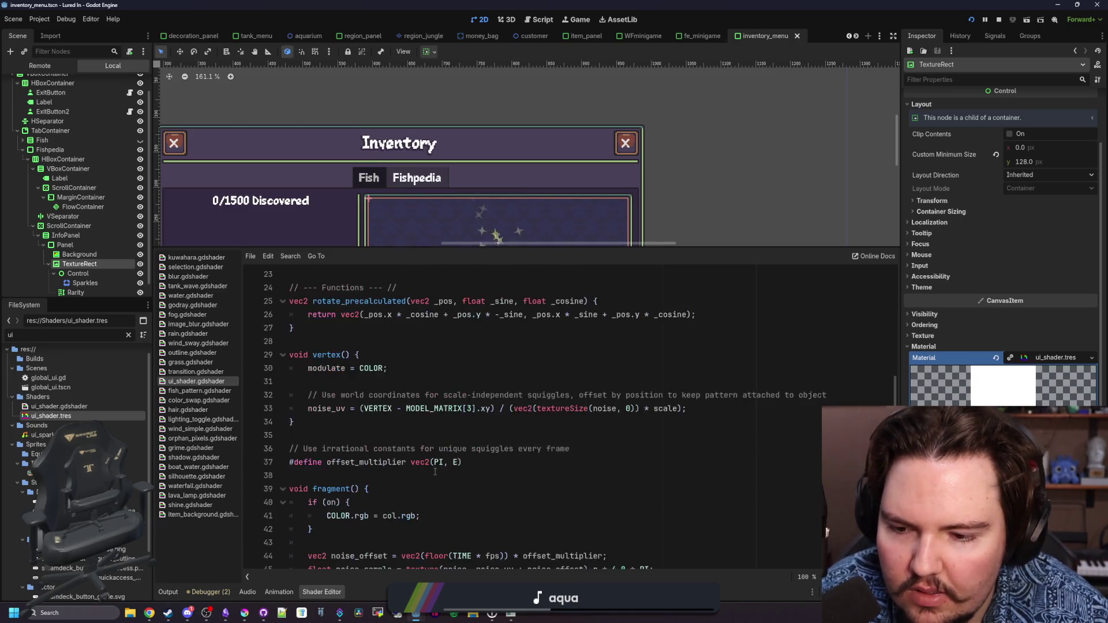
pyautogui.scroll(-3, 435, 472)
pyautogui.click(330, 409)
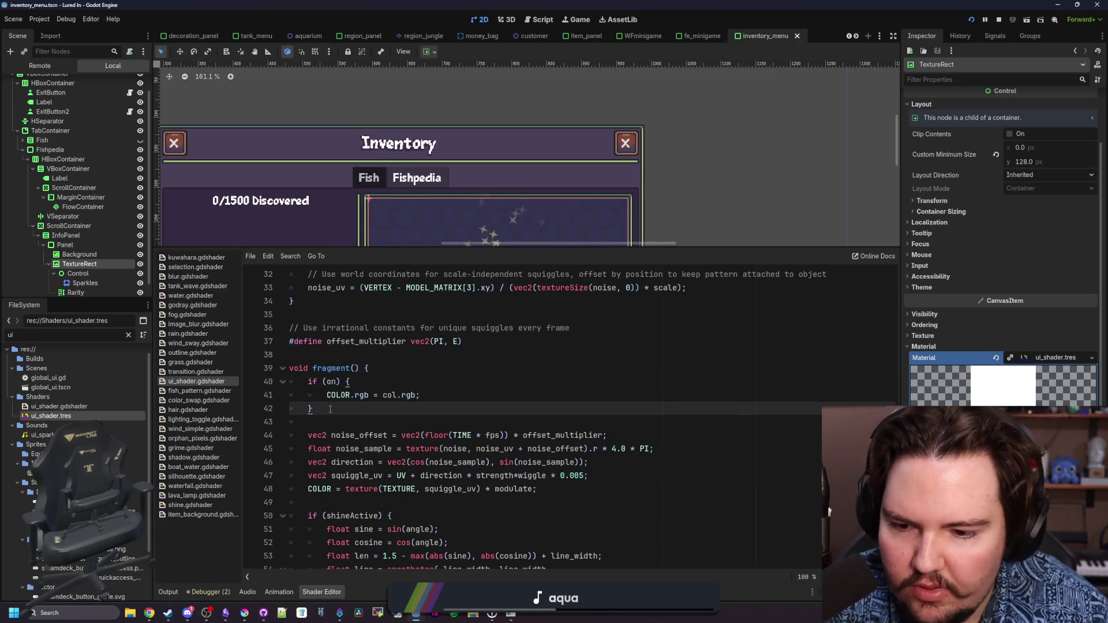
pyautogui.moveTo(330, 409); pyautogui.dragTo(370, 369)
pyautogui.press('BackSpace')
# Paste the if (on) block after the texture-sampling line, fix its indentation, and run the game
pyautogui.click(323, 387)
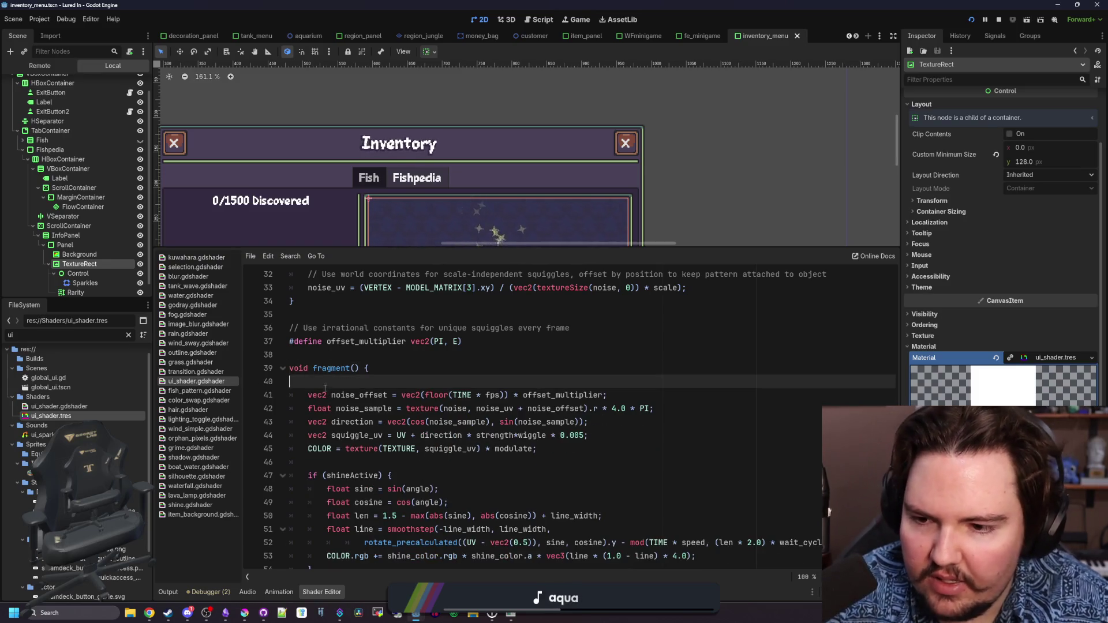
pyautogui.press('BackSpace')
pyautogui.click(380, 456)
pyautogui.hotkey('ctrl', 'v')
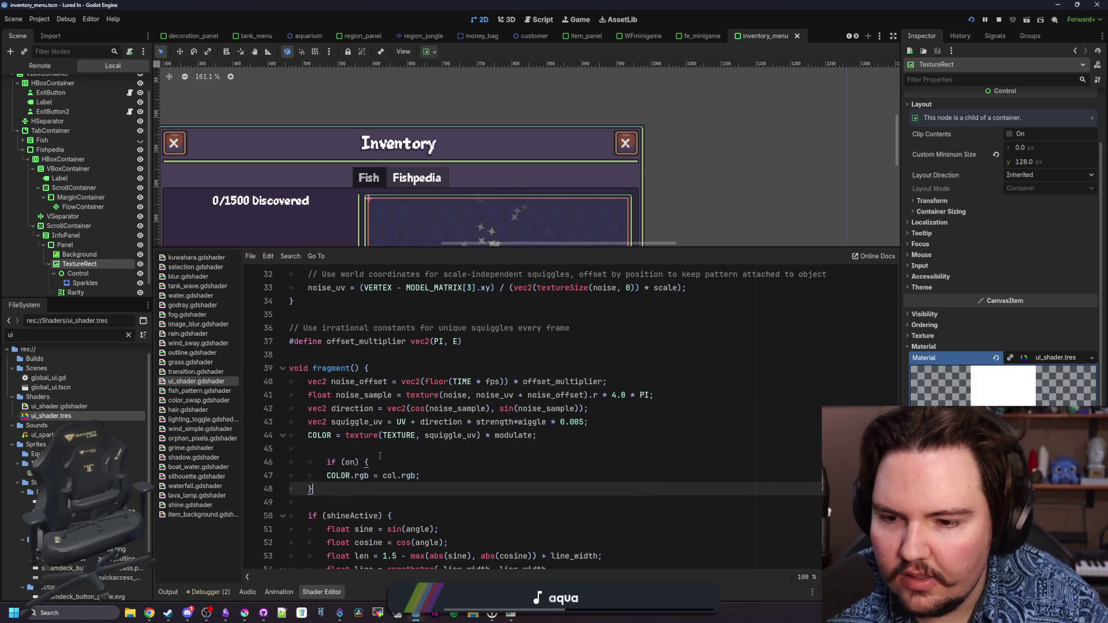
pyautogui.click(326, 462)
pyautogui.press('BackSpace')
pyautogui.press('Up')
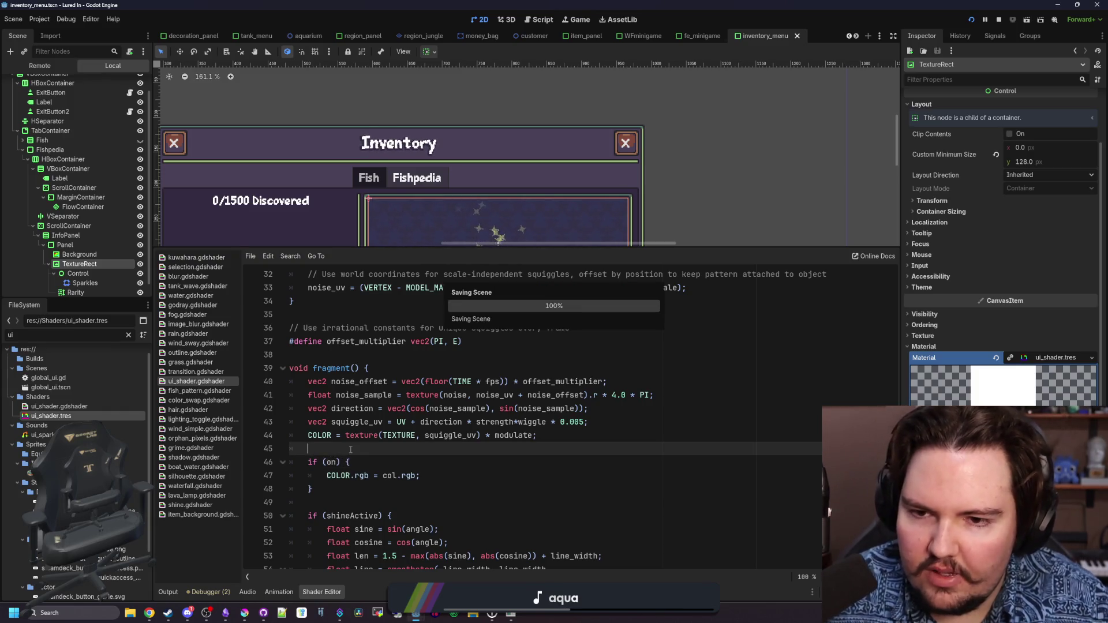
pyautogui.press('F5')
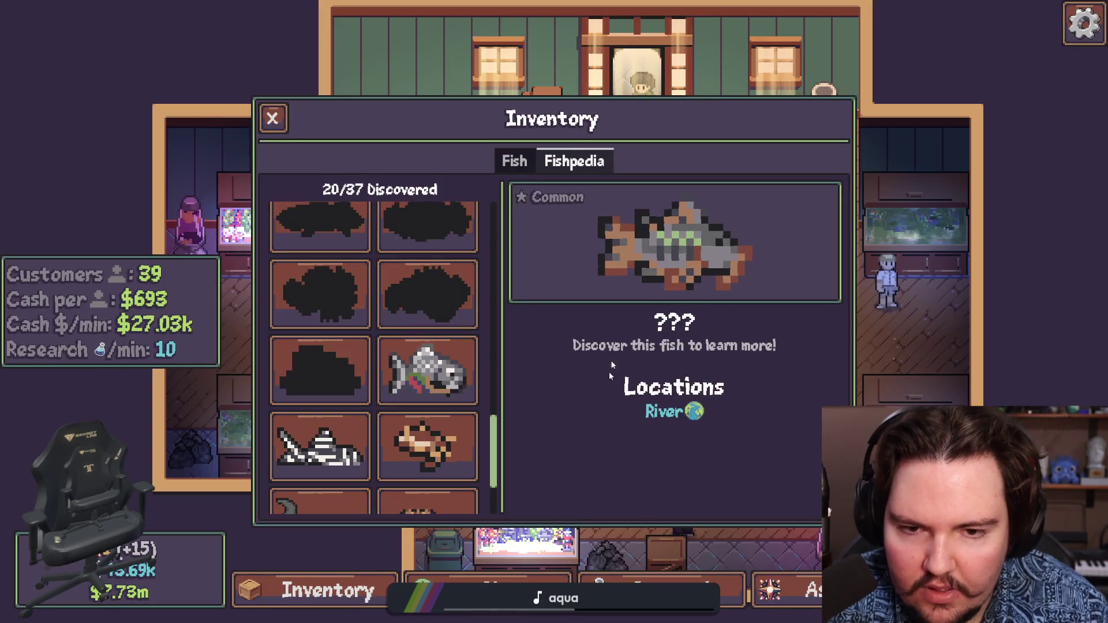
# Quit the running Lured In game and relaunch it from Godot
pyautogui.press('Escape')
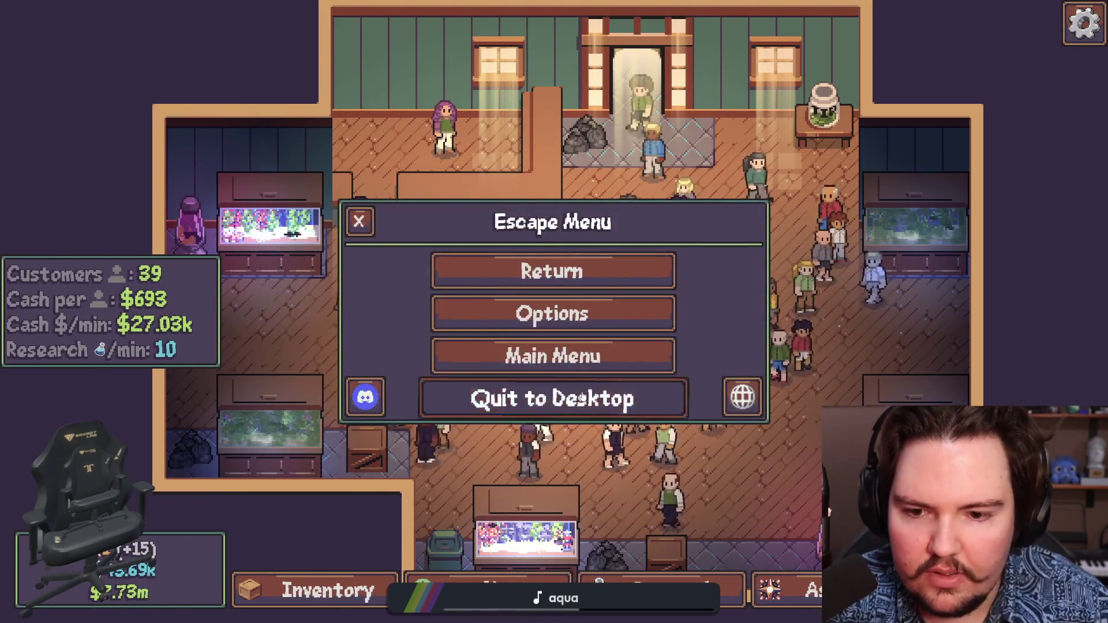
pyautogui.hotkey('alt', 'F4')
pyautogui.click(970, 20)
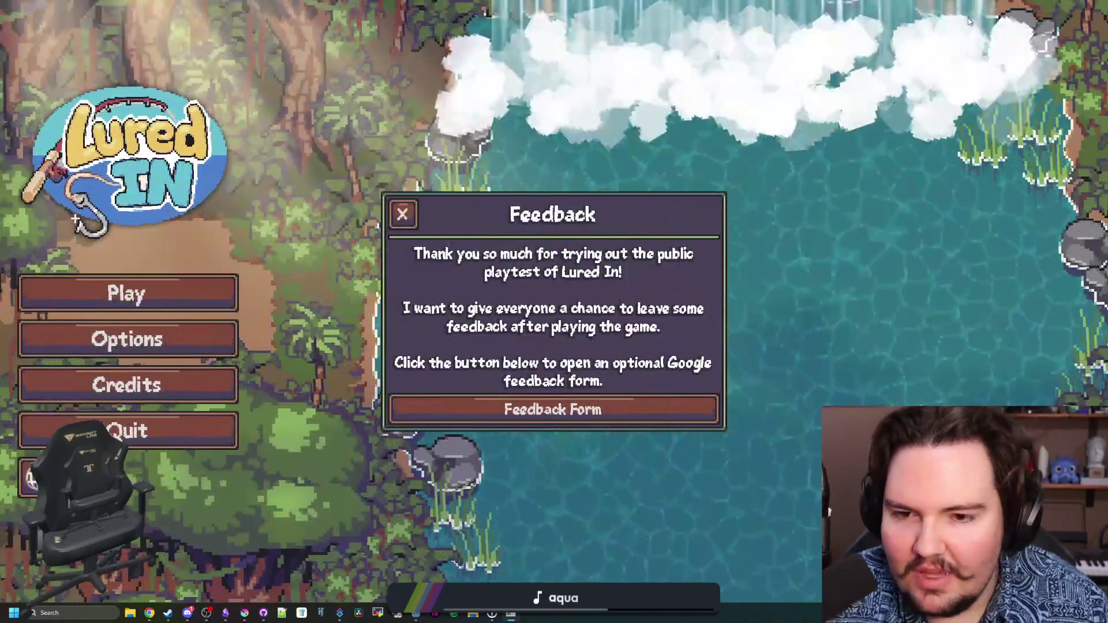
# Dismiss the feedback notice, browse the gameplay, audio and general Options, then start playing
pyautogui.click(402, 216)
pyautogui.click(167, 339)
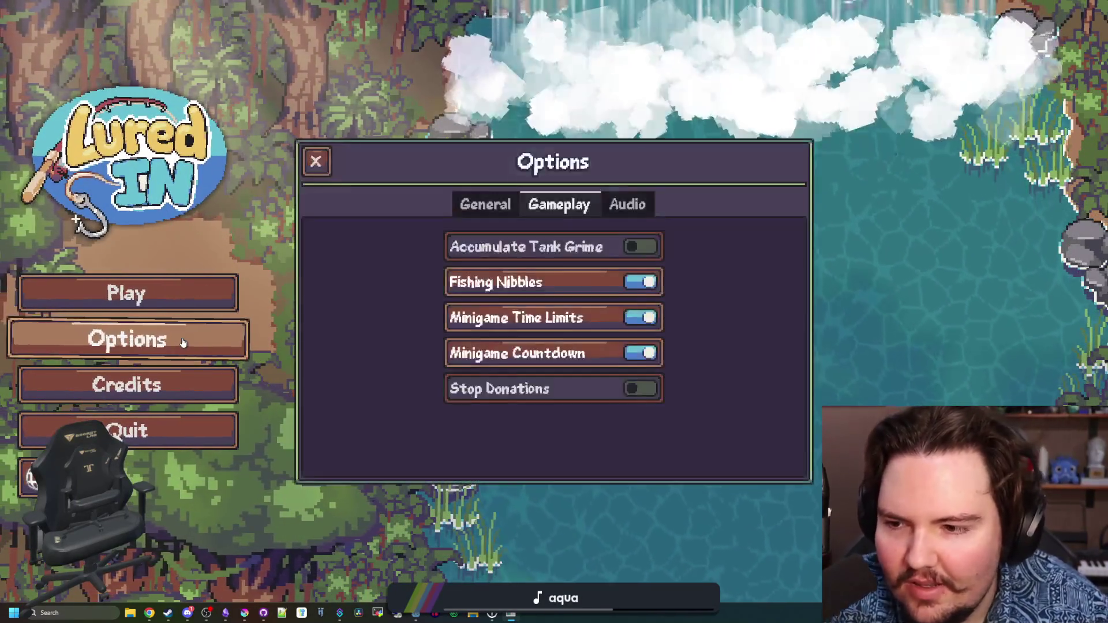
pyautogui.click(606, 205)
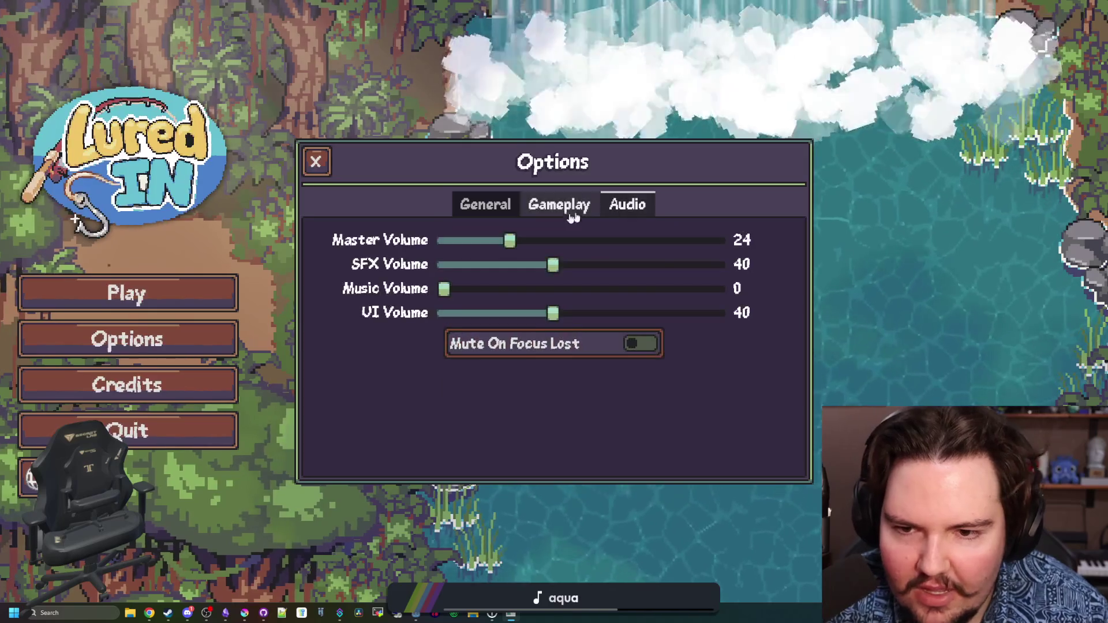
pyautogui.click(552, 217)
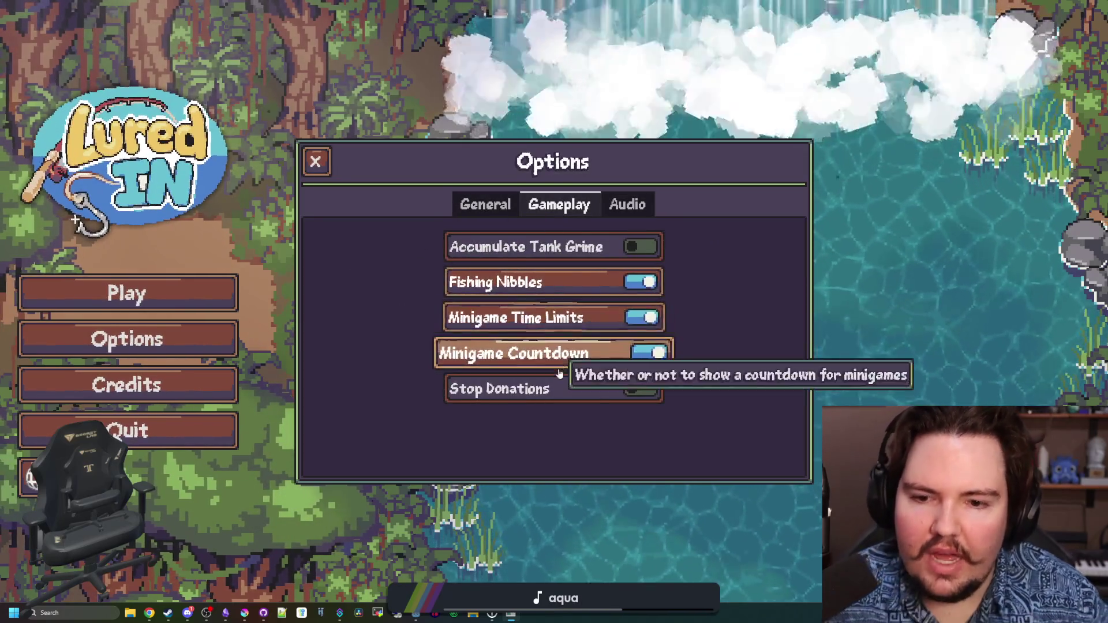
pyautogui.moveTo(558, 397)
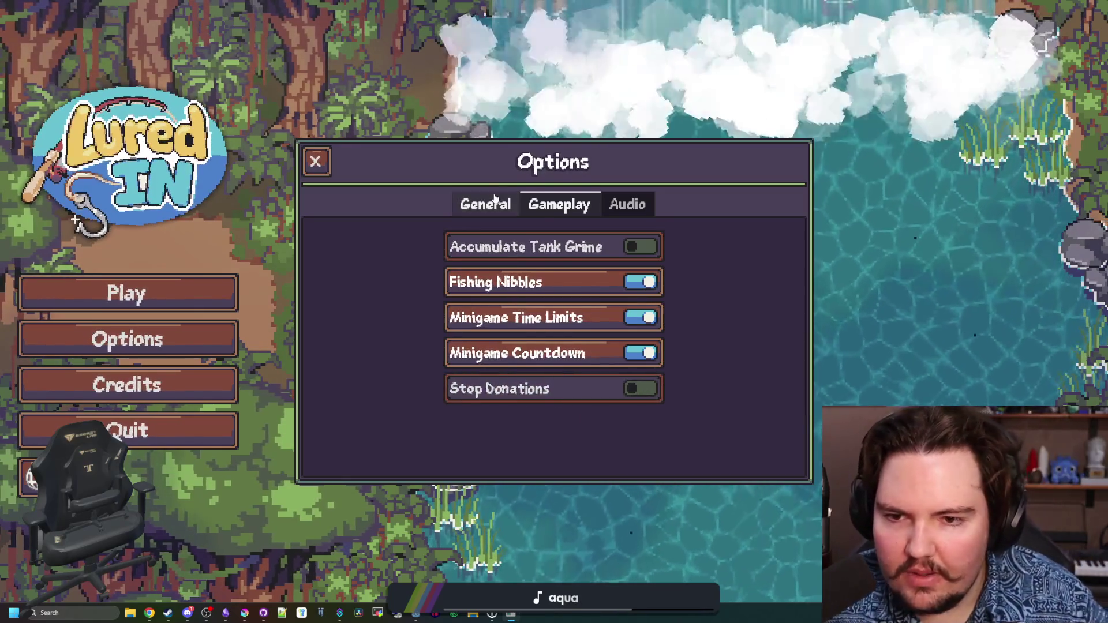
pyautogui.click(493, 200)
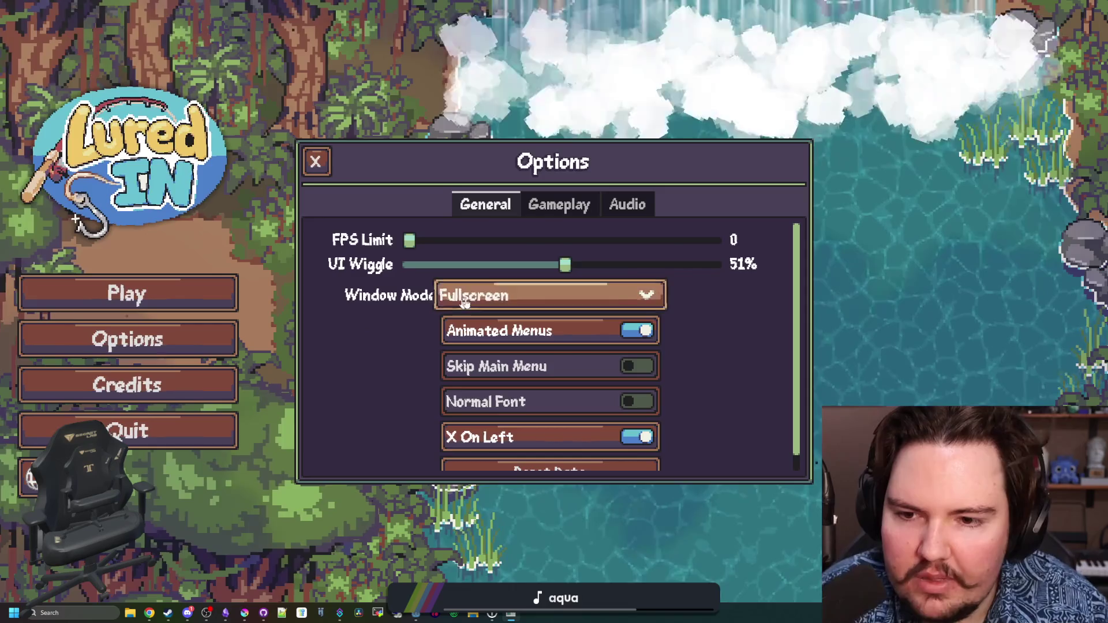
pyautogui.scroll(-1, 570, 359)
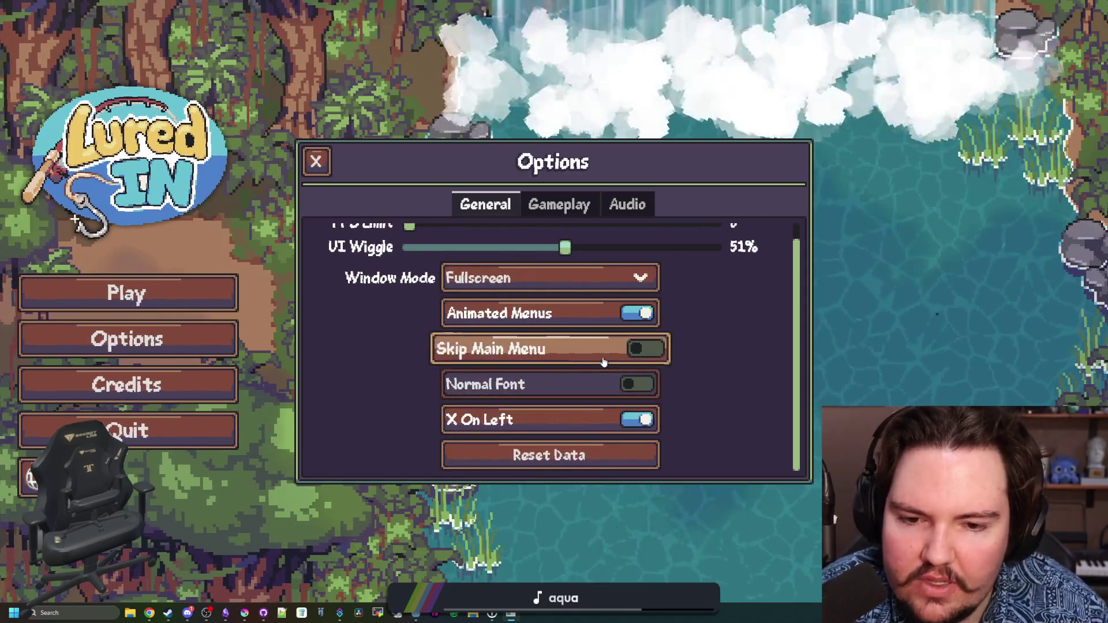
pyautogui.scroll(1, 682, 359)
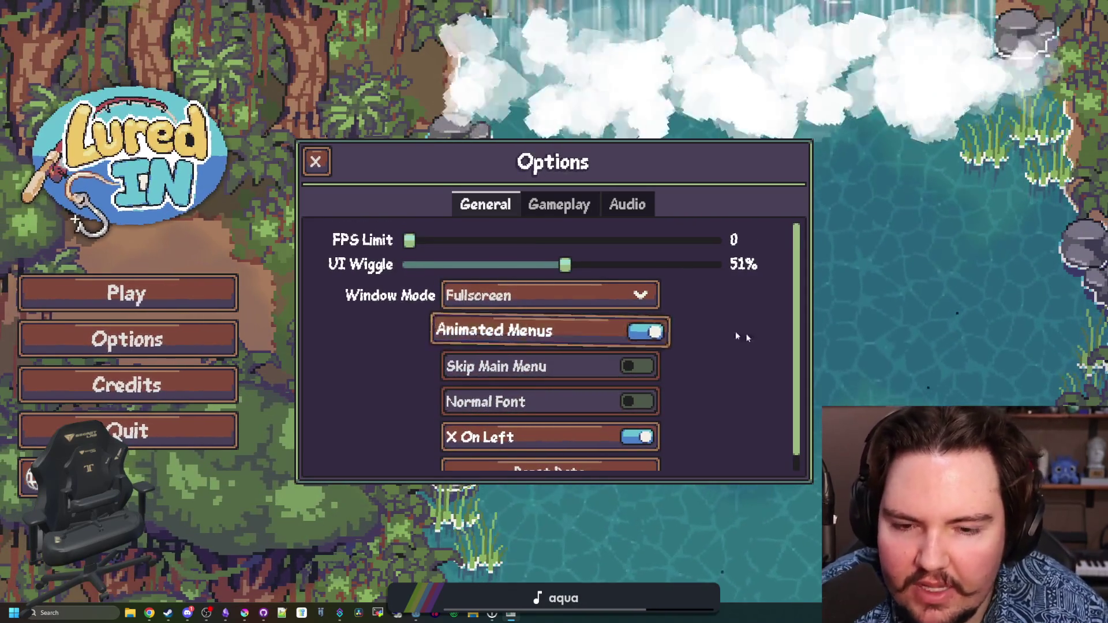
pyautogui.click(539, 206)
pyautogui.click(620, 204)
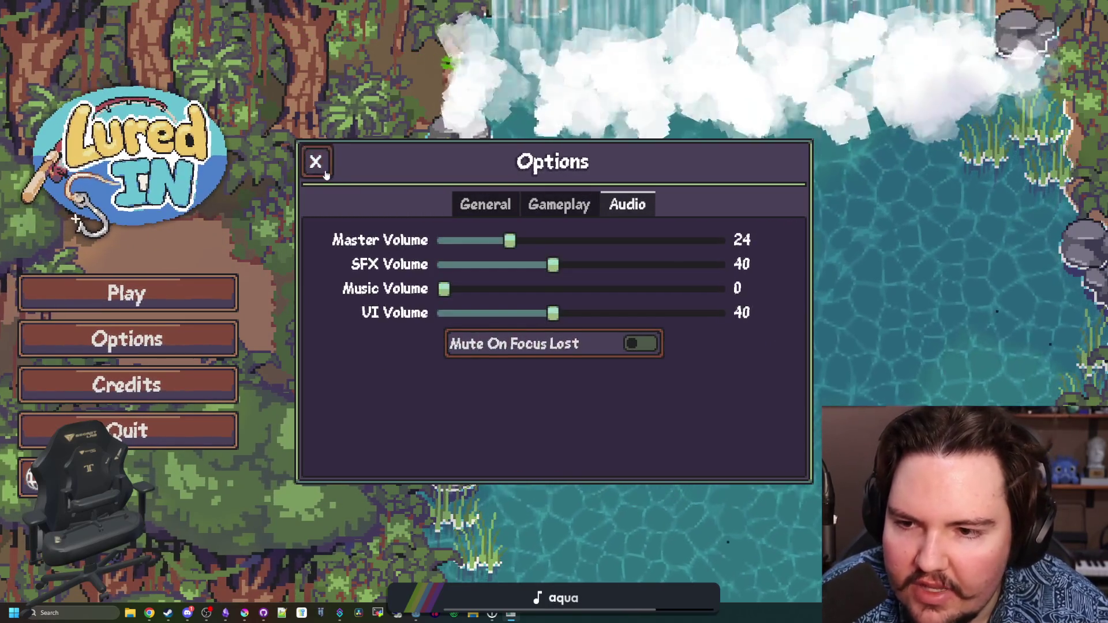
pyautogui.click(315, 161)
pyautogui.click(155, 297)
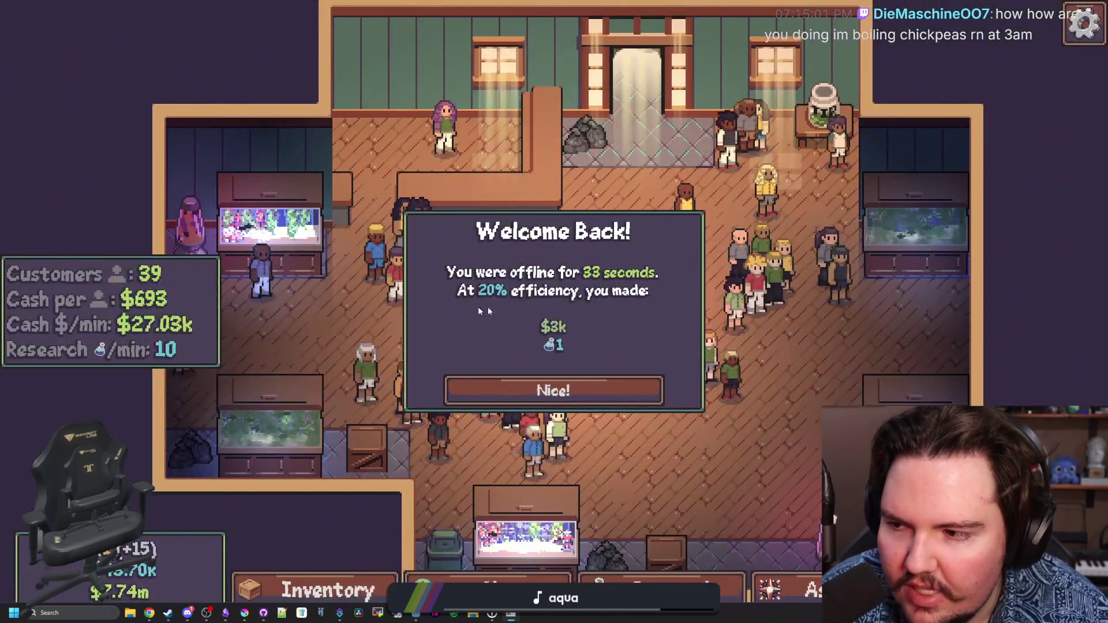
# Dismiss the offline earnings summary, check the Ascension panel, and open the inventory
pyautogui.click(600, 390)
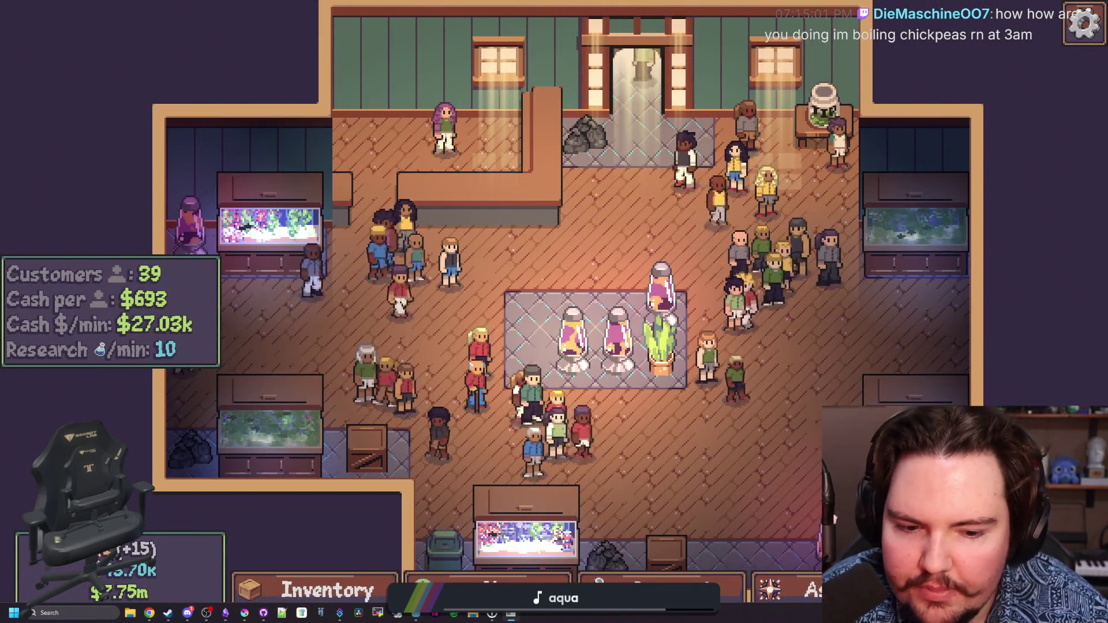
pyautogui.click(779, 588)
pyautogui.click(779, 588)
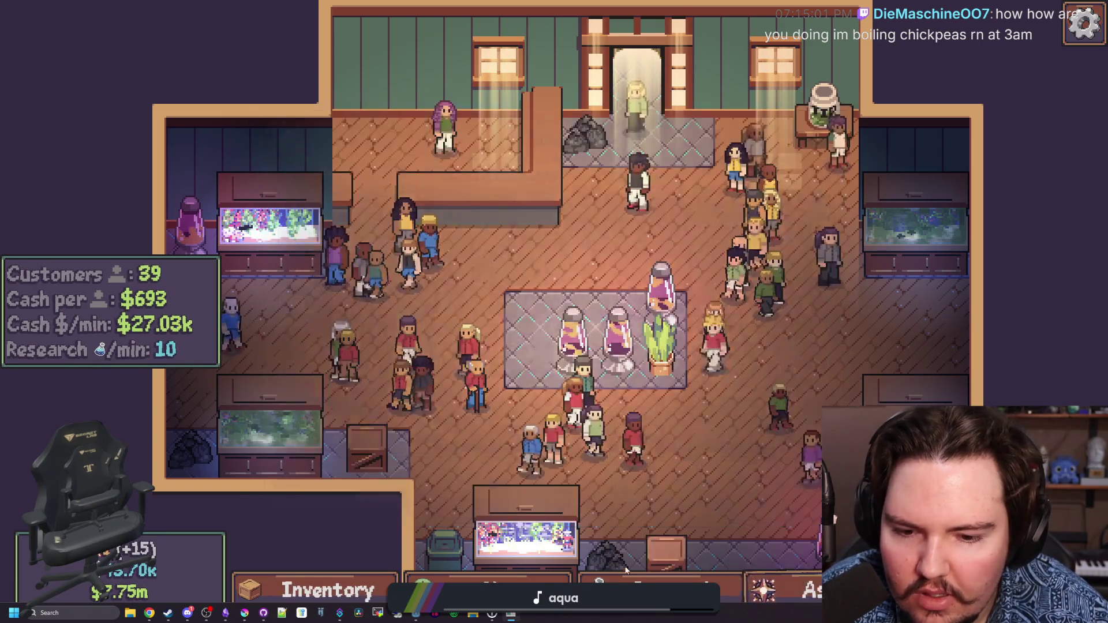
pyautogui.click(314, 589)
# Switch to the Fishpedia, select a fish, and scroll through the fish entries
pyautogui.click(554, 173)
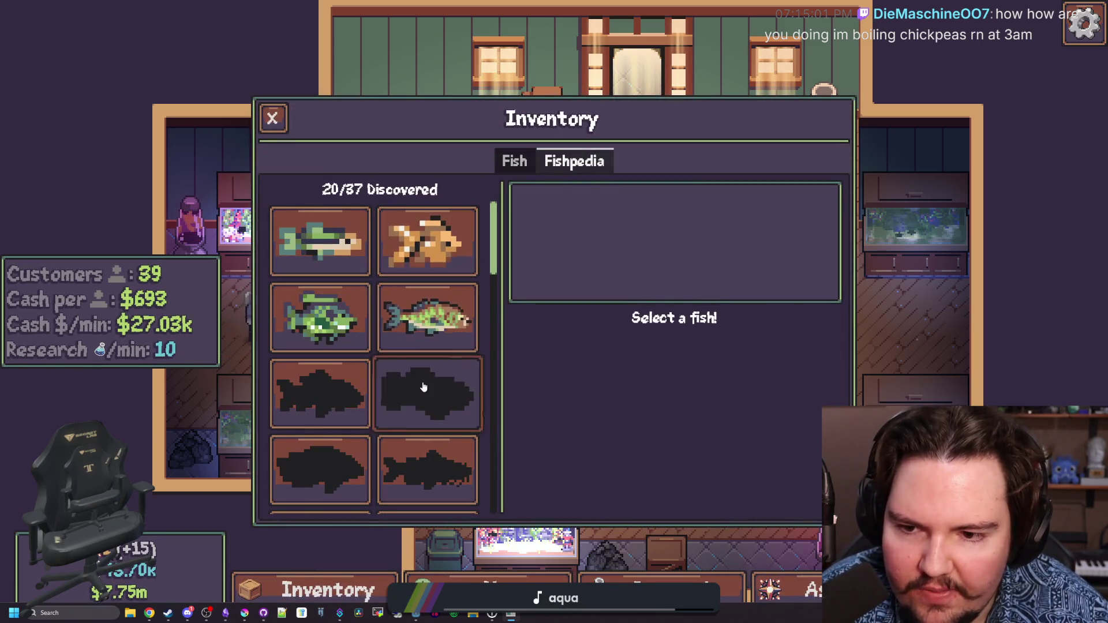
pyautogui.click(350, 383)
pyautogui.scroll(-2, 357, 381)
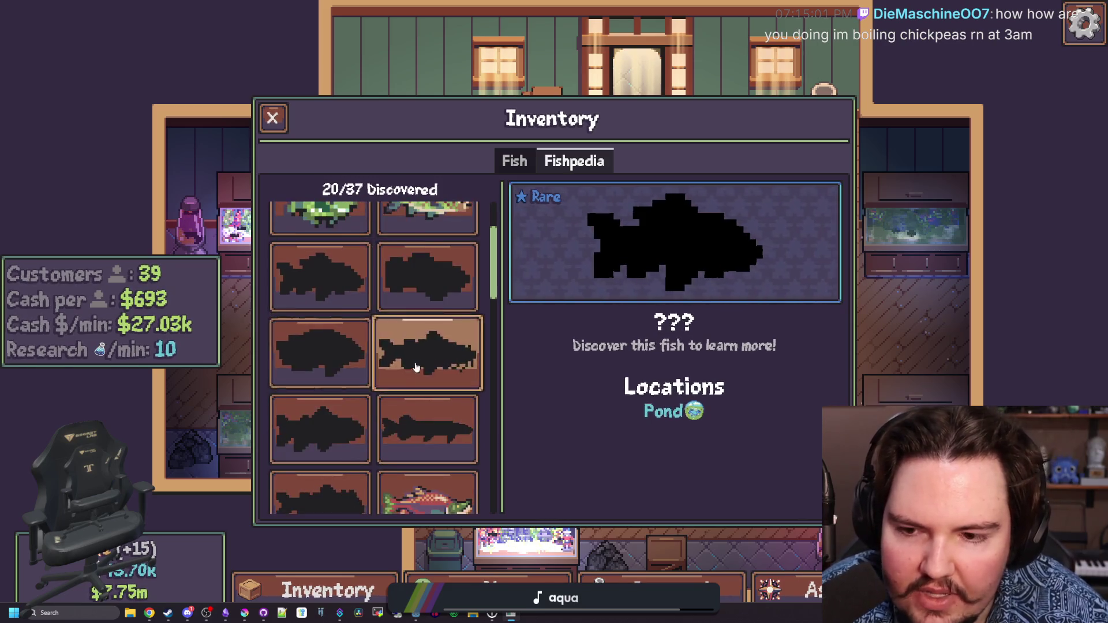
pyautogui.scroll(-1, 432, 424)
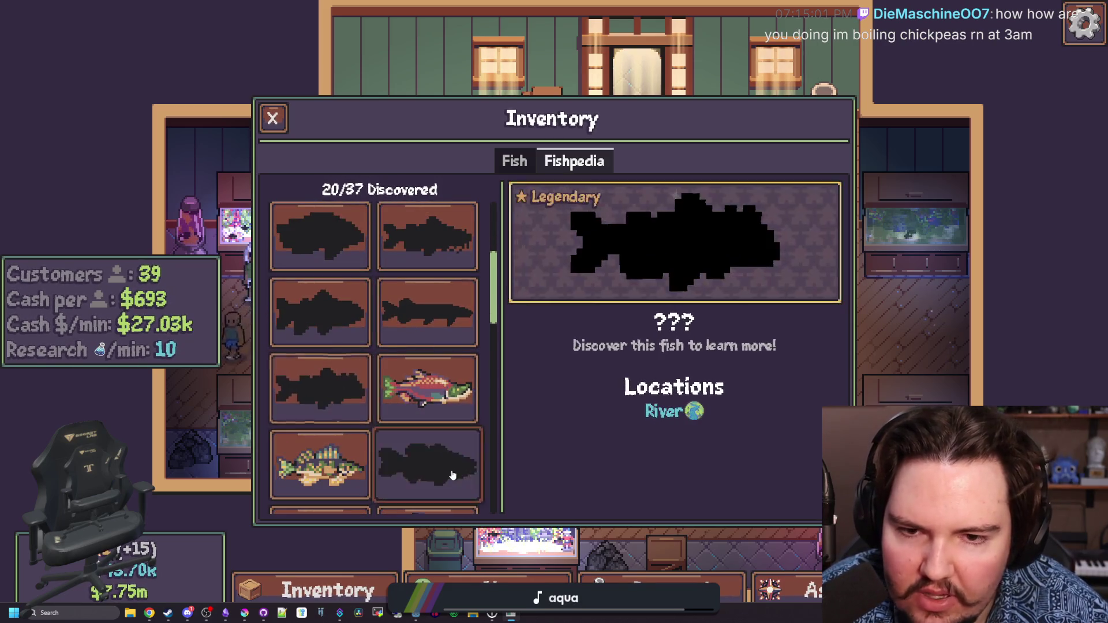
pyautogui.scroll(-3, 427, 455)
pyautogui.scroll(-5, 358, 320)
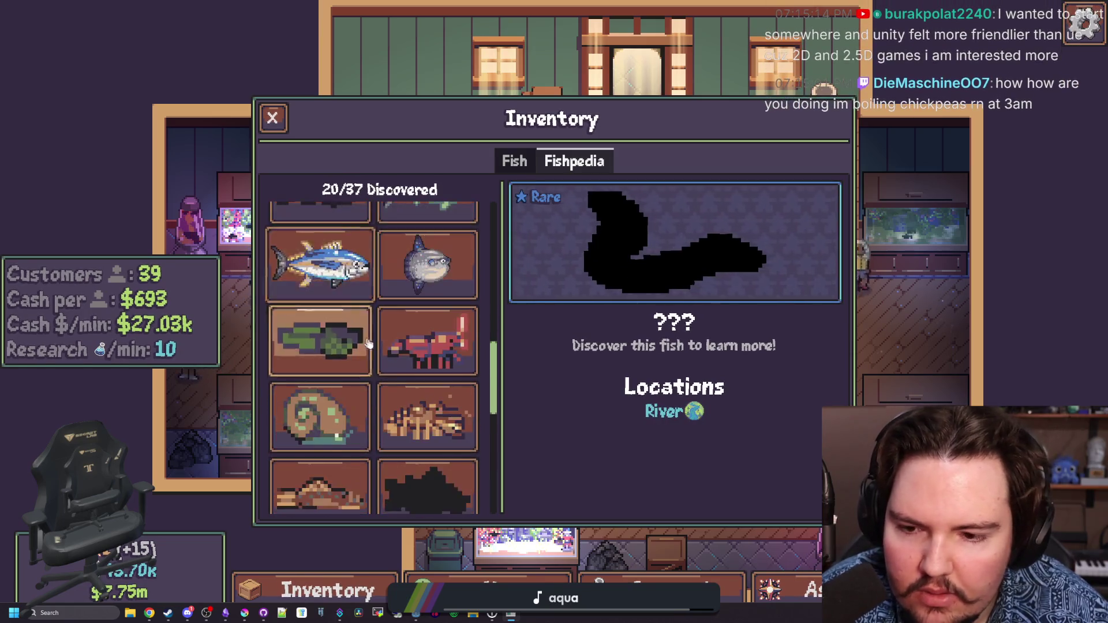
pyautogui.scroll(-3, 360, 424)
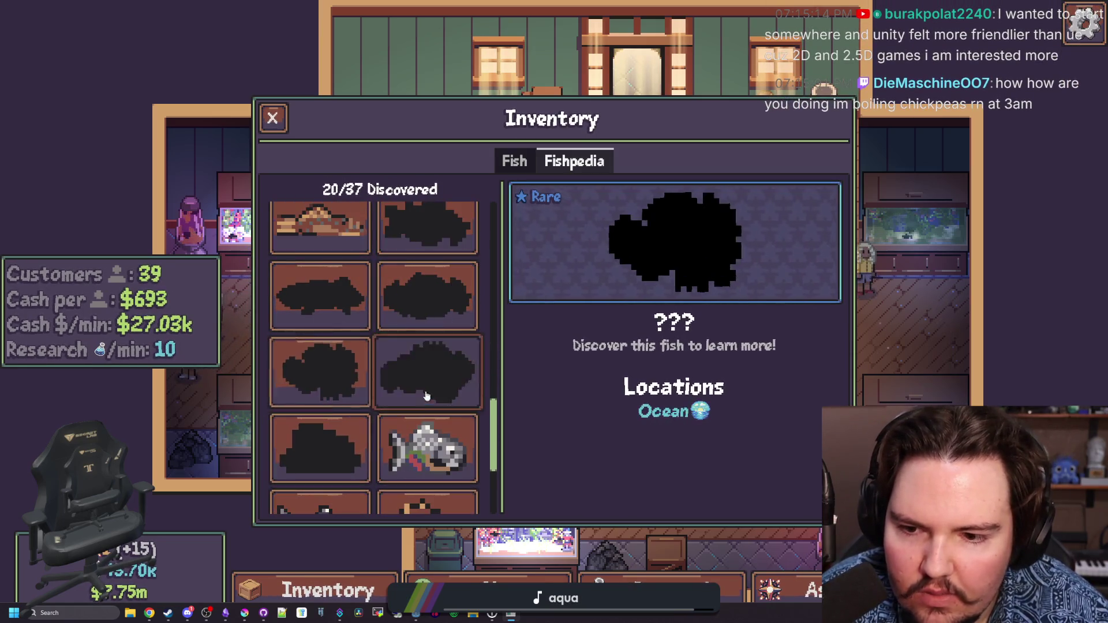
pyautogui.scroll(-2, 356, 446)
pyautogui.scroll(10, 404, 404)
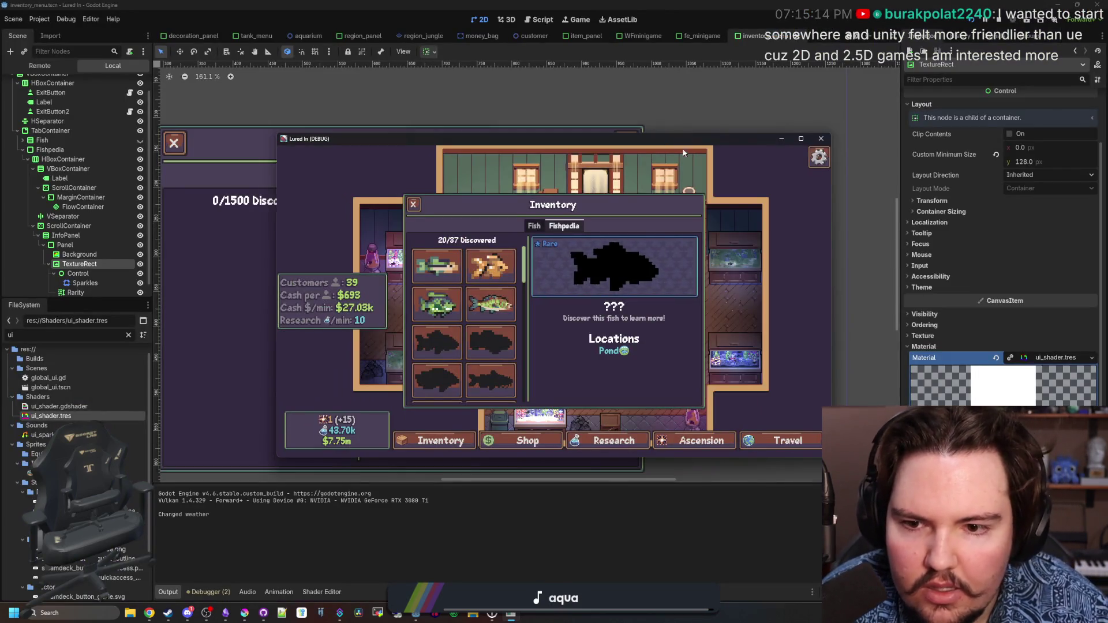
# Minimize the game, expand the TextureRect material's shader parameters, and pick Krita's 212123 swatch
pyautogui.click(781, 139)
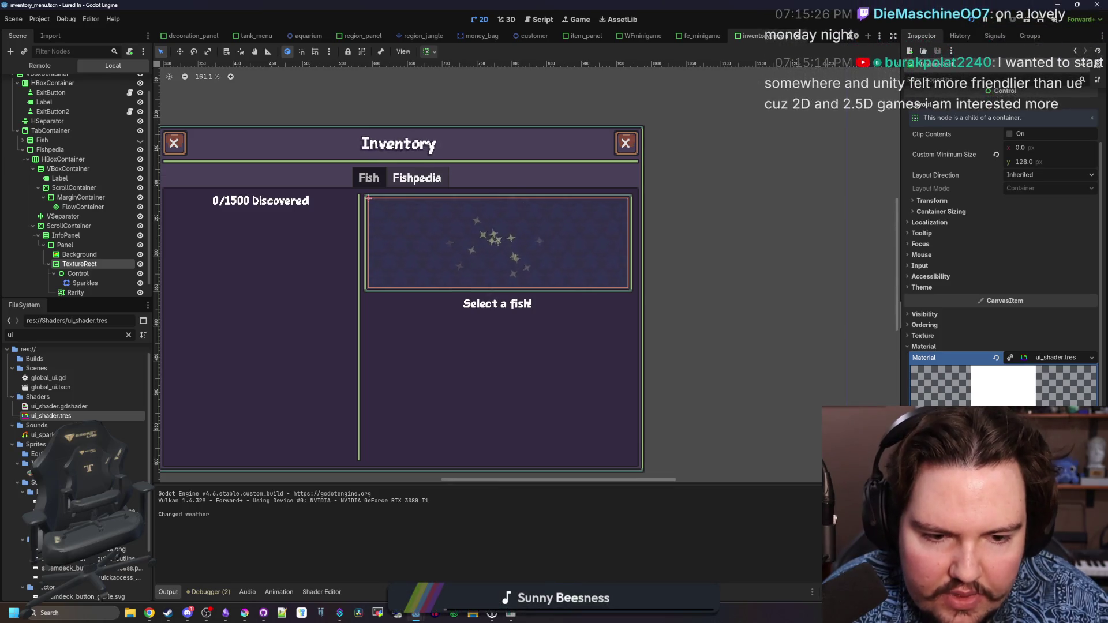
pyautogui.moveTo(900, 260); pyautogui.dragTo(730, 260)
pyautogui.click(923, 387)
pyautogui.scroll(-5, 923, 346)
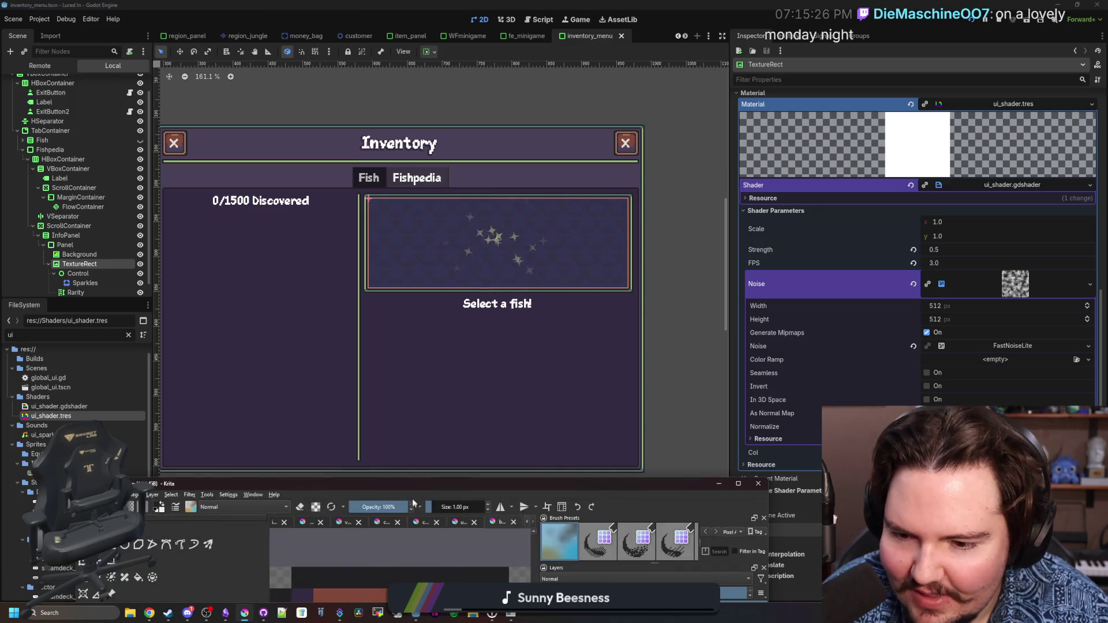
pyautogui.click(240, 615)
pyautogui.click(115, 276)
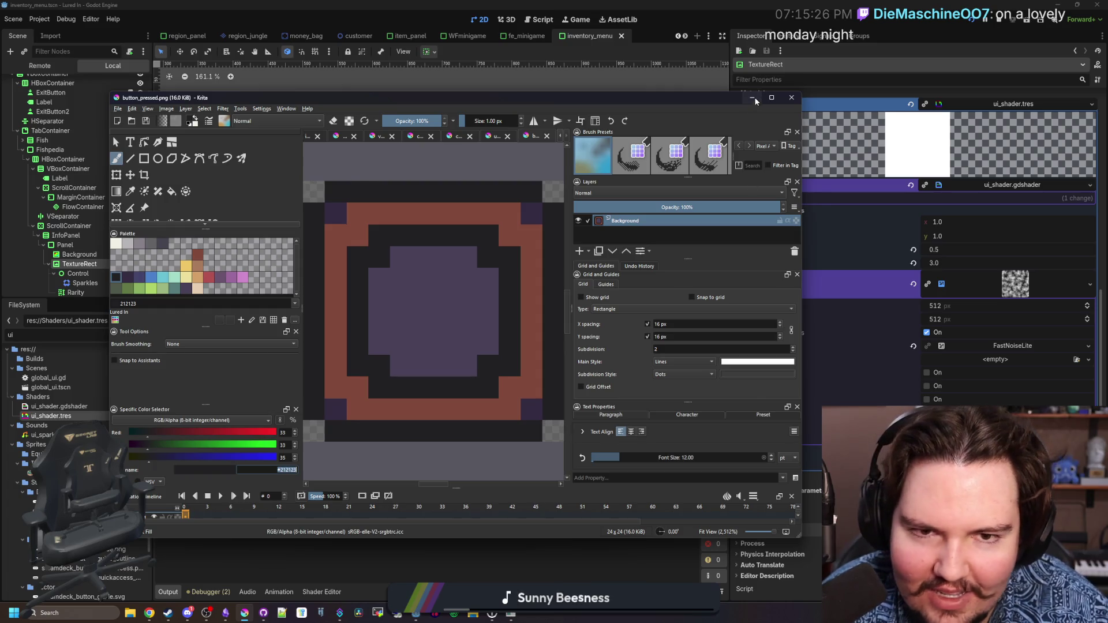
pyautogui.click(1016, 185)
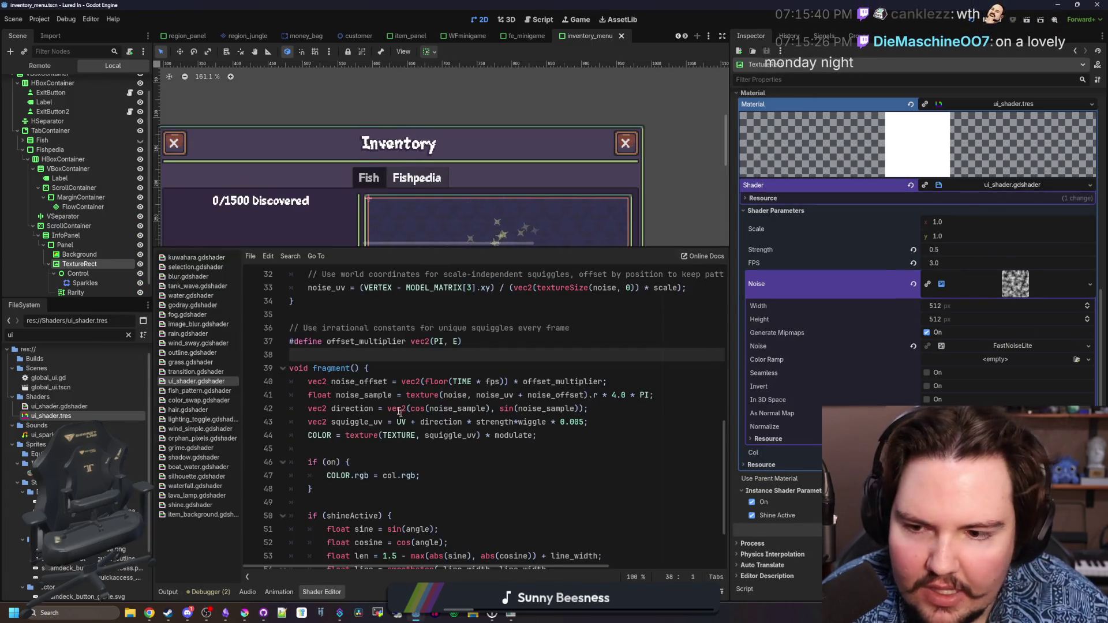
# Swap the col uniform's #212123 default for a vec4 ending in alpha 1.0
pyautogui.scroll(6, 396, 406)
pyautogui.scroll(2, 396, 405)
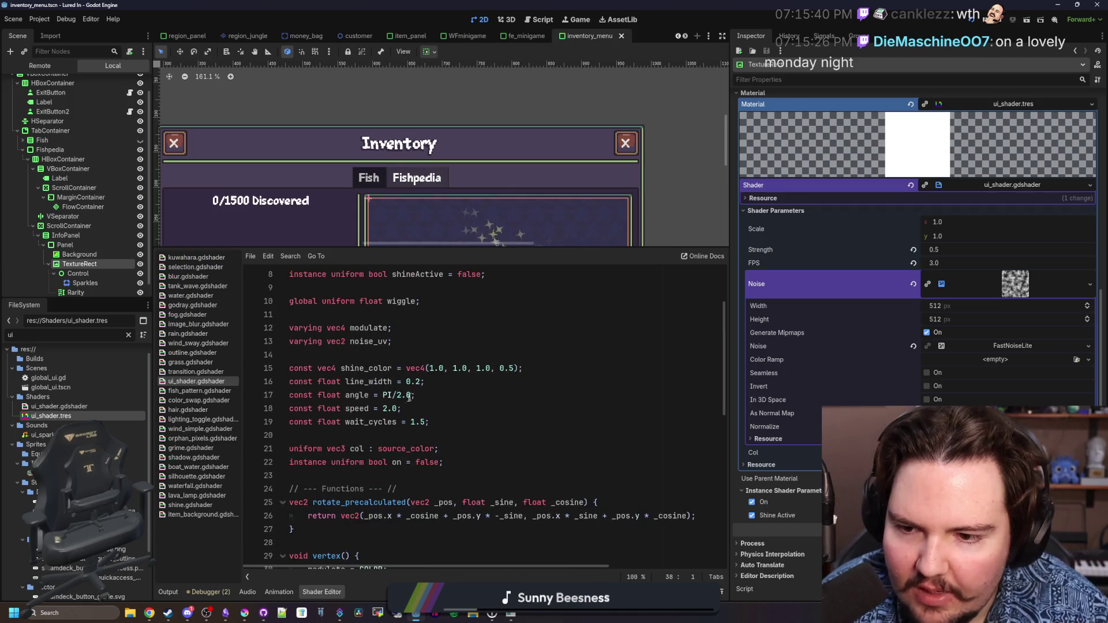
pyautogui.click(439, 424)
pyautogui.scroll(1, 438, 424)
pyautogui.scroll(-2, 438, 424)
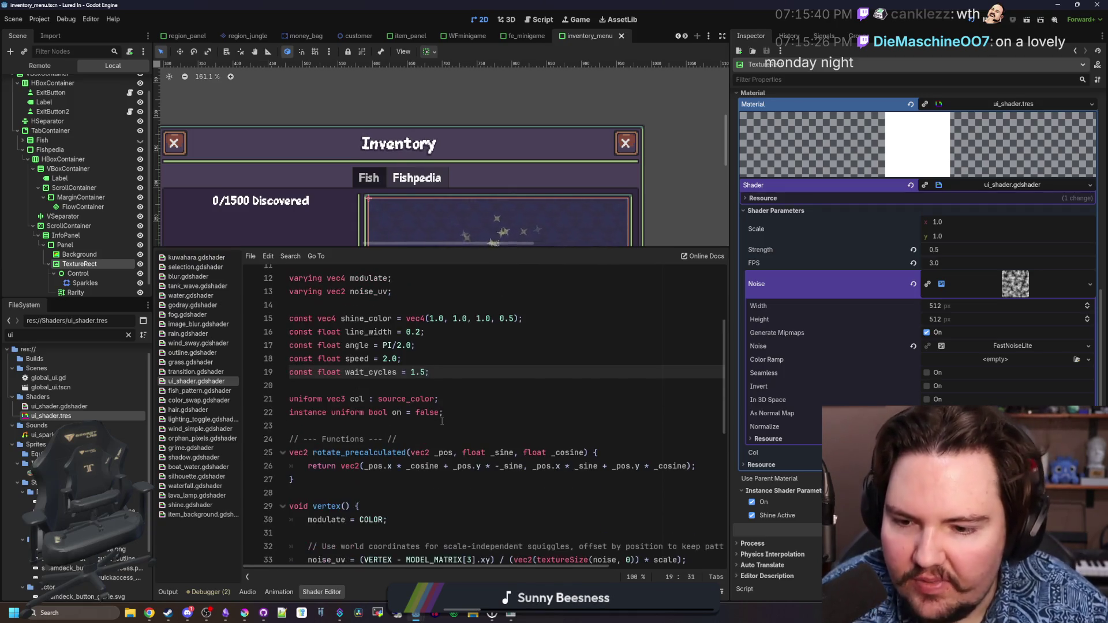
pyautogui.click(489, 399)
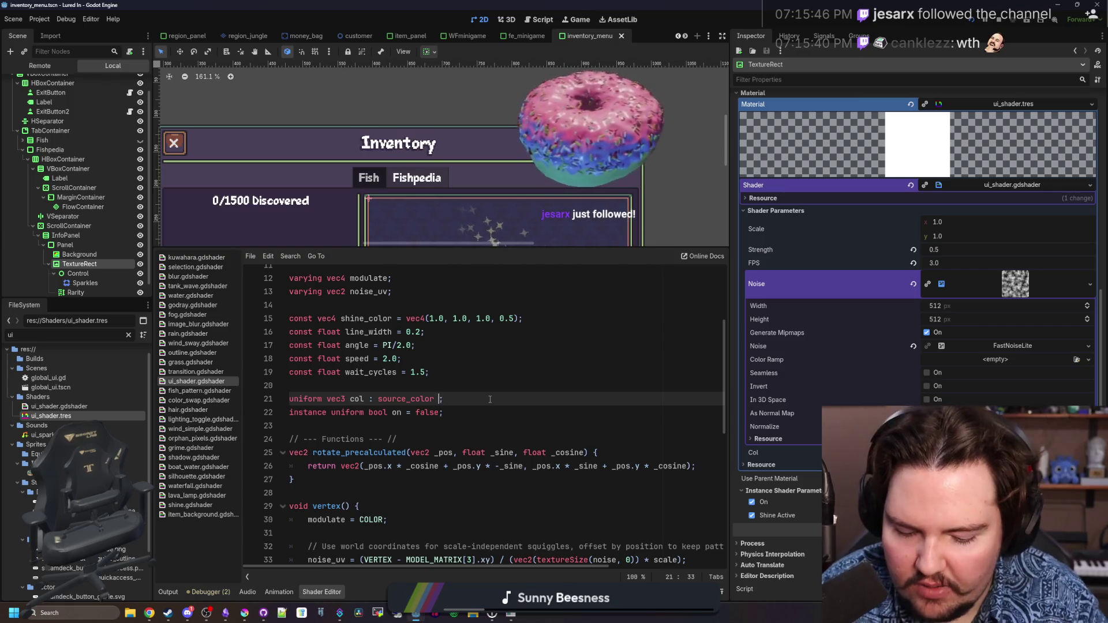
pyautogui.write('= #212123')
pyautogui.press('BackSpace')
pyautogui.press('BackSpace')
pyautogui.press('BackSpace')
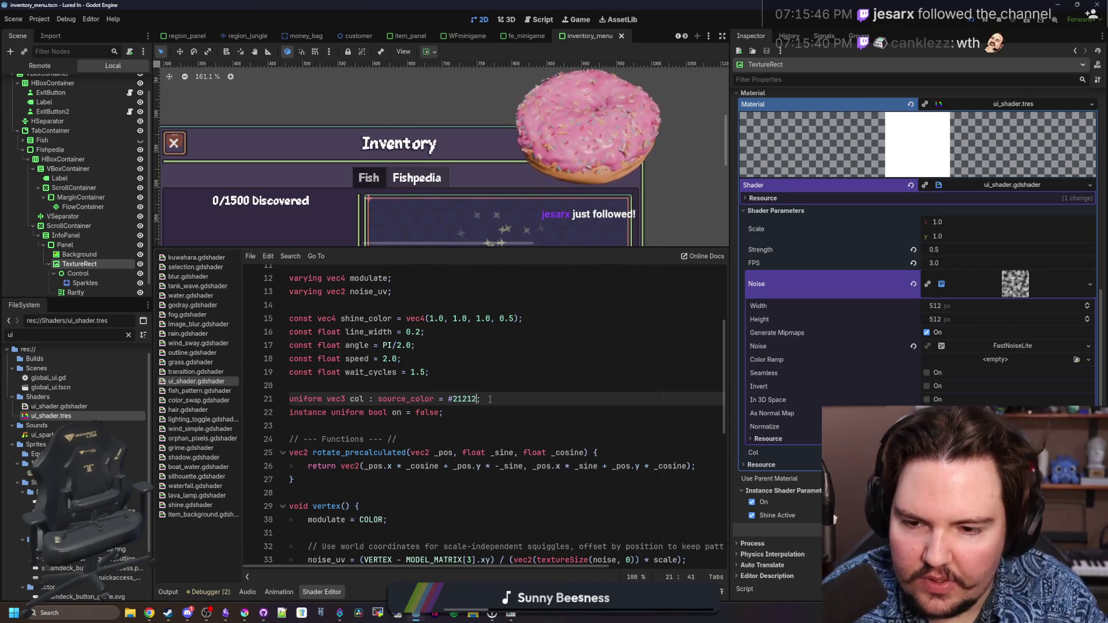
pyautogui.write('vec4()')
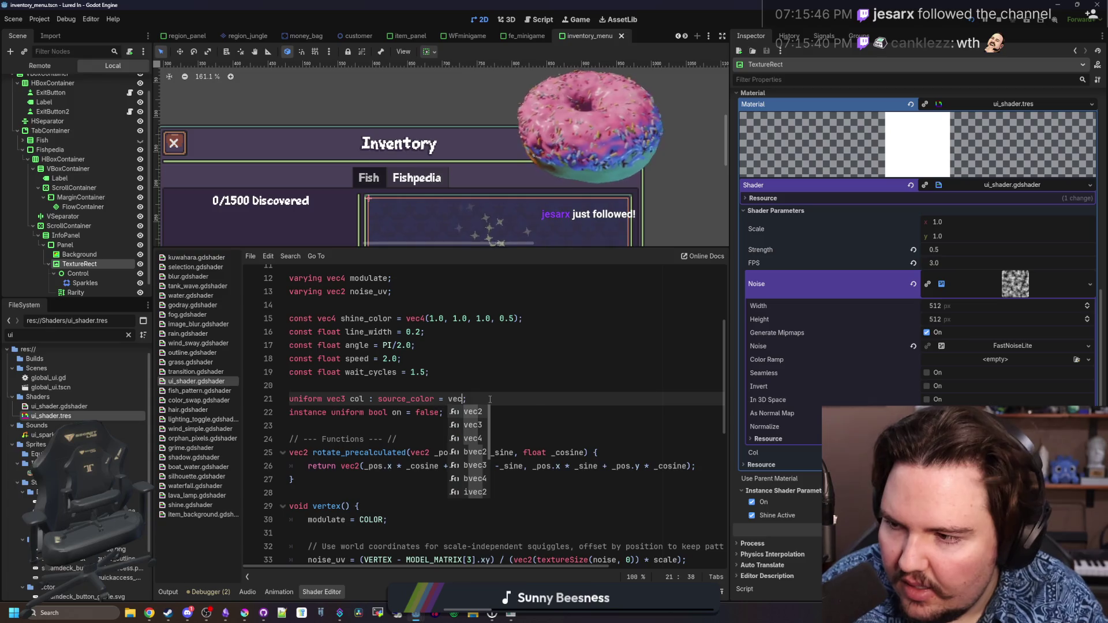
pyautogui.press('Left')
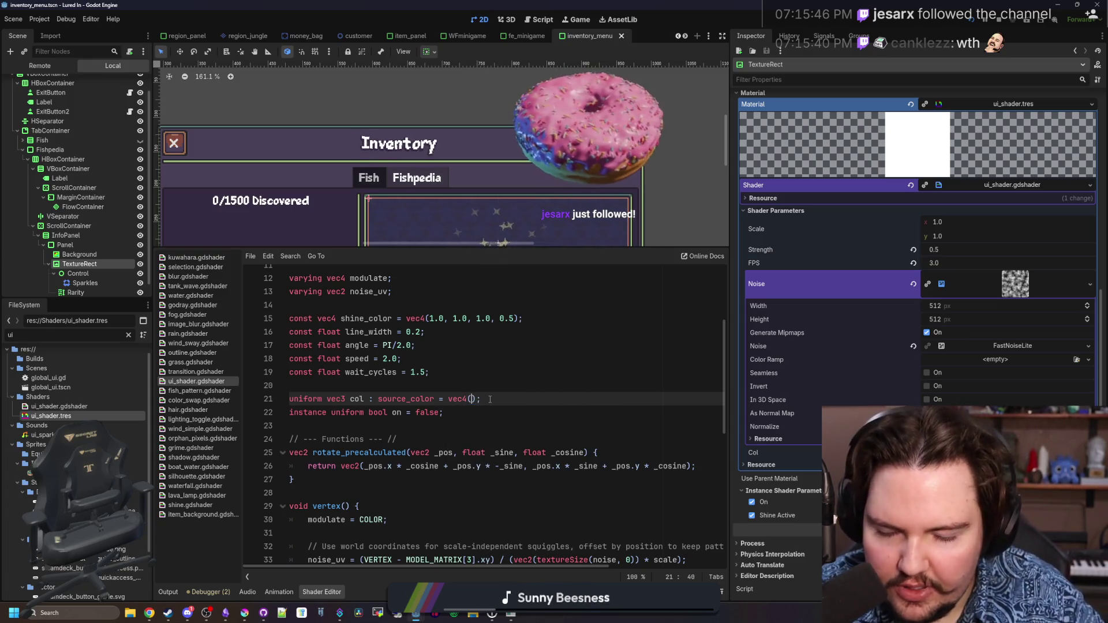
pyautogui.write('1.0')
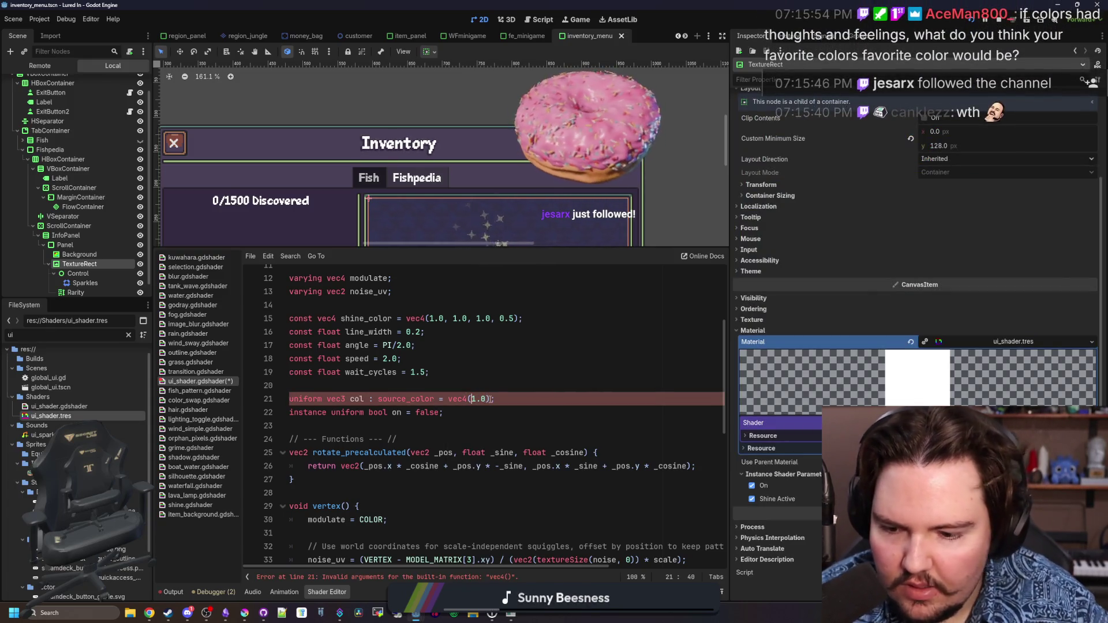
# Read the button's RGB colour in Krita and compute 33/255 in Calculator
pyautogui.click(245, 613)
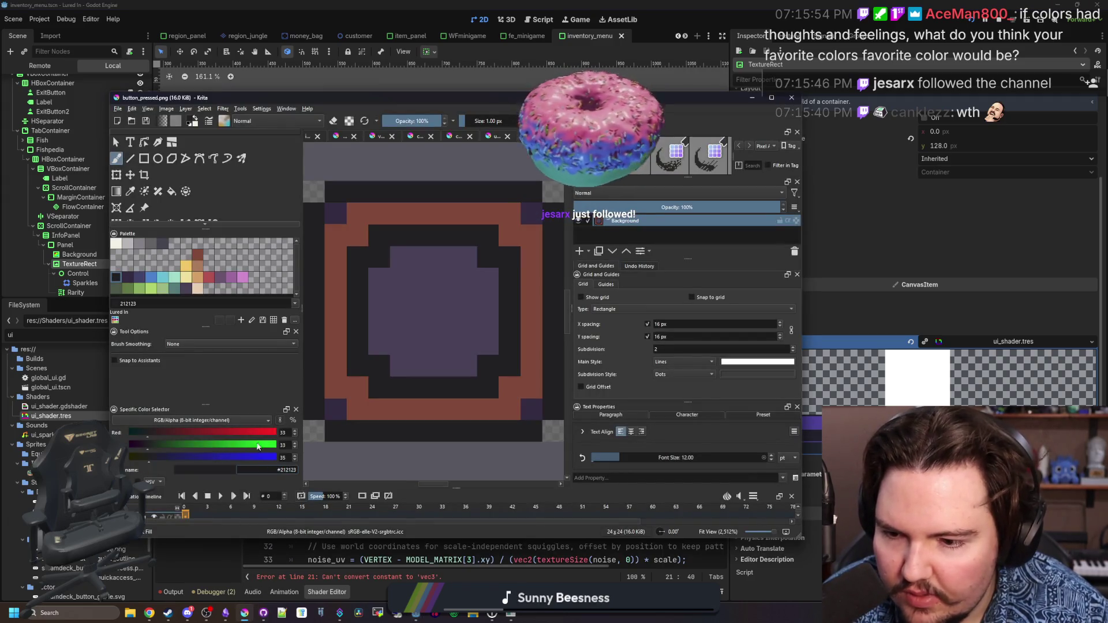
pyautogui.click(138, 480)
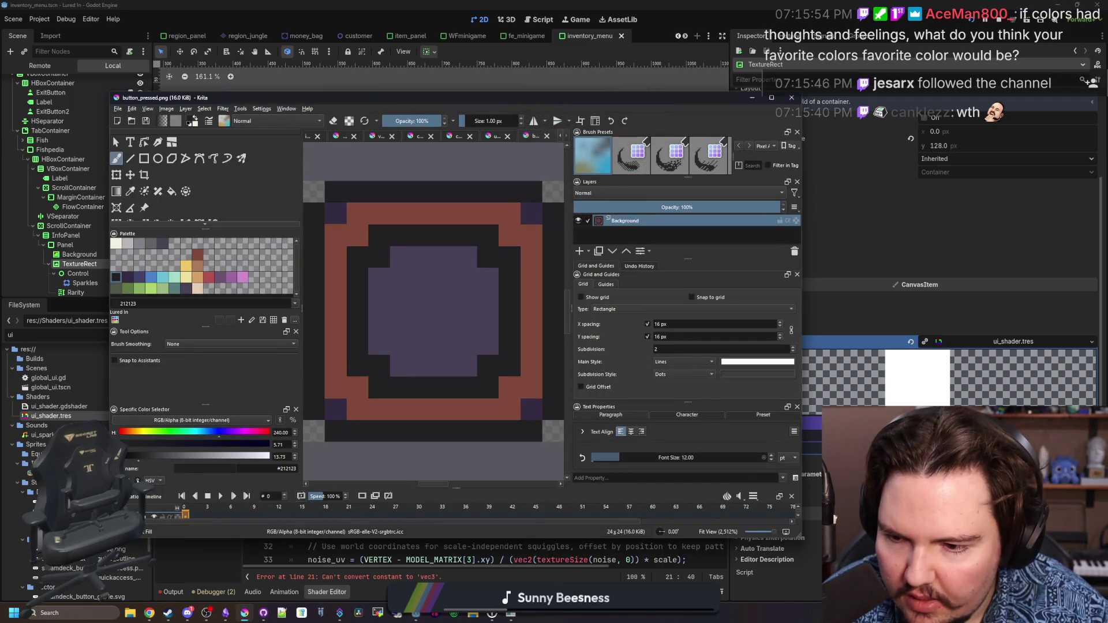
pyautogui.click(137, 480)
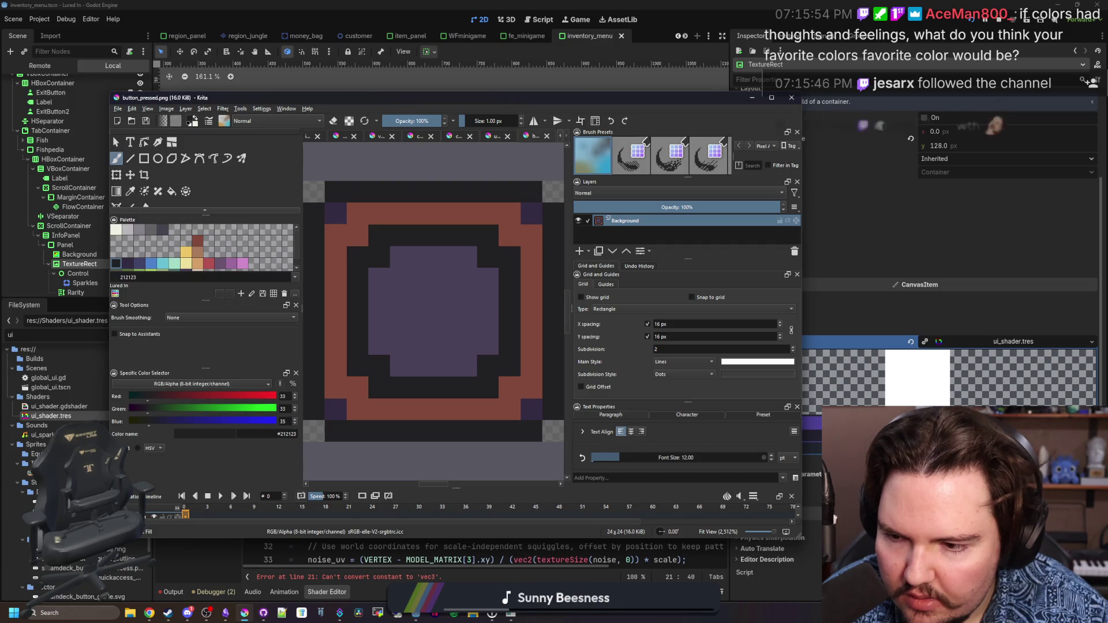
pyautogui.click(754, 101)
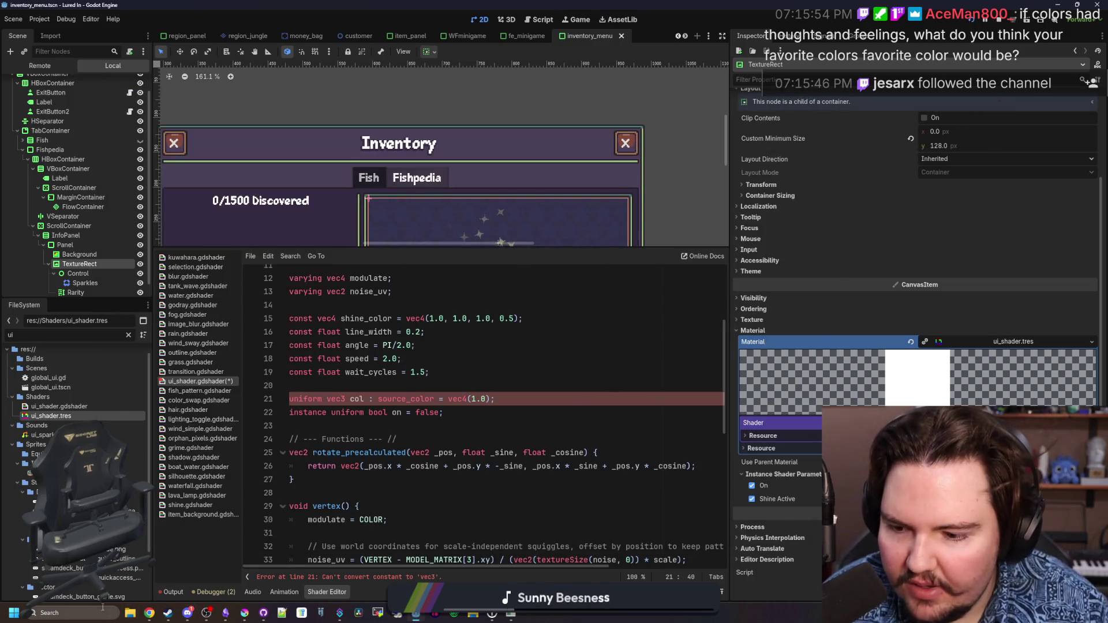
pyautogui.press('super')
pyautogui.write('ca')
pyautogui.click(68, 343)
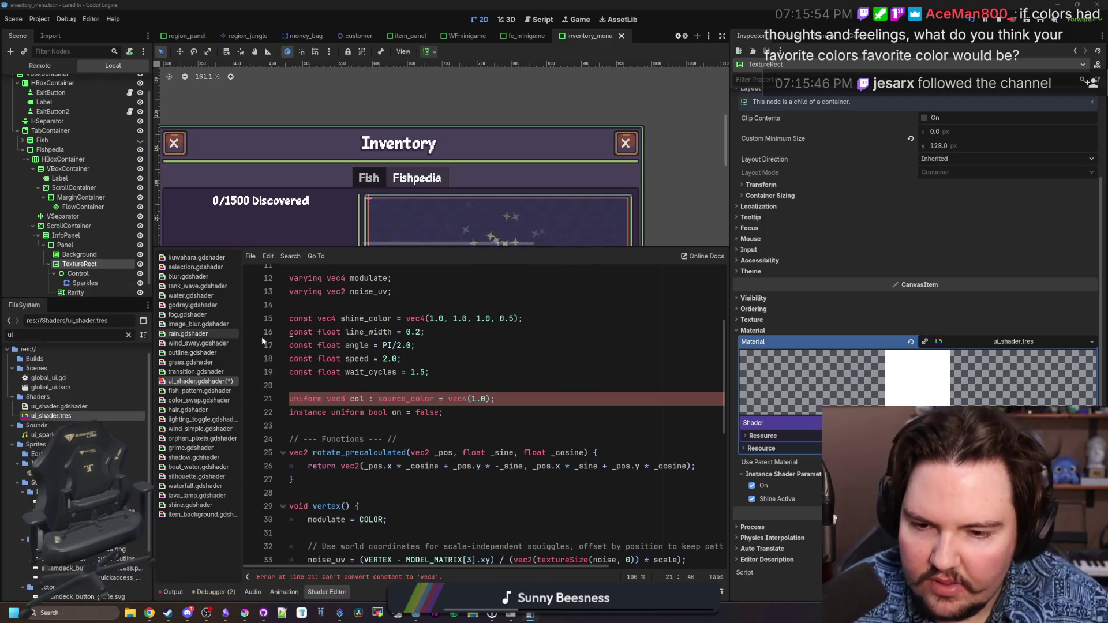
pyautogui.write('33/255')
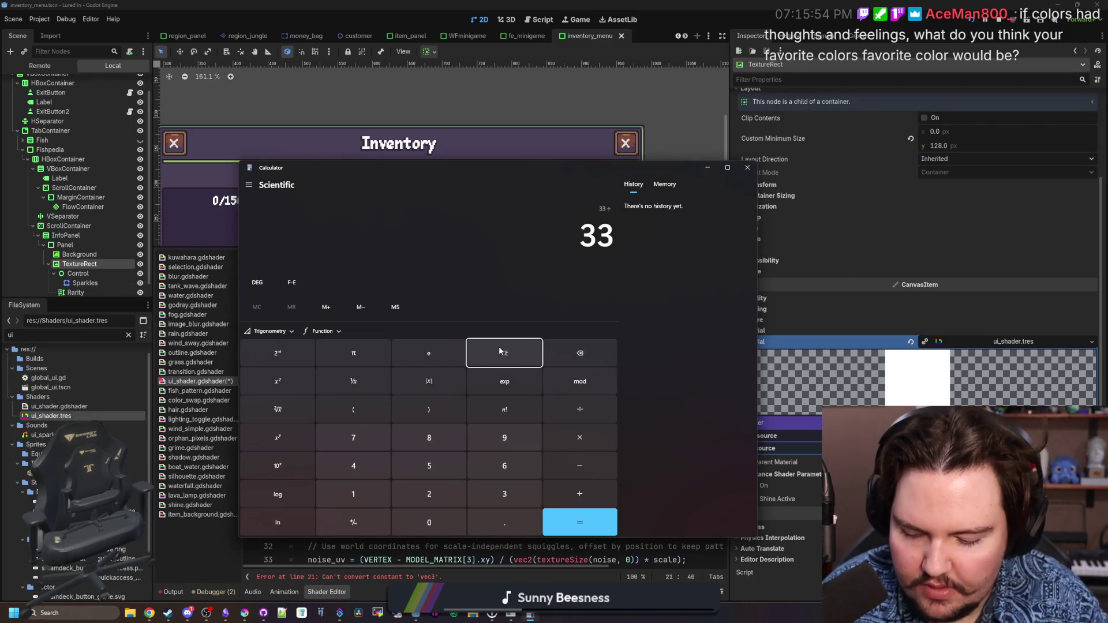
pyautogui.press('Return')
# Enter 0.12, 0.12 as the first channels of the col vec4 default
pyautogui.hotkey('alt', 'Tab')
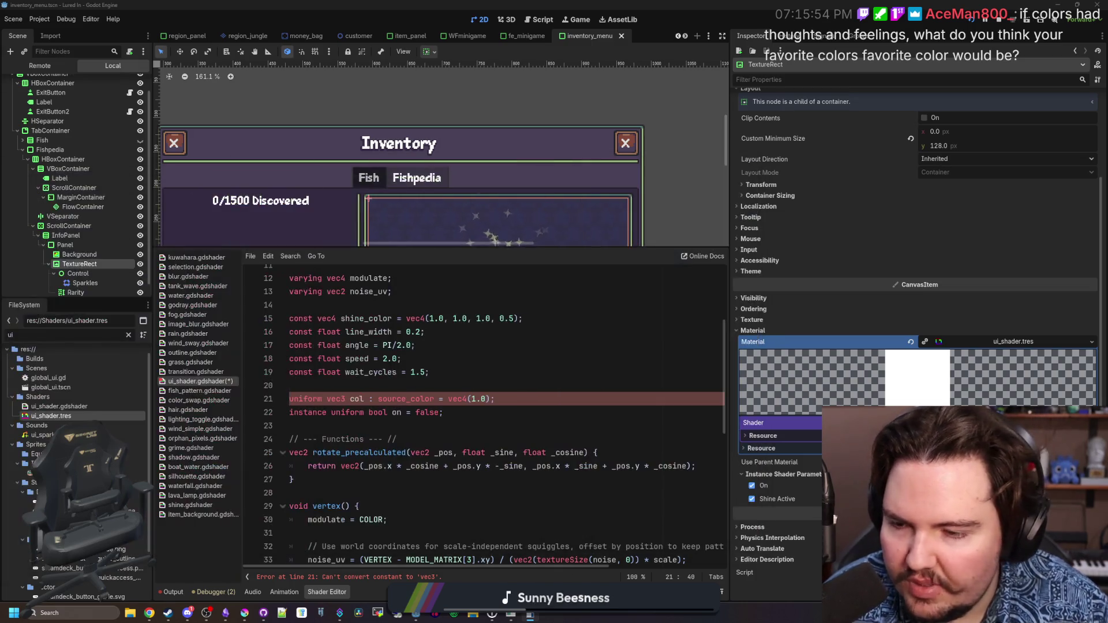
pyautogui.write('0.12, 0.12, 0.12,')
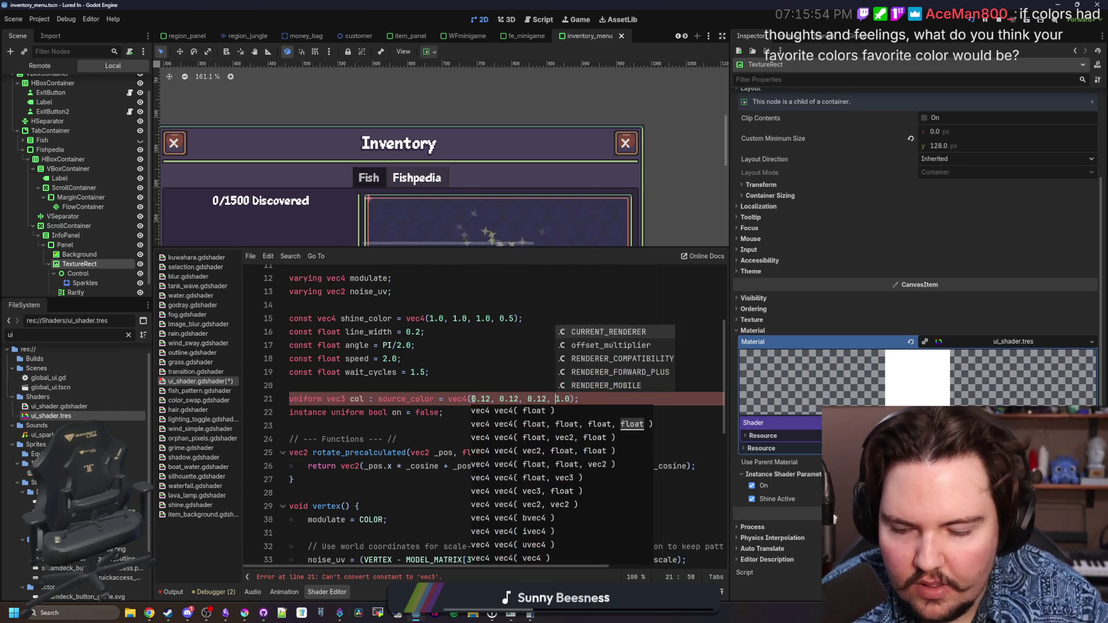
pyautogui.click(244, 612)
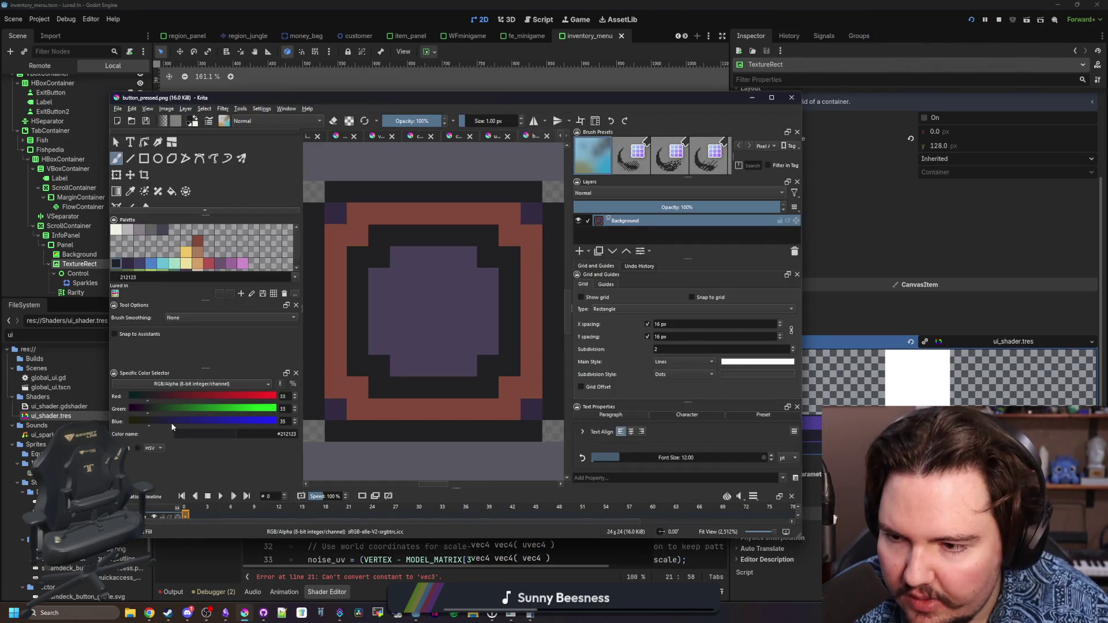
# Change line 21's col default to a vec3(0.129, 0.129, 0.137)
pyautogui.click(538, 615)
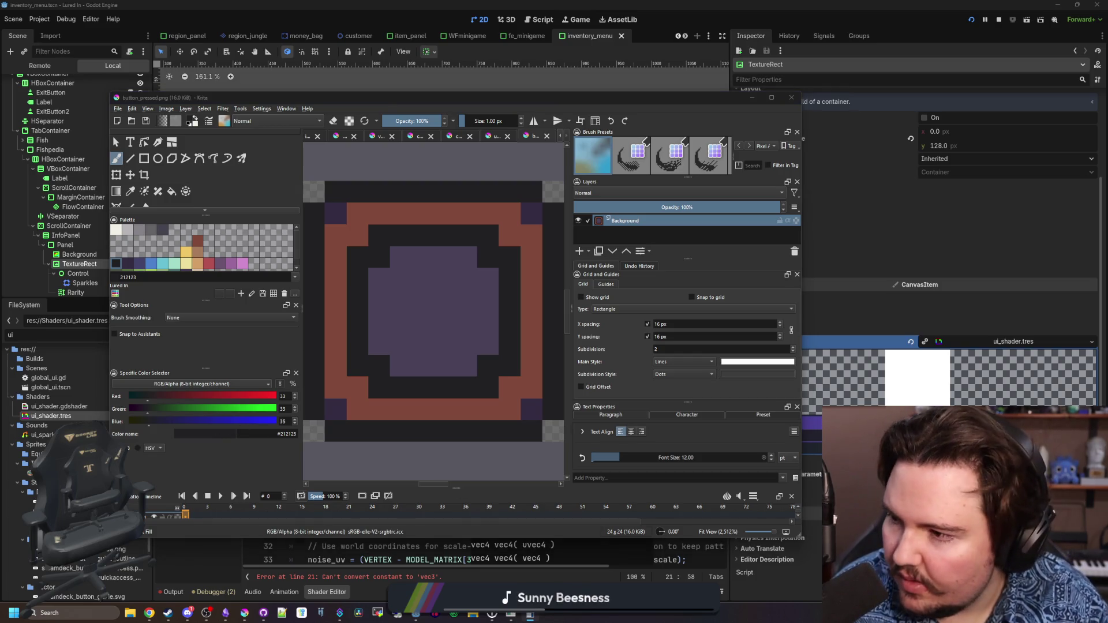
pyautogui.click(752, 98)
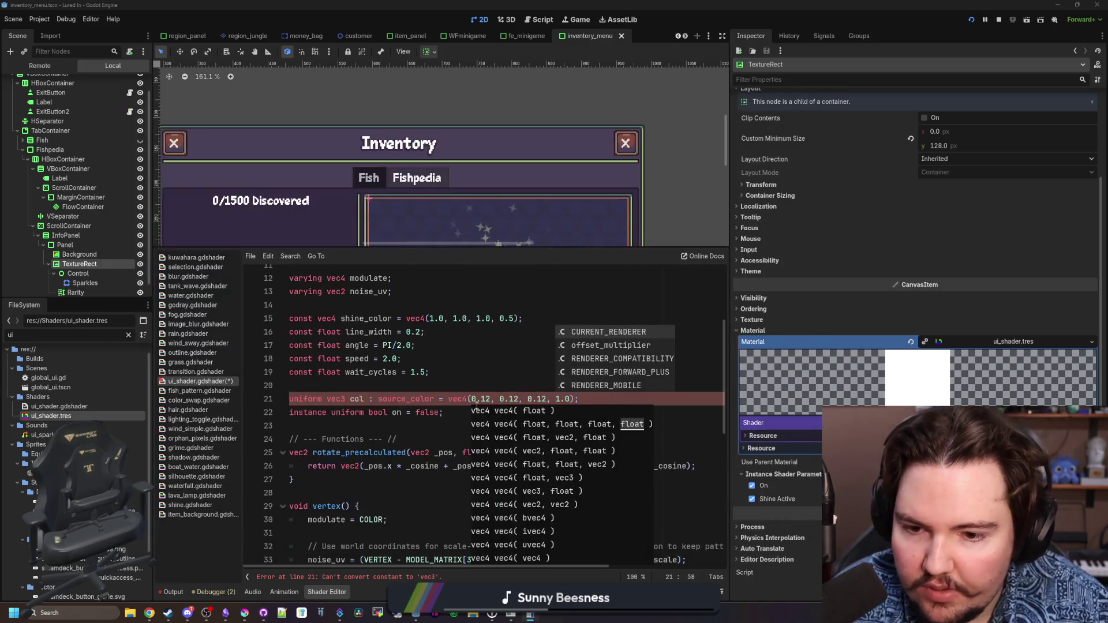
pyautogui.click(529, 398)
pyautogui.tripleClick(544, 399)
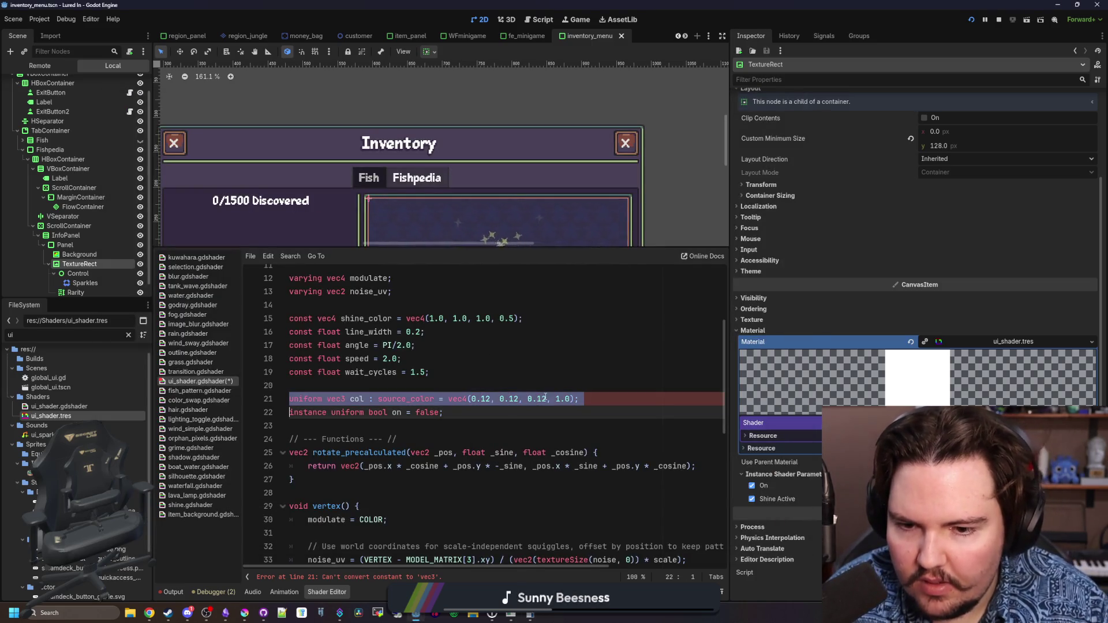
pyautogui.click(555, 398)
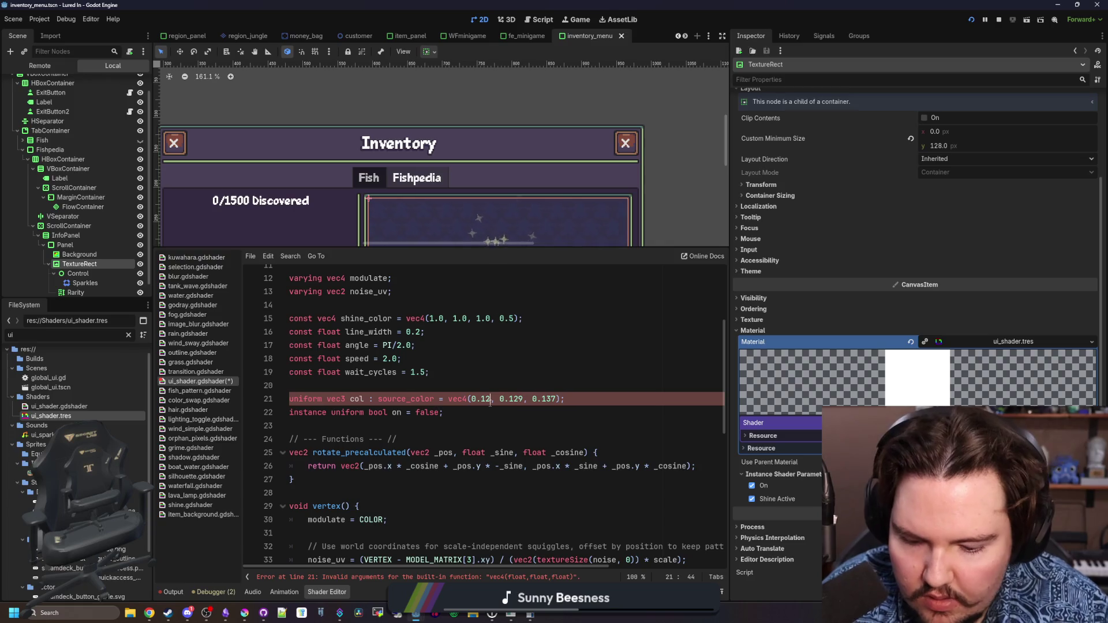
pyautogui.write('9')
pyautogui.click(522, 381)
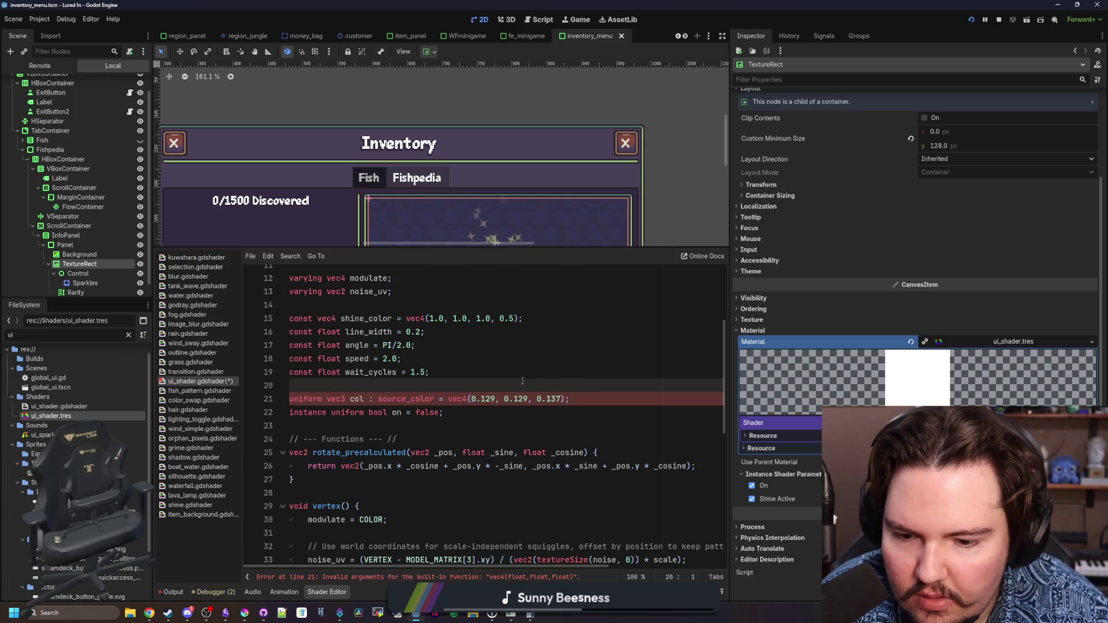
pyautogui.click(471, 399)
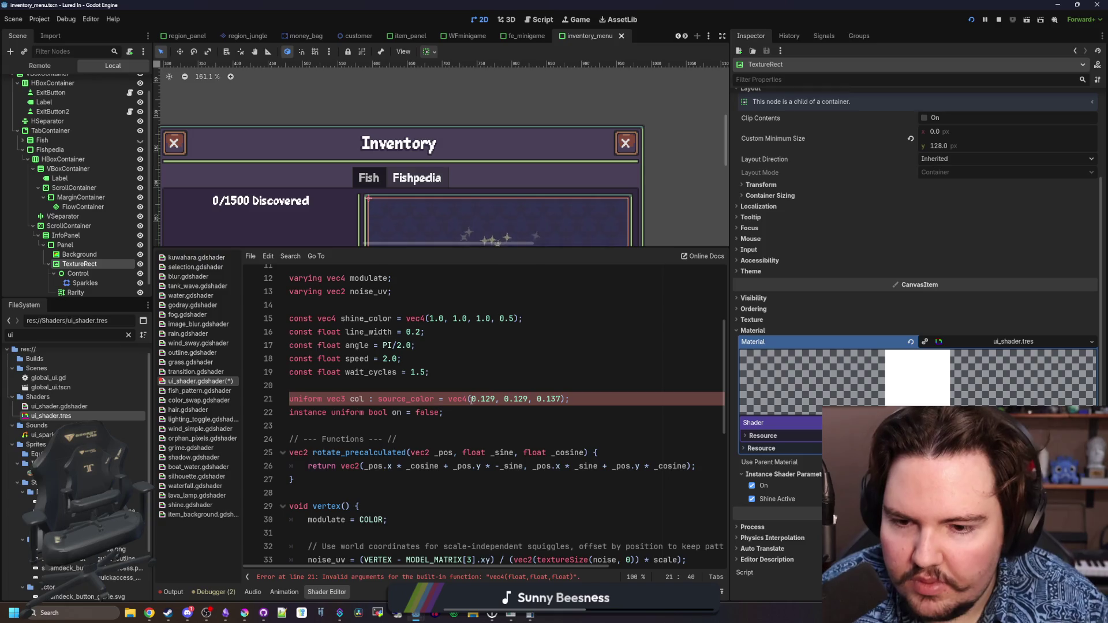
pyautogui.write('3')
pyautogui.click(450, 374)
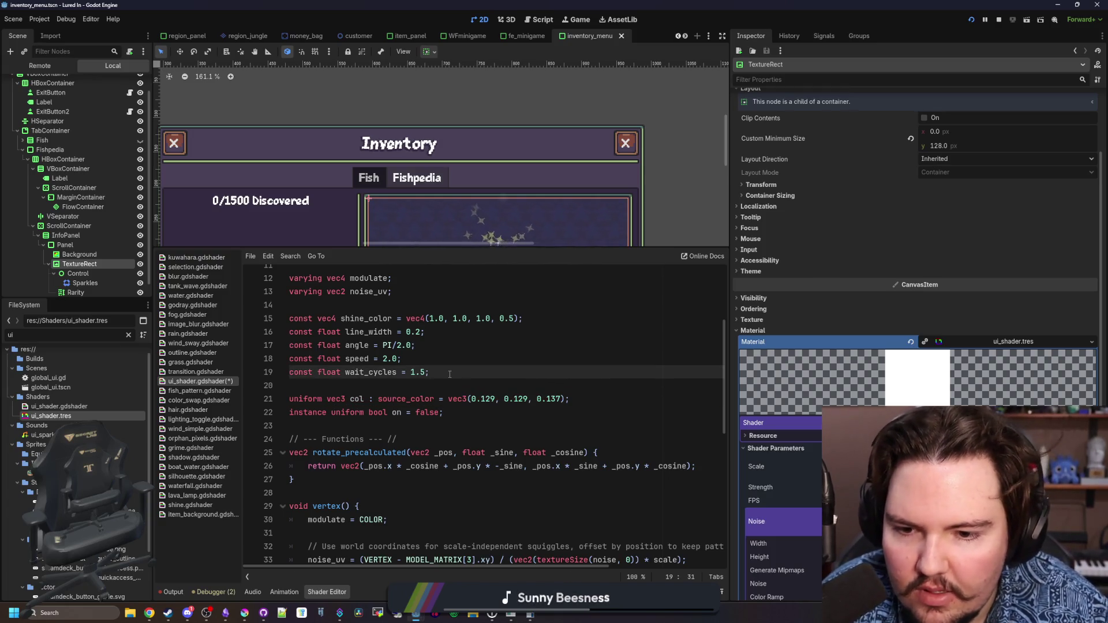
# Check the Col parameter's default colour in the Inspector's colour picker
pyautogui.scroll(-4, 530, 91)
pyautogui.scroll(2, 531, 113)
pyautogui.scroll(-5, 917, 288)
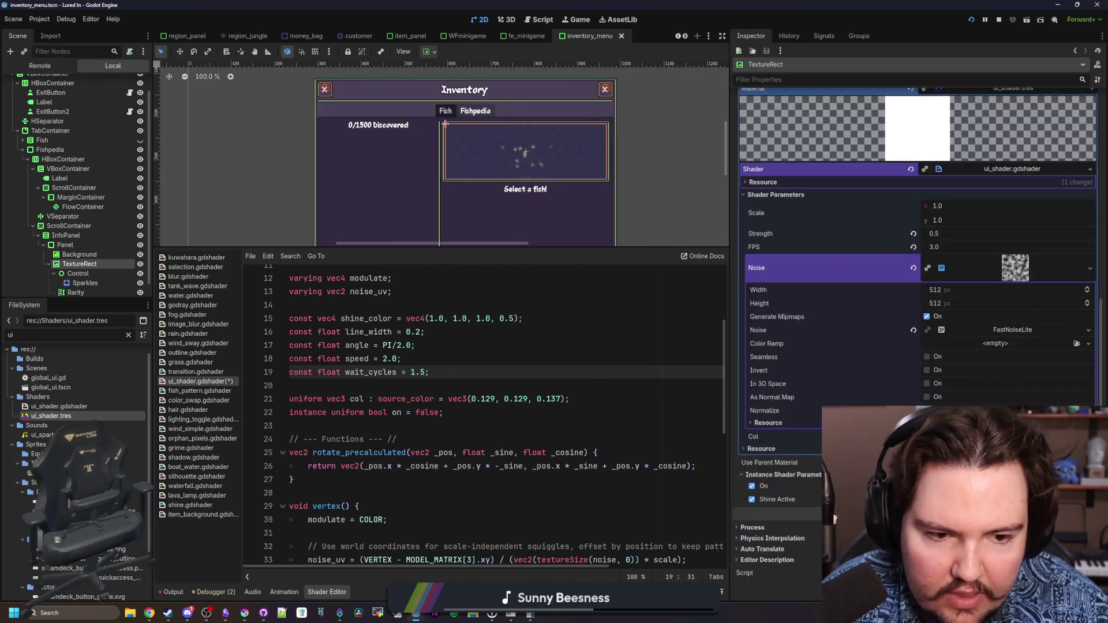
pyautogui.click(536, 399)
pyautogui.click(1009, 436)
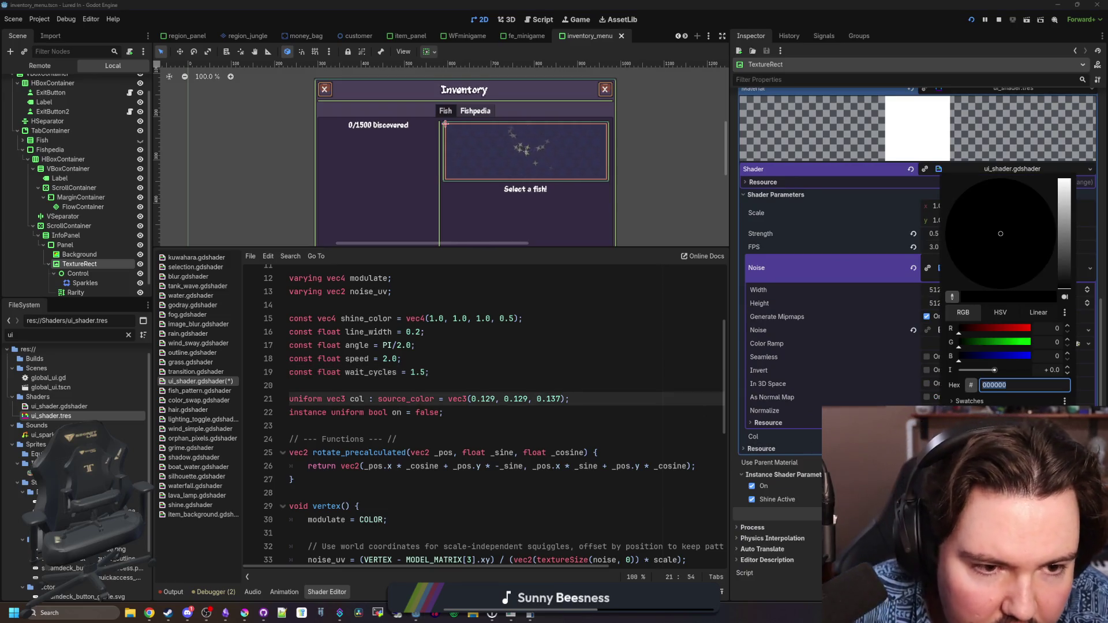
pyautogui.click(459, 339)
pyautogui.click(459, 339)
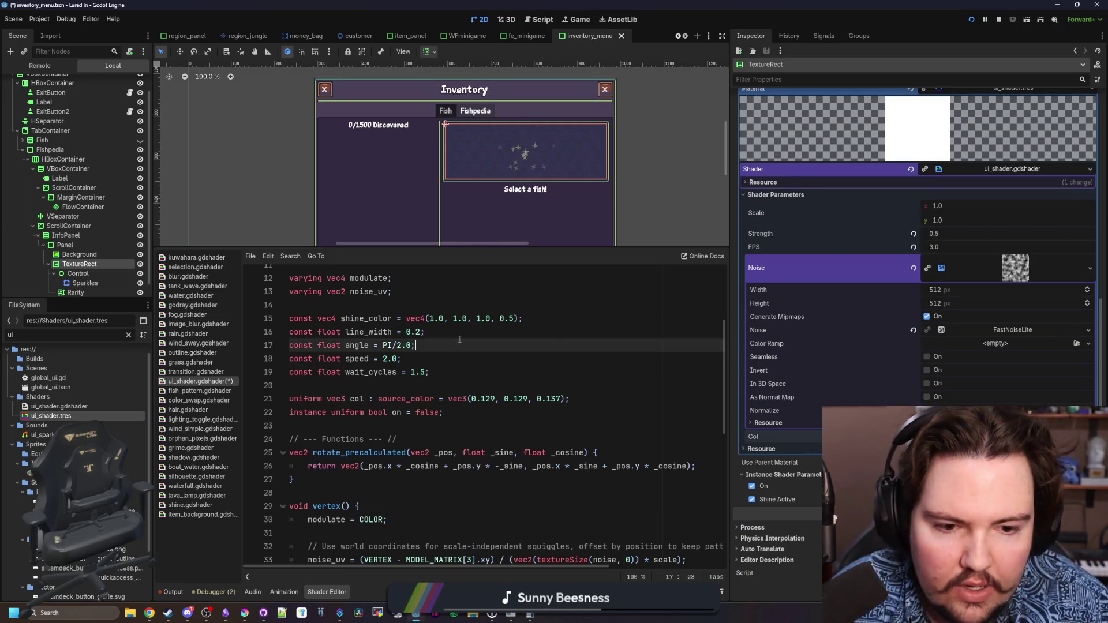
# Save the shader and scene, then run the game
pyautogui.hotkey('ctrl', 's')
pyautogui.click(464, 318)
pyautogui.hotkey('ctrl', 's')
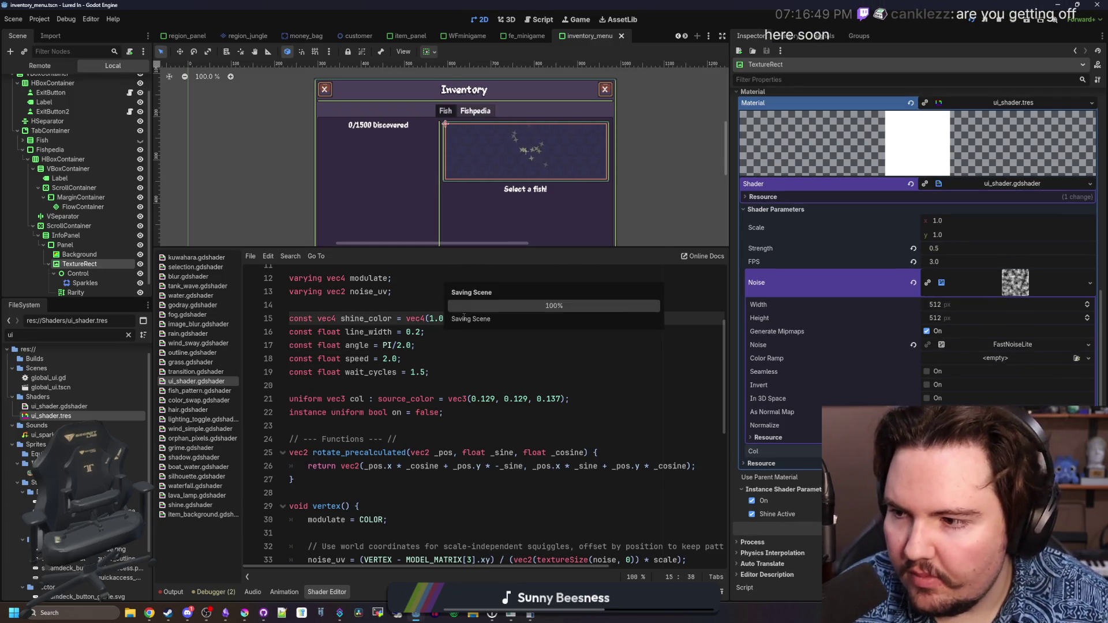
pyautogui.click(974, 20)
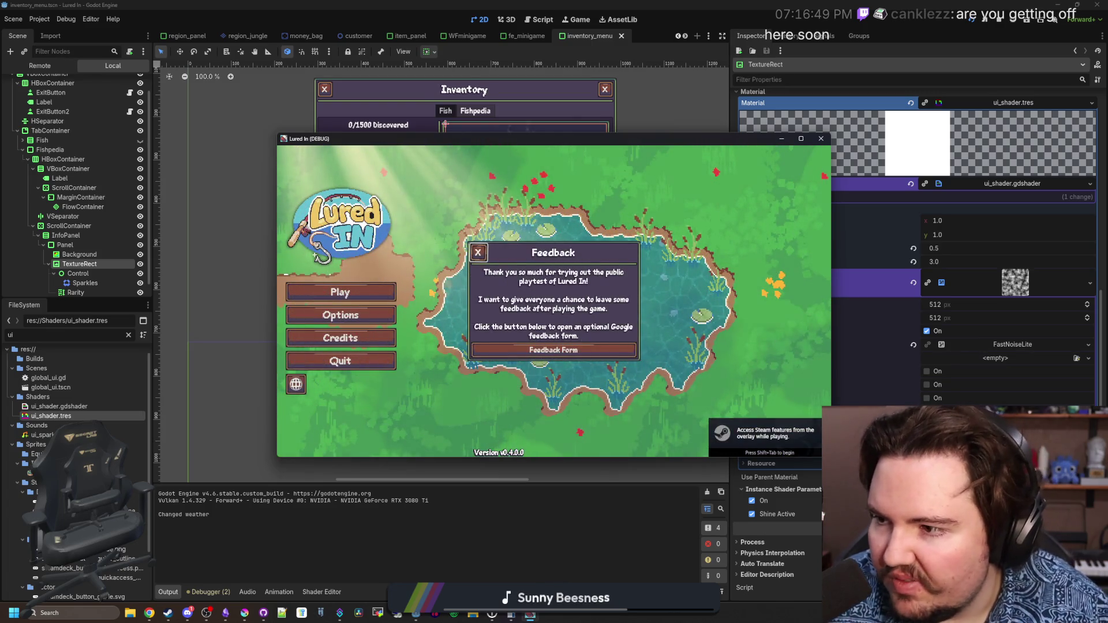
# Dismiss the feedback popup, maximize the game, start play and dismiss the welcome summary
pyautogui.click(478, 252)
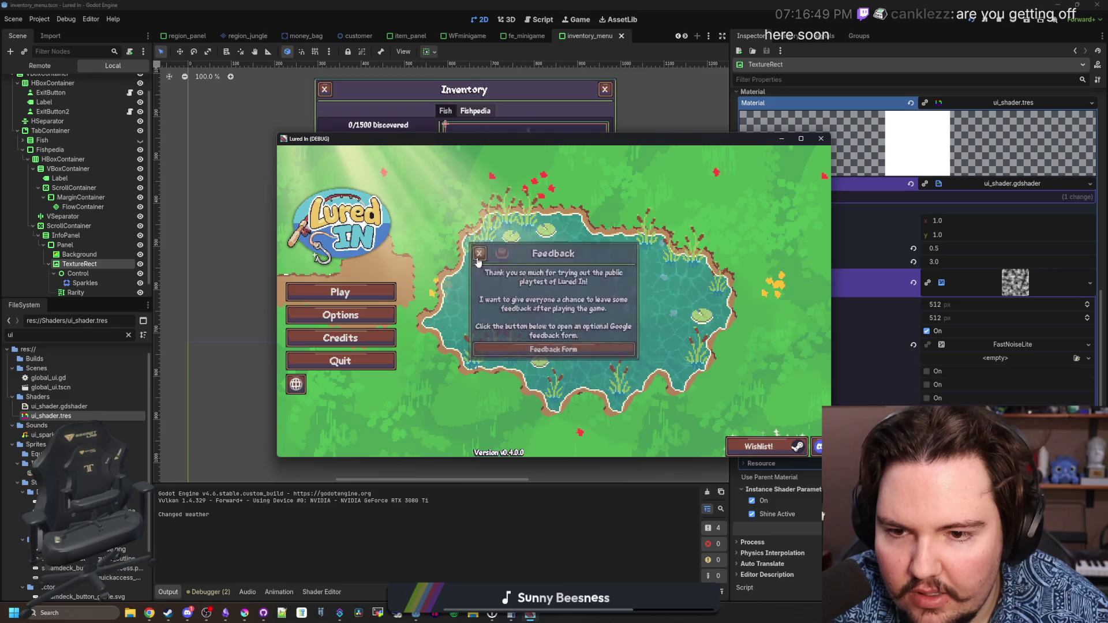
pyautogui.click(801, 139)
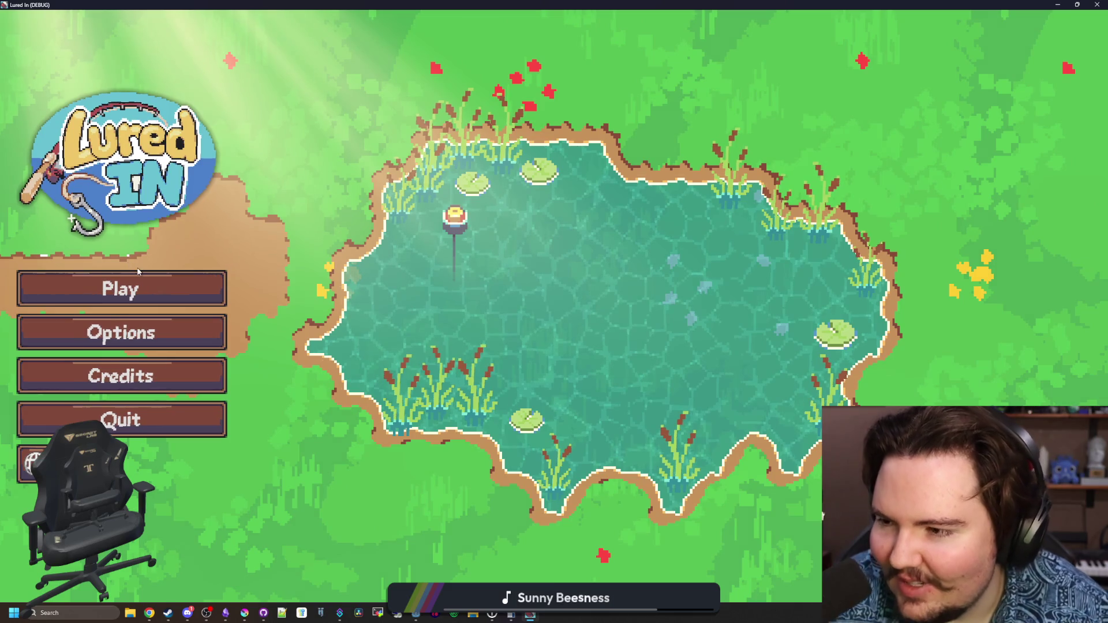
pyautogui.click(144, 287)
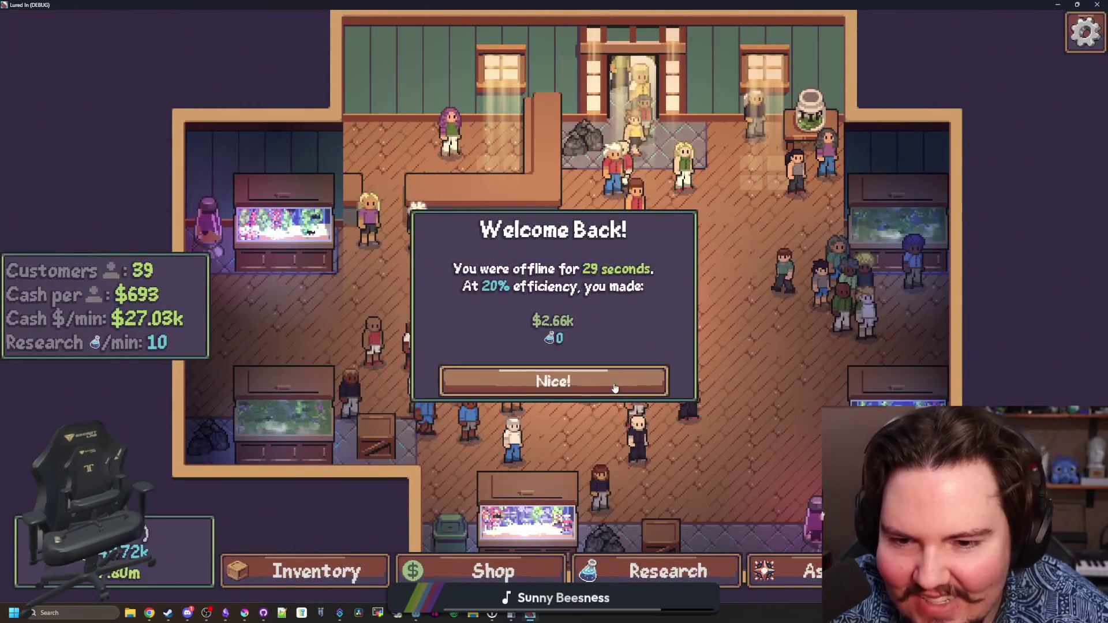
pyautogui.click(614, 388)
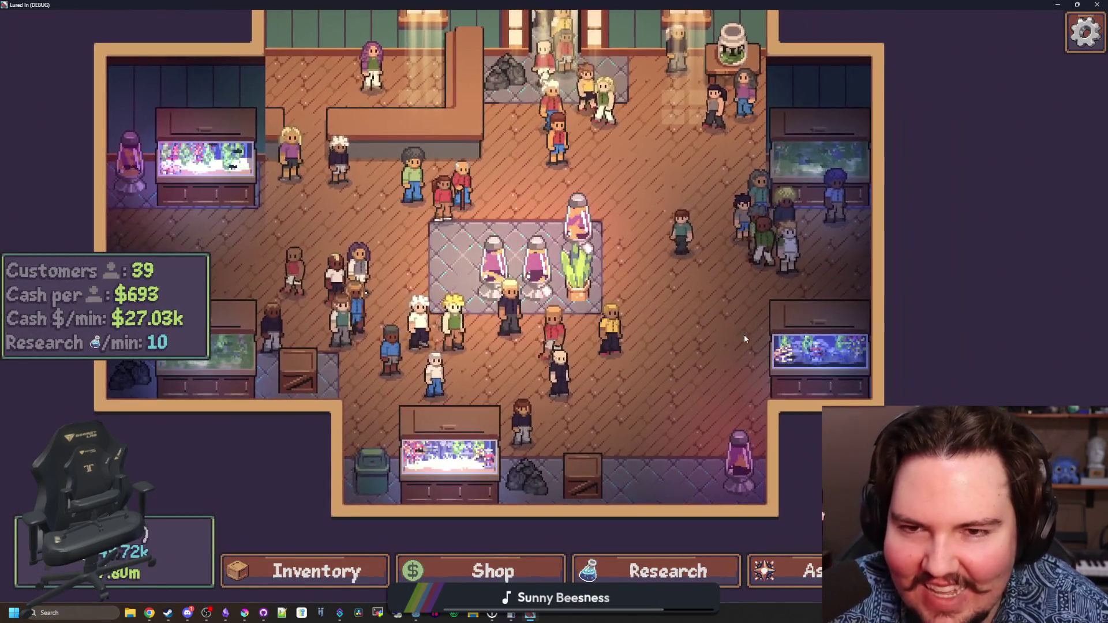
pyautogui.press('Escape')
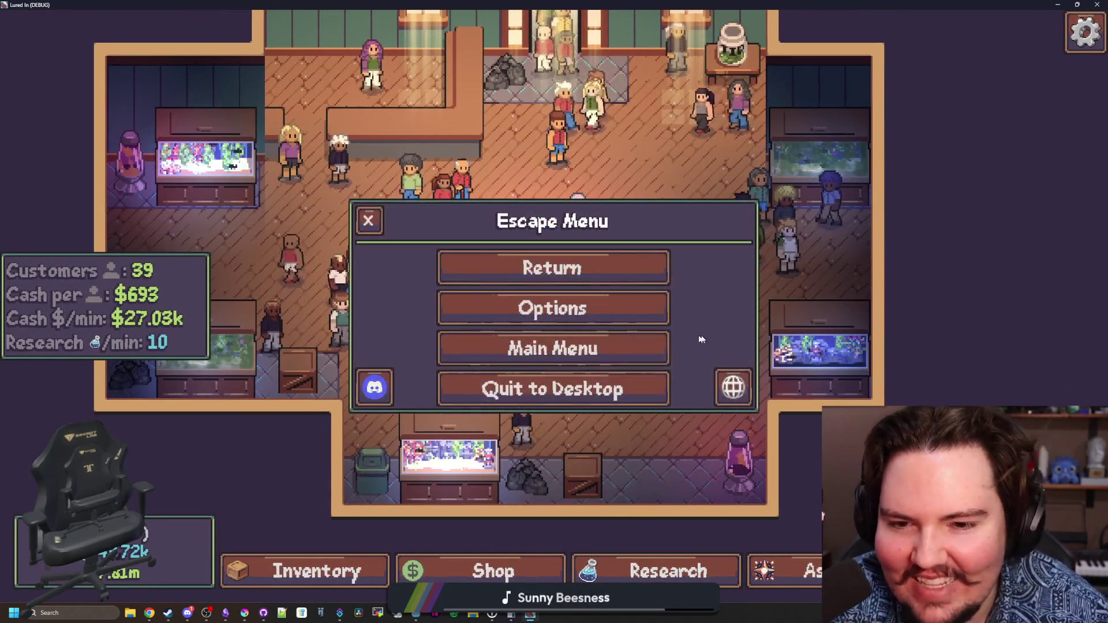
pyautogui.click(528, 280)
# Open the Fishpedia and view the Legendary fish and Carp info panels
pyautogui.click(354, 576)
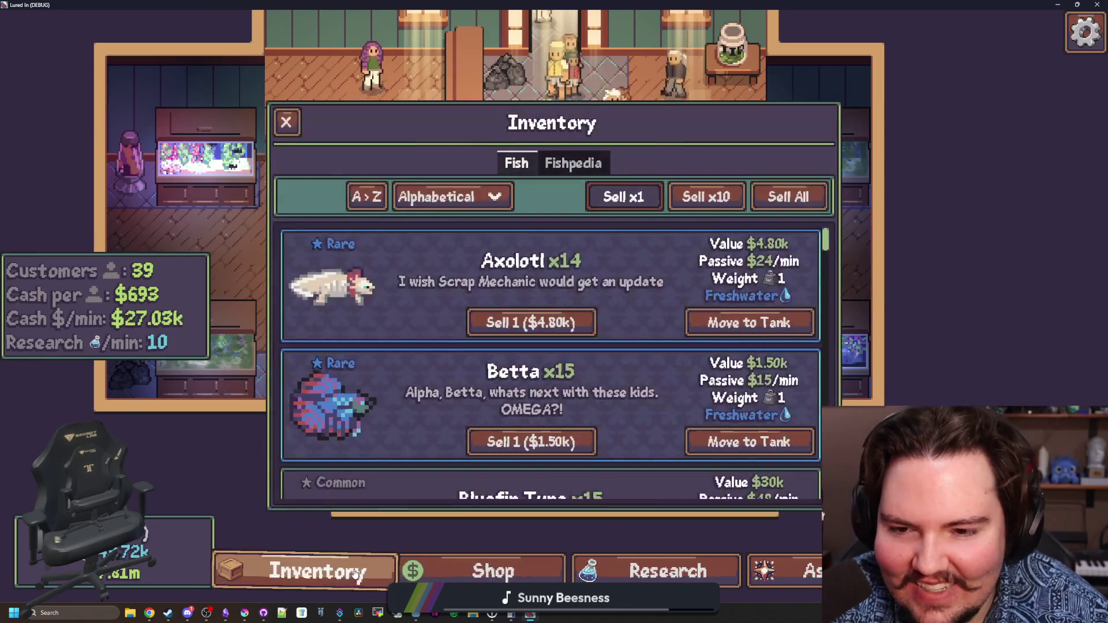
pyautogui.click(353, 577)
pyautogui.click(353, 576)
pyautogui.click(573, 163)
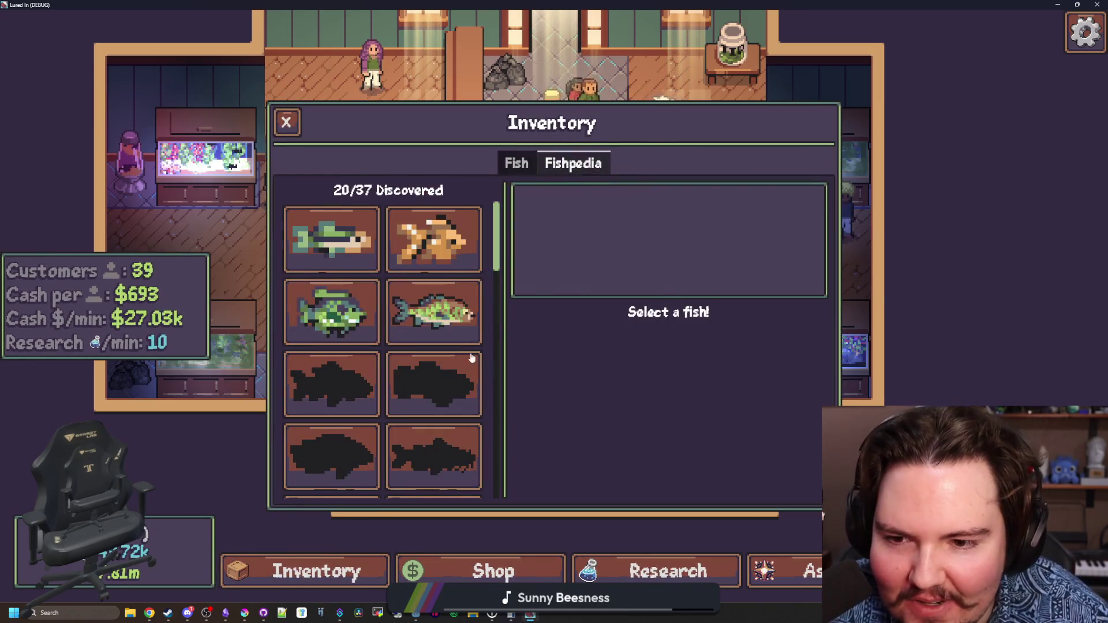
pyautogui.click(427, 375)
pyautogui.click(432, 314)
pyautogui.click(417, 366)
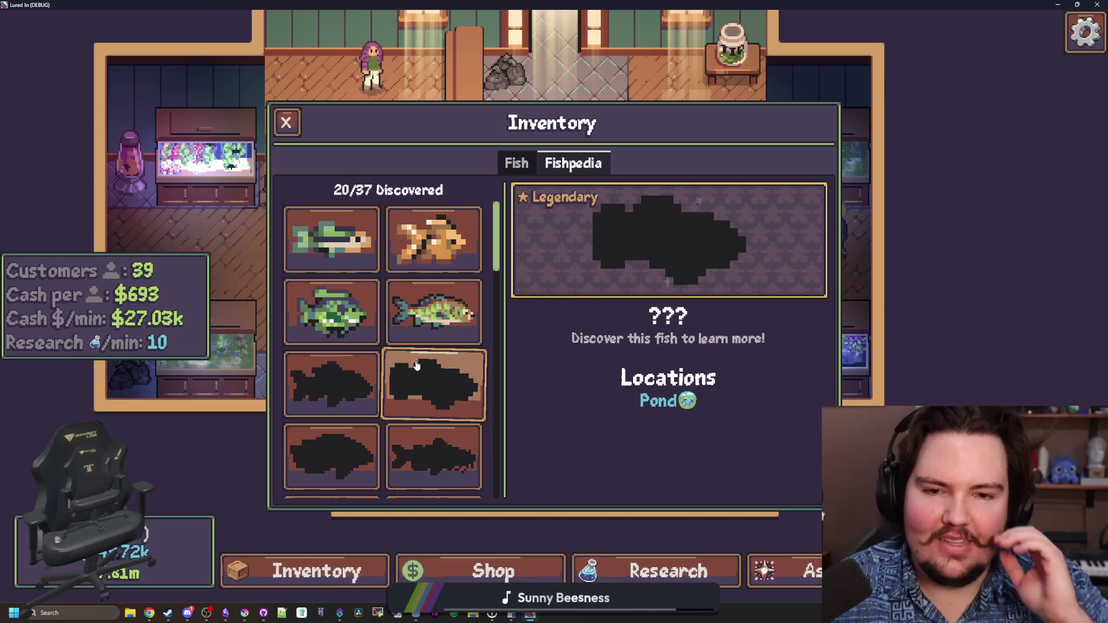